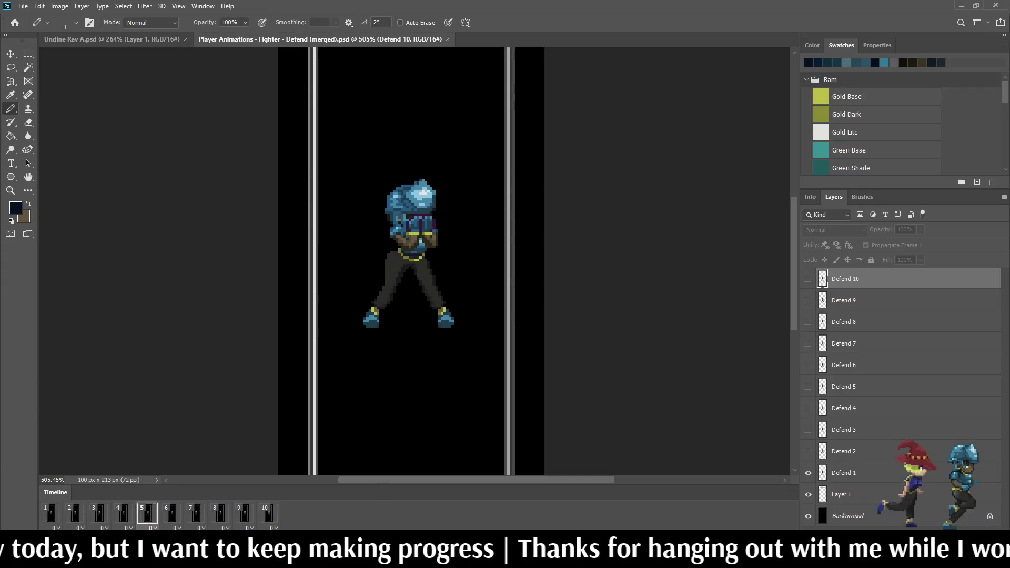
Step: Zoom into the Fighter Defend animation, then close that document with Ctrl+W
scroll(422, 242, "up", 2)
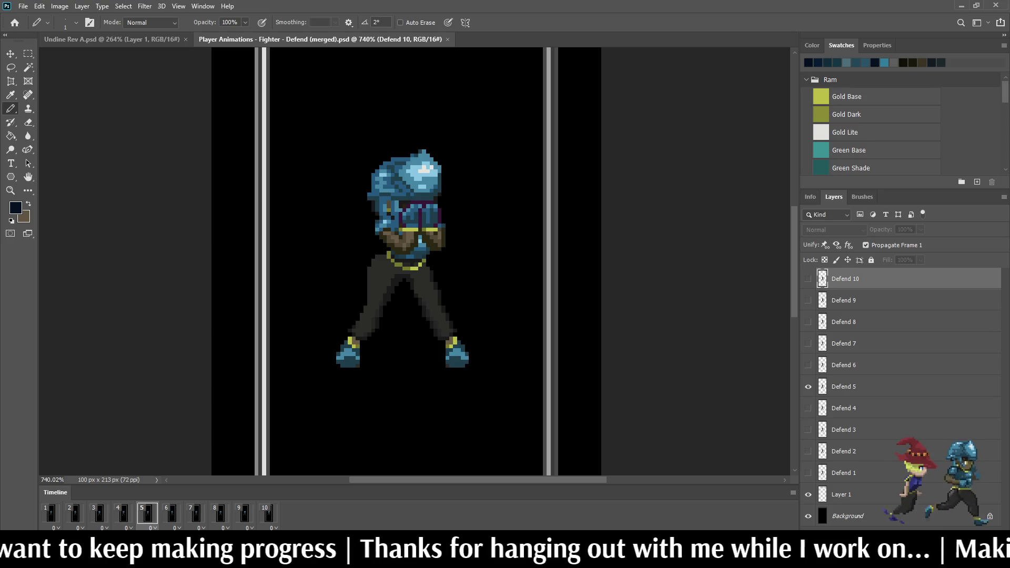
key("ctrl+w")
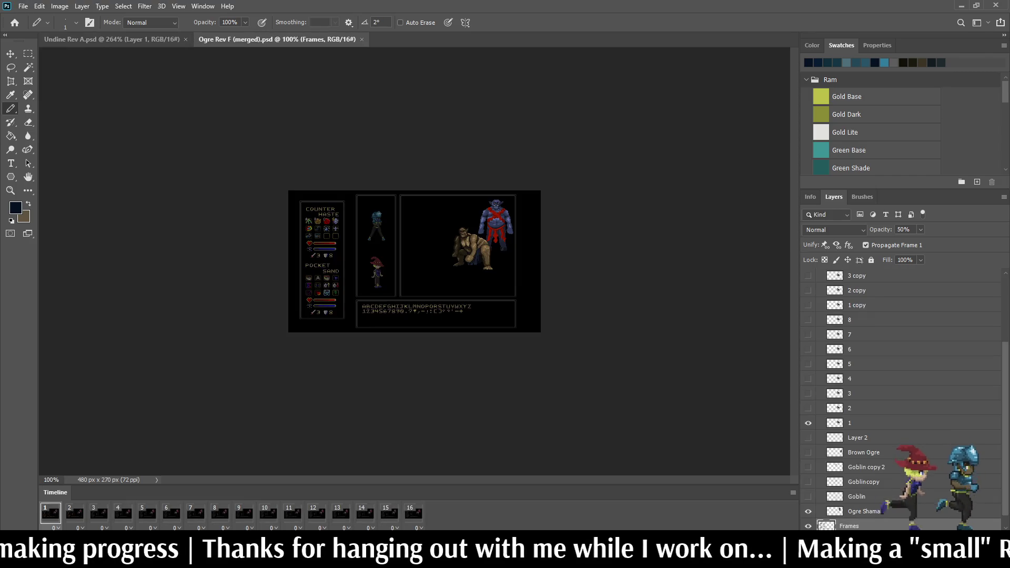
Step: Play the Ogre Rev F battle animation, fit it on screen, then close the document
key("space")
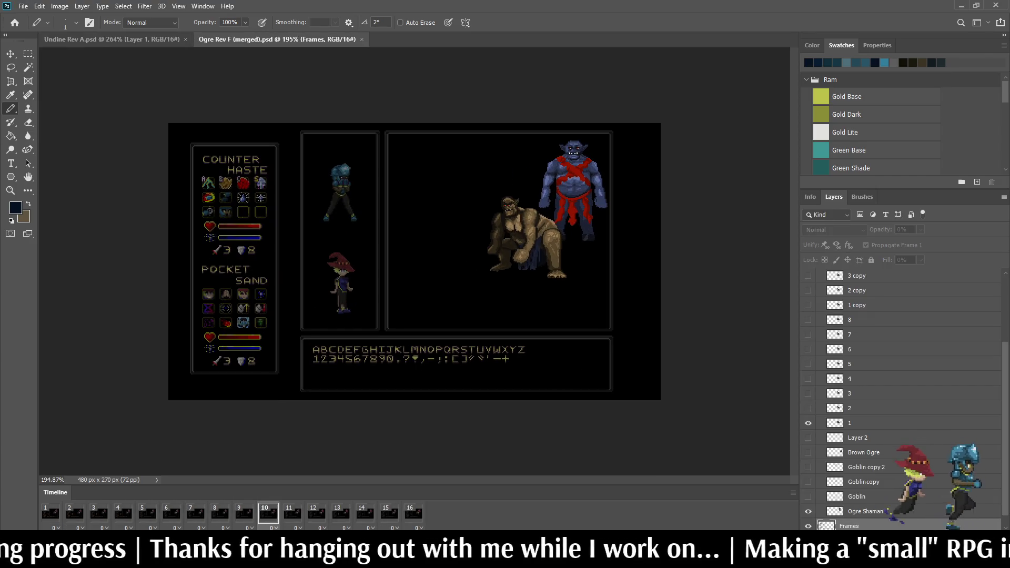
key("ctrl+0")
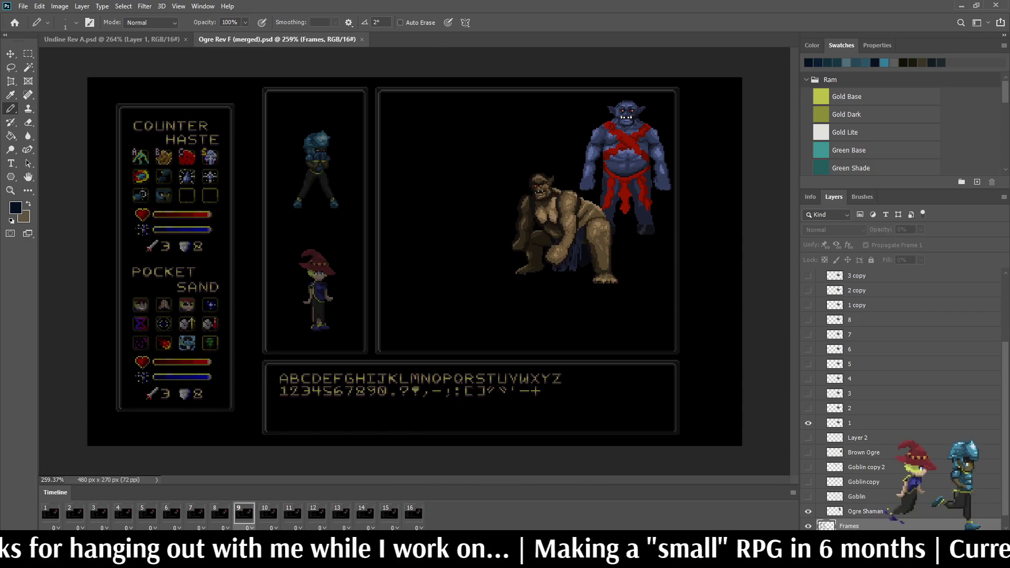
left_click(362, 39)
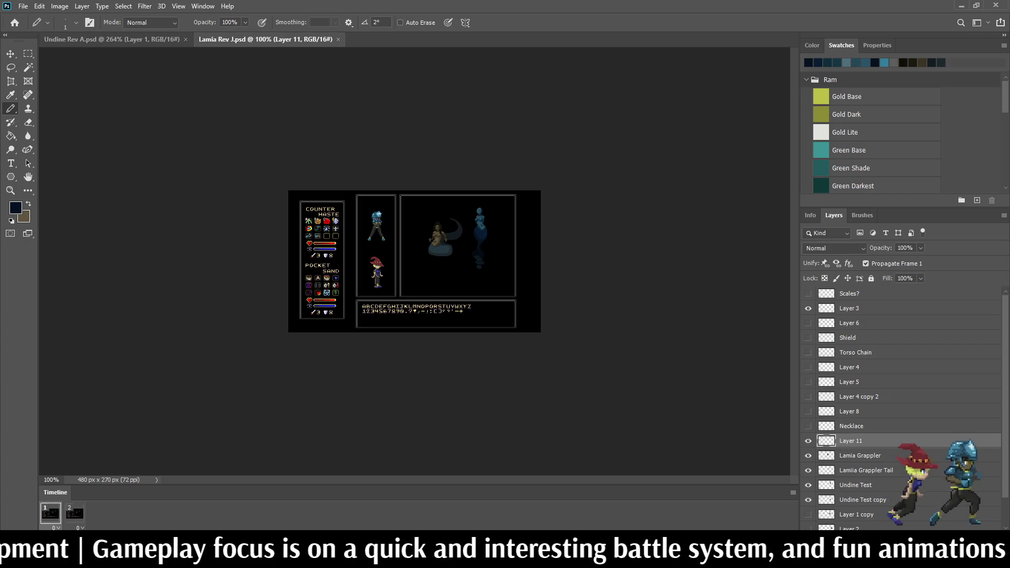
Step: Play the lamia frame animation in the Timeline, then stop it
scroll(433, 238, "up", 10)
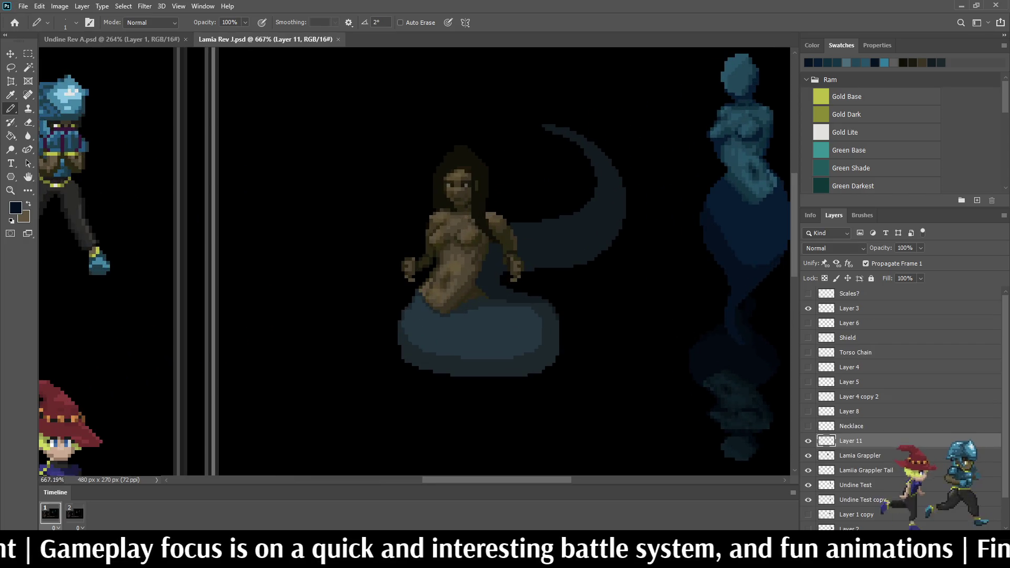
key("space")
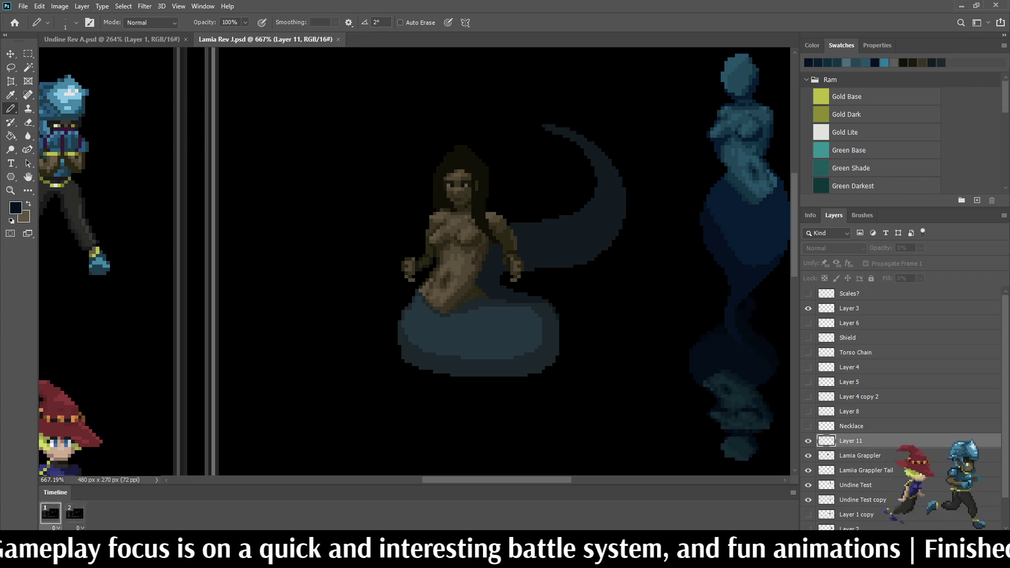
scroll(551, 177, "down", 2)
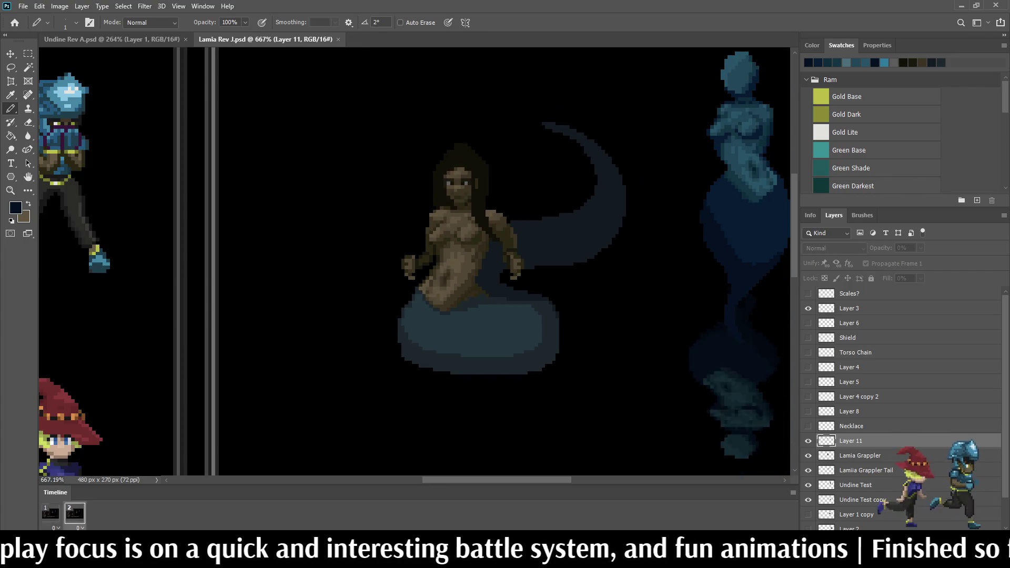
scroll(555, 176, "up", 2)
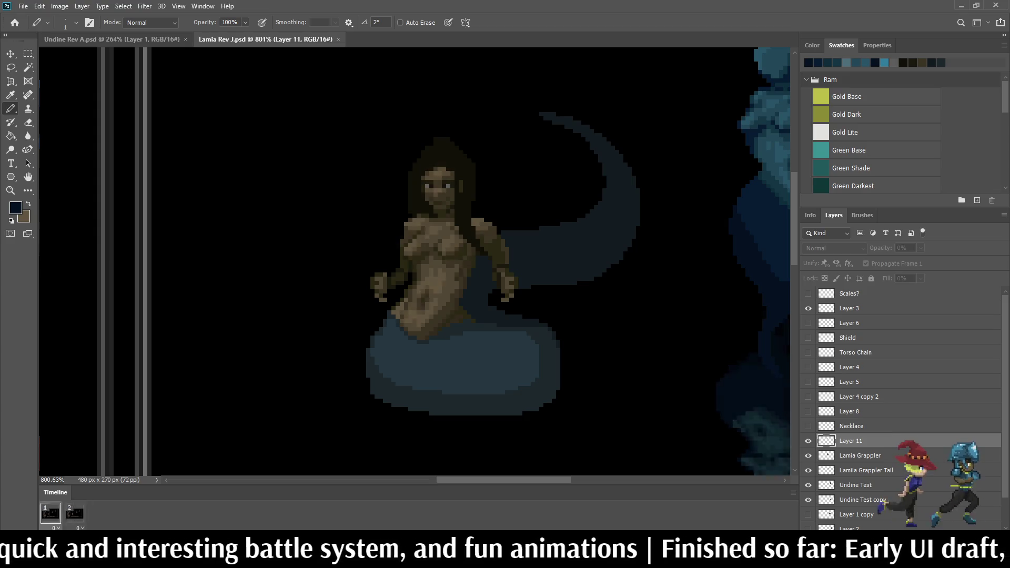
key("space")
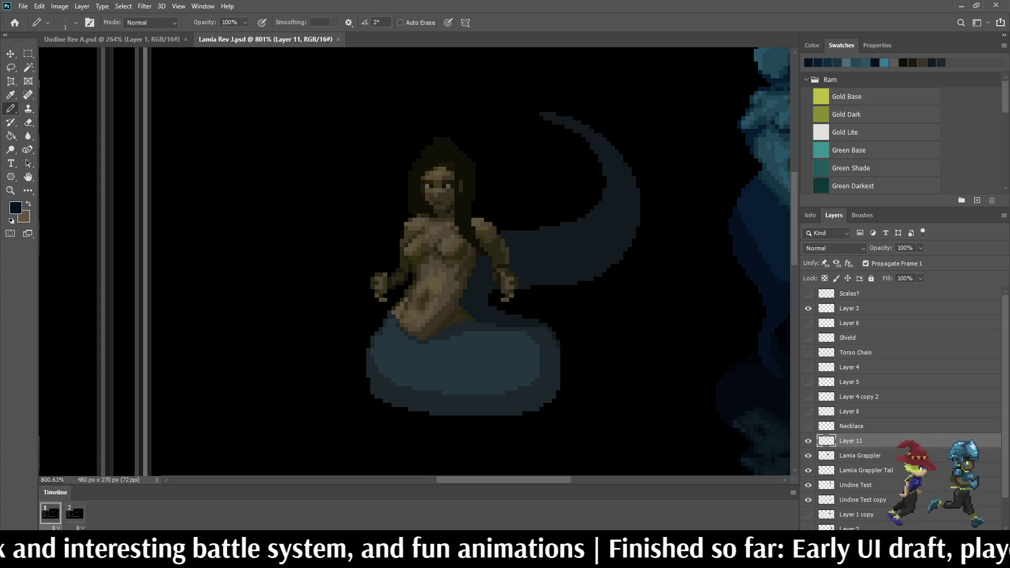
Step: Make the gold belt (Layer 4), Torso Chain and Necklace layers visible
left_click(808, 368)
left_click(809, 352)
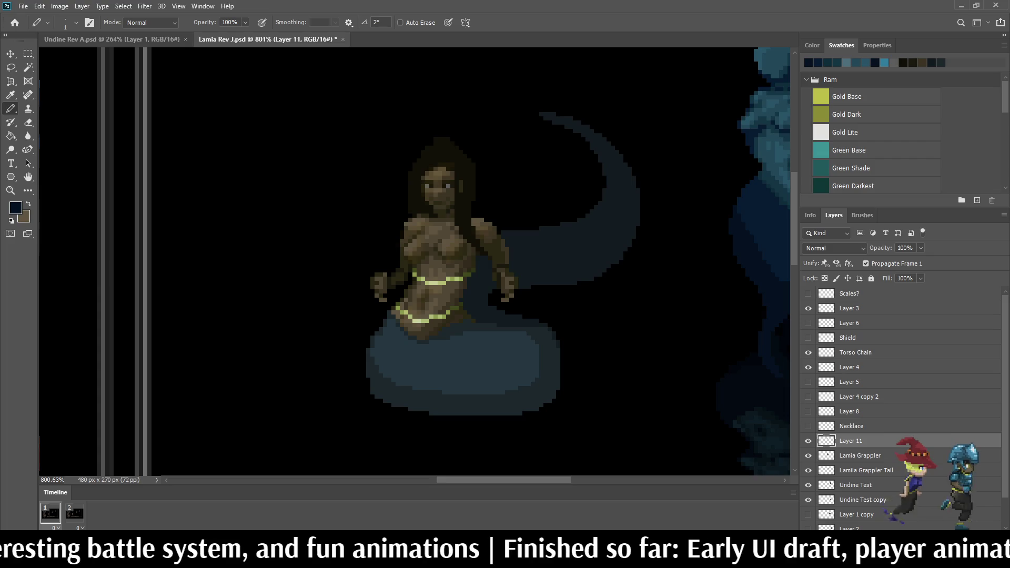
left_click(808, 426)
scroll(655, 302, "down", 5)
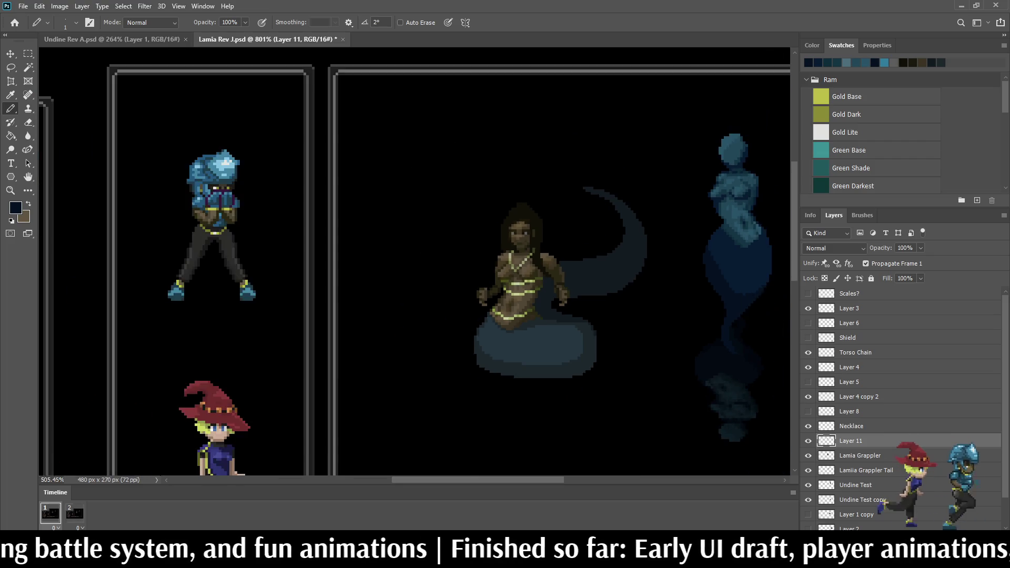
scroll(611, 302, "up", 5)
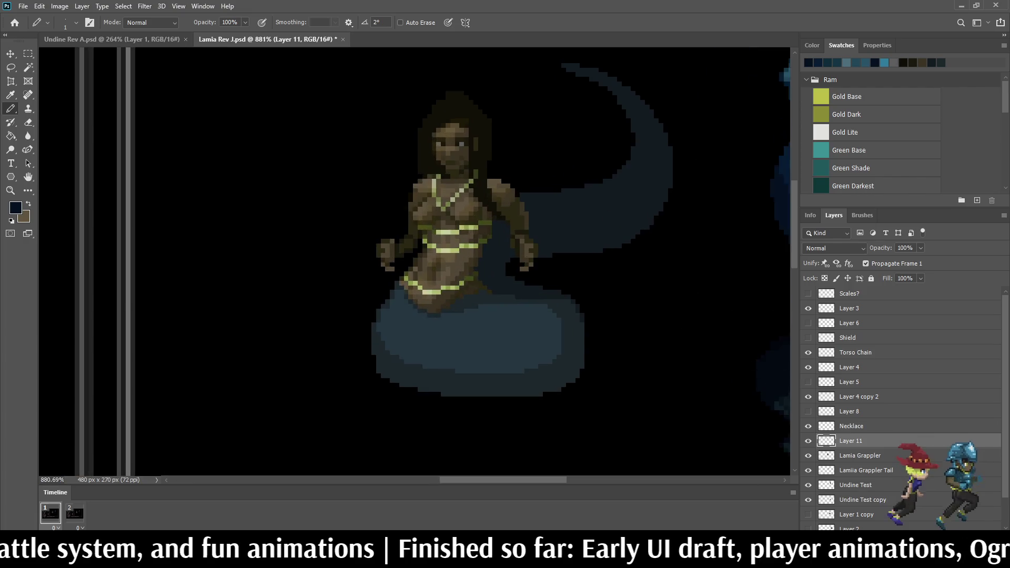
scroll(442, 200, "down", 5)
scroll(441, 200, "up", 4)
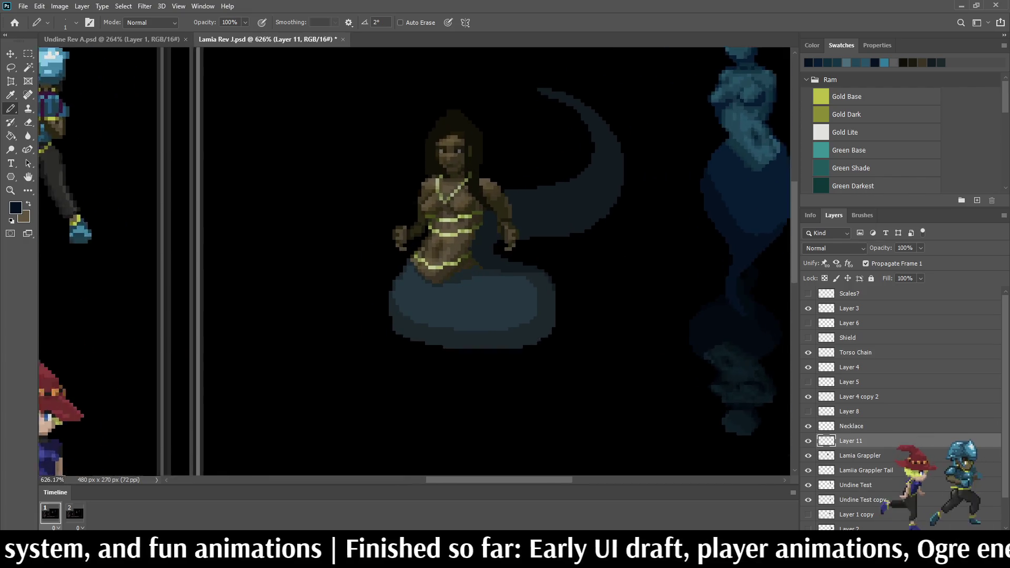
scroll(473, 134, "up", 1)
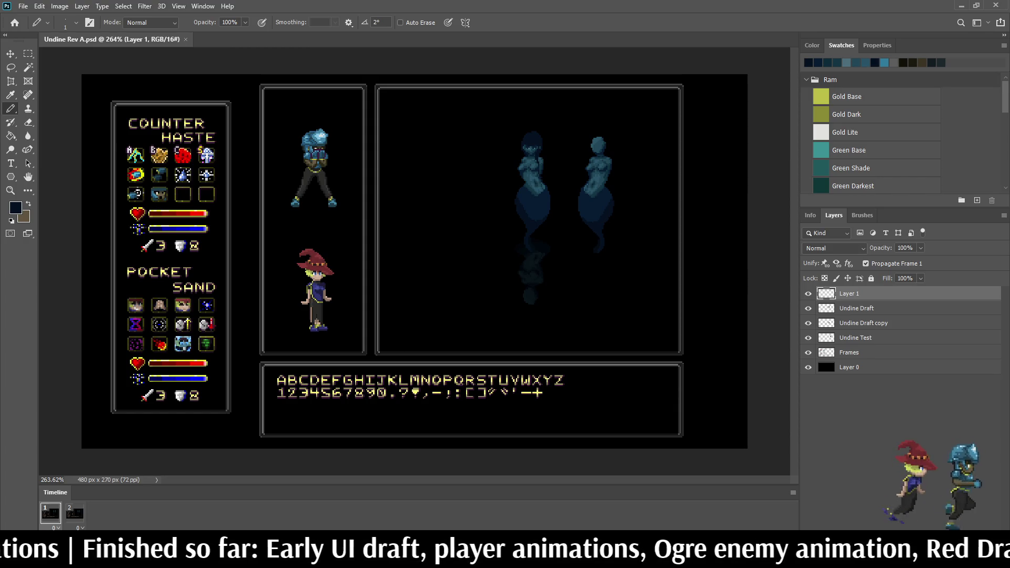
Step: Sample the sprite's teal and paint four navy head pixels teal
scroll(531, 158, "up", 6)
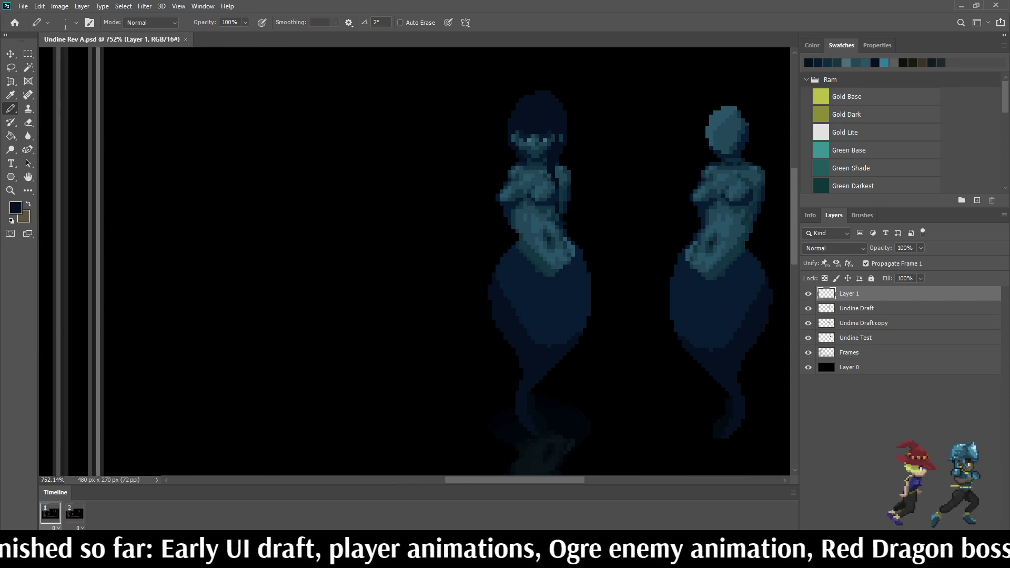
scroll(605, 210, "down", 5)
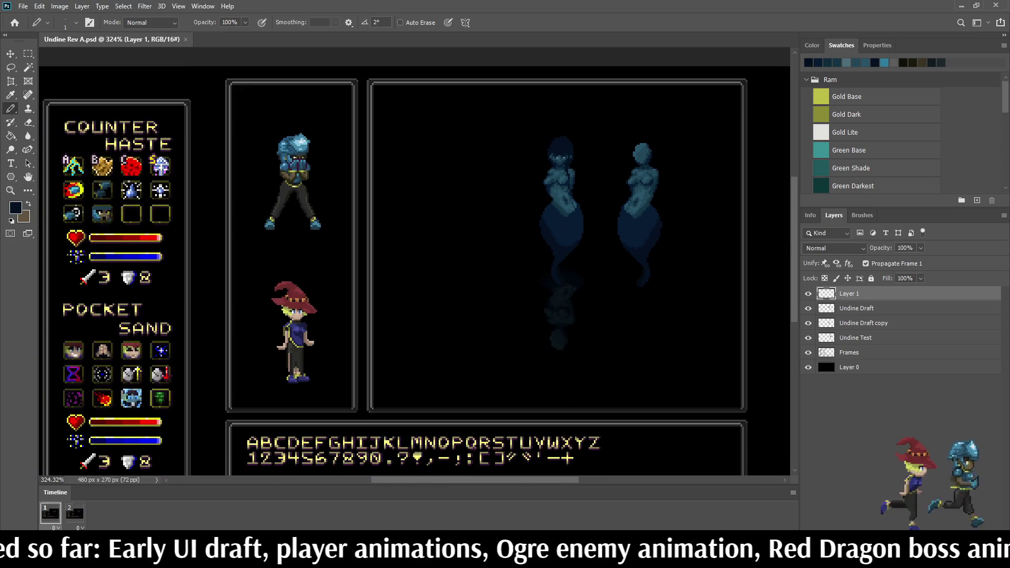
scroll(605, 210, "up", 4)
scroll(551, 157, "up", 8)
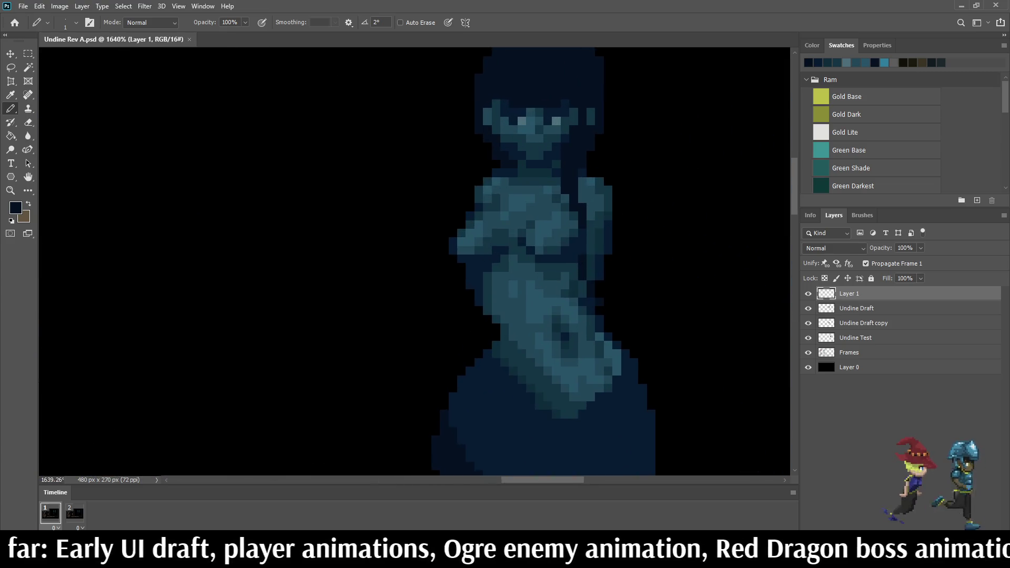
key("i")
left_click(550, 156)
key("b")
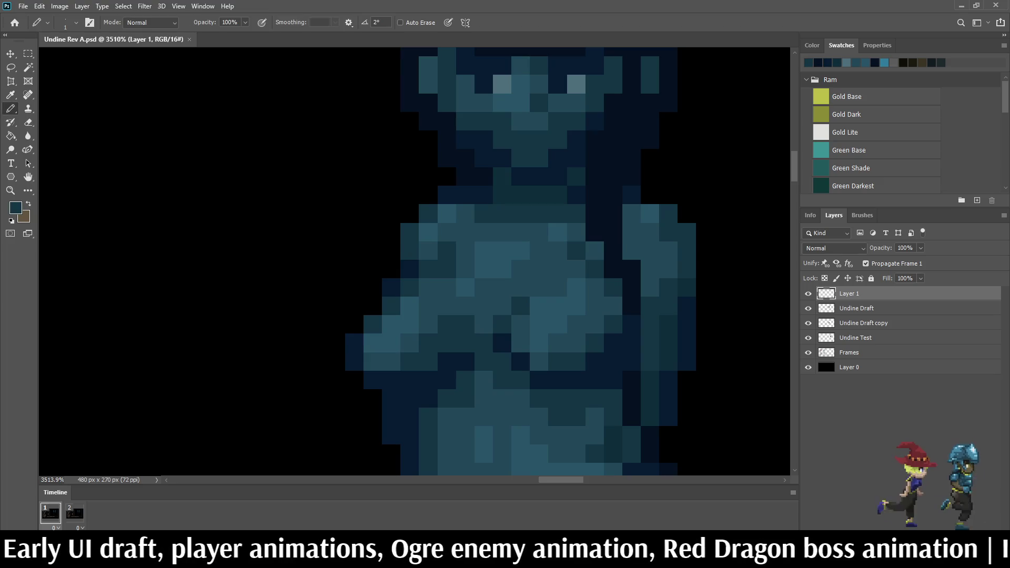
left_click(483, 139)
left_click(502, 158)
left_click(558, 158)
left_click(577, 139)
scroll(569, 168, "down", 6)
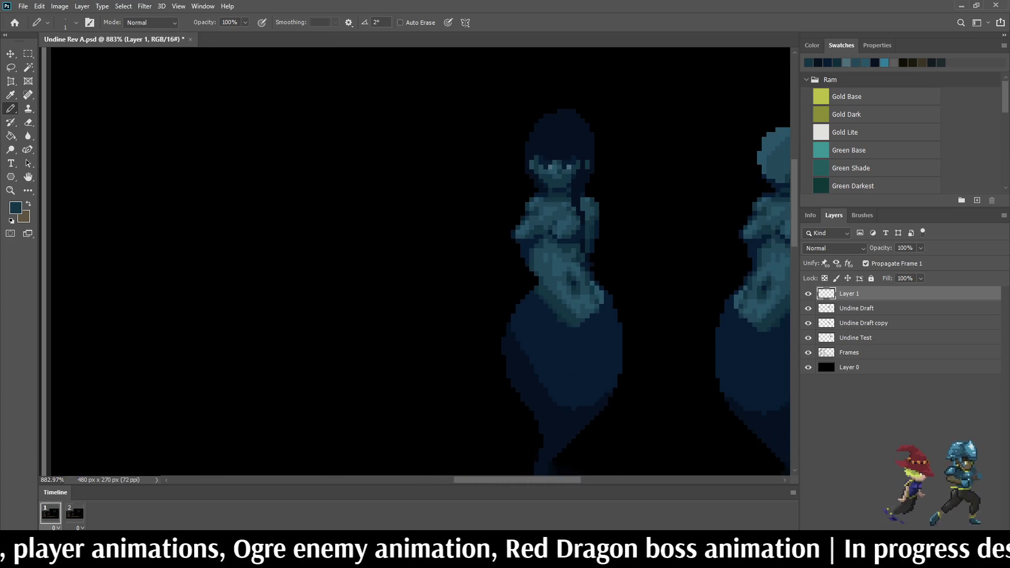
scroll(557, 173, "up", 7)
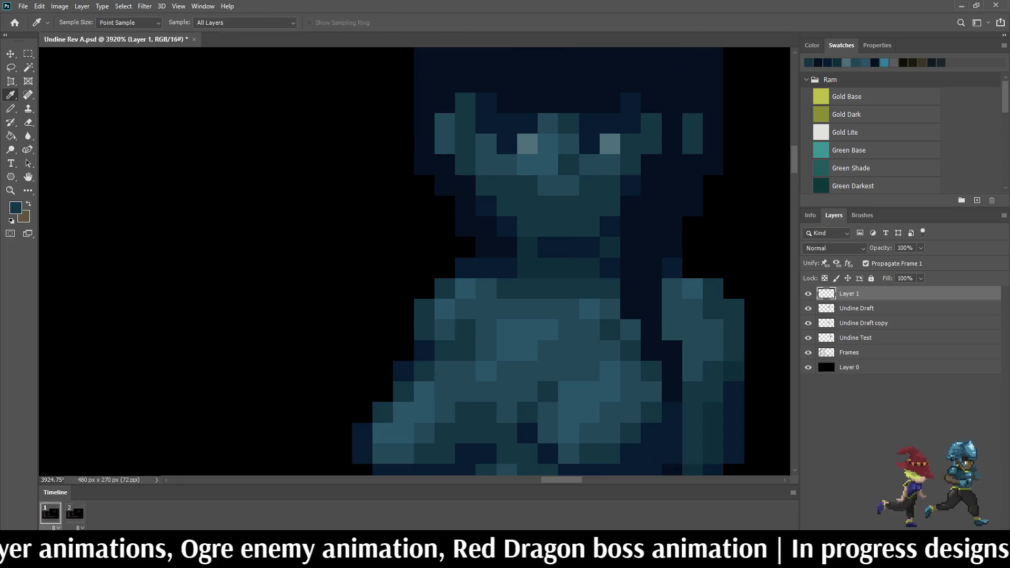
Step: Lighten two of the Undine's face pixels to teal, undoing two misplaced attempts
key("b")
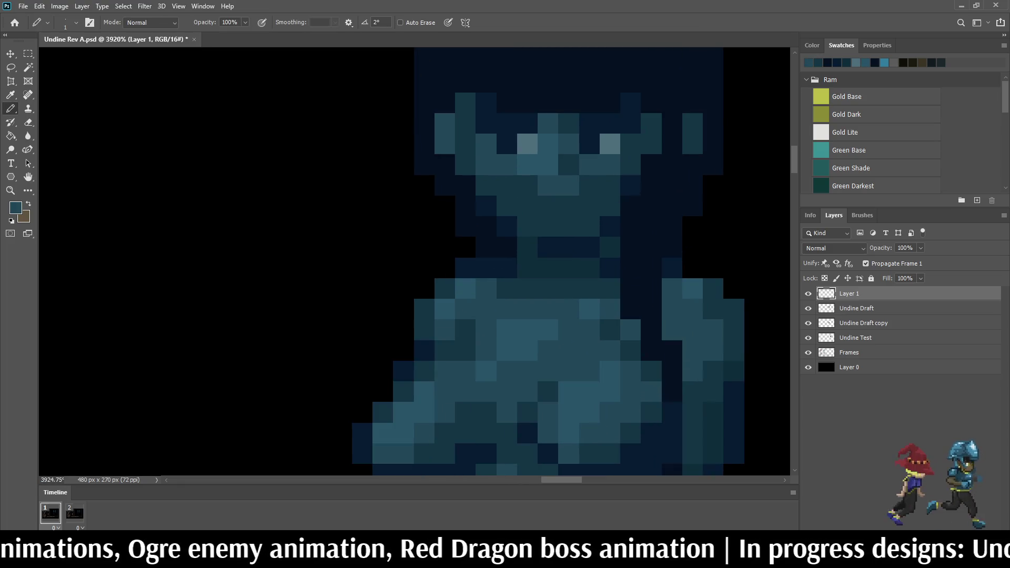
left_click(528, 206)
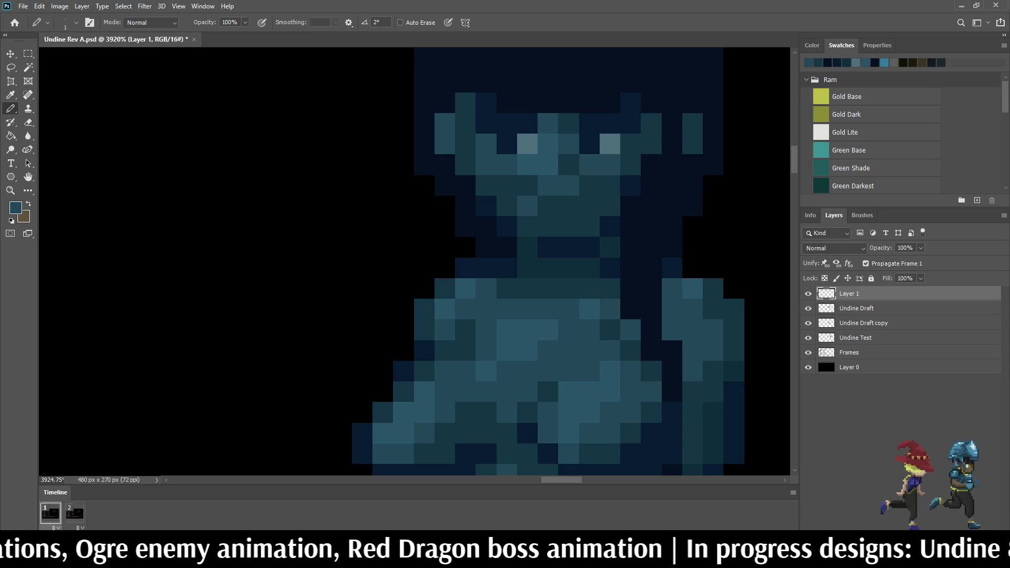
key("ctrl+z")
left_click(528, 226)
key("ctrl+z")
left_click(548, 226)
left_click(569, 226)
scroll(578, 263, "down", 8)
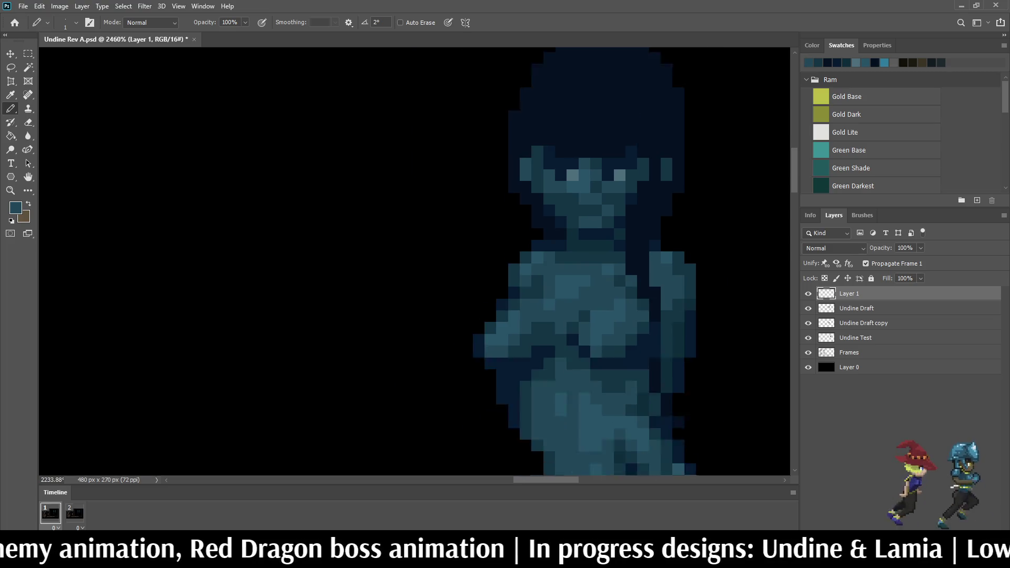
scroll(668, 226, "down", 3)
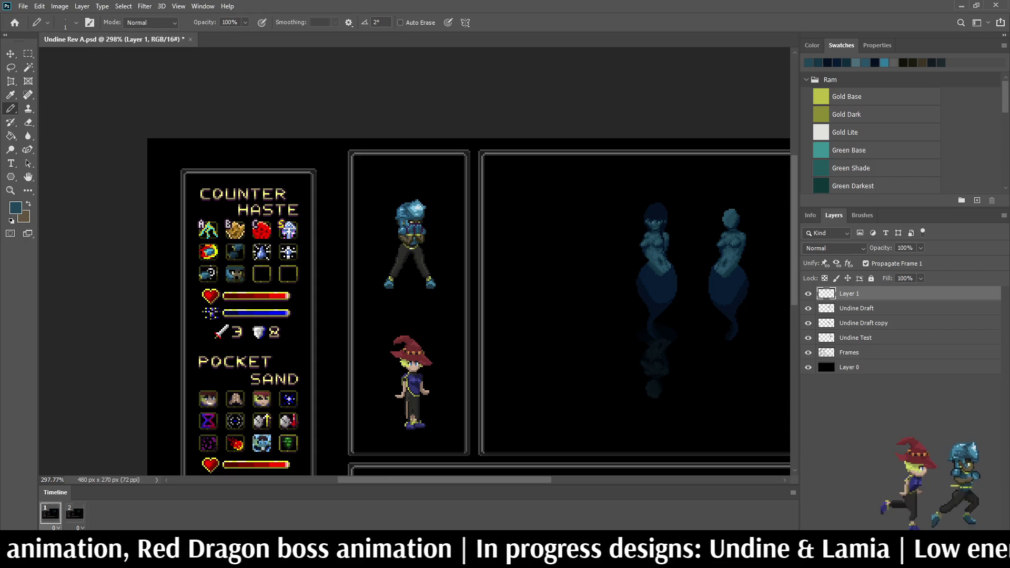
scroll(657, 225, "up", 12)
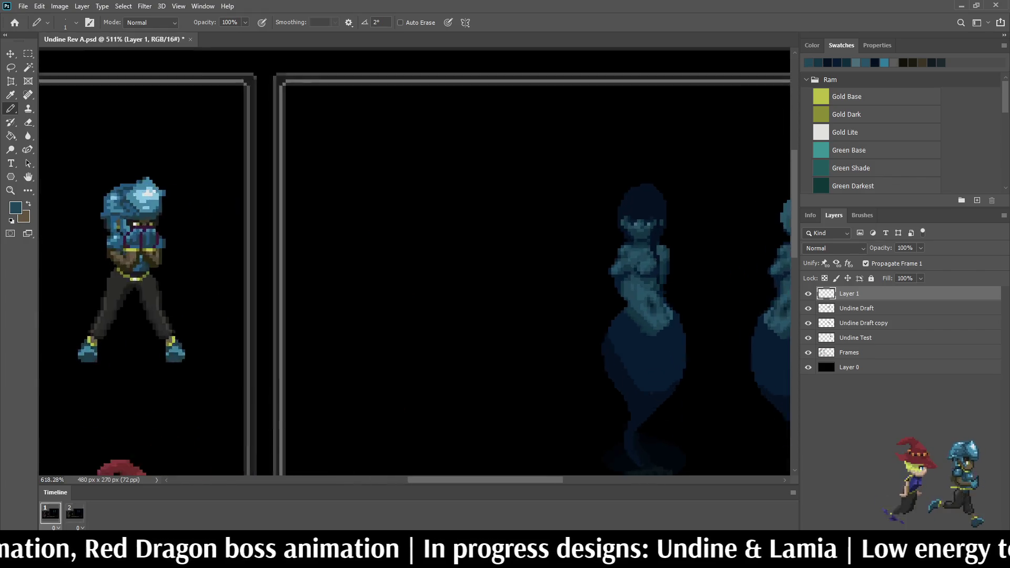
scroll(603, 231, "up", 1)
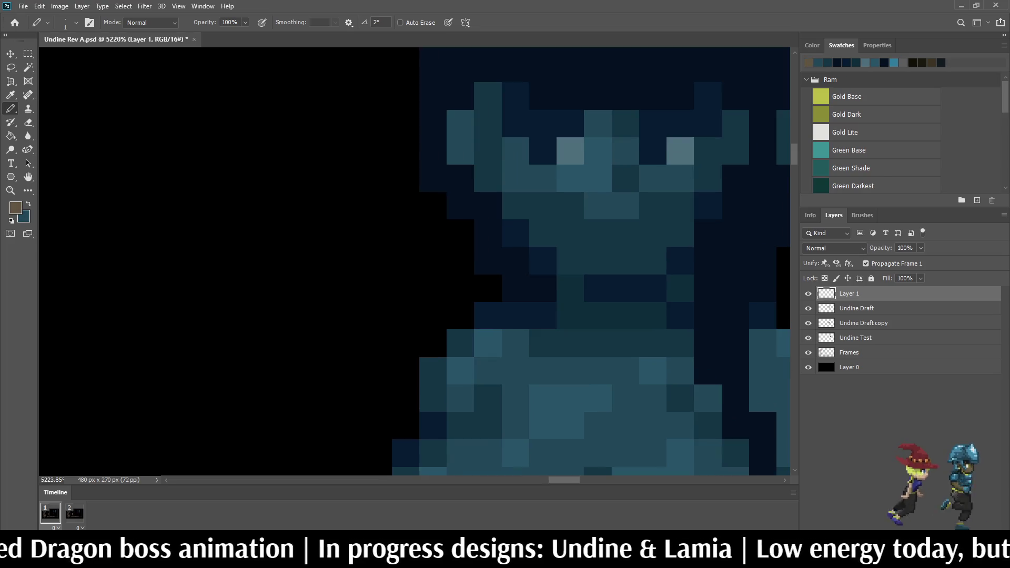
Step: Lighten about nine pixels around the Undine's eyes to teal
key("i")
key("b")
left_click(597, 206)
left_click(625, 150)
left_click(626, 206)
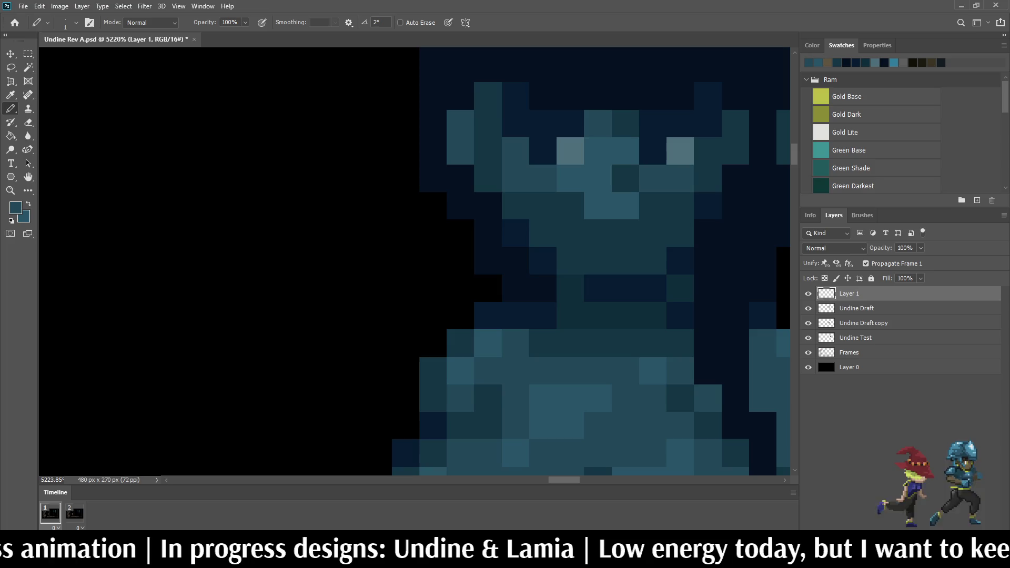
left_click(652, 206)
left_click(570, 205)
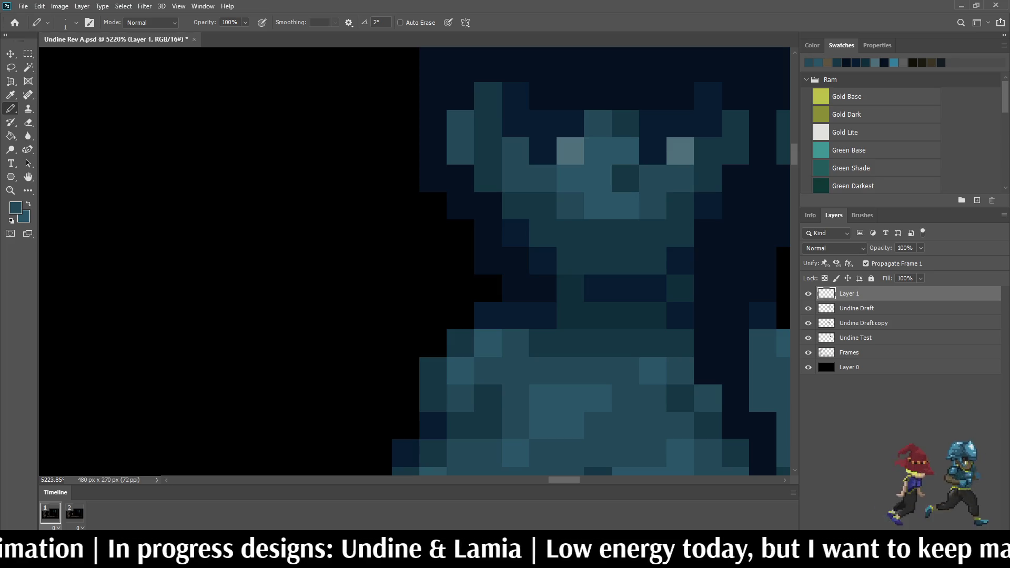
left_click(543, 206)
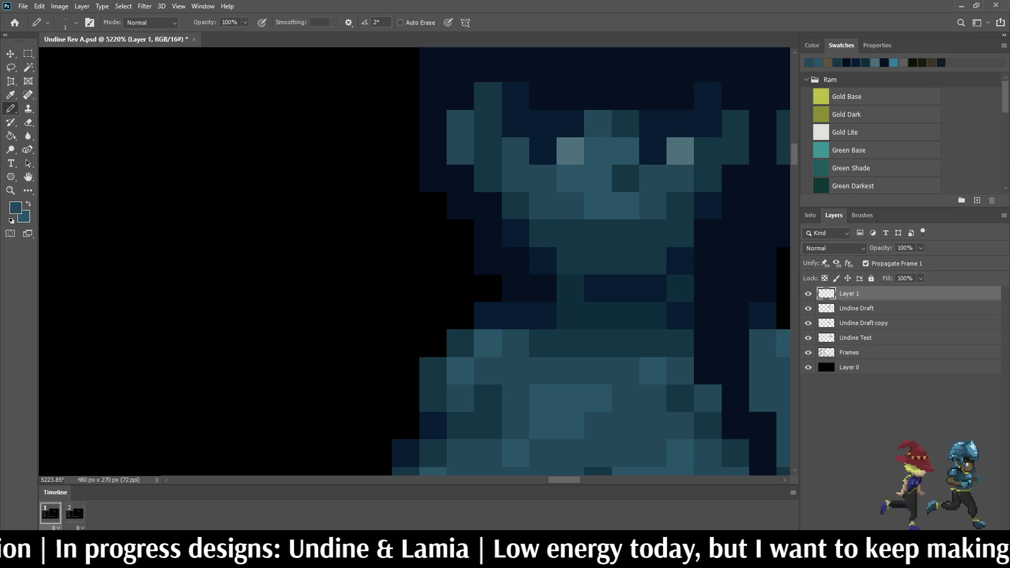
left_click(570, 234)
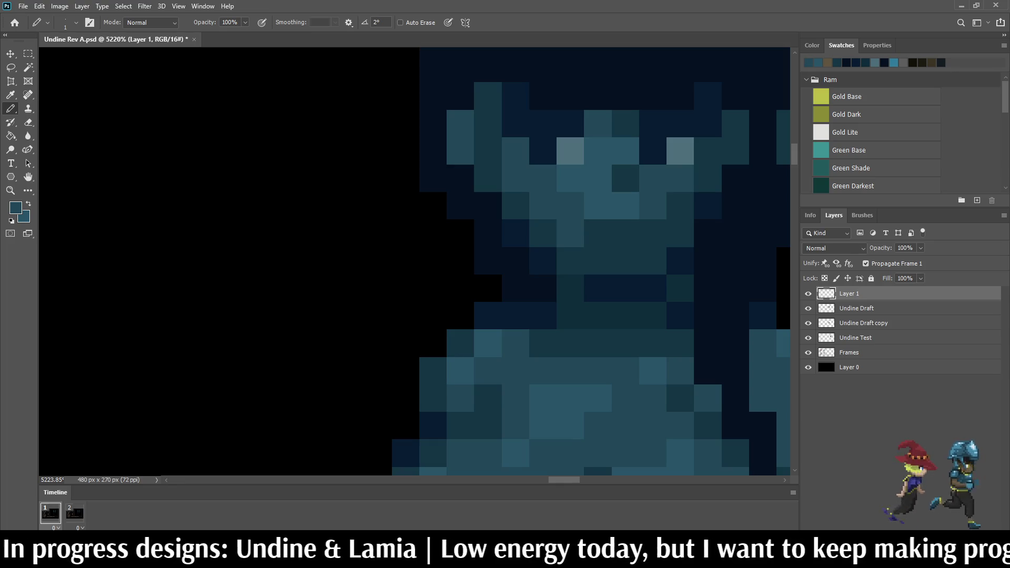
left_click_drag(598, 261, 626, 261)
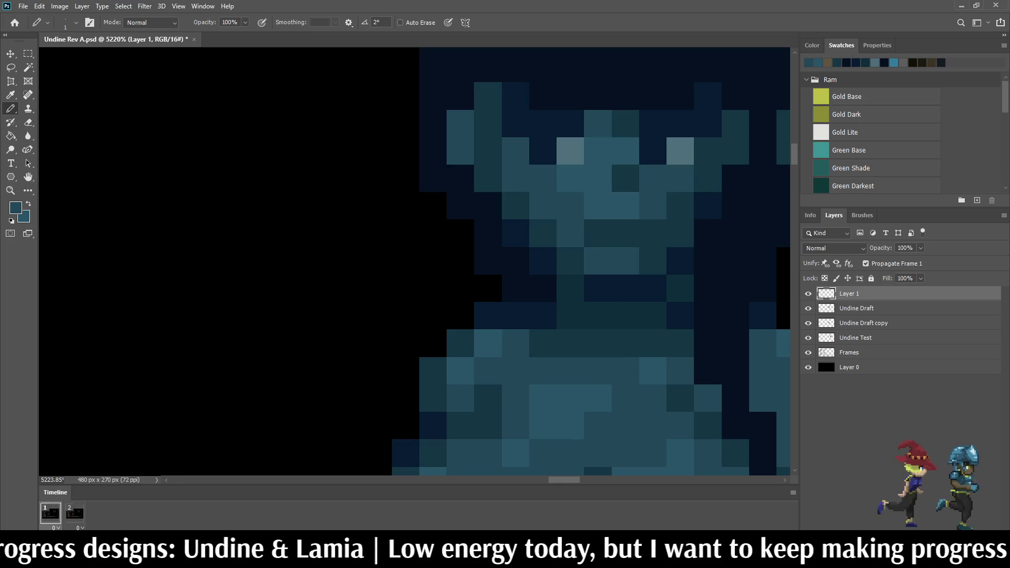
scroll(605, 263, "down", 10)
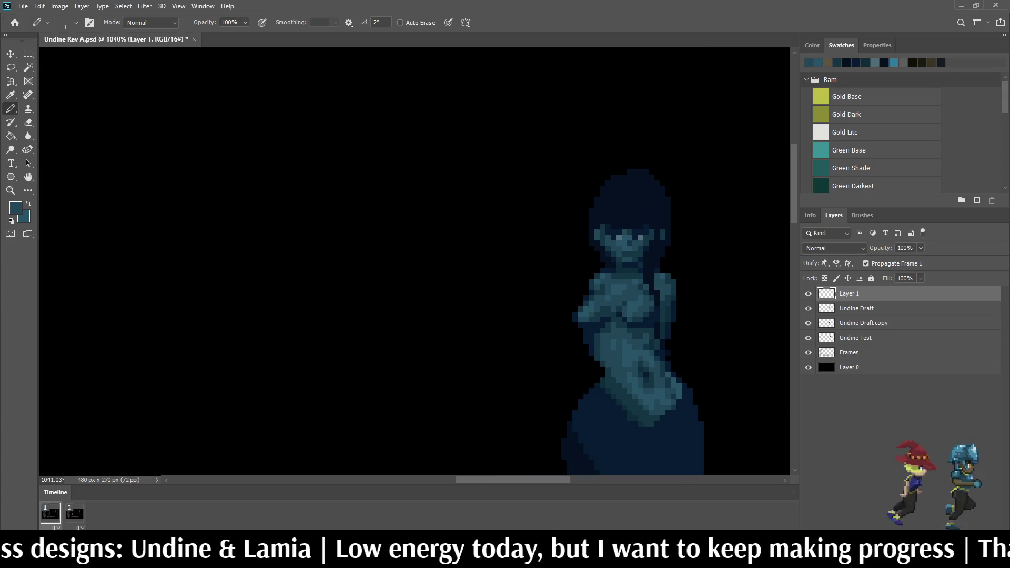
scroll(655, 261, "down", 2)
scroll(656, 261, "up", 8)
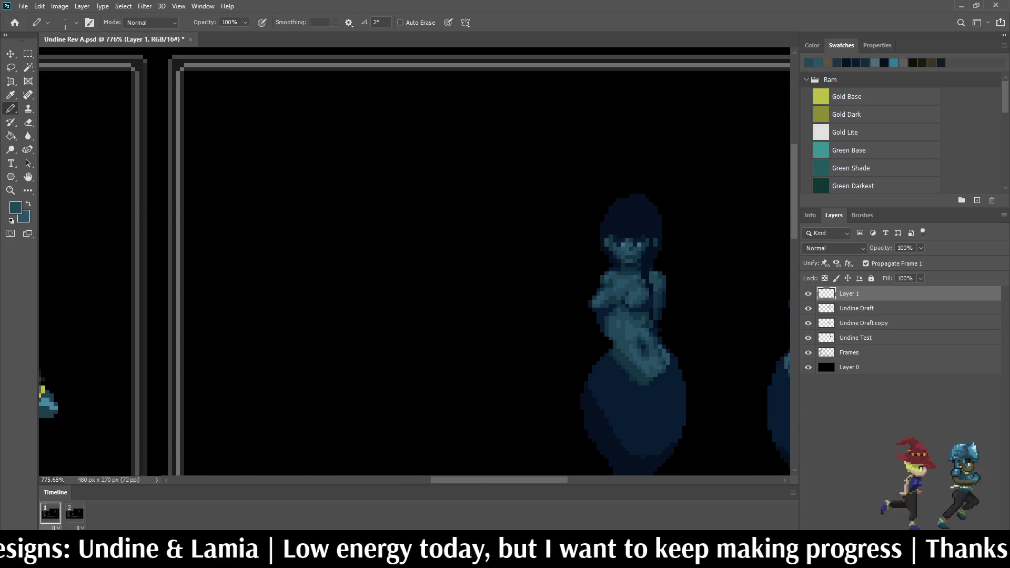
scroll(592, 312, "down", 4)
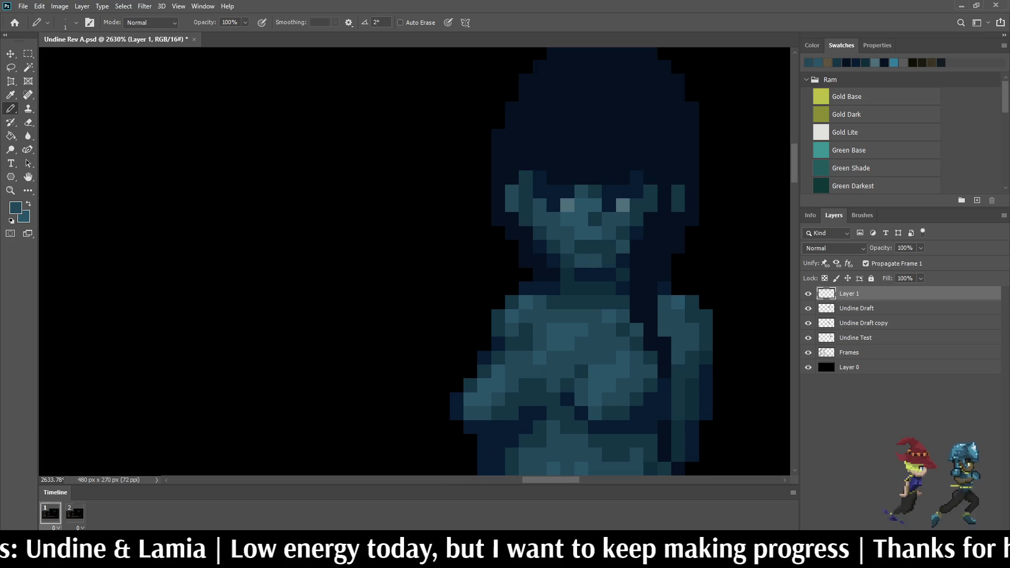
scroll(599, 237, "down", 3)
scroll(600, 237, "up", 7)
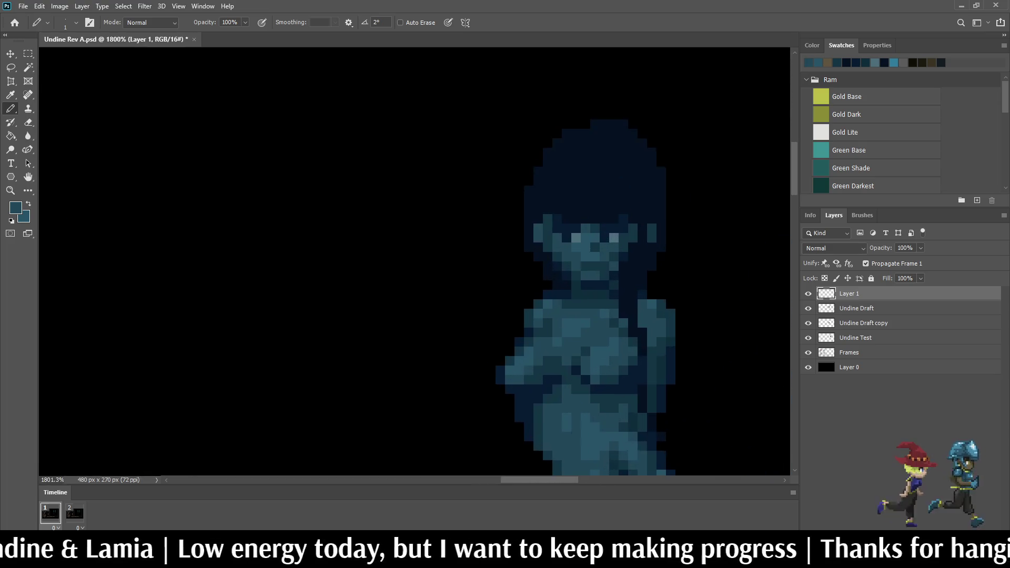
scroll(615, 253, "down", 2)
scroll(615, 253, "up", 5)
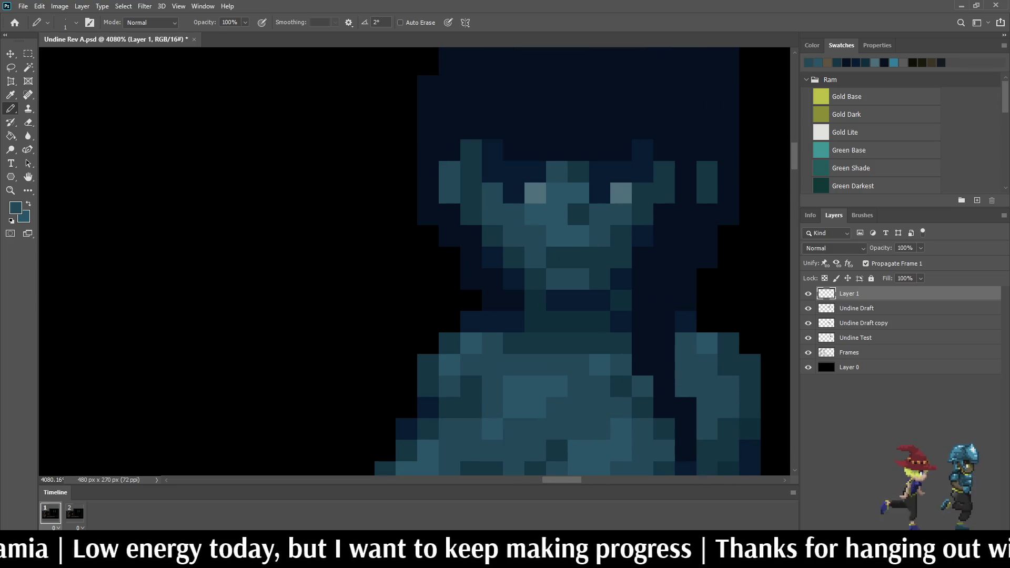
Step: Sample a lighter blue from the sprite and paint one face pixel with it
key("i")
key("b")
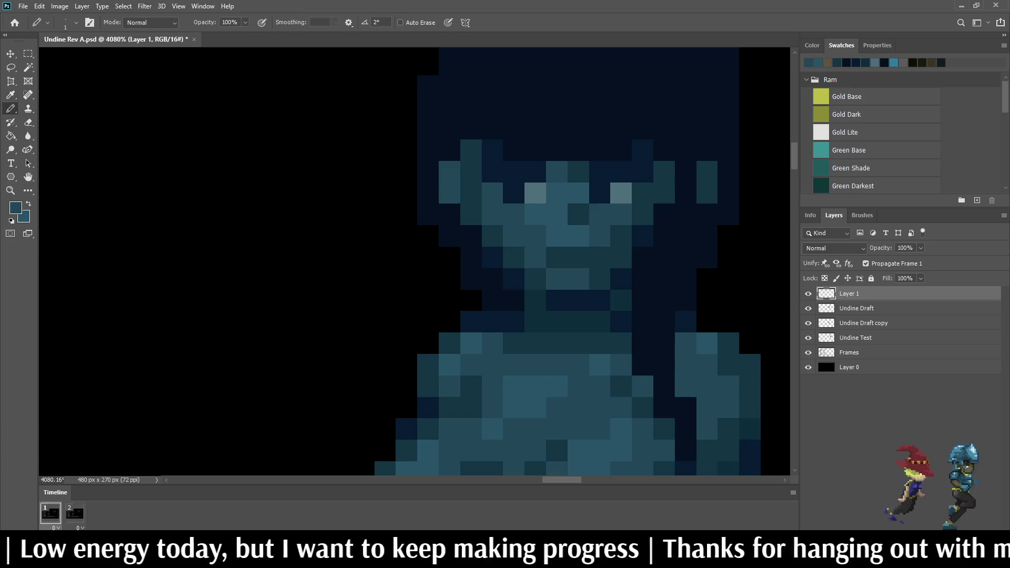
scroll(625, 238, "up", 2)
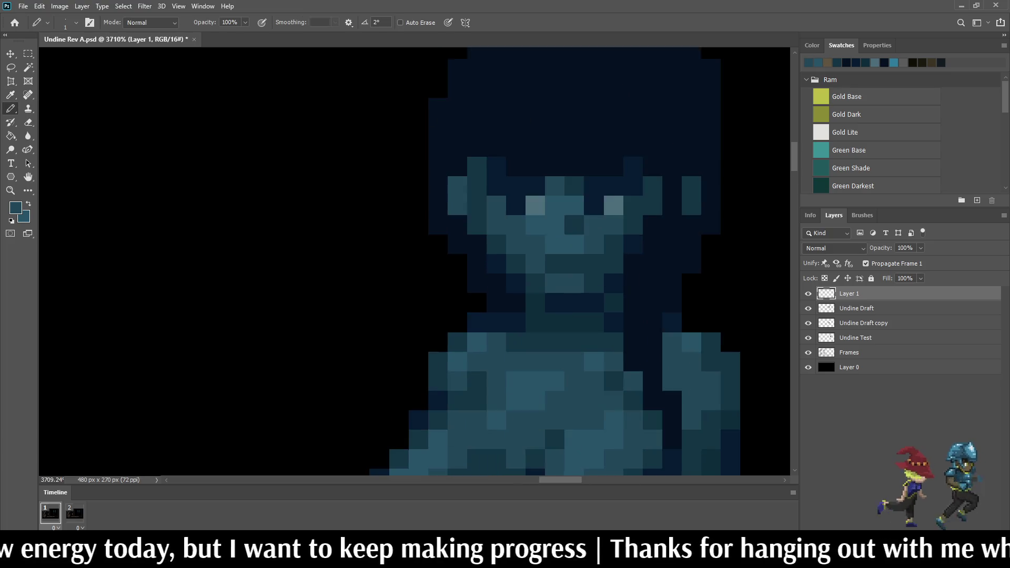
left_click(620, 262)
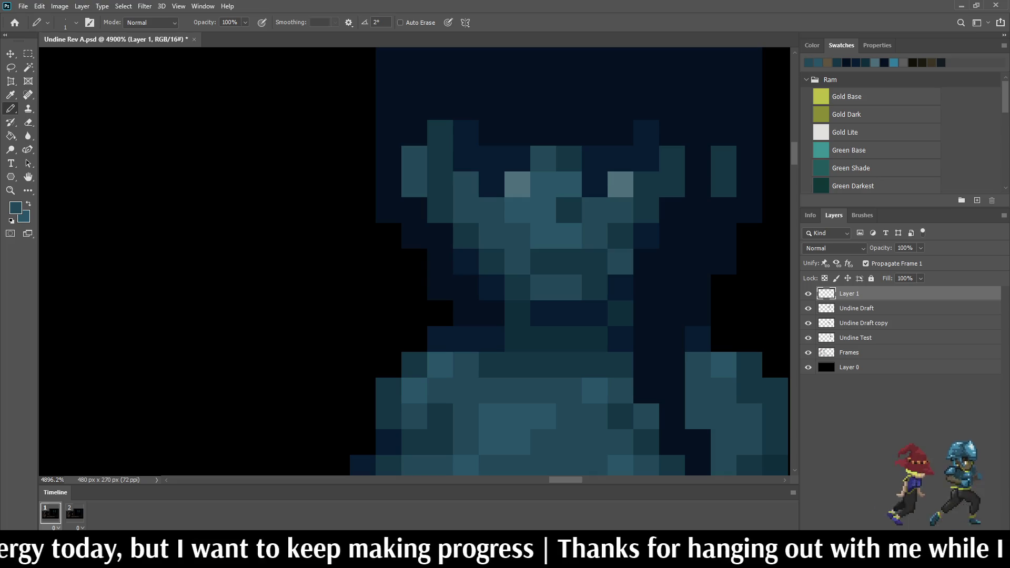
scroll(608, 283, "down", 5)
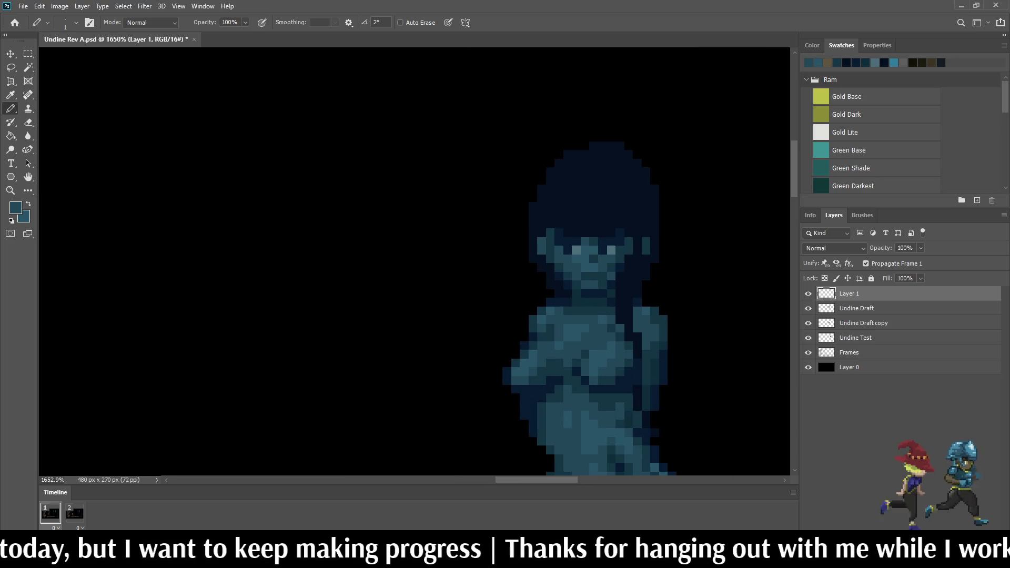
scroll(594, 263, "down", 4)
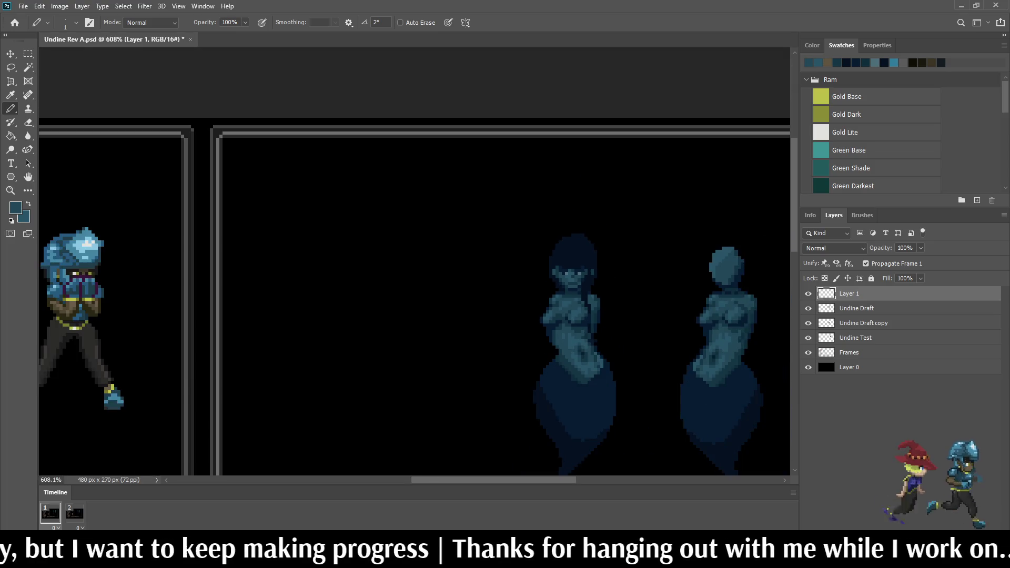
scroll(589, 271, "up", 6)
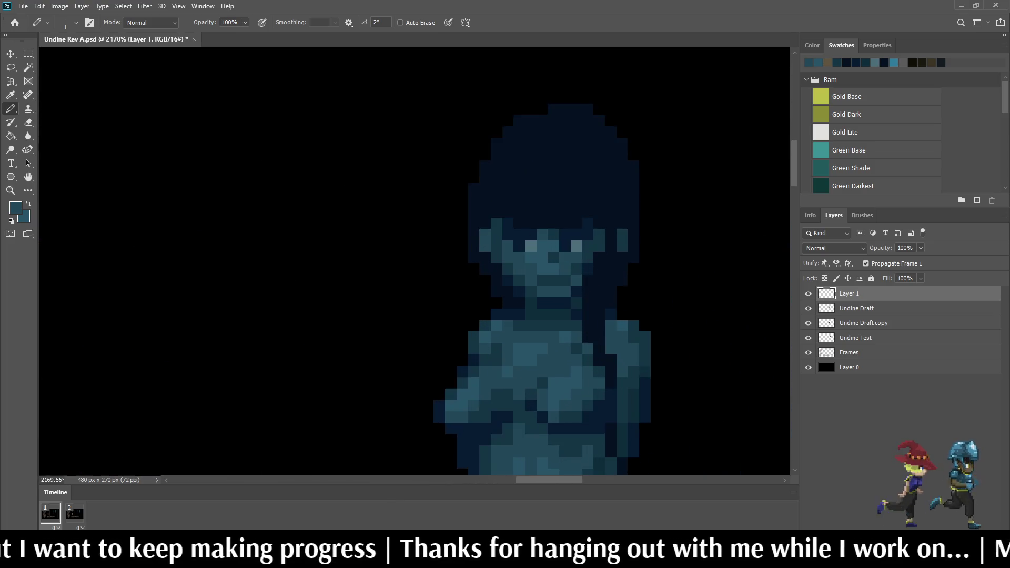
scroll(579, 274, "up", 1)
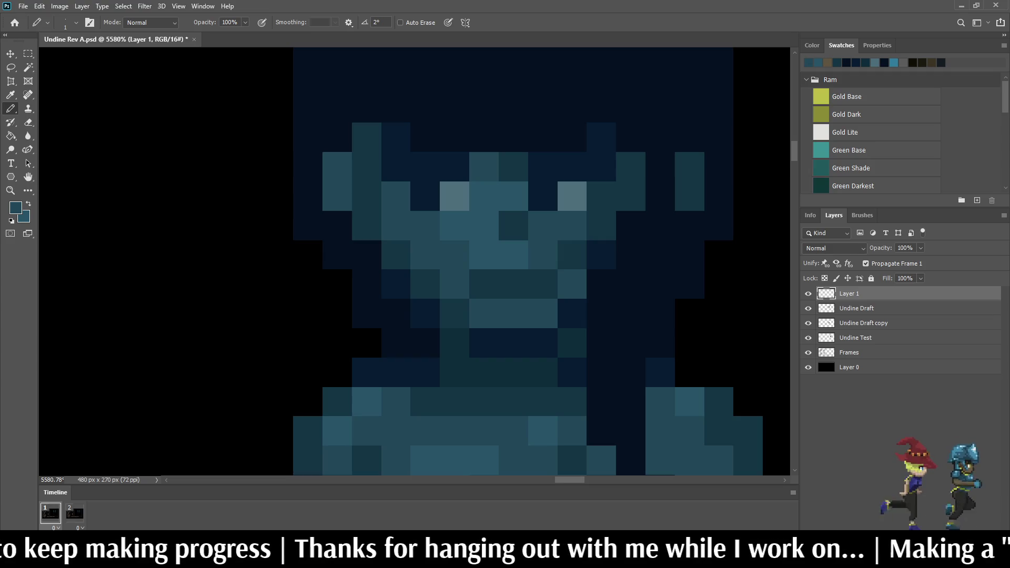
Step: Shade the Undine's mouth and chin pixels with sampled dark navy
left_click(543, 313)
left_click(572, 284)
key("i")
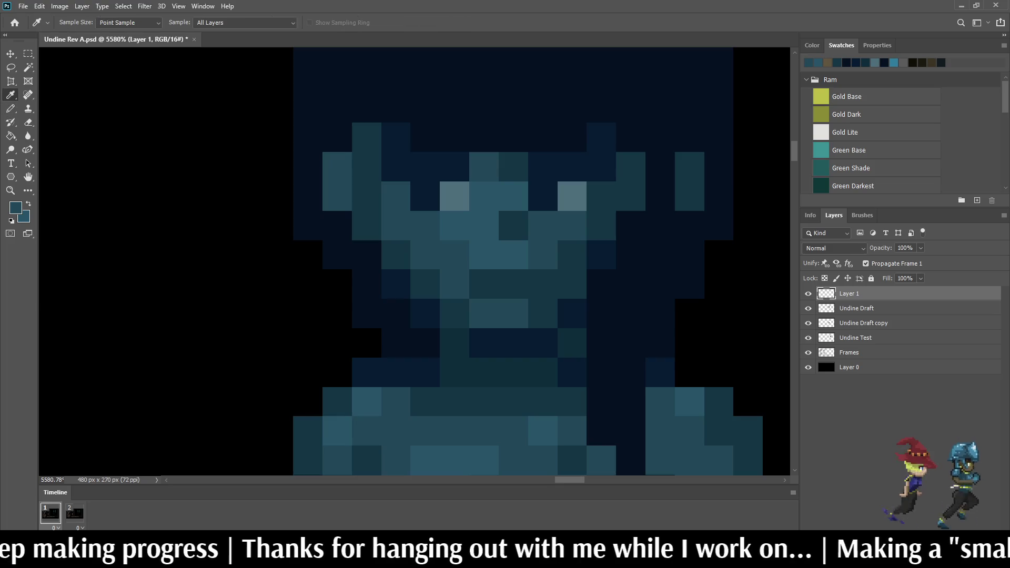
key("b")
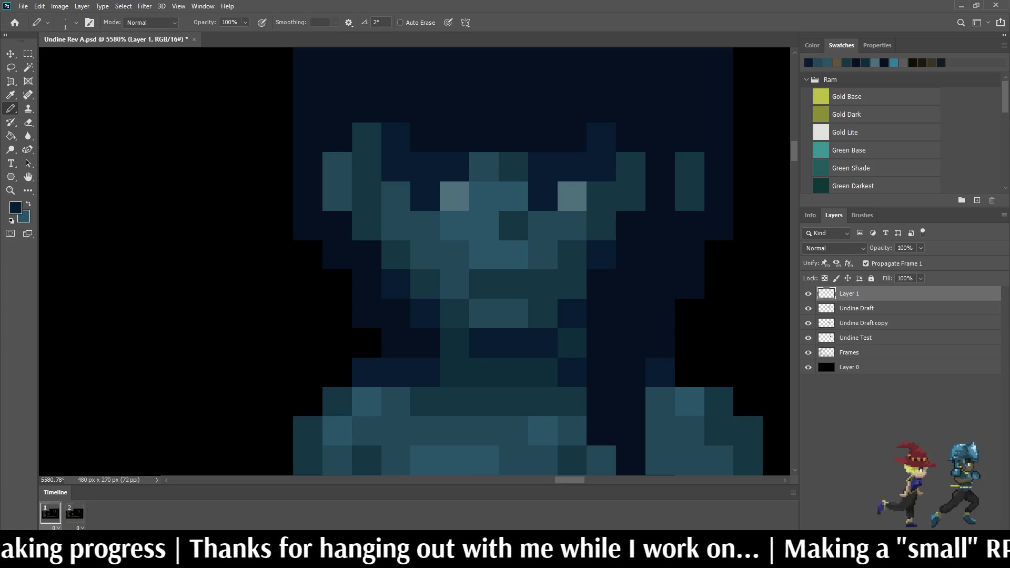
left_click(572, 254)
left_click_drag(544, 284, 513, 284)
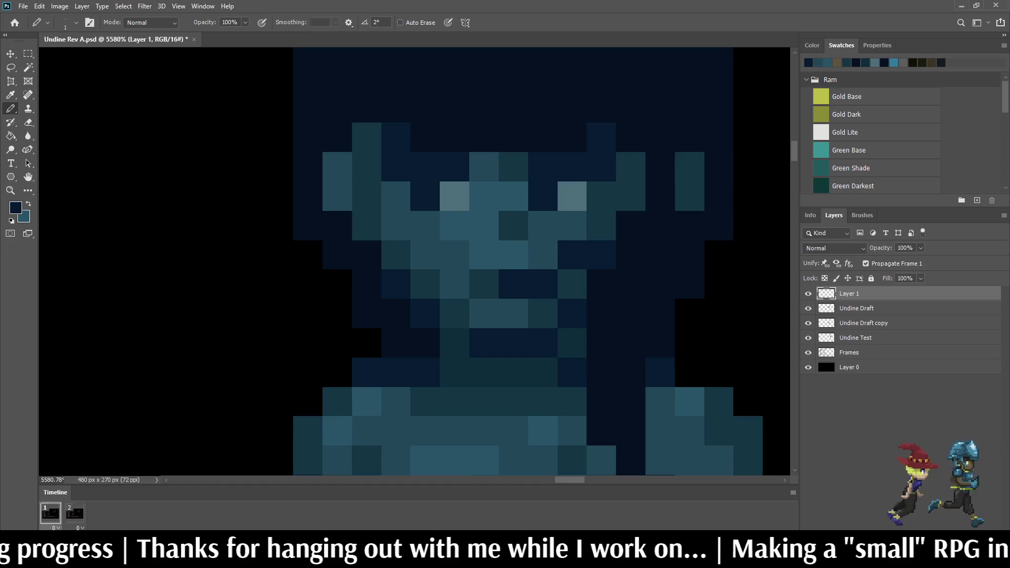
scroll(560, 291, "down", 5)
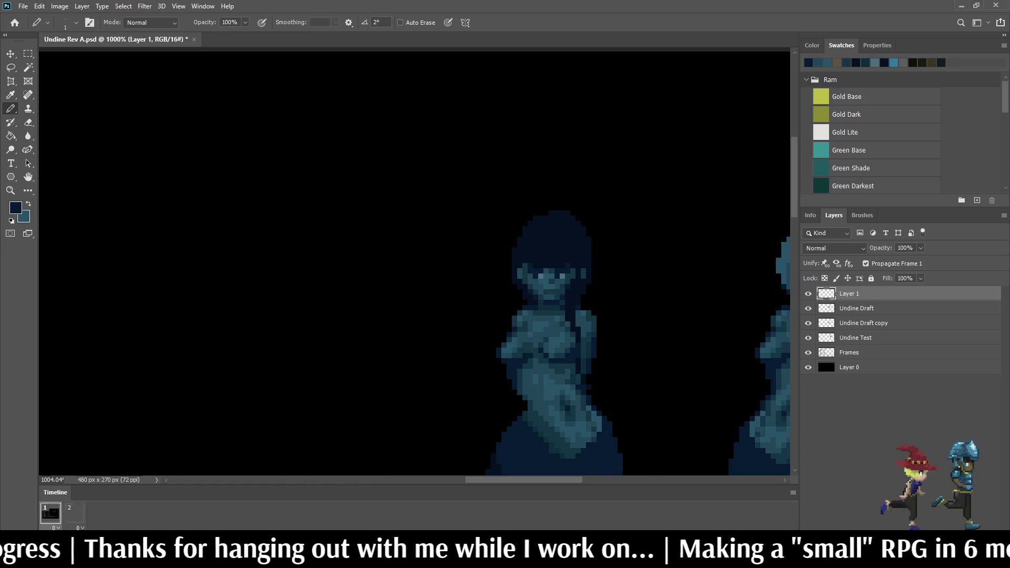
scroll(558, 294, "up", 2)
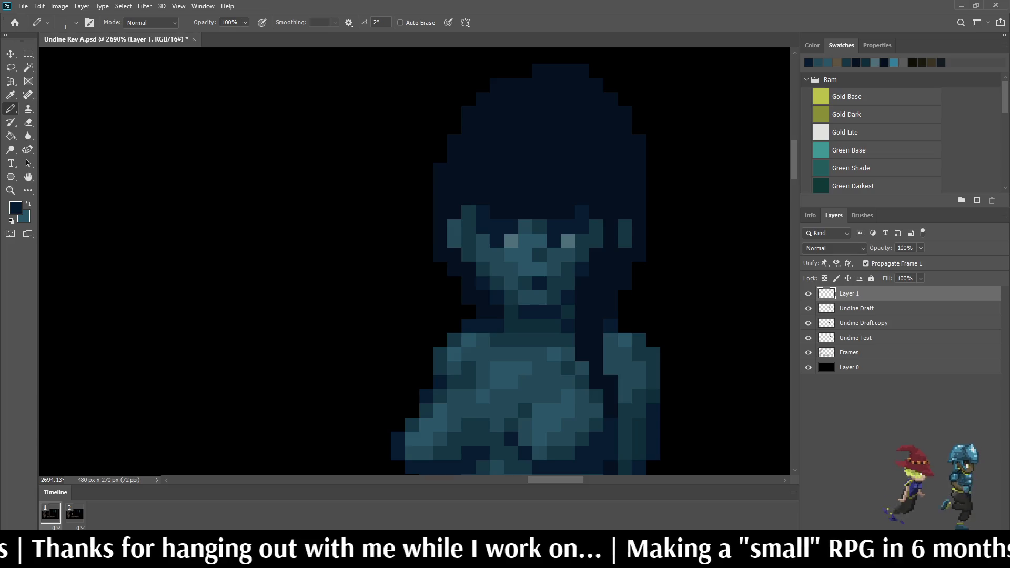
scroll(567, 314, "down", 6)
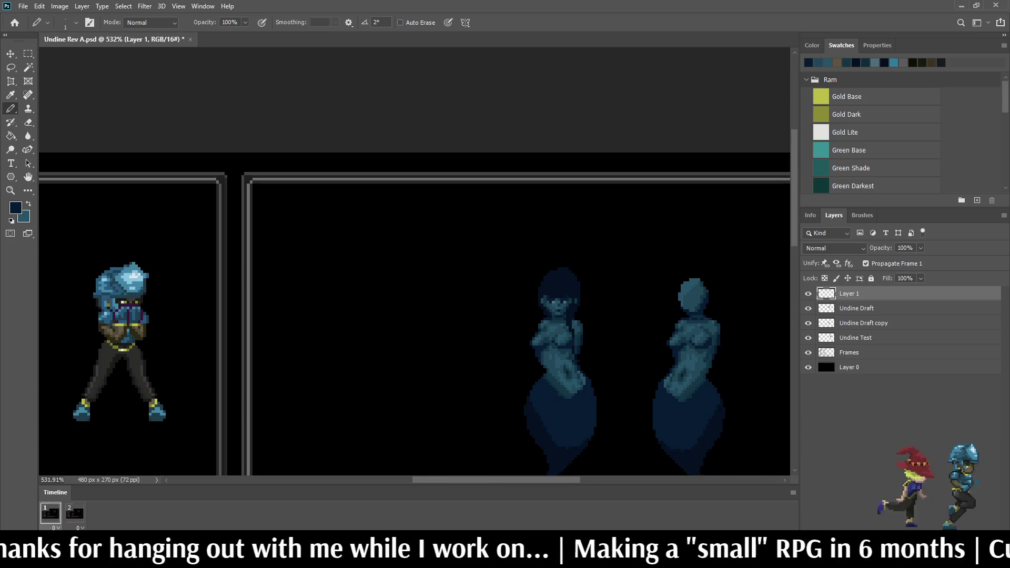
scroll(563, 297, "up", 4)
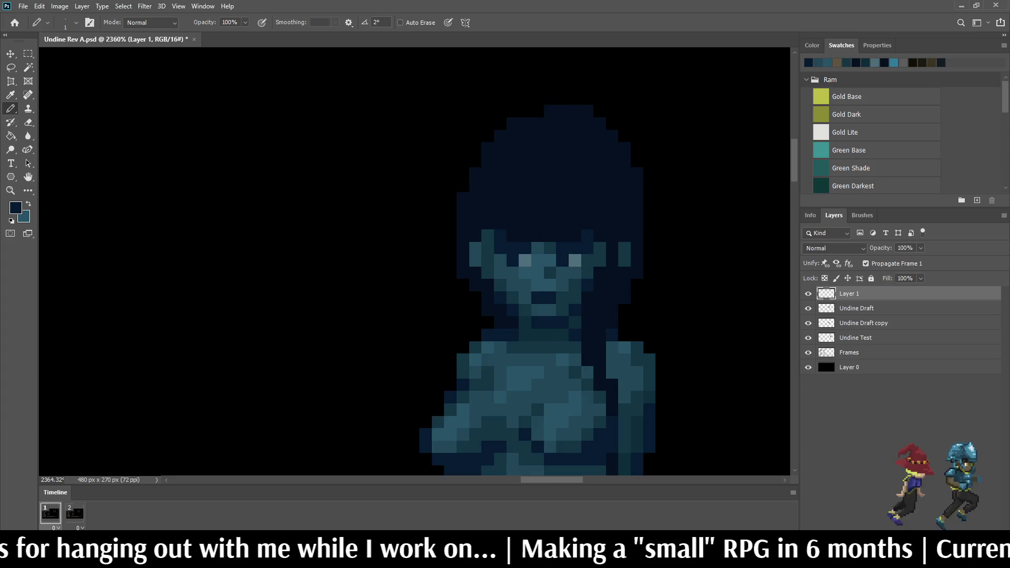
scroll(563, 297, "down", 1)
scroll(578, 305, "down", 2)
scroll(583, 316, "down", 1)
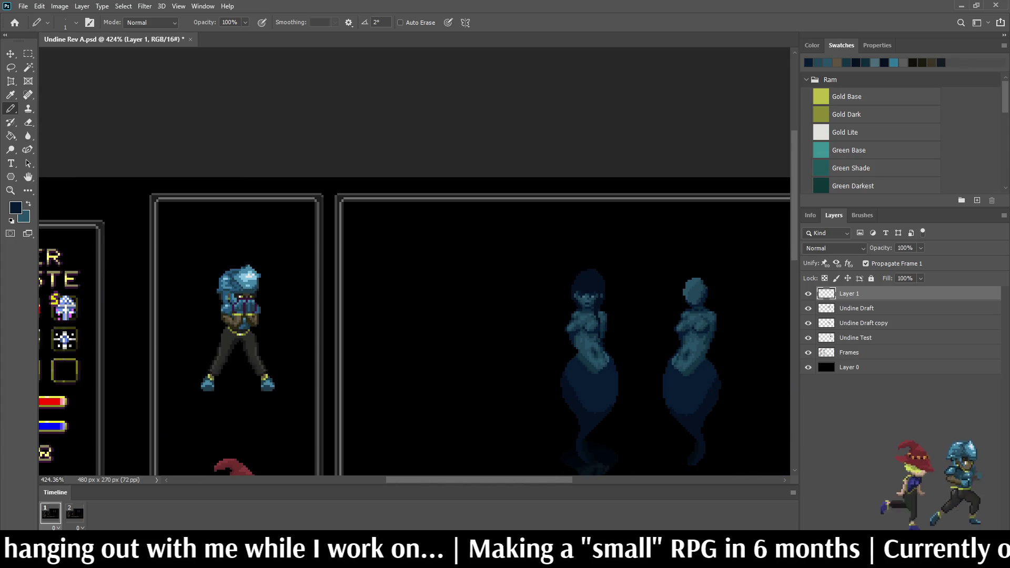
scroll(584, 315, "up", 3)
scroll(584, 316, "down", 2)
scroll(613, 305, "down", 2)
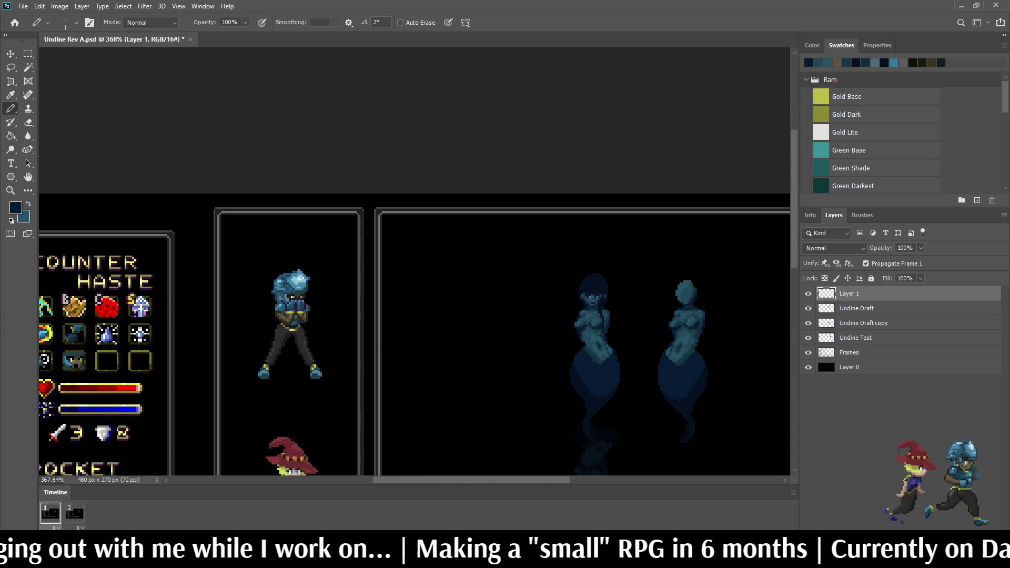
scroll(605, 299, "up", 6)
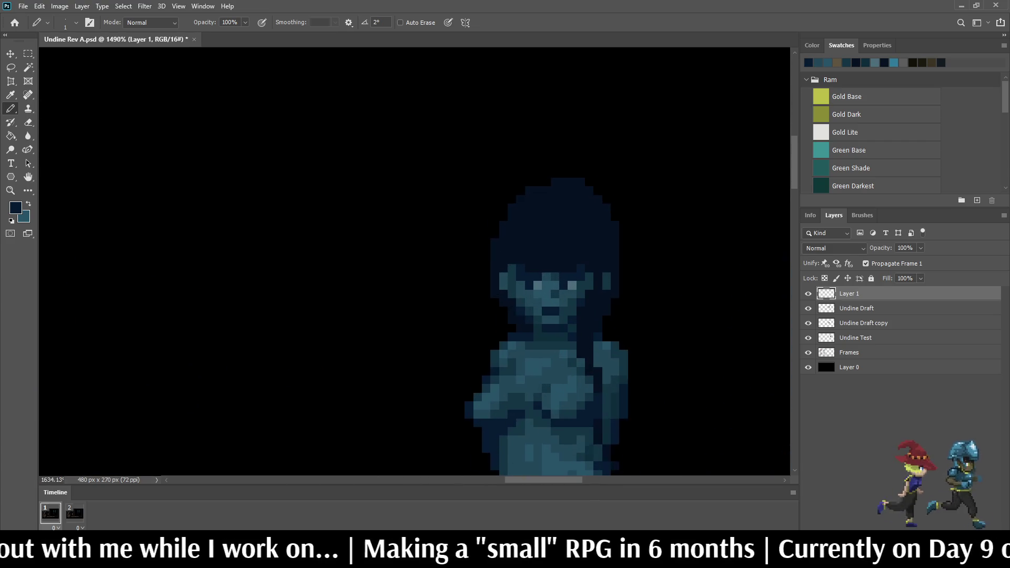
scroll(553, 279, "up", 1)
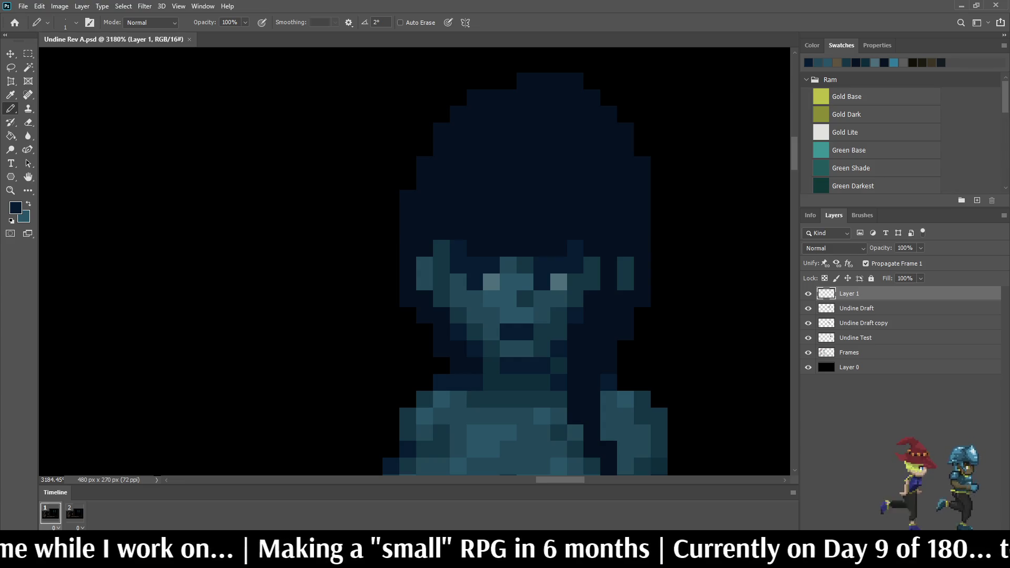
scroll(563, 268, "down", 5)
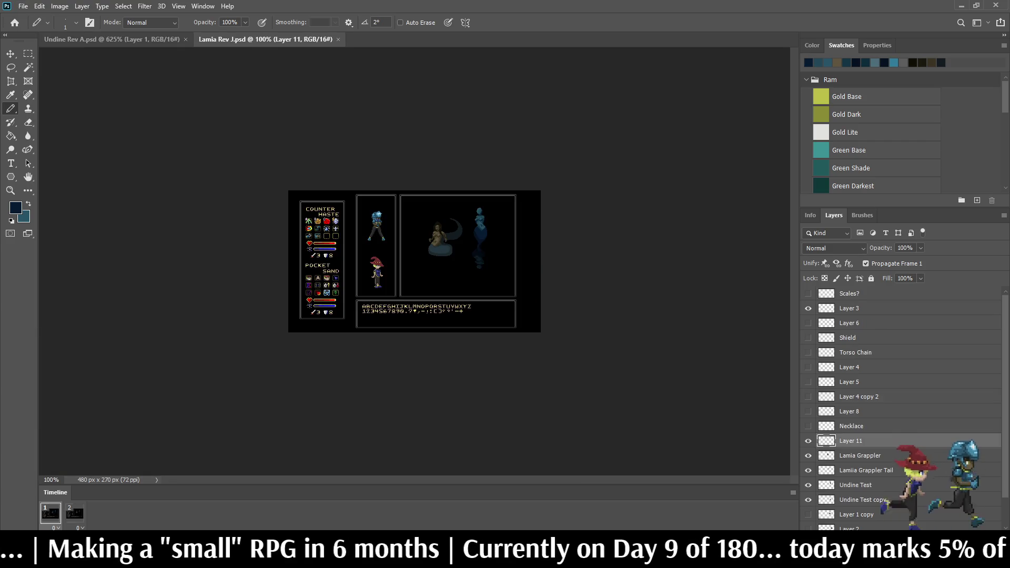
Step: Zoom in on the lamia's torso in Lamia Rev J.psd, then close it
scroll(431, 242, "up", 10)
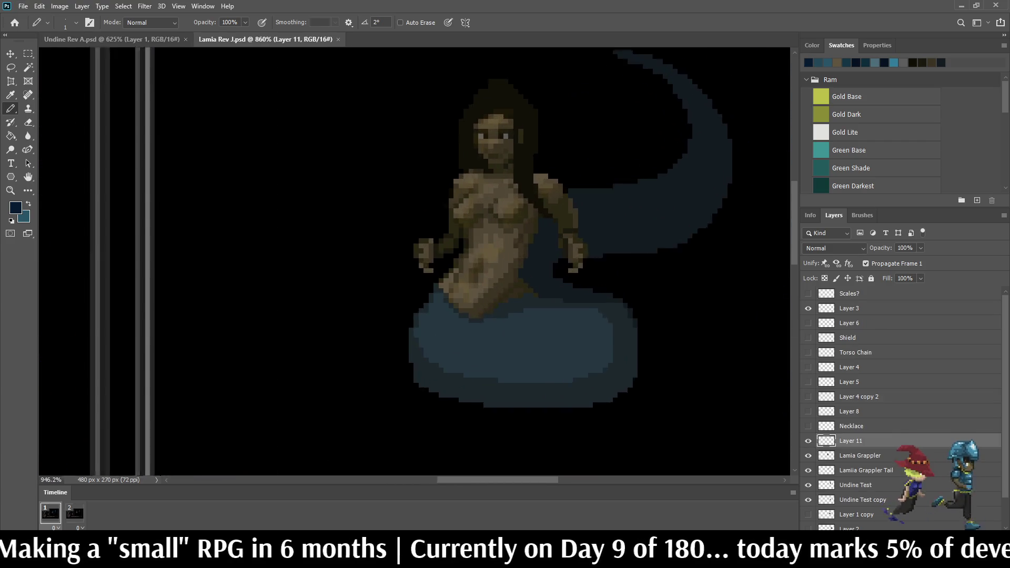
scroll(499, 216, "up", 6)
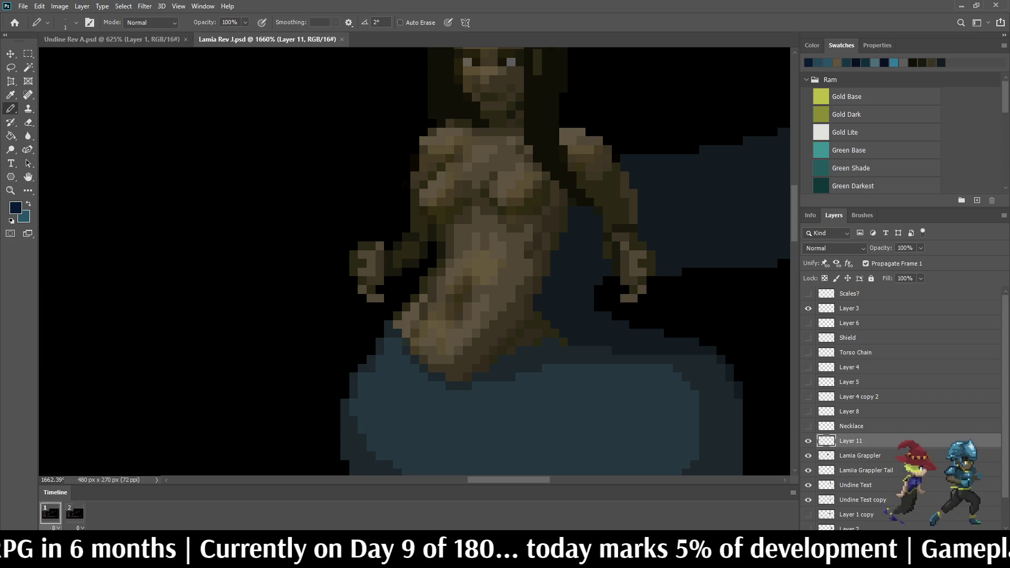
scroll(498, 216, "down", 3)
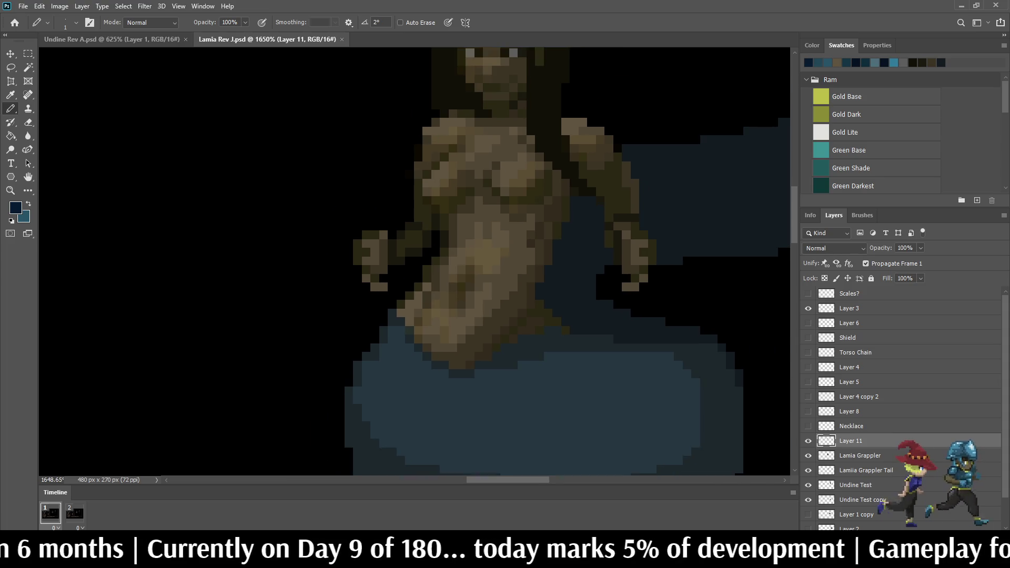
scroll(498, 216, "up", 2)
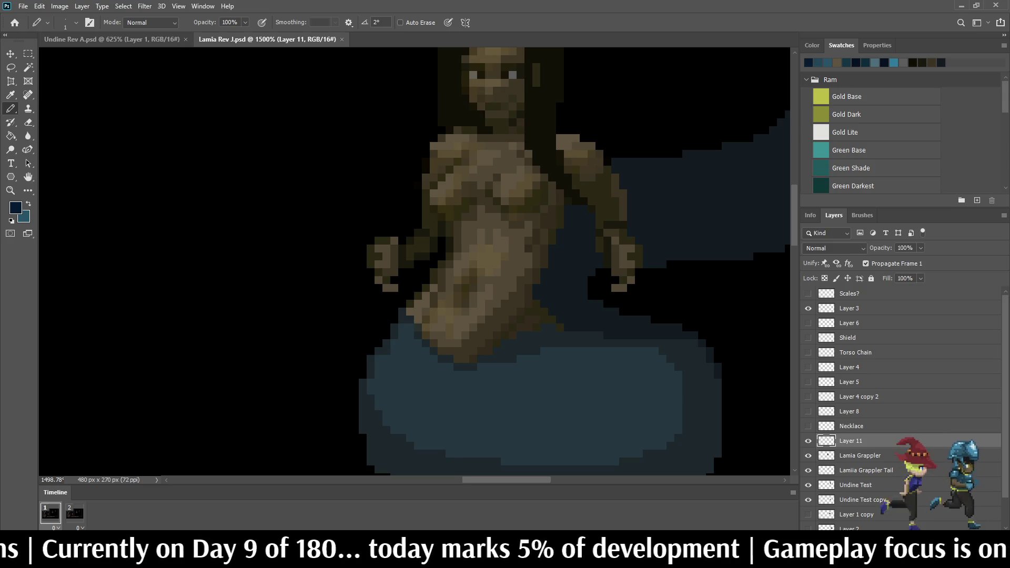
scroll(489, 277, "up", 3)
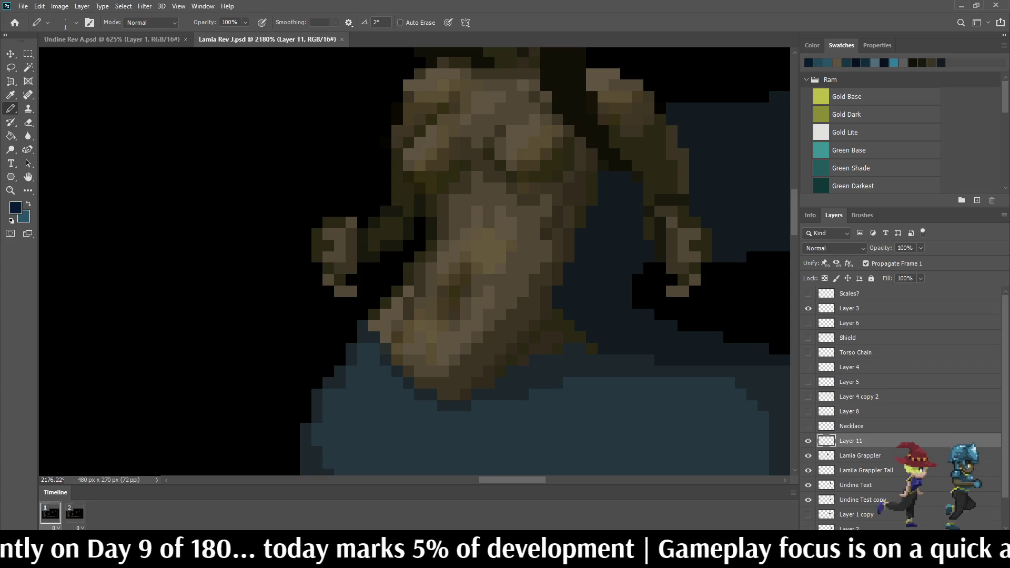
key("ctrl+w")
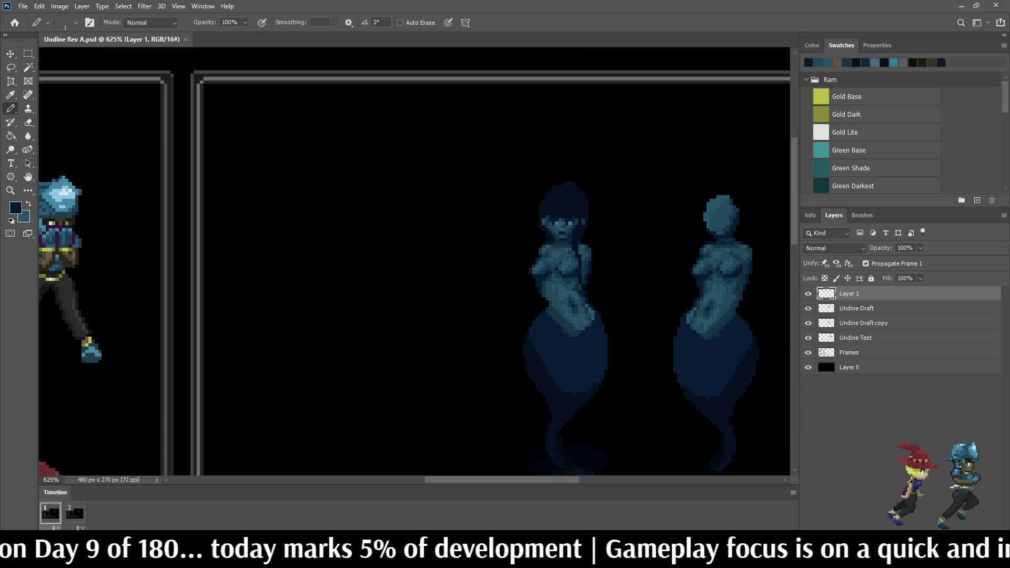
key("x")
scroll(413, 157, "up", 3)
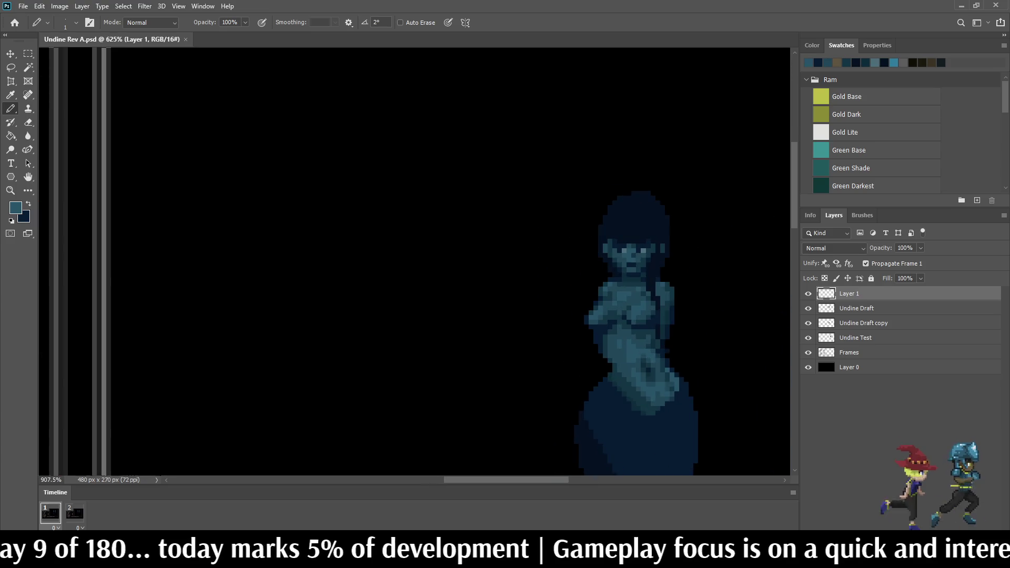
left_click_drag(414, 157, 414, 210)
left_click_drag(410, 135, 453, 136)
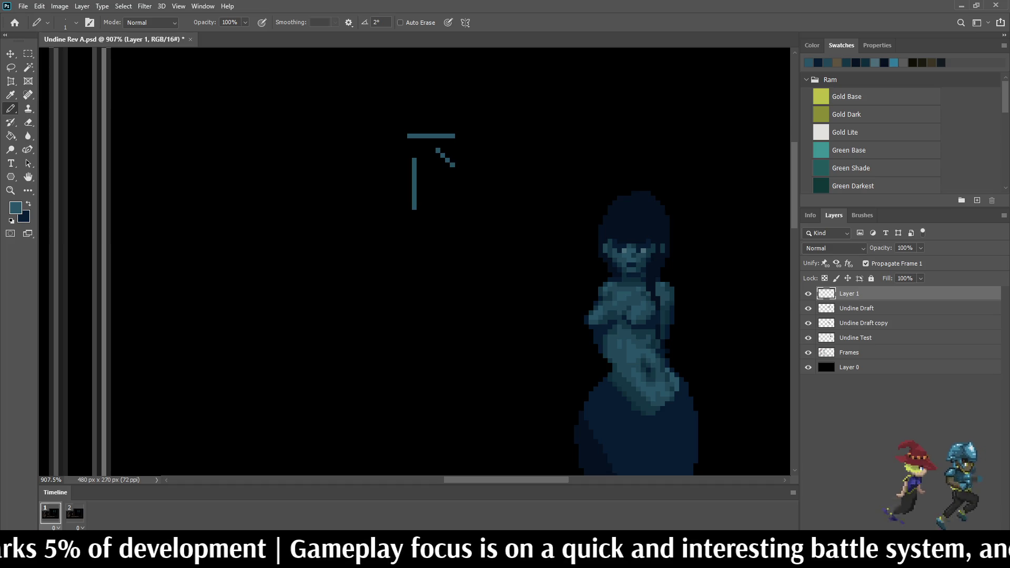
mouse_move(447, 193)
left_mouse_down()
mouse_move(475, 229)
mouse_move(461, 265)
left_mouse_up()
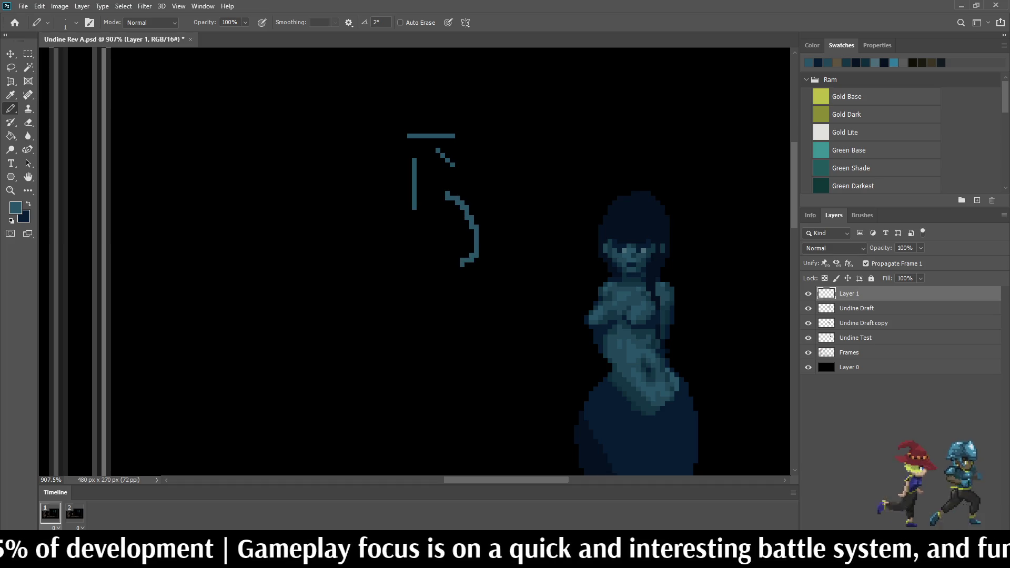
key("ctrl+z")
key("ctrl+z")
key("ctrl+z")
key("ctrl+z")
key("ctrl+s")
key("x")
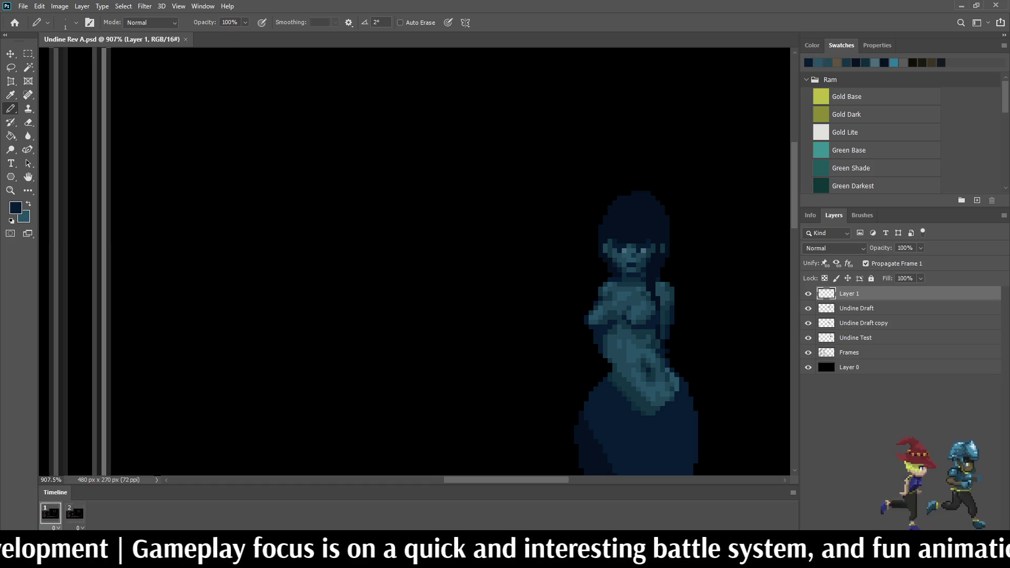
scroll(479, 261, "down", 5)
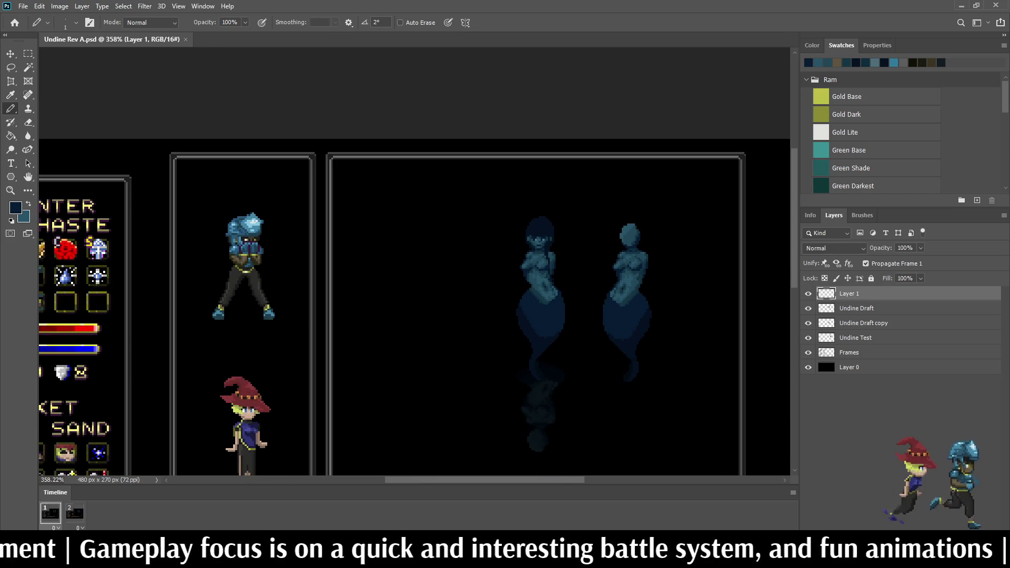
Step: Zoom in on the left Undine's face and paint two near-black pixels
scroll(537, 315, "down", 2)
scroll(537, 316, "up", 5)
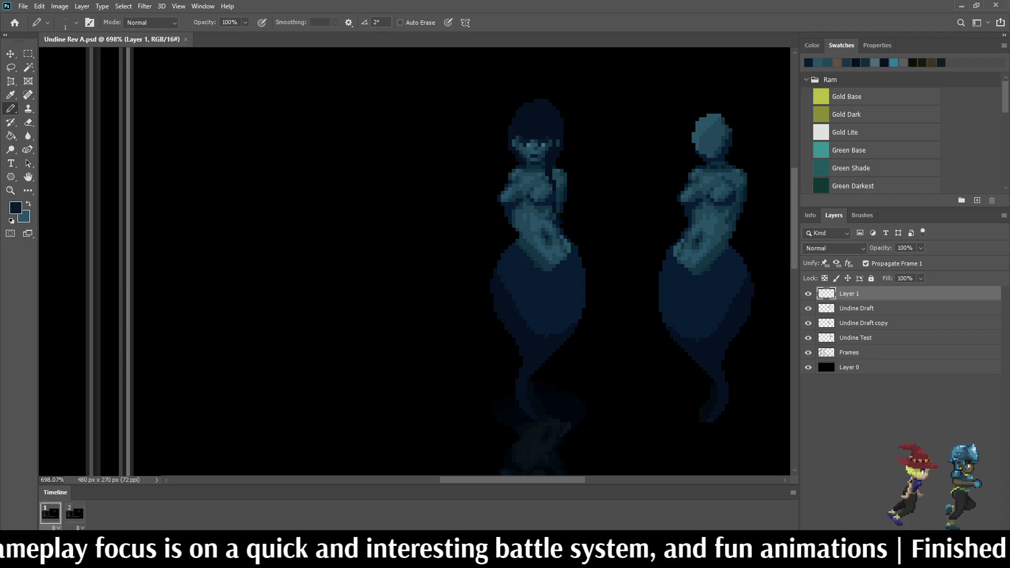
scroll(546, 110, "up", 4)
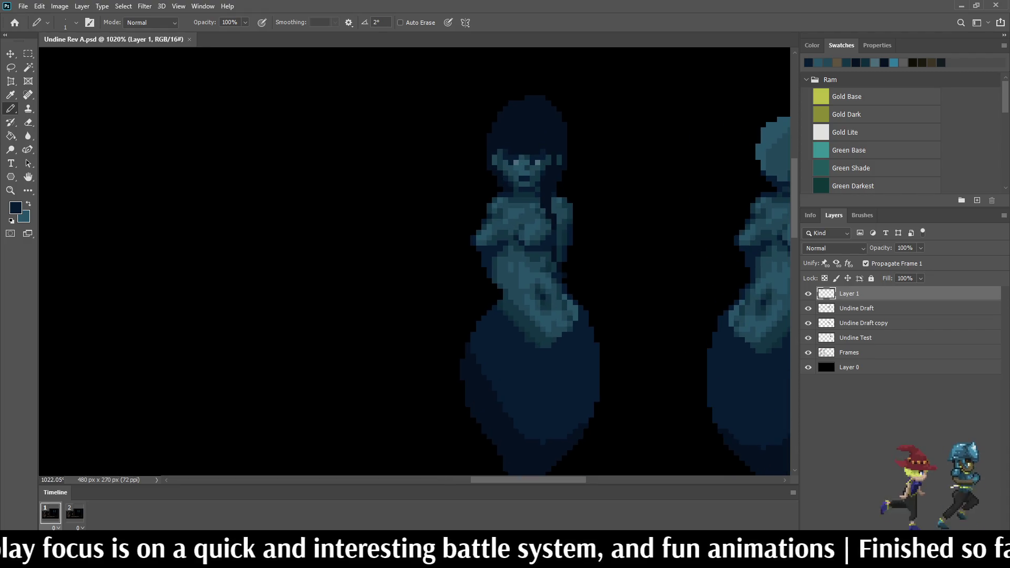
scroll(520, 144, "up", 3)
key("i")
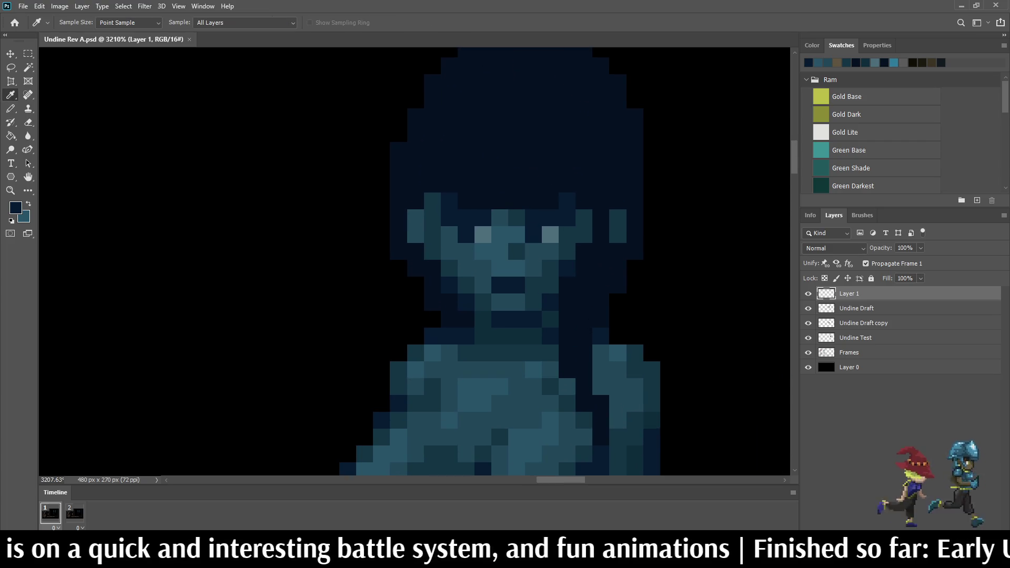
key("b")
key("i")
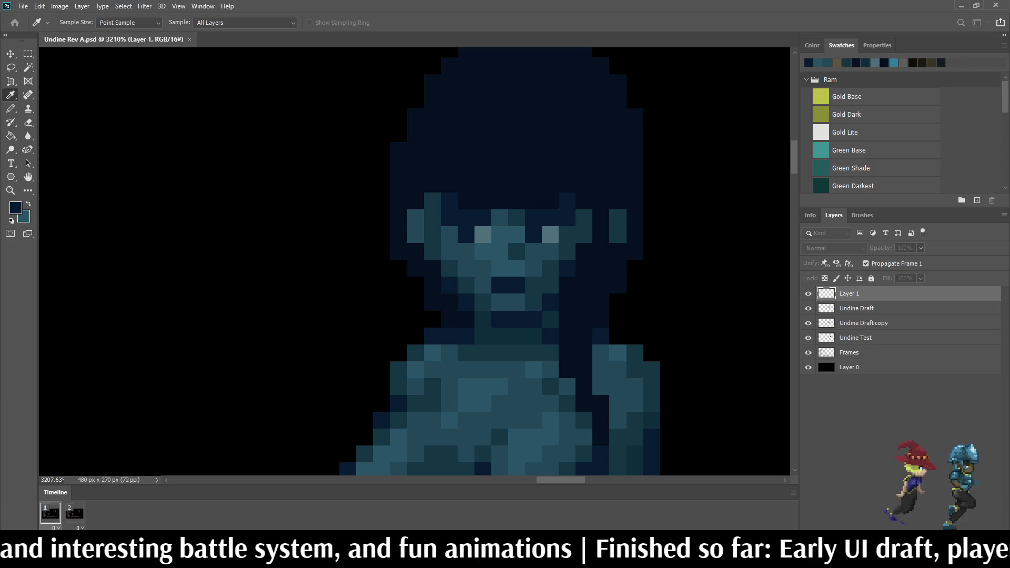
key("b")
scroll(531, 208, "up", 5)
left_click(480, 193)
left_click(424, 195)
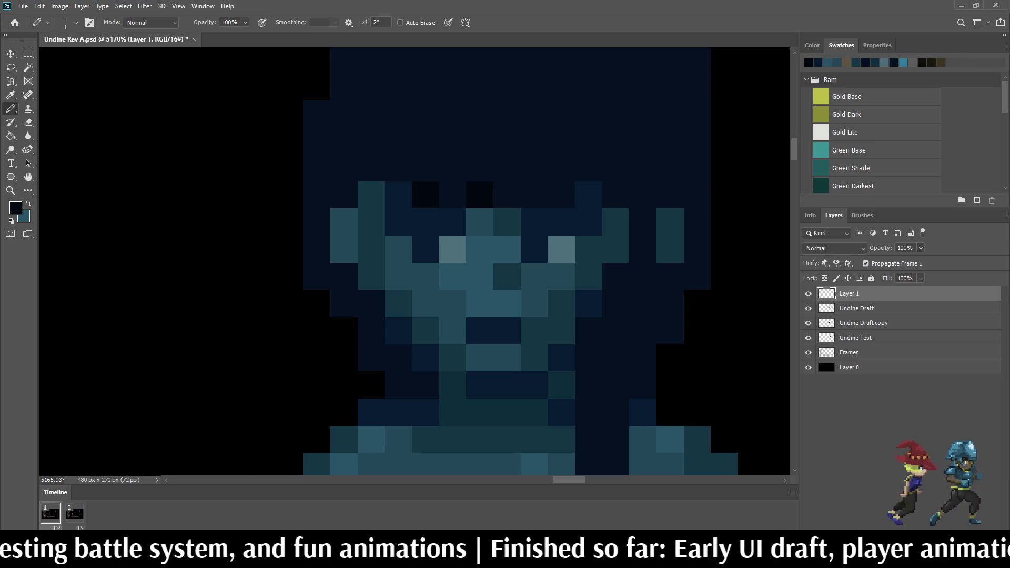
scroll(455, 221, "down", 3)
scroll(455, 221, "up", 2)
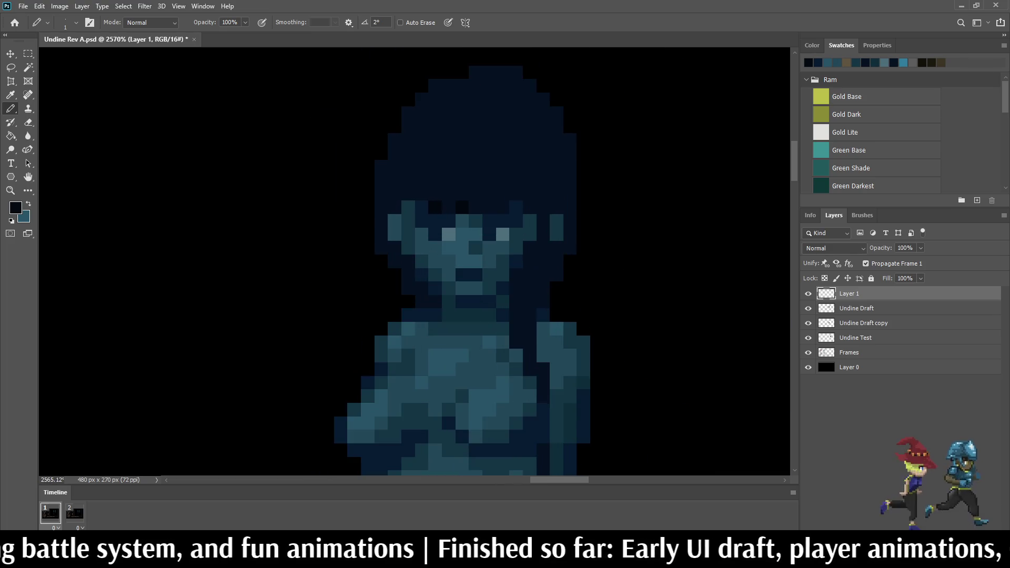
scroll(455, 221, "up", 1)
Step: Add near-black pixels on the forehead, undoing misplaced ones
left_click(453, 210)
key("ctrl+z")
left_click(434, 211)
scroll(425, 199, "down", 3)
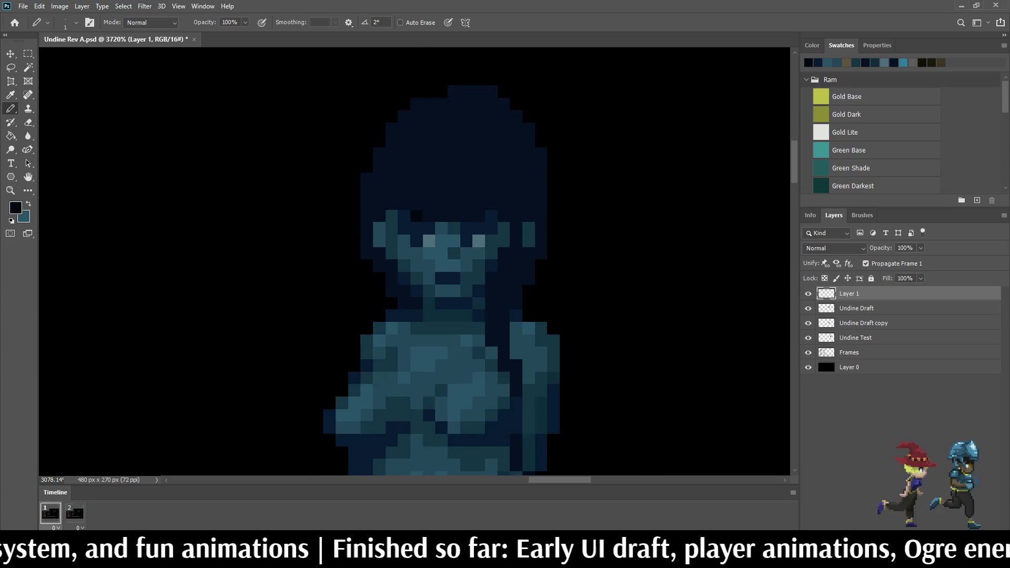
scroll(425, 199, "up", 3)
left_click(394, 208)
left_click(377, 226)
key("ctrl+z")
key("ctrl+z")
key("ctrl+z")
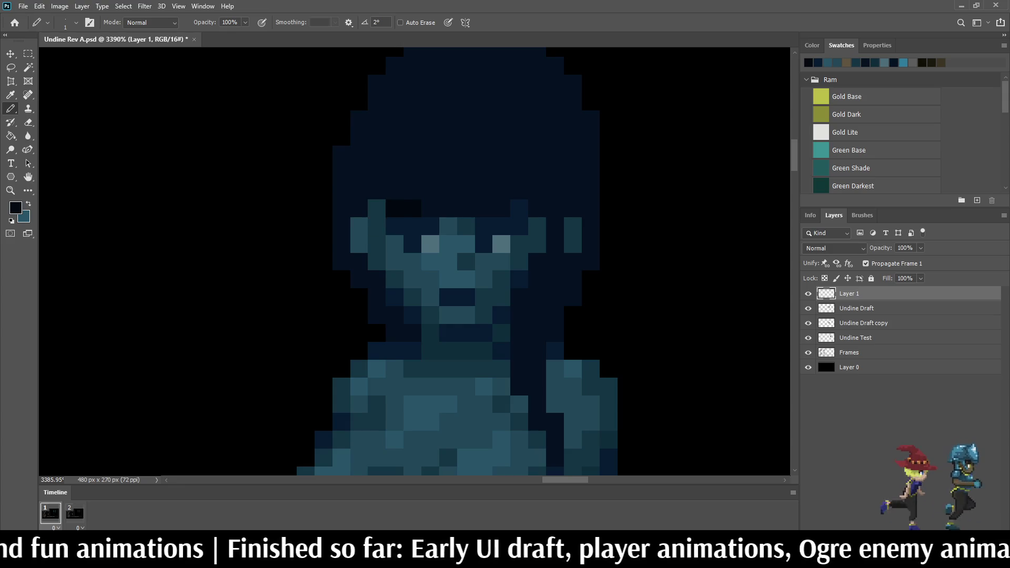
left_click(412, 226)
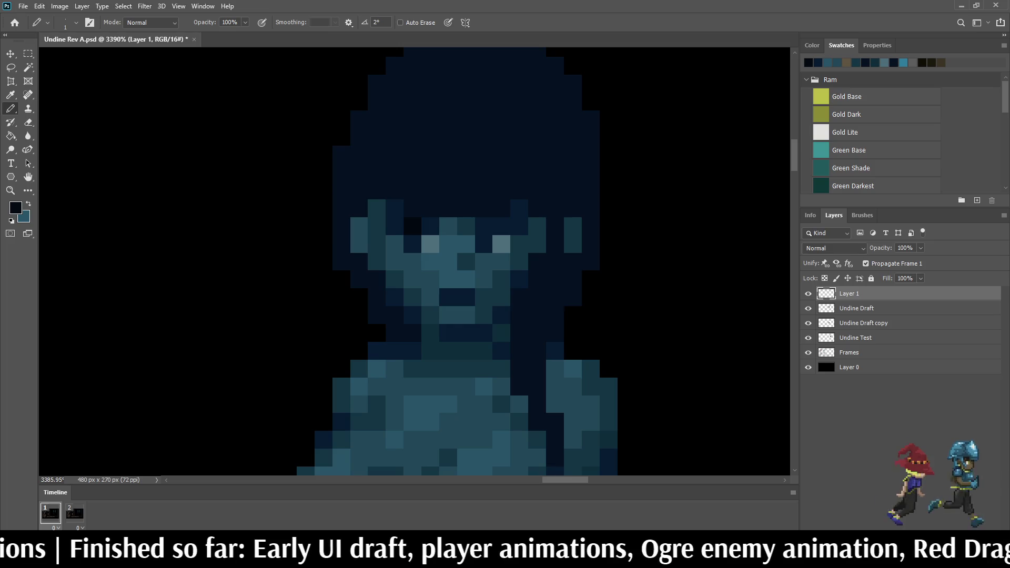
scroll(414, 261, "down", 4)
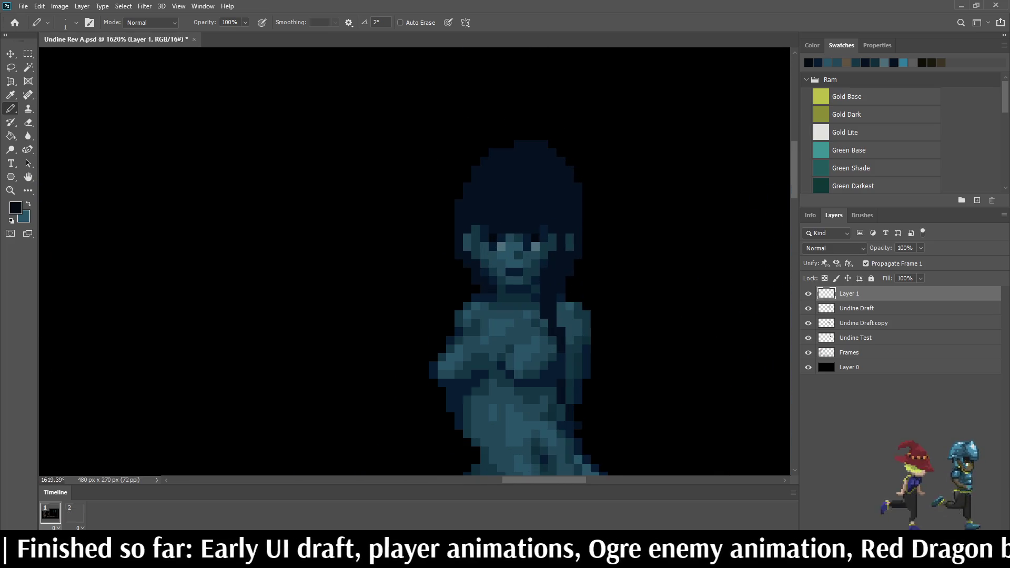
scroll(510, 230, "up", 4)
Step: Darken two lower face pixels near-black after undoing two misplaced attempts
left_click(439, 250)
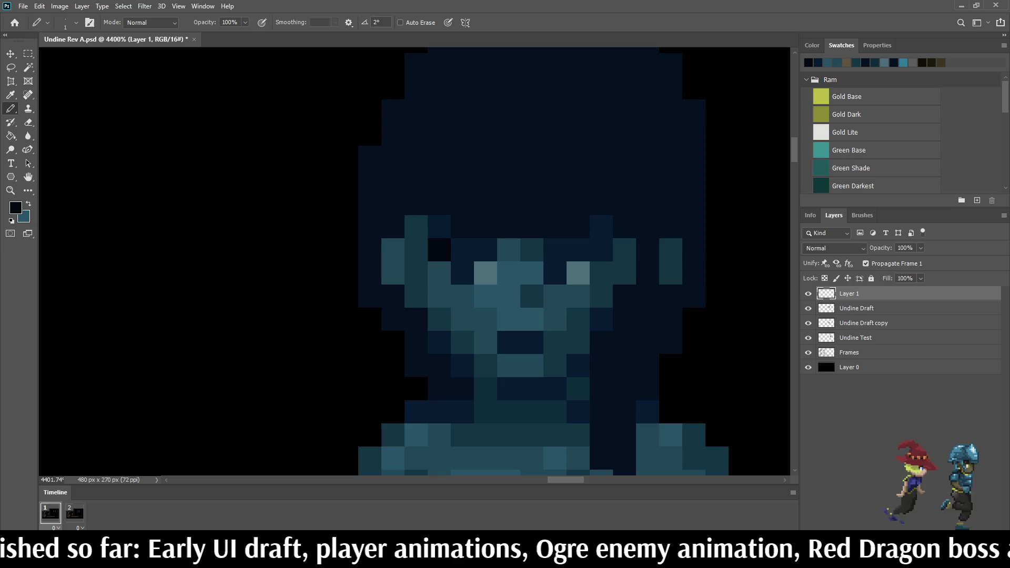
key("ctrl+z")
left_click(439, 274)
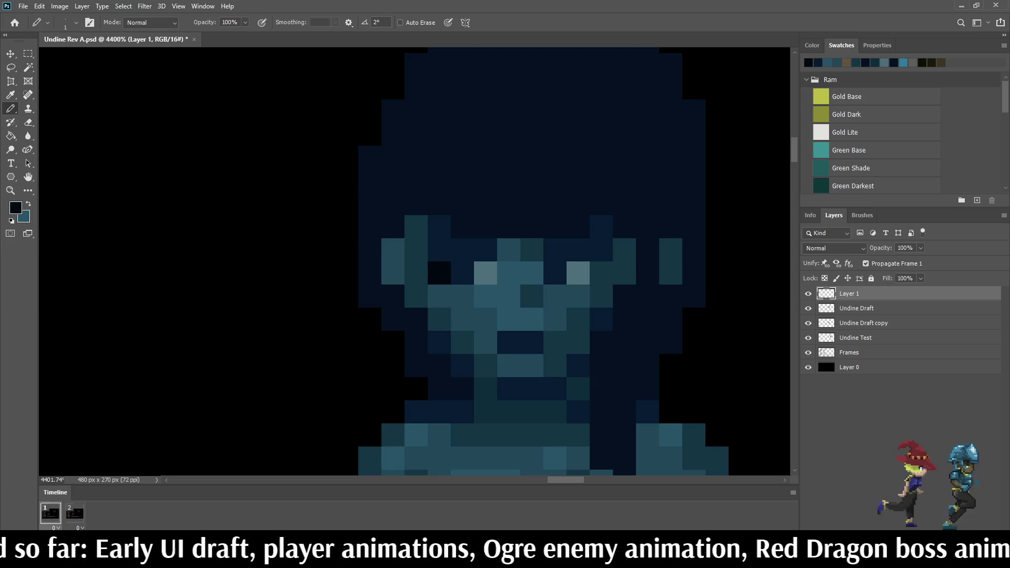
key("ctrl+z")
left_click(462, 274)
left_click(555, 273)
scroll(567, 208, "down", 10, "alt")
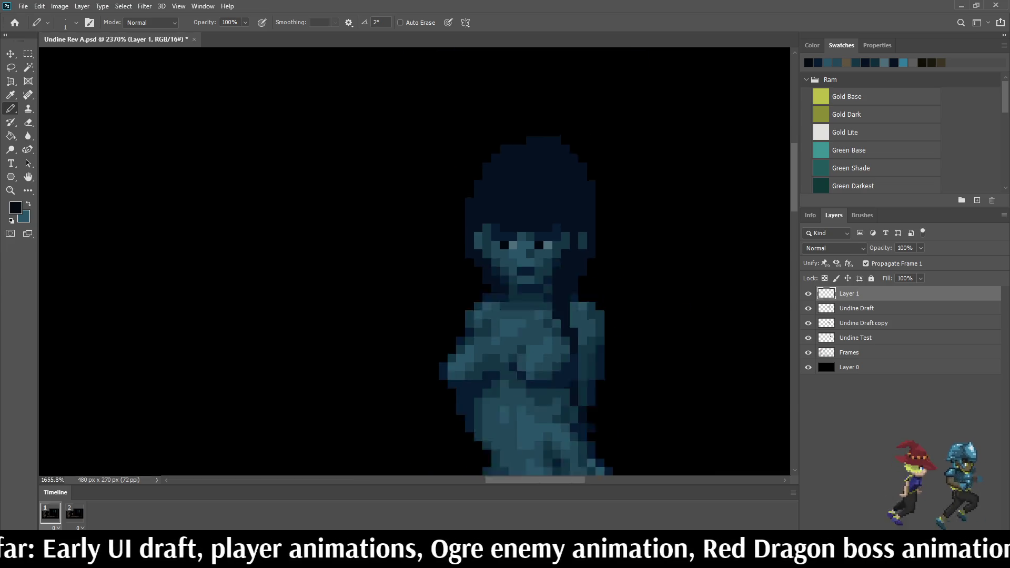
scroll(566, 208, "down", 3, "alt")
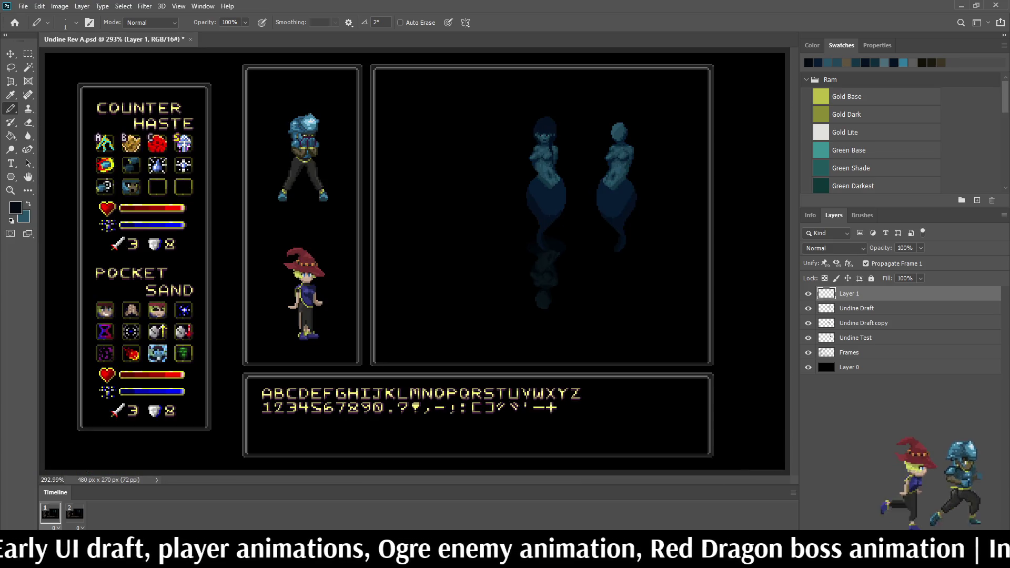
scroll(550, 158, "up", 10, "alt")
scroll(550, 158, "up", 2, "alt")
scroll(550, 158, "down", 1, "alt")
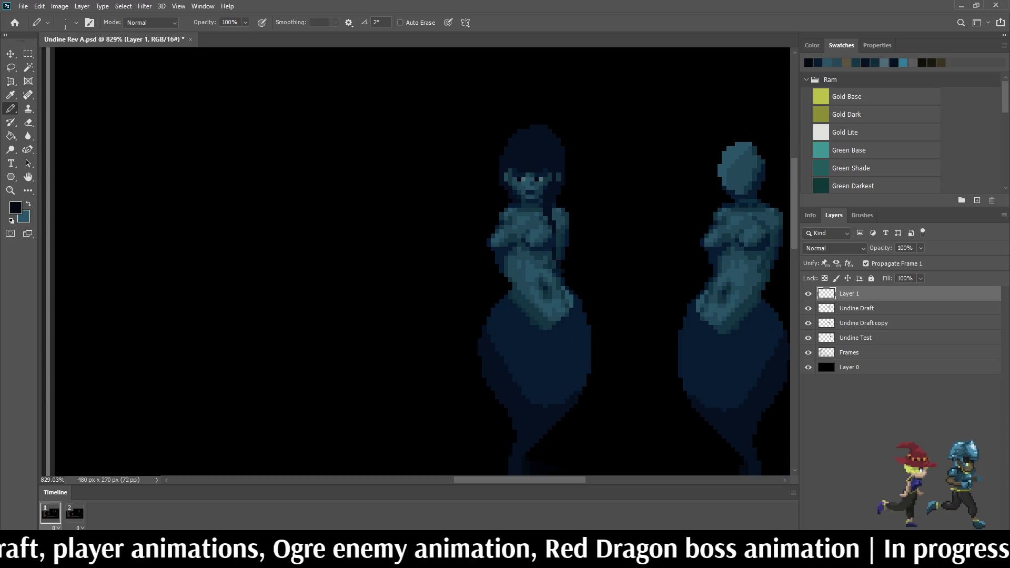
scroll(530, 170, "up", 15, "alt")
Step: Sample dark navy from the face and paint one more face pixel with it
left_click(530, 171, "alt")
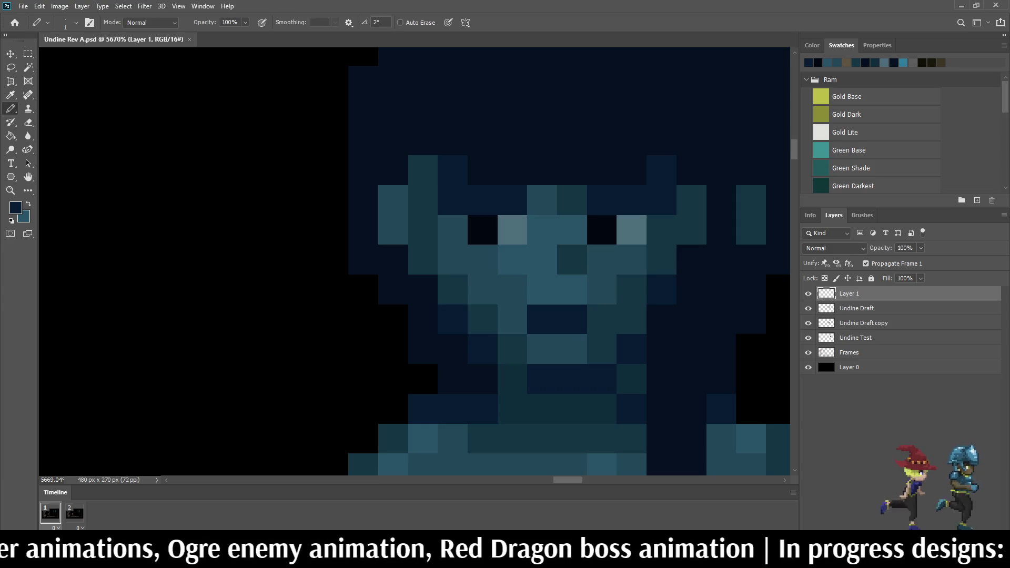
left_click(452, 229)
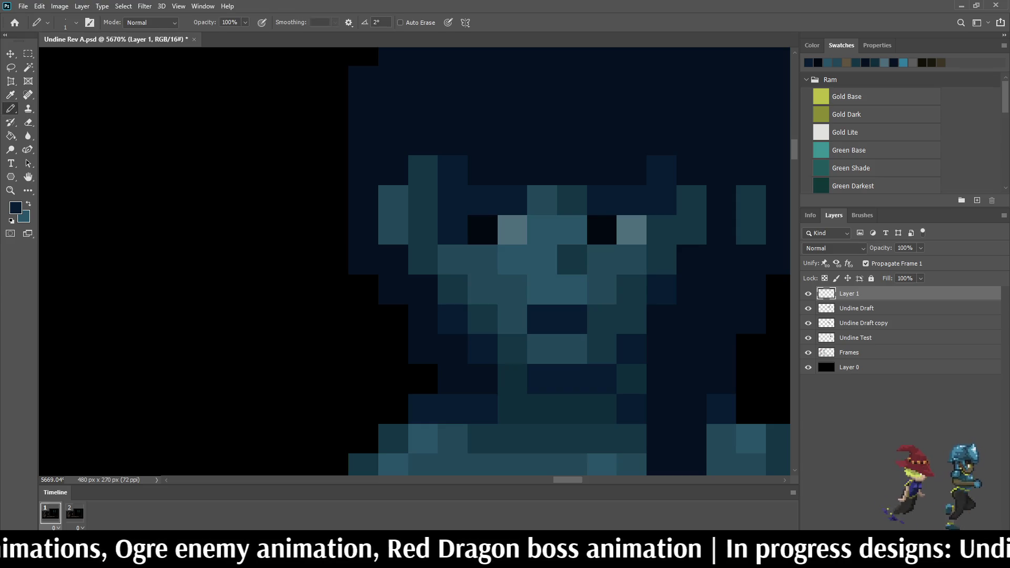
scroll(529, 200, "down", 8, "alt")
scroll(530, 200, "up", 7, "alt")
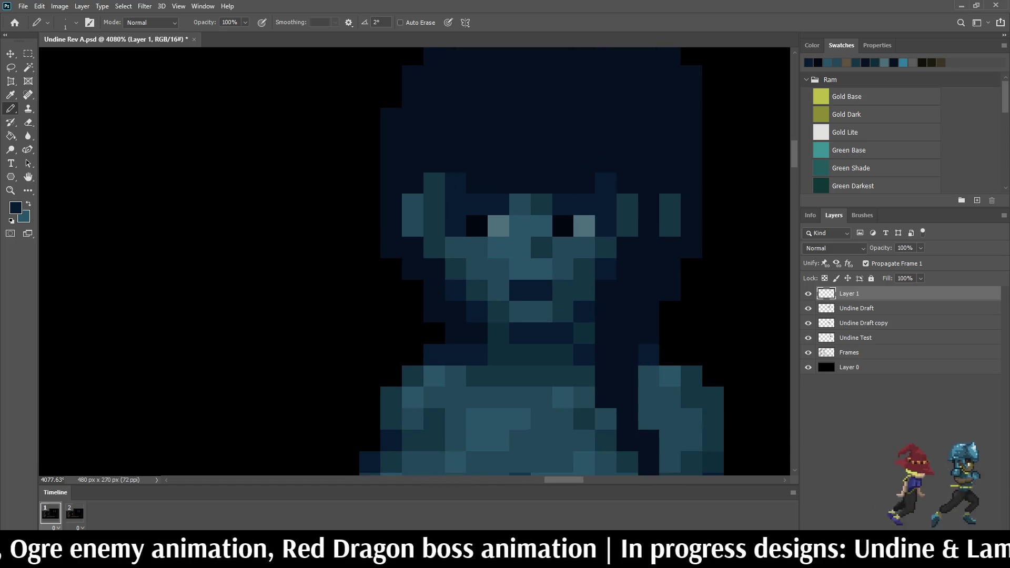
scroll(631, 218, "down", 6)
scroll(630, 218, "up", 5)
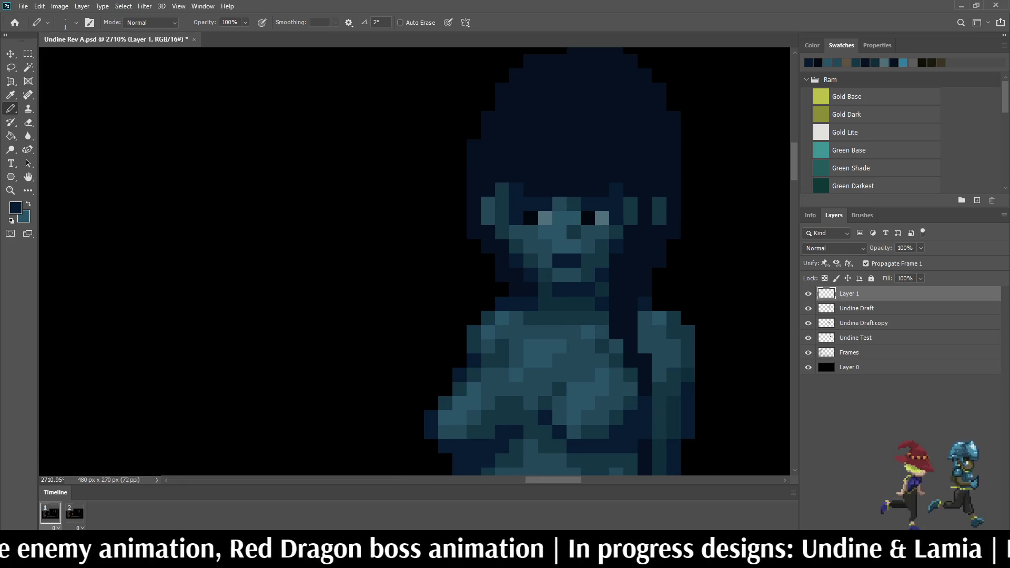
scroll(502, 218, "down", 8)
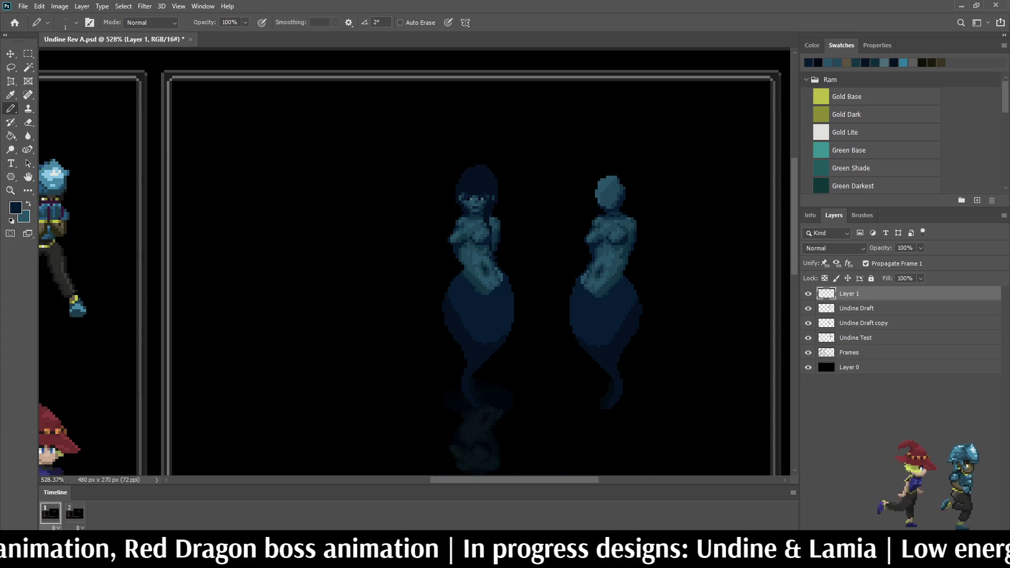
Step: Sample a darker face colour and darken the pixel beside the Undine's right eye
scroll(471, 194, "up", 9)
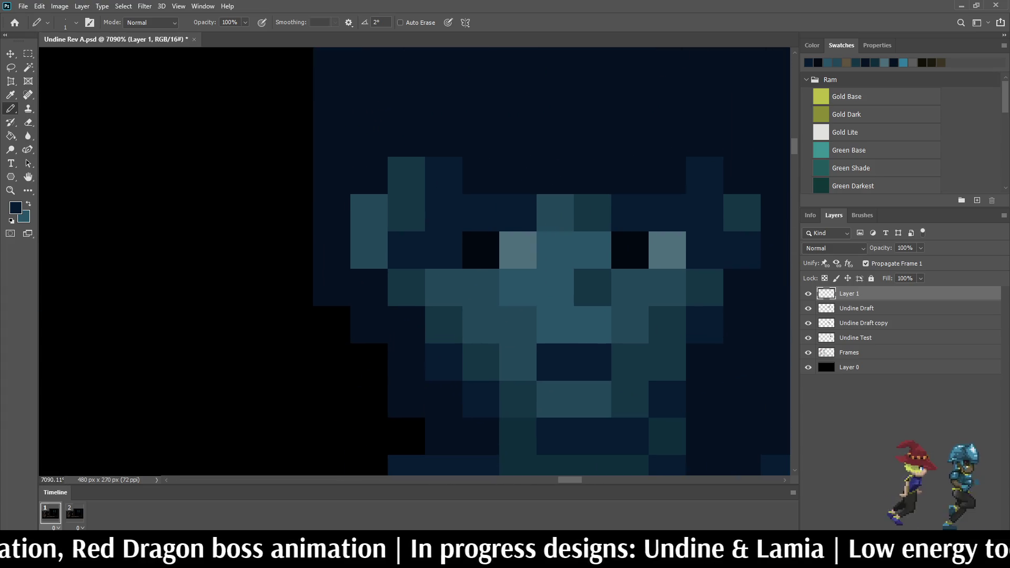
key("i")
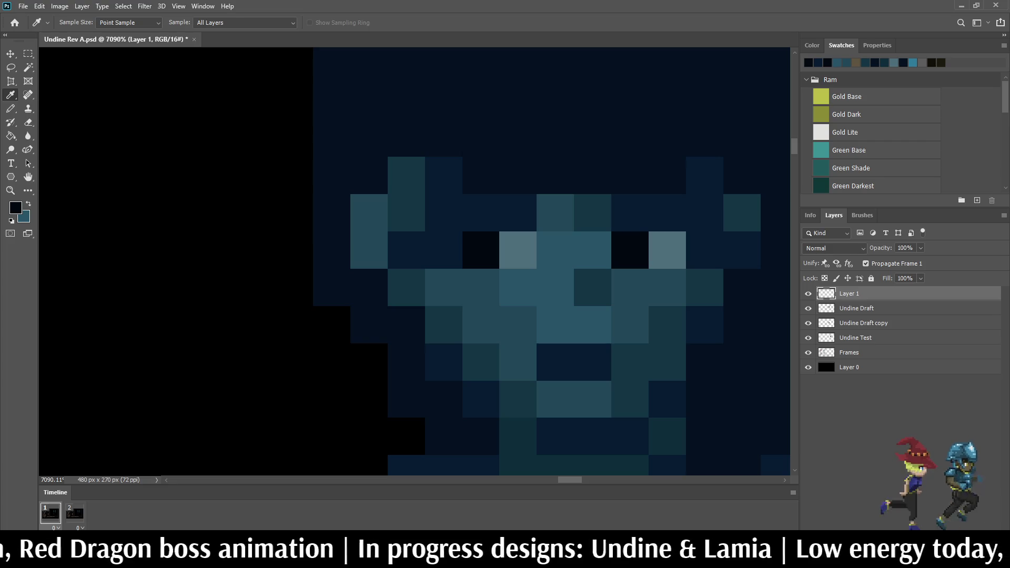
key("b")
left_click(480, 213)
scroll(519, 209, "down", 3)
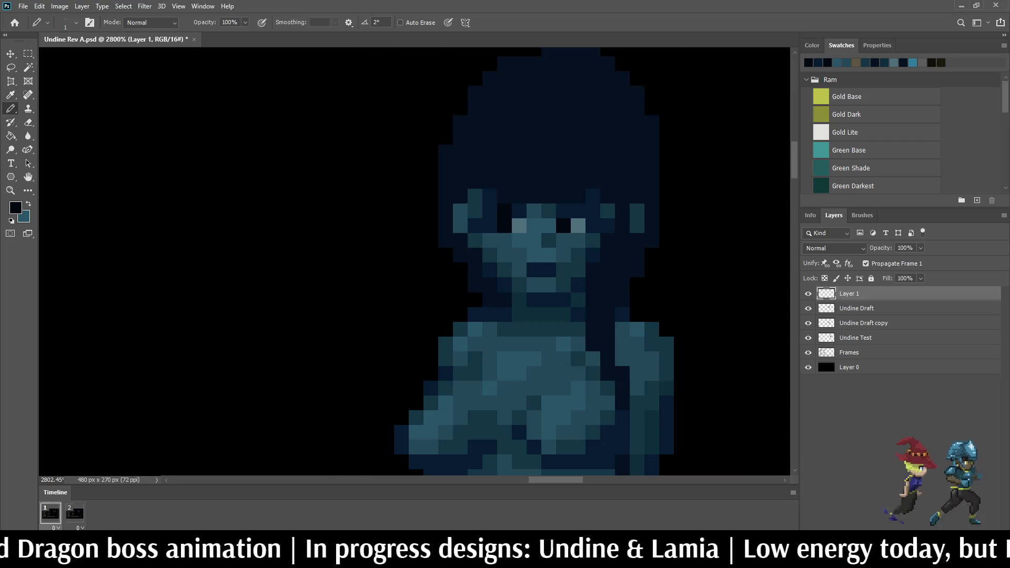
left_click(563, 210)
scroll(564, 211, "down", 4)
Step: Sample the light eye-highlight colour and paint two pixels above the eyes with it
scroll(563, 211, "up", 5)
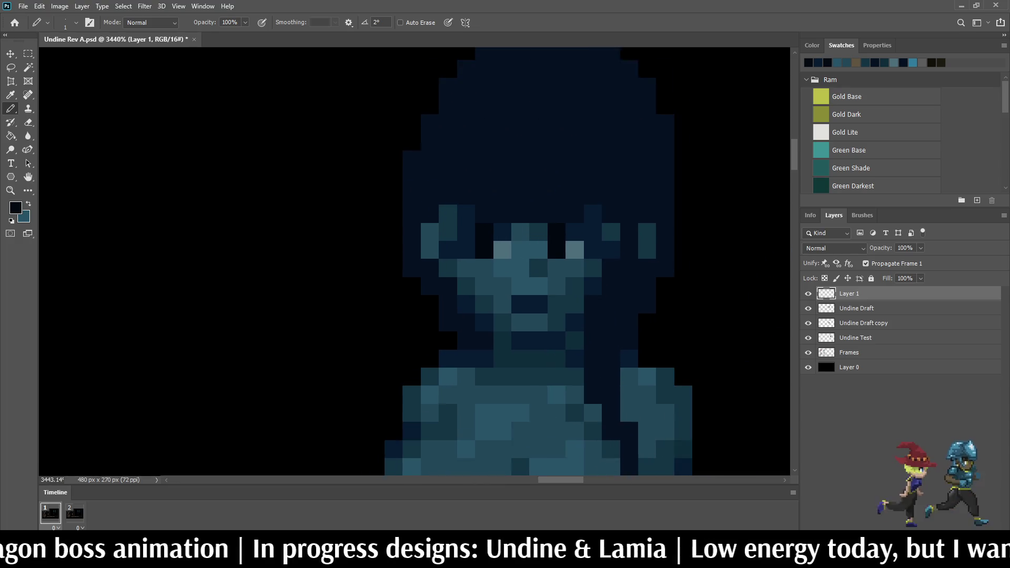
scroll(522, 256, "up", 1)
key("i")
left_click(497, 249)
key("b")
left_click(497, 227)
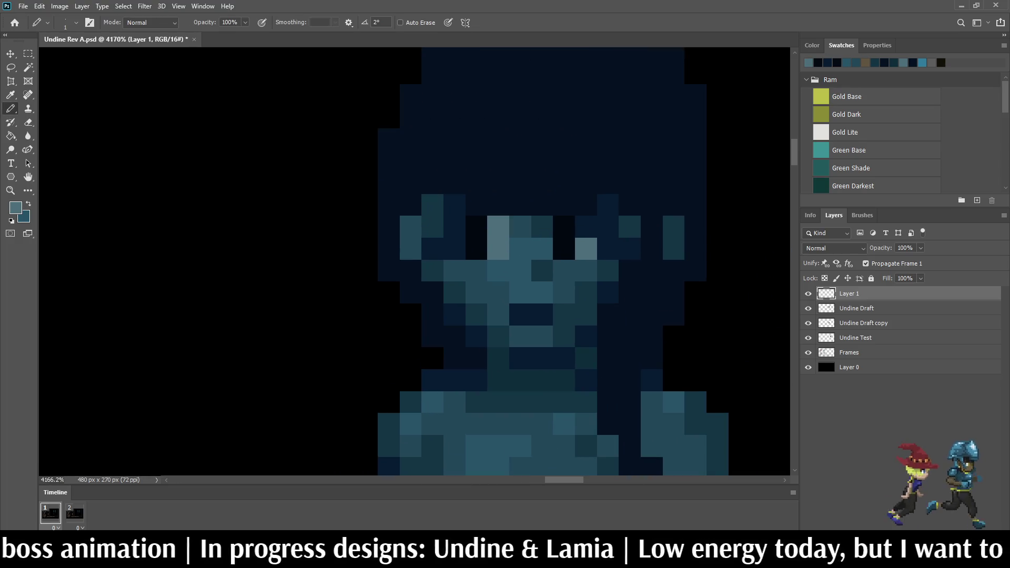
left_click(586, 226)
Step: Sample dark navy from the hair and paint navy pixels above both eyes
key("i")
left_click(607, 204)
key("b")
left_click(586, 204)
left_click(564, 205)
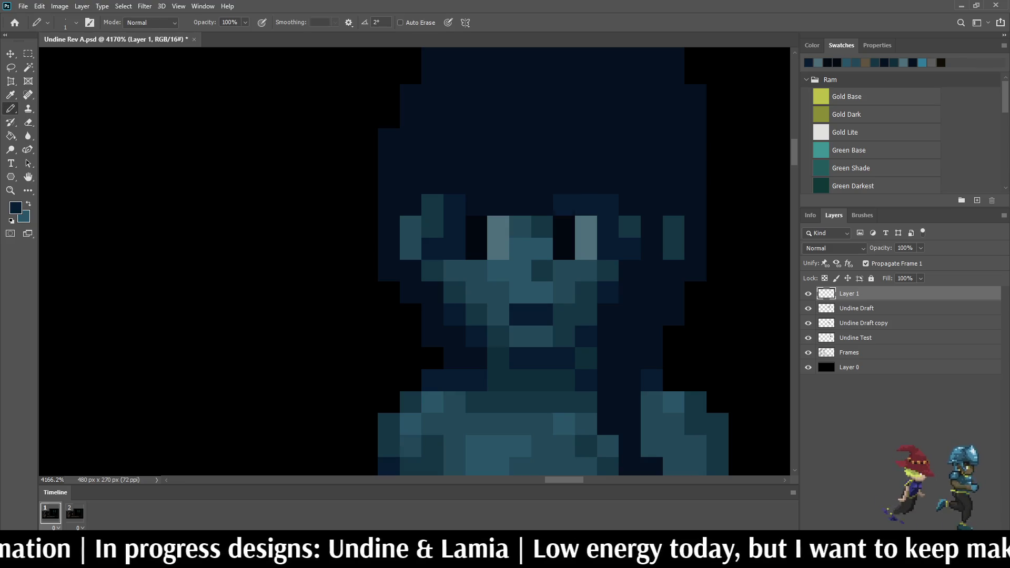
left_click(497, 204)
left_click(476, 204)
scroll(526, 237, "down", 4)
scroll(526, 237, "up", 6)
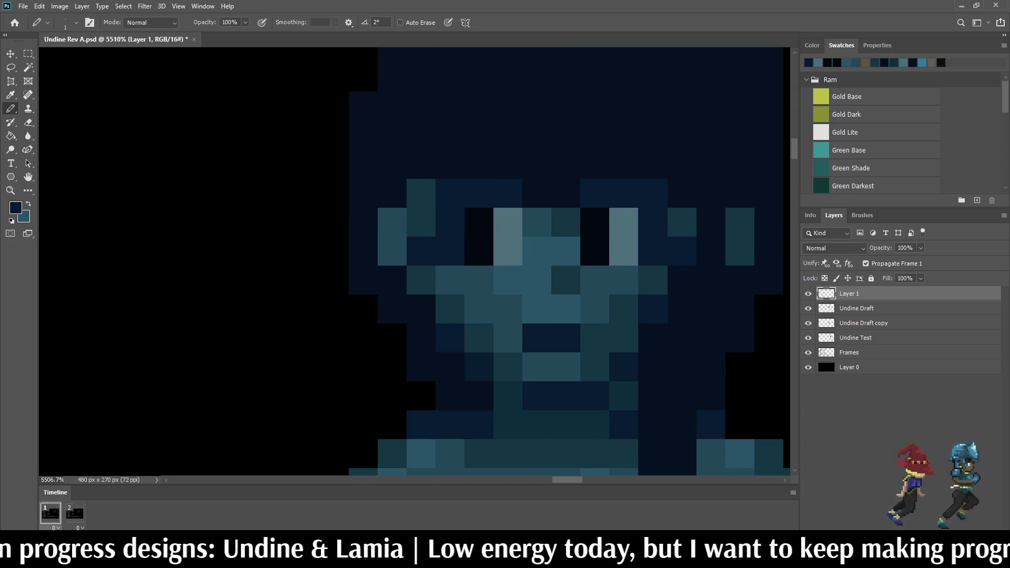
left_click(508, 164)
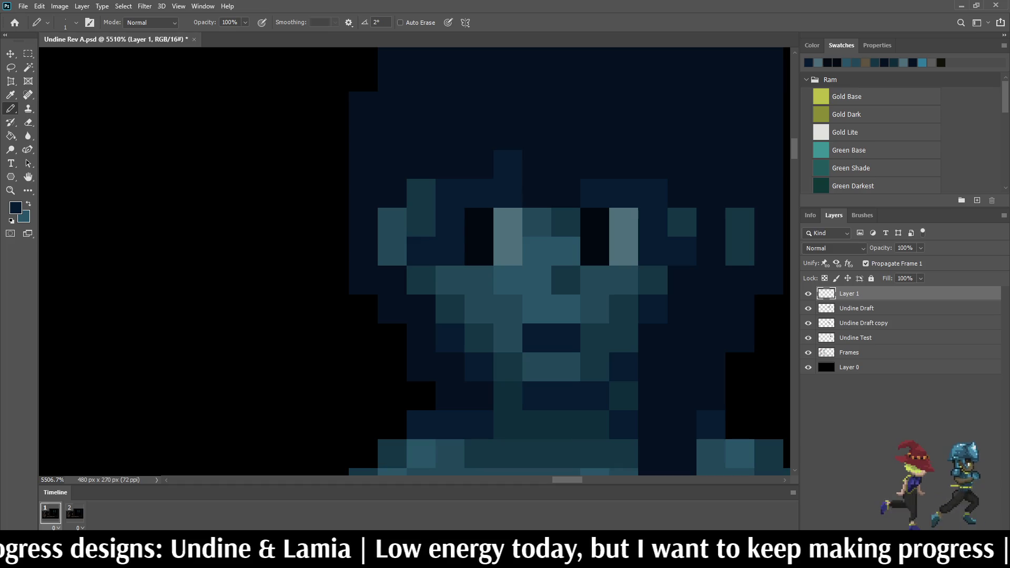
Step: Darken the pixels around the eyes and repaint the light eye pixels one row lower
scroll(464, 234, "down", 5)
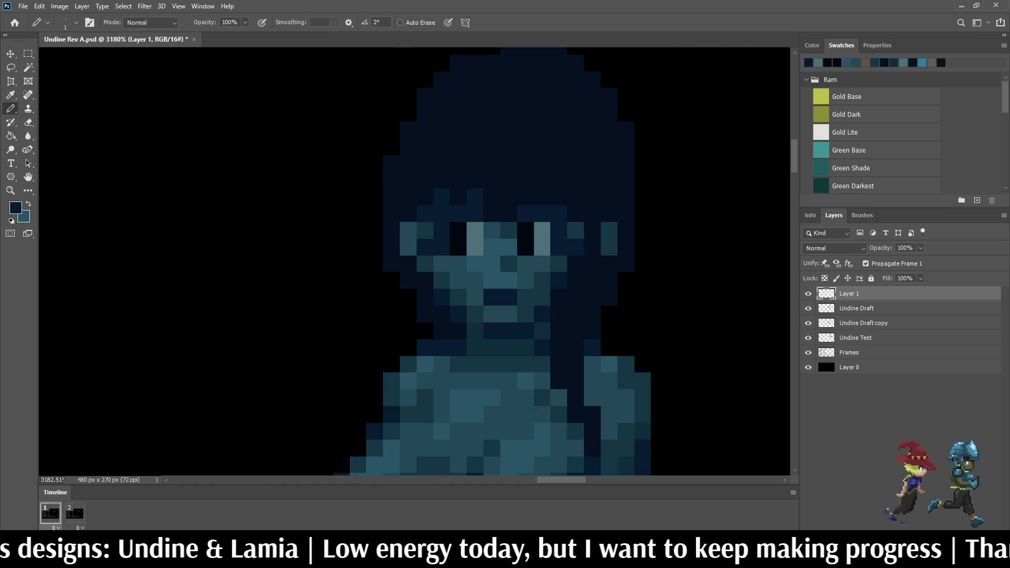
scroll(464, 234, "down", 4)
scroll(465, 234, "up", 4)
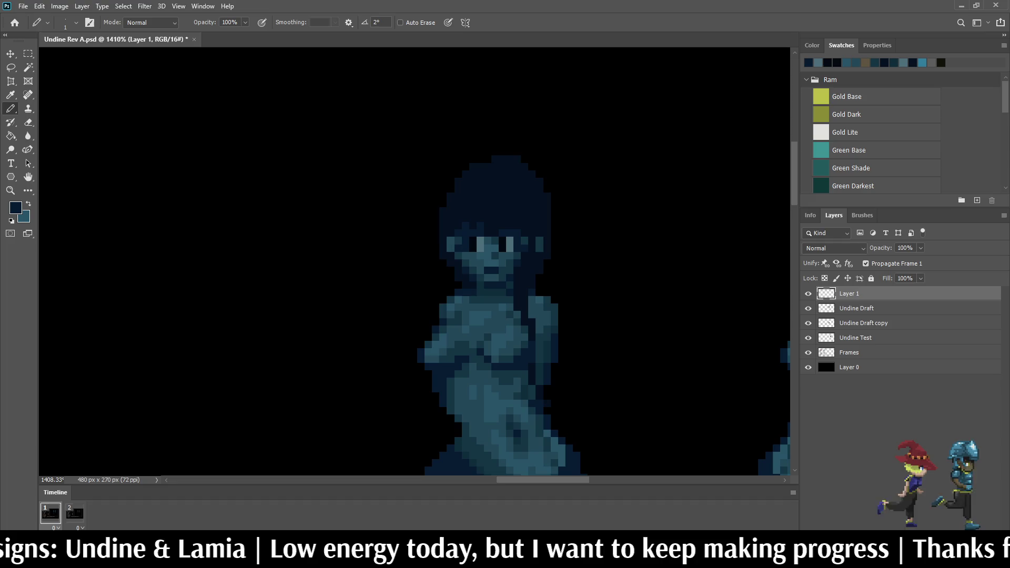
left_click(473, 234)
left_click(502, 232)
left_click(510, 237)
left_click(480, 240)
left_click(503, 241)
left_click(473, 240)
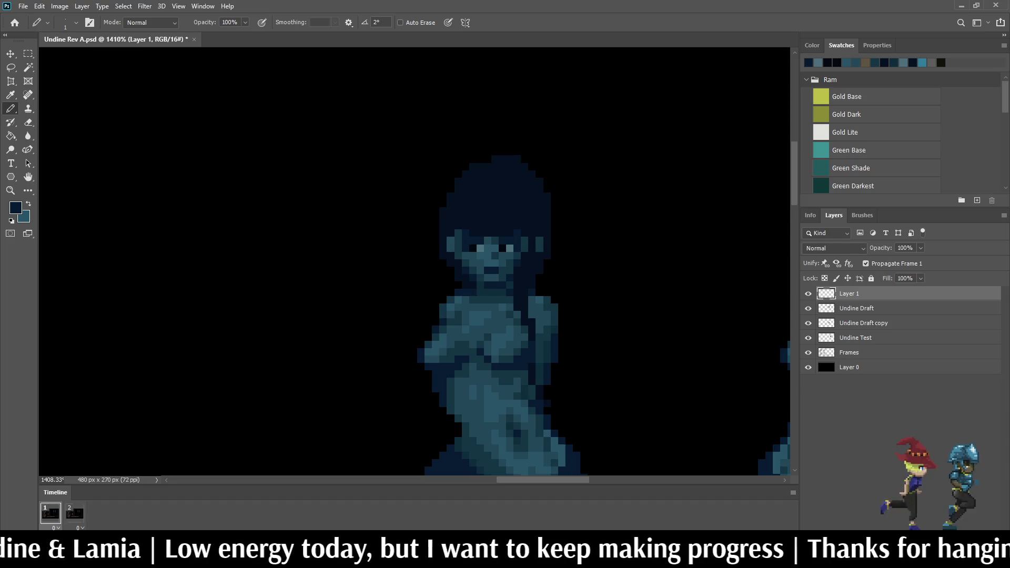
Step: Sample the lighter teal-blue from the face as the drawing colour
scroll(461, 240, "down", 2)
scroll(462, 240, "up", 6)
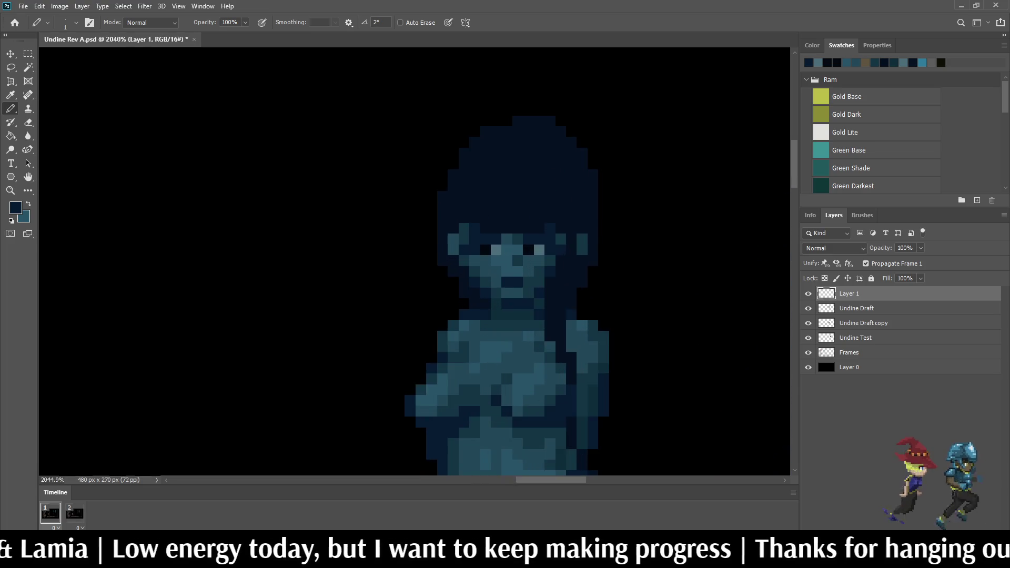
scroll(476, 239, "up", 1)
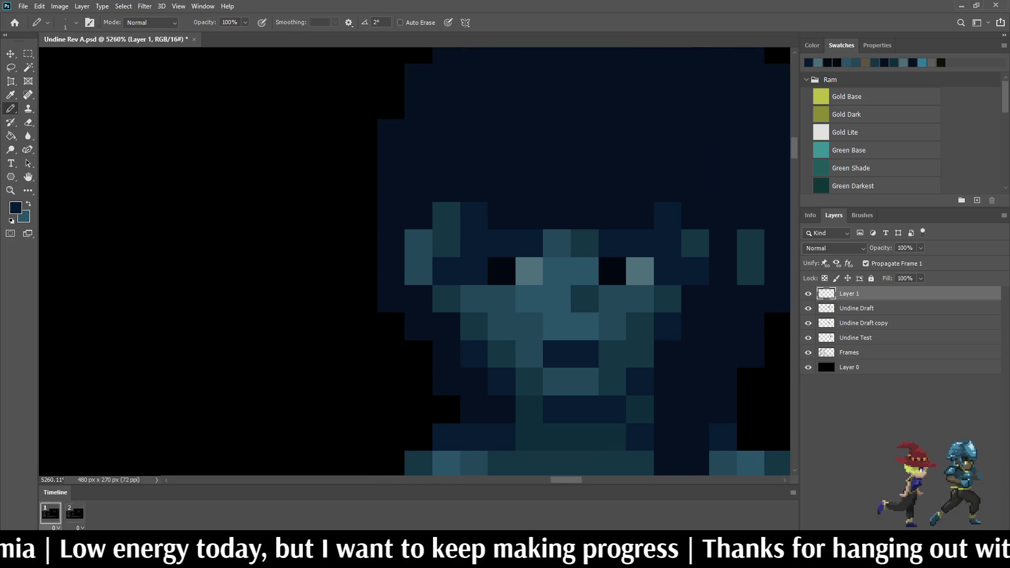
key("i")
left_click(476, 240)
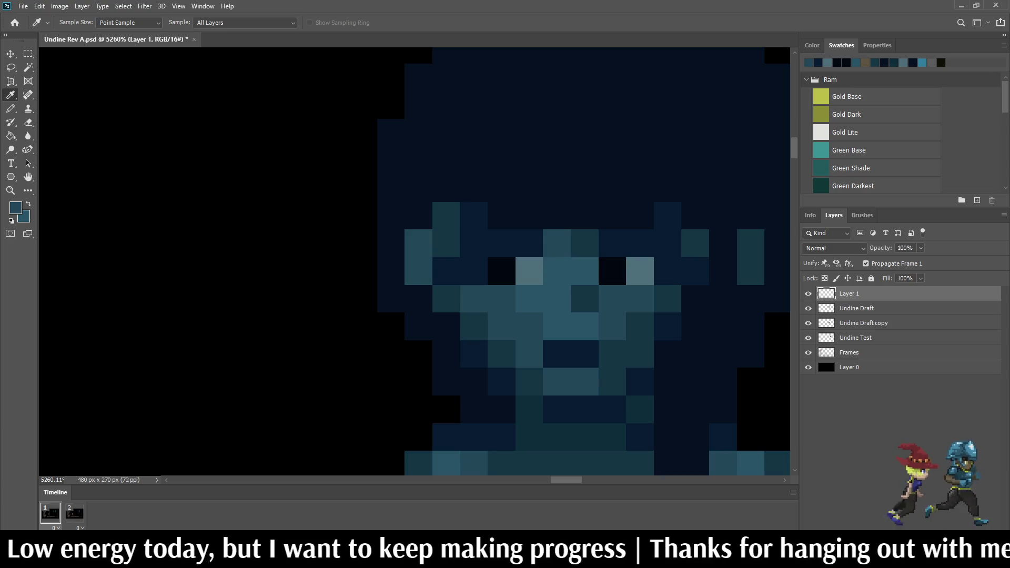
key("b")
scroll(558, 167, "down", 5)
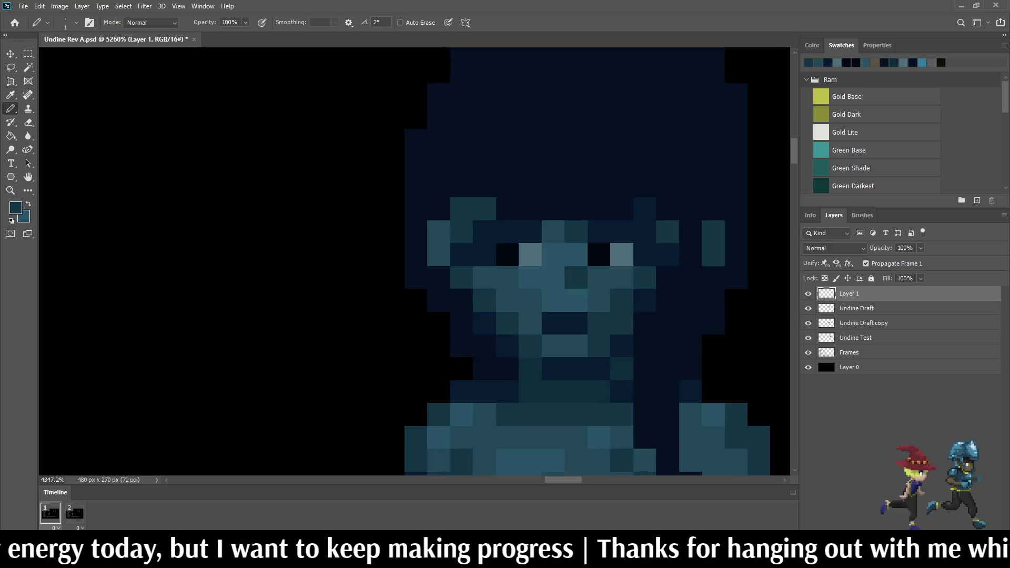
scroll(566, 194, "down", 1)
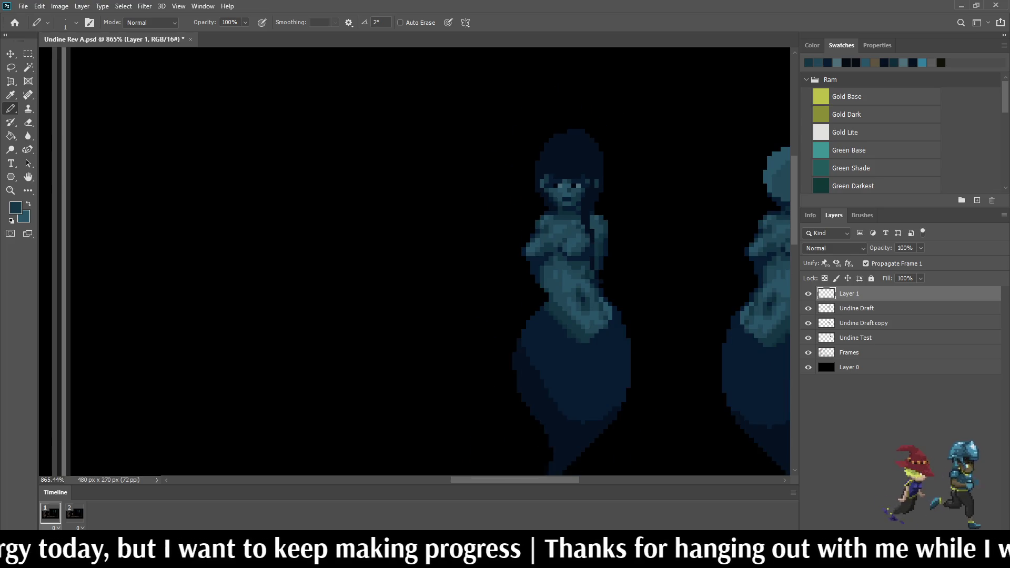
scroll(566, 195, "up", 3)
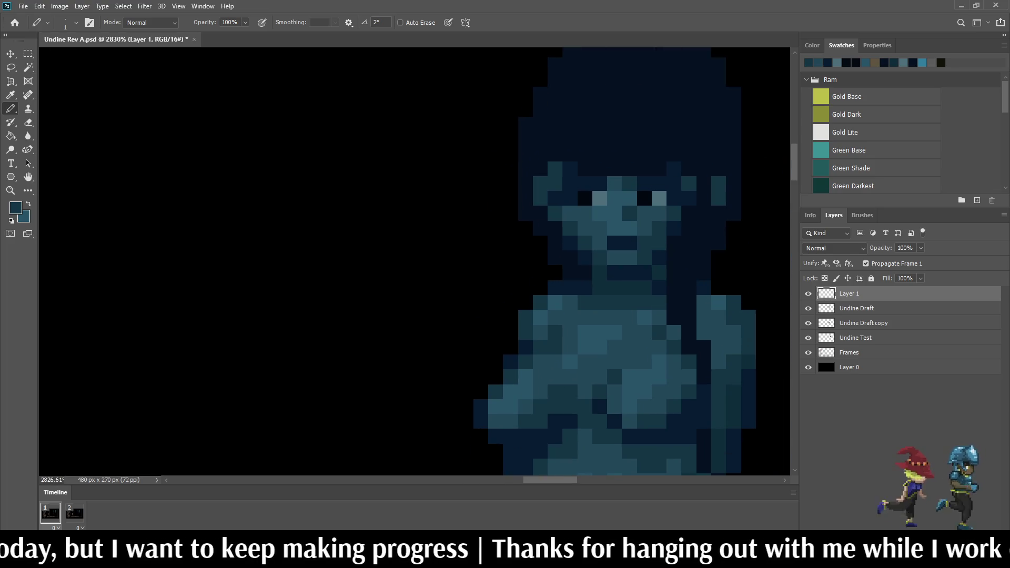
scroll(568, 231, "down", 5)
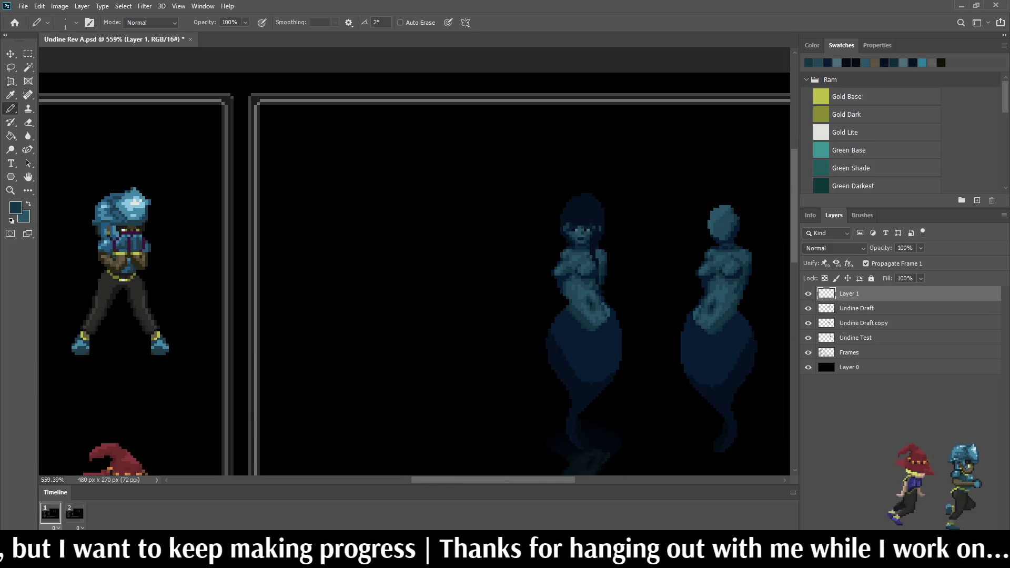
Step: Save Undine Rev A.psd with Ctrl+S
scroll(599, 241, "up", 2)
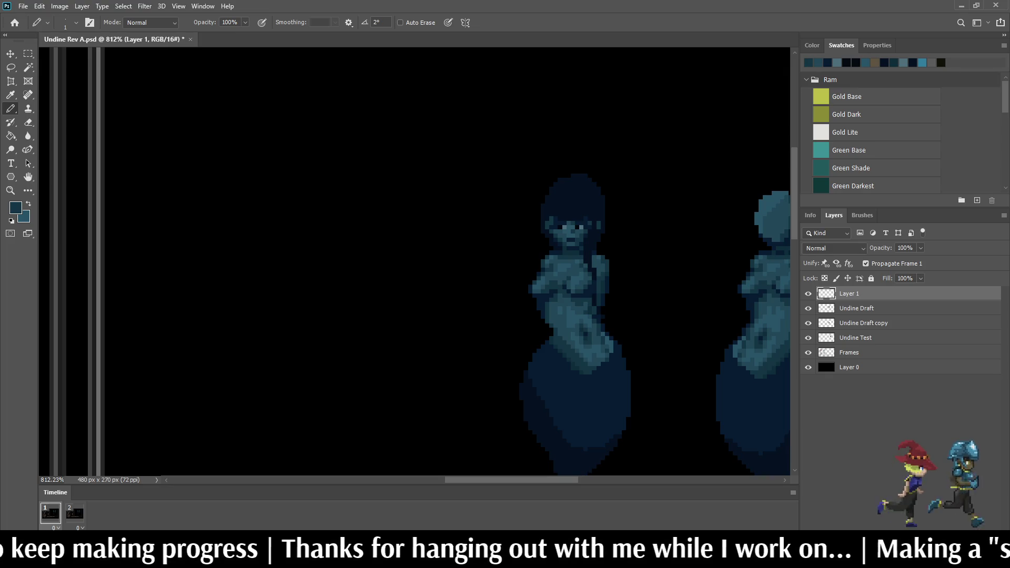
key("ctrl+s")
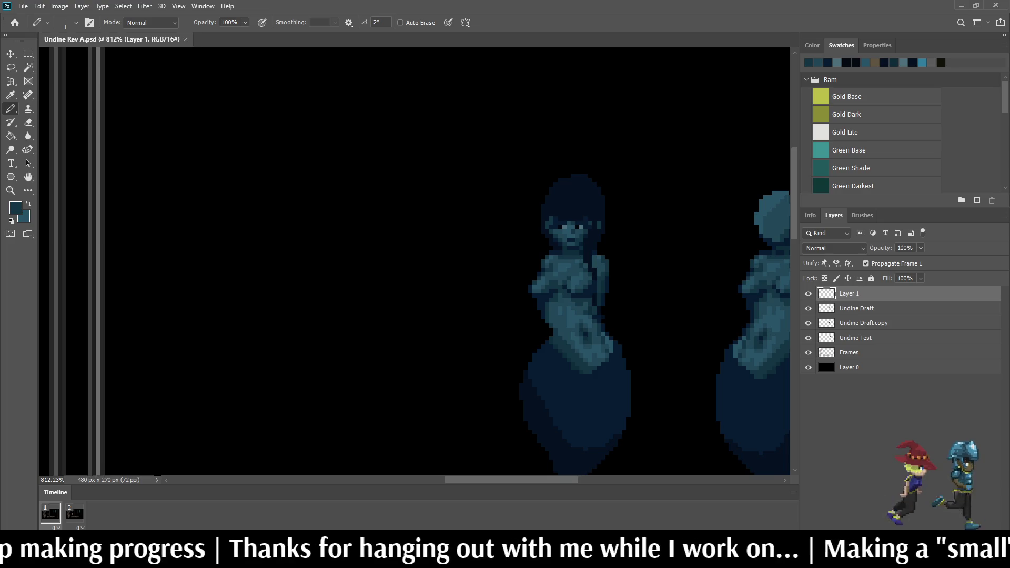
scroll(590, 226, "up", 9)
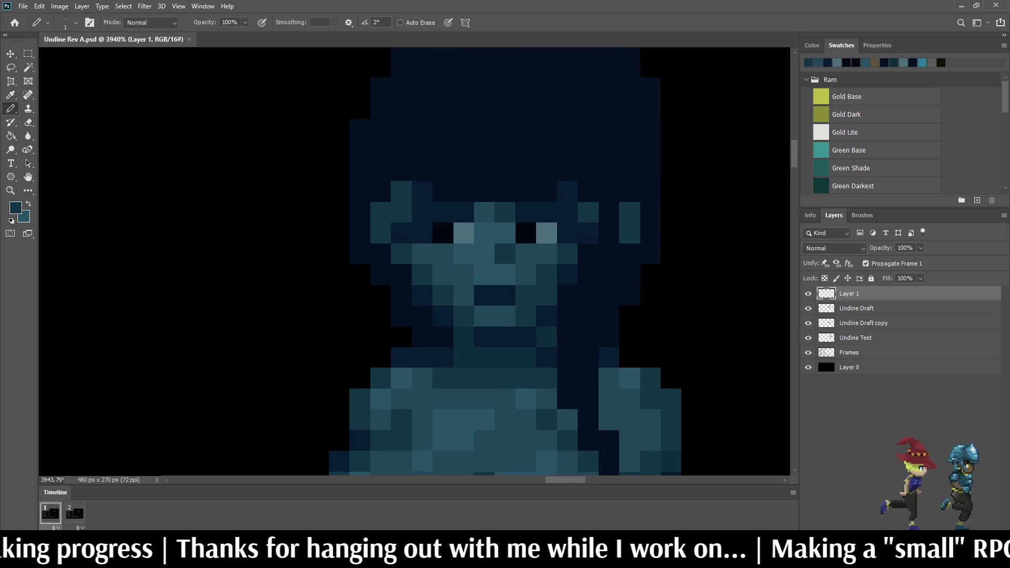
scroll(500, 252, "down", 3)
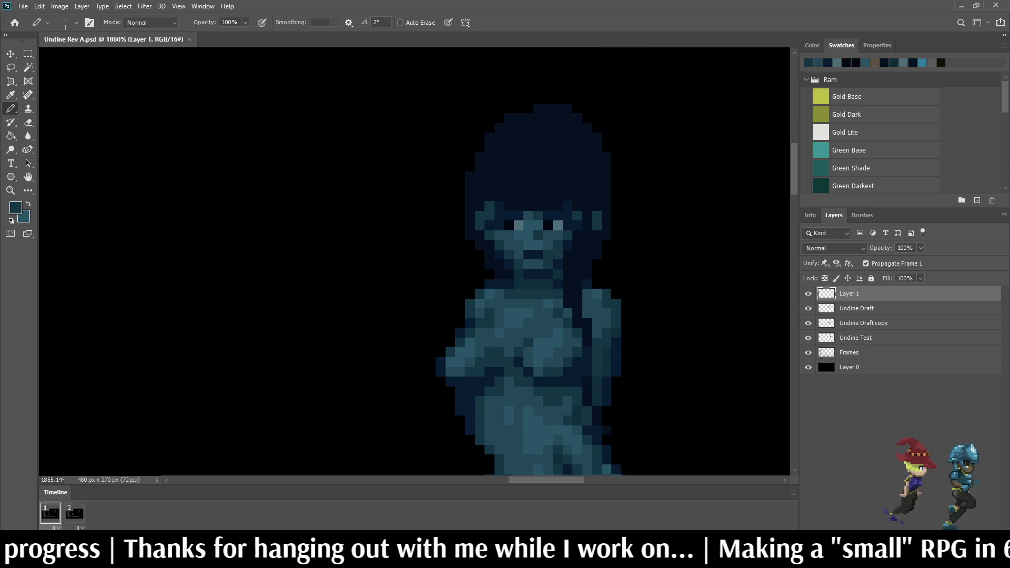
scroll(499, 253, "up", 6)
Step: Sample dark teal from the face and paint the pixel row below the eyes with it
key("i")
left_click(526, 237)
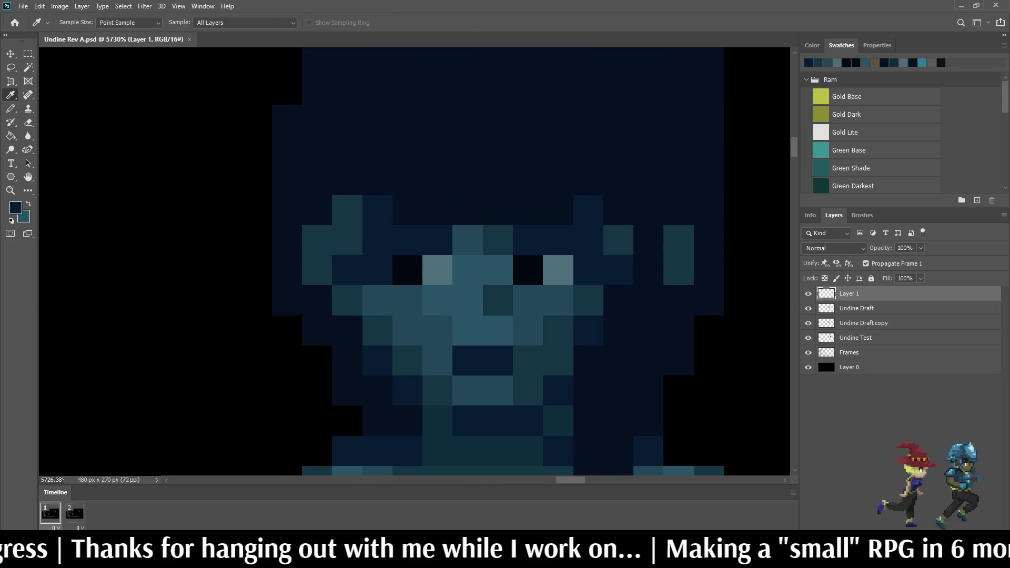
left_click(347, 300)
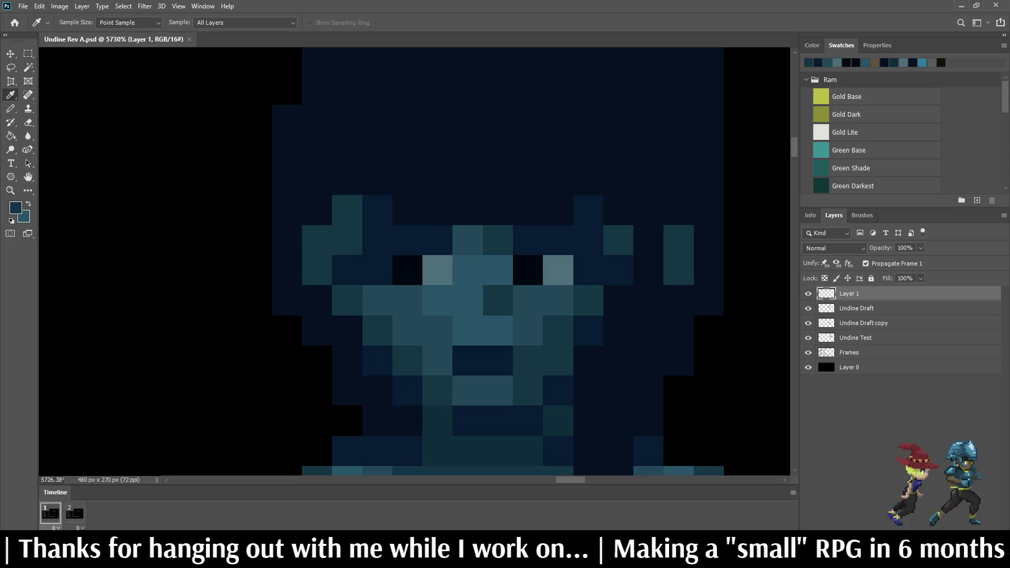
key("b")
left_click_drag(378, 300, 408, 301)
left_click(437, 301)
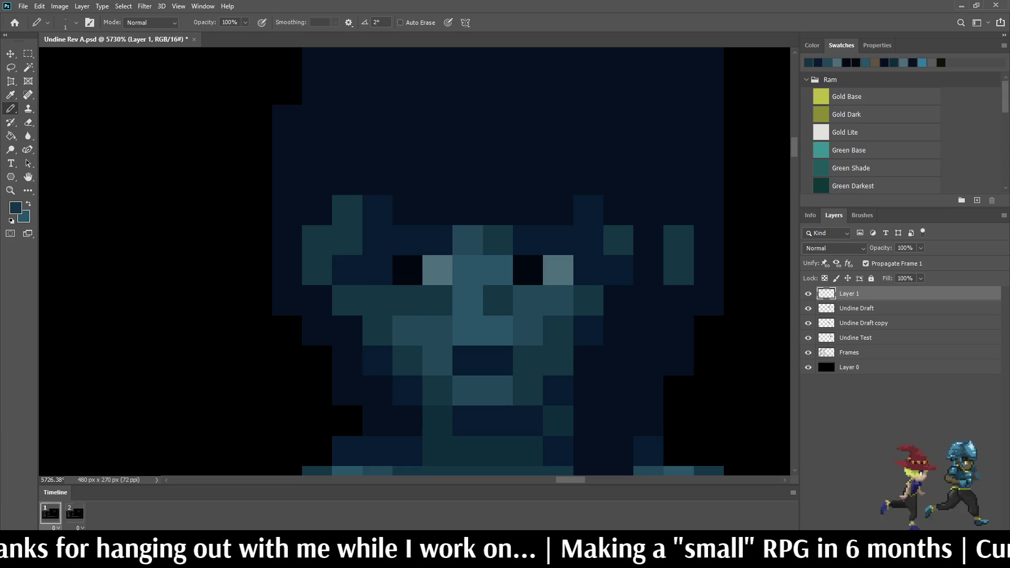
left_click(527, 300)
left_click(558, 301)
scroll(516, 225, "down", 10)
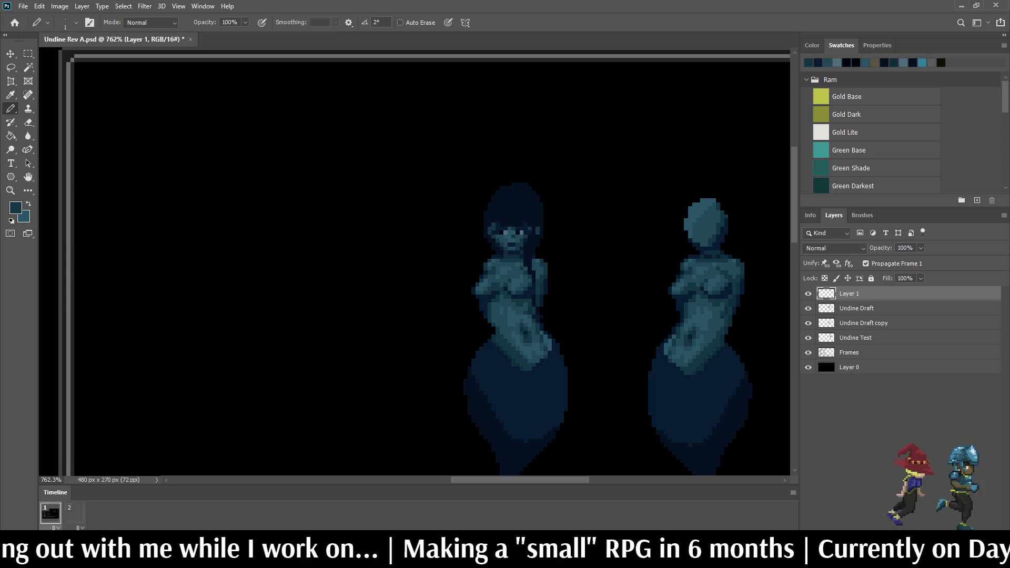
scroll(517, 224, "up", 4)
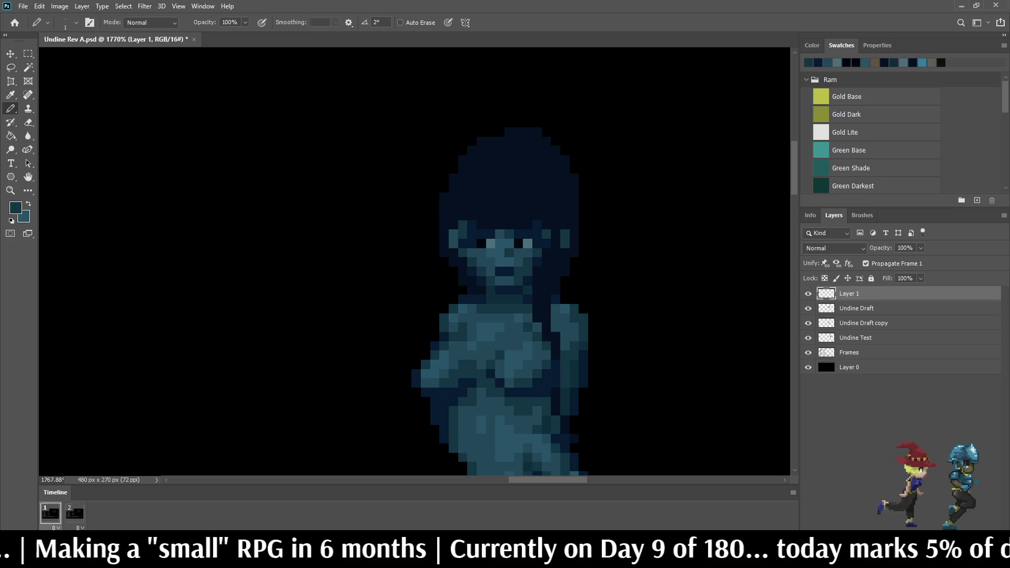
Step: Save Undine Rev A.psd
scroll(505, 263, "down", 3)
key("ctrl+s")
scroll(505, 263, "up", 4)
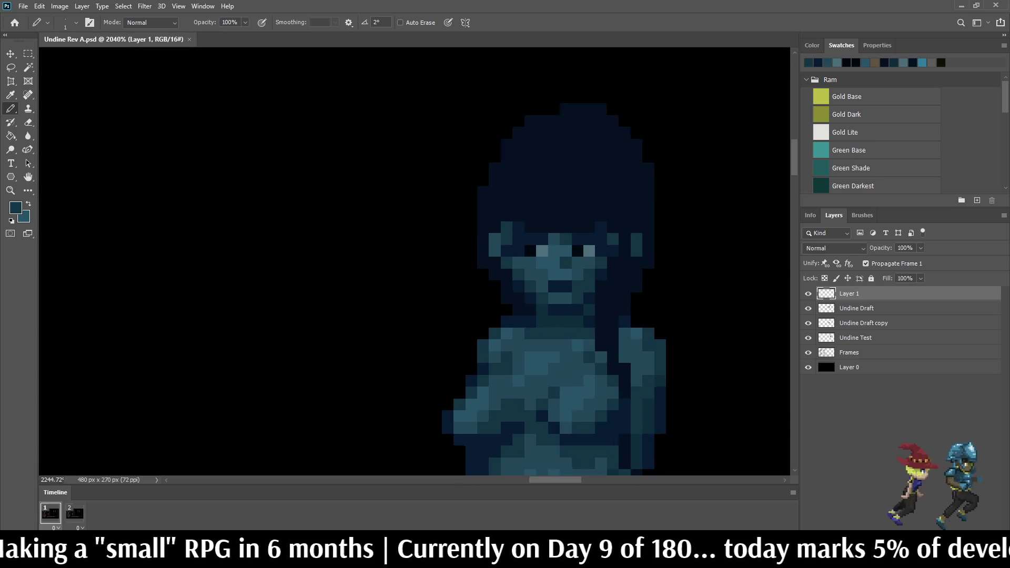
scroll(536, 258, "up", 5)
Step: Sample dark navy from the hair and paint two face pixels navy
key("i")
left_click(528, 240)
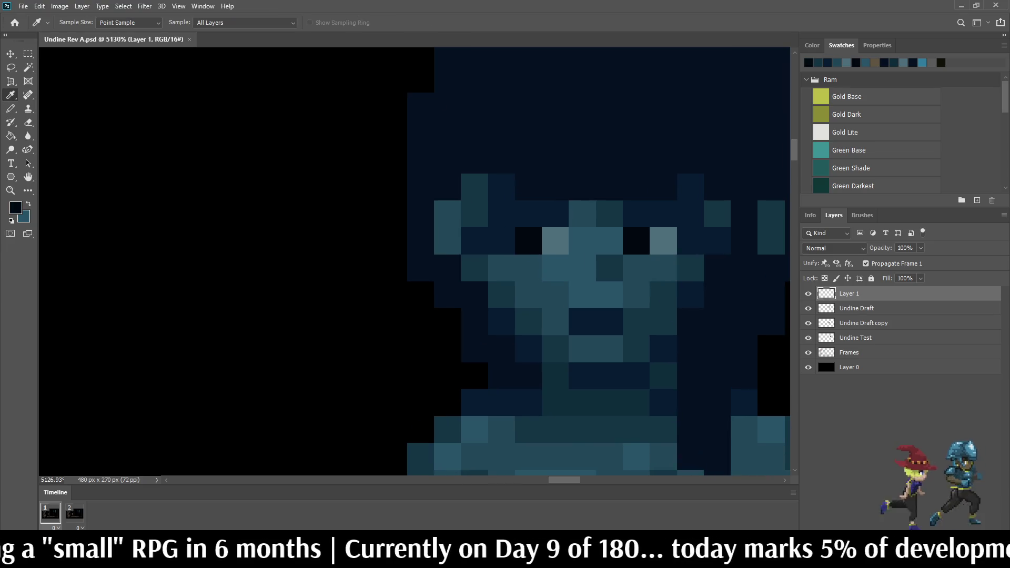
key("b")
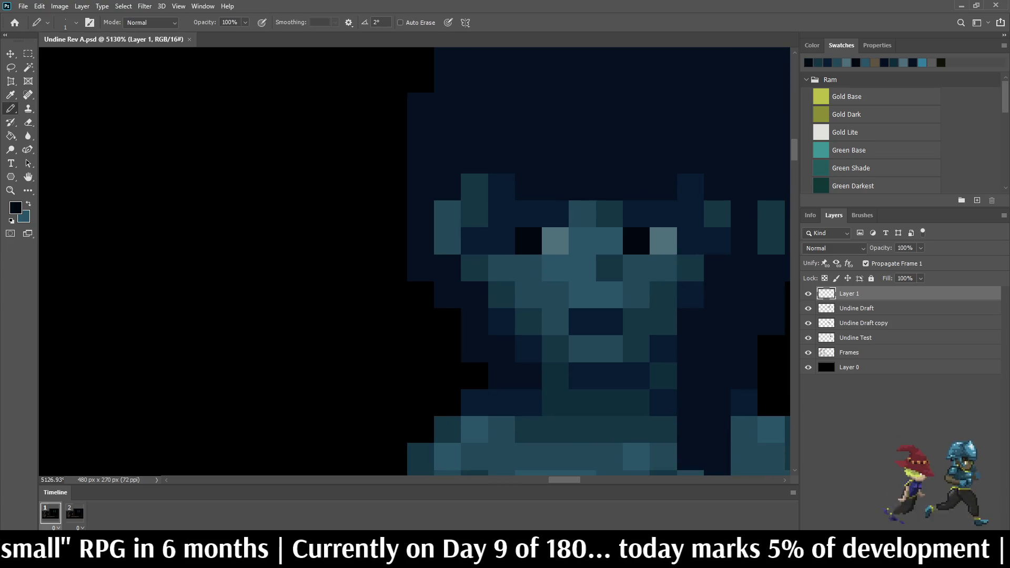
left_click(501, 214)
left_click(500, 240)
scroll(626, 235, "down", 5)
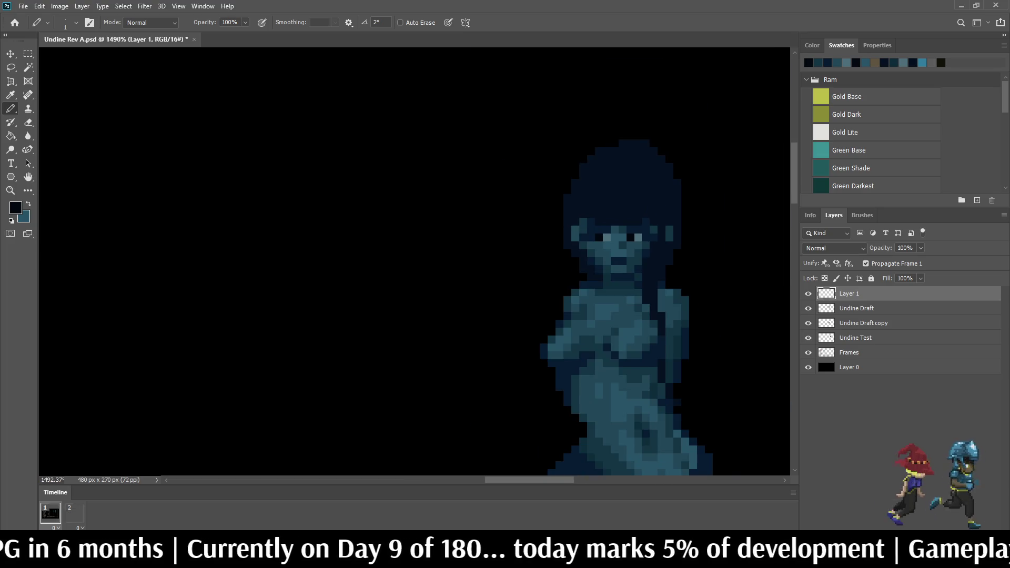
scroll(648, 232, "up", 5)
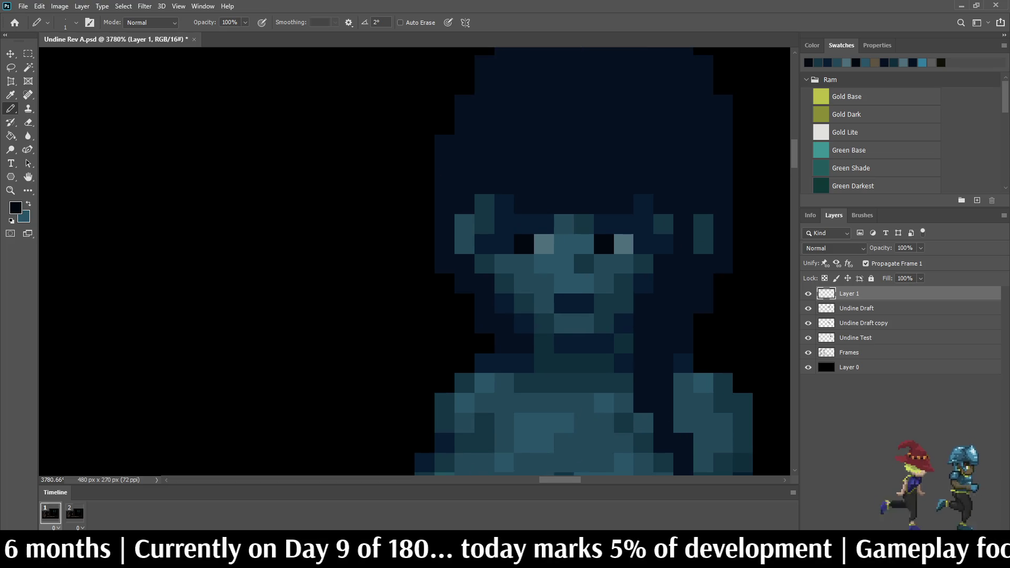
Step: Darken face pixels near the eyes and along the right edge of the face
key("i")
key("b")
left_click(485, 244)
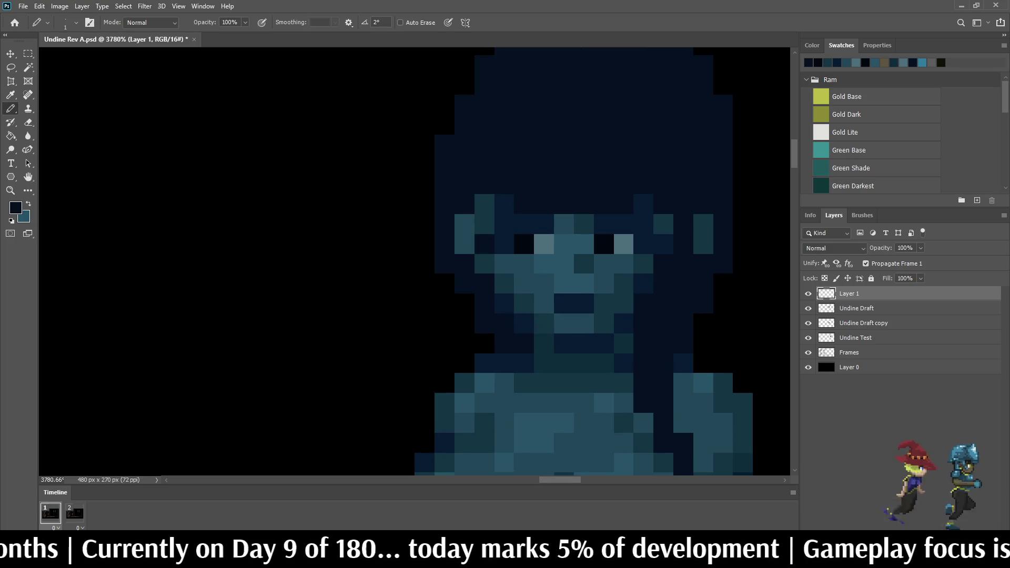
scroll(578, 247, "down", 5)
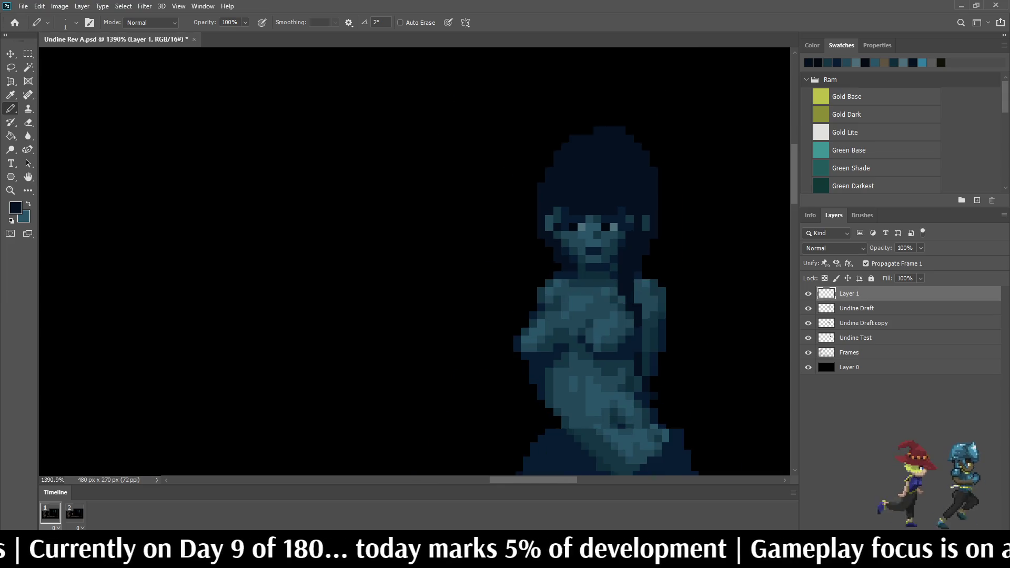
scroll(578, 247, "up", 4)
left_click(518, 216)
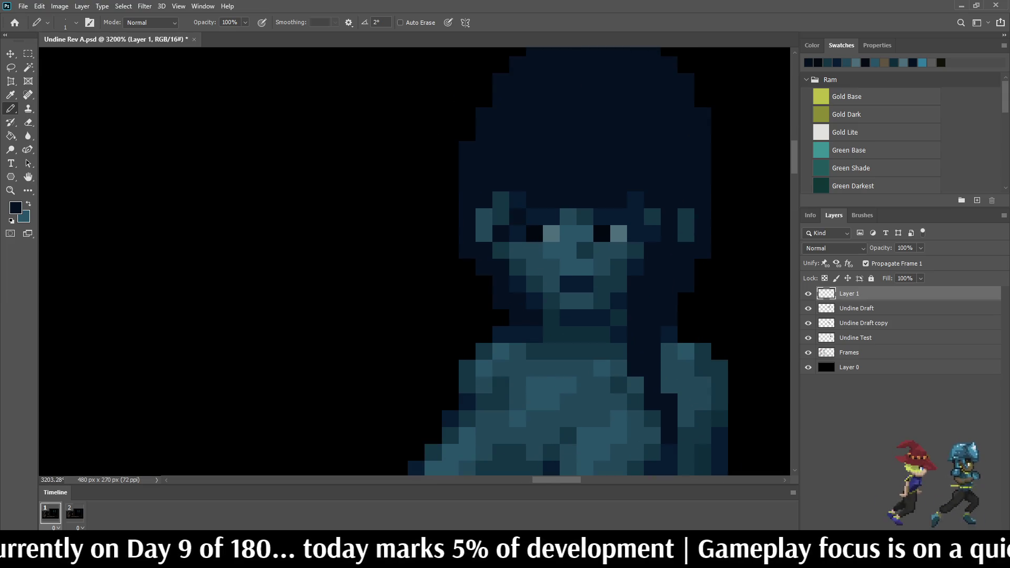
left_click(652, 234)
left_click(636, 217)
Step: Draw a dark navy row across the forehead and darken a run down the face's right side
scroll(636, 217, "down", 5)
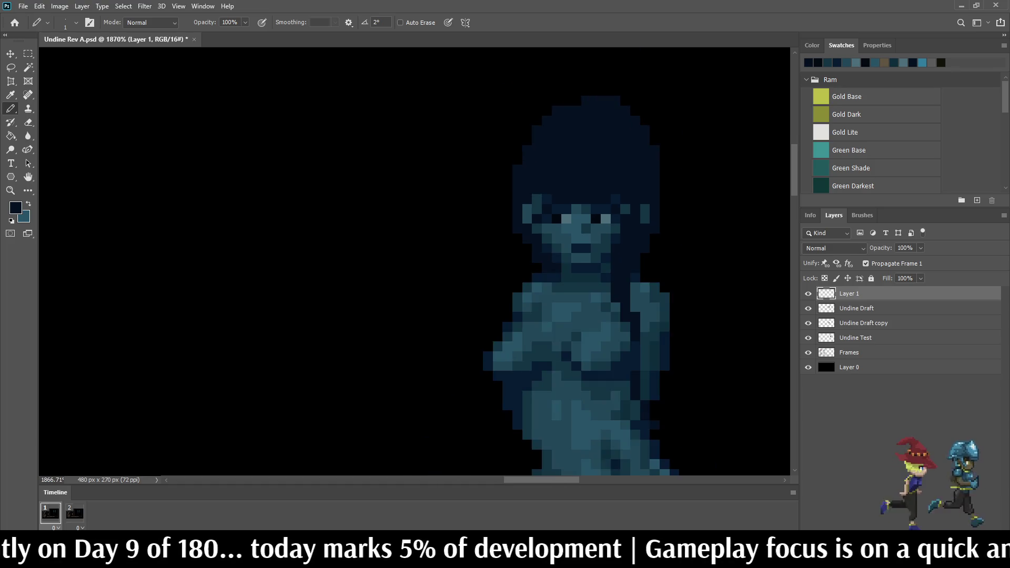
scroll(613, 211, "down", 2)
scroll(613, 211, "up", 4)
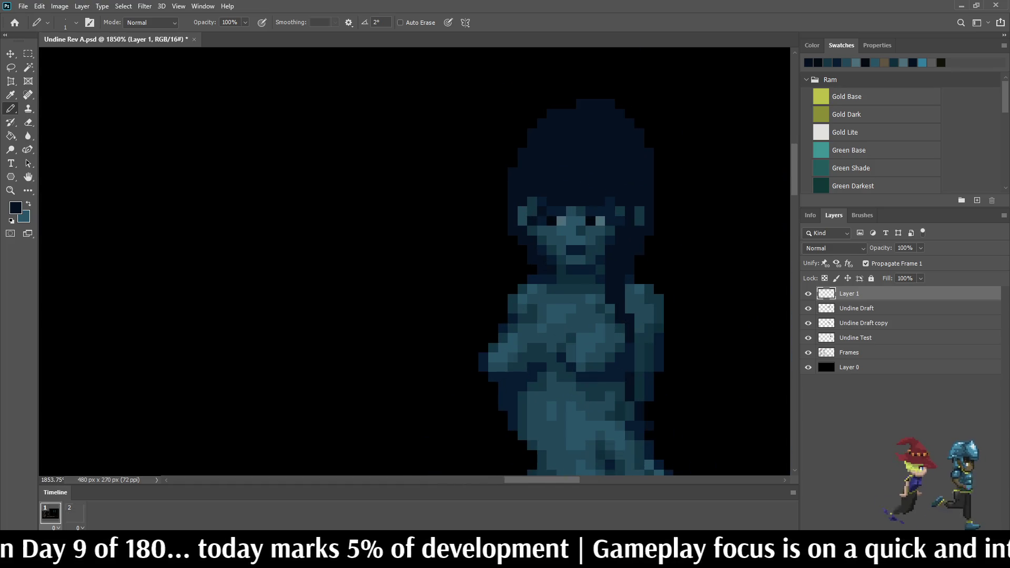
scroll(601, 207, "up", 4)
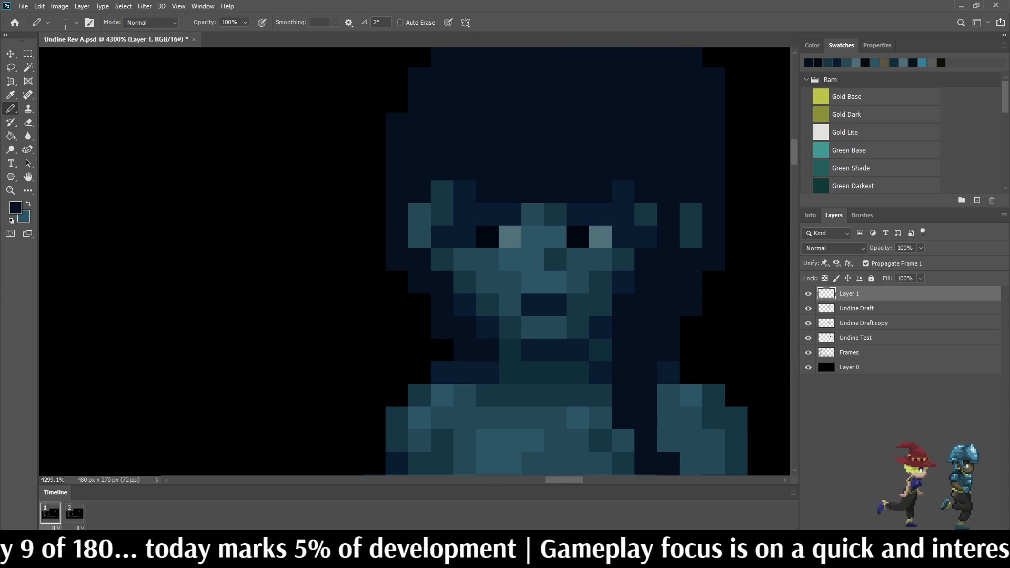
key("i")
key("b")
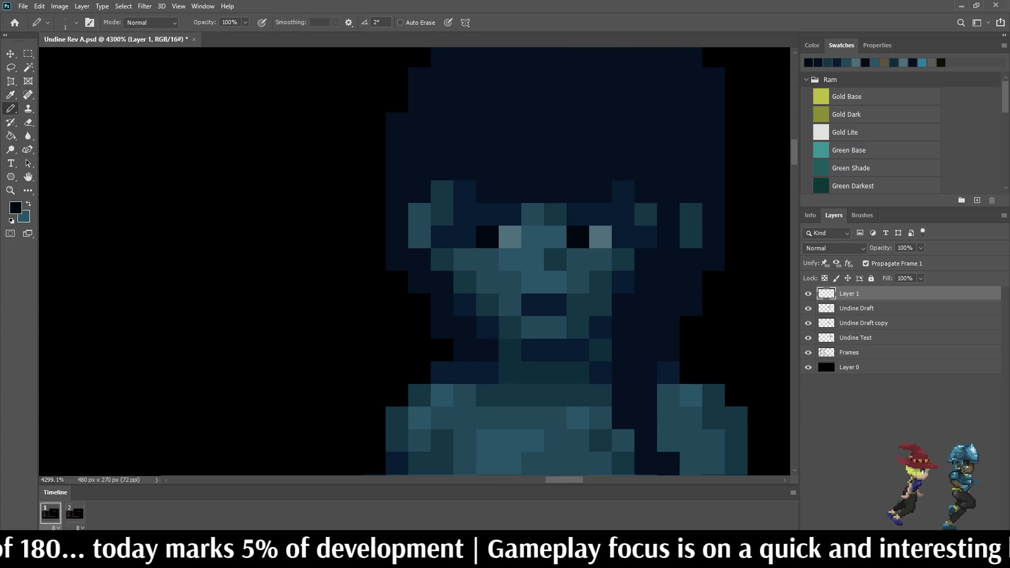
left_click_drag(601, 191, 487, 191)
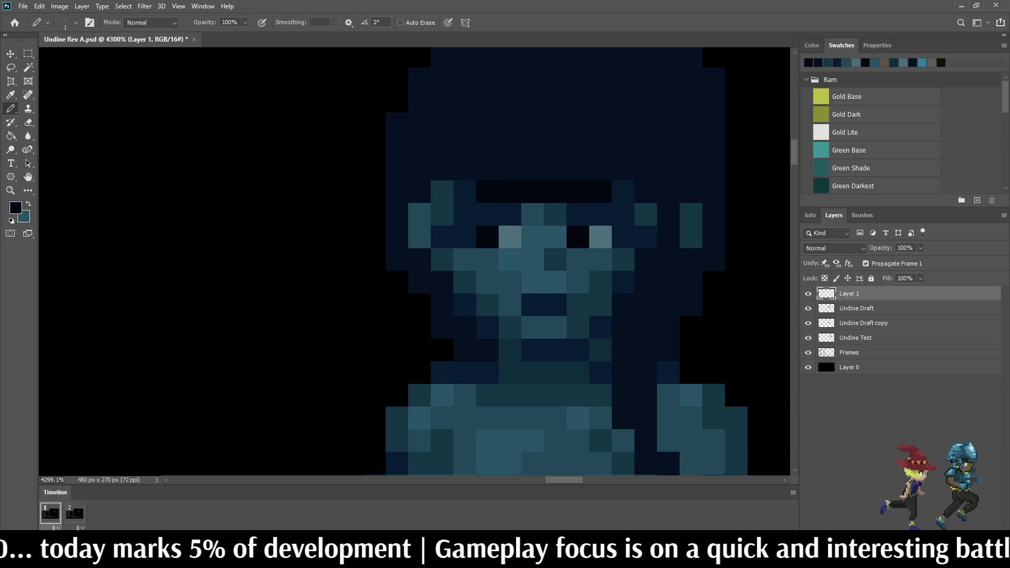
scroll(526, 193, "down", 5)
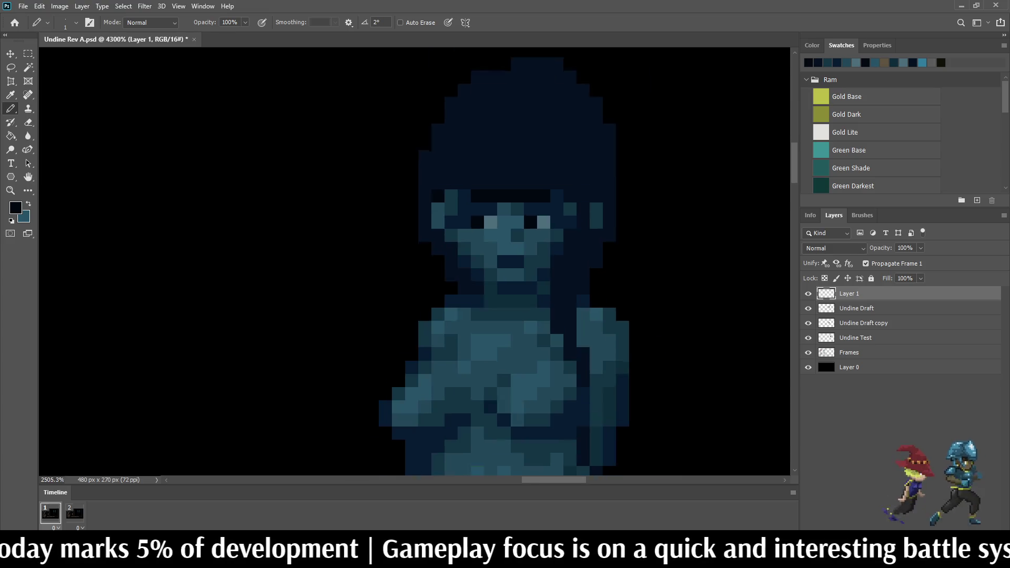
scroll(555, 184, "up", 5)
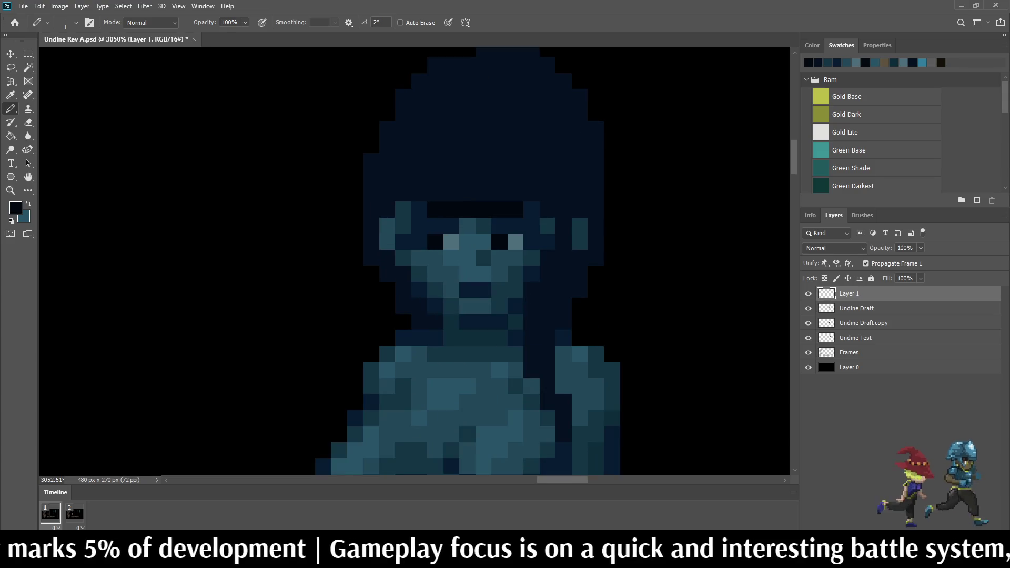
left_click_drag(563, 226, 534, 360)
scroll(546, 290, "down", 3)
Step: Save Undine Rev A.psd with the navy forehead row
scroll(545, 290, "down", 5)
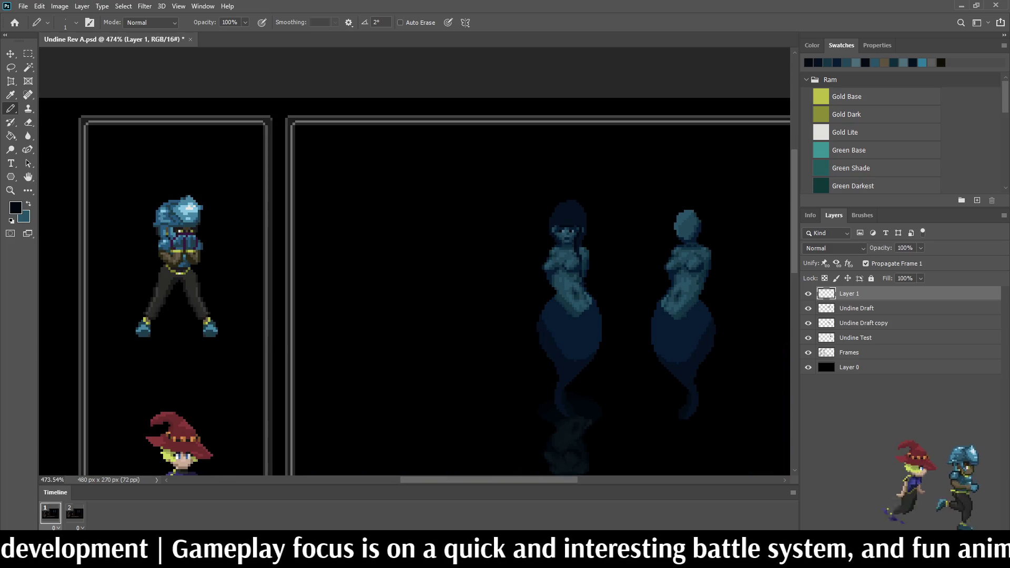
scroll(545, 290, "up", 5)
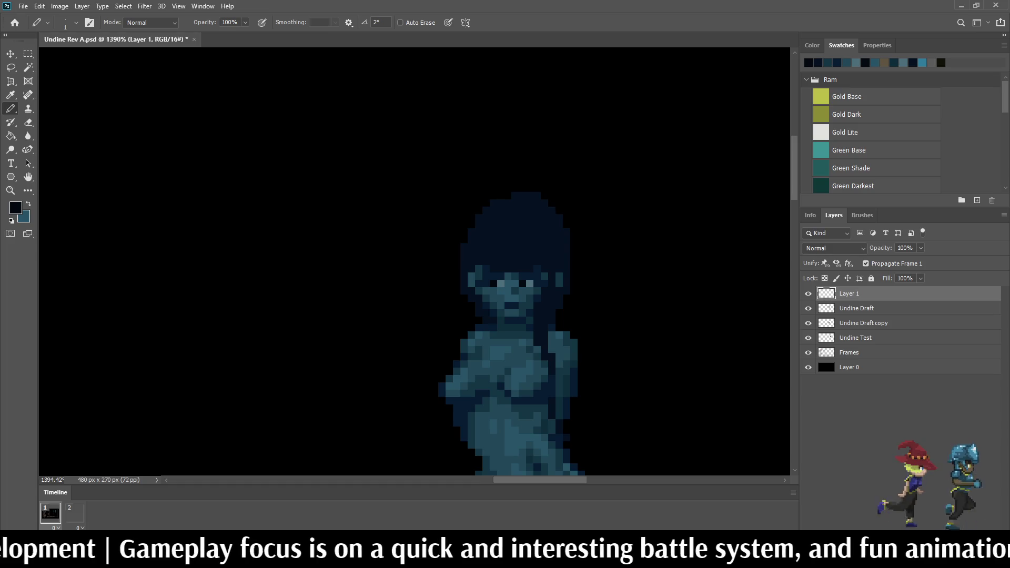
key("ctrl+s")
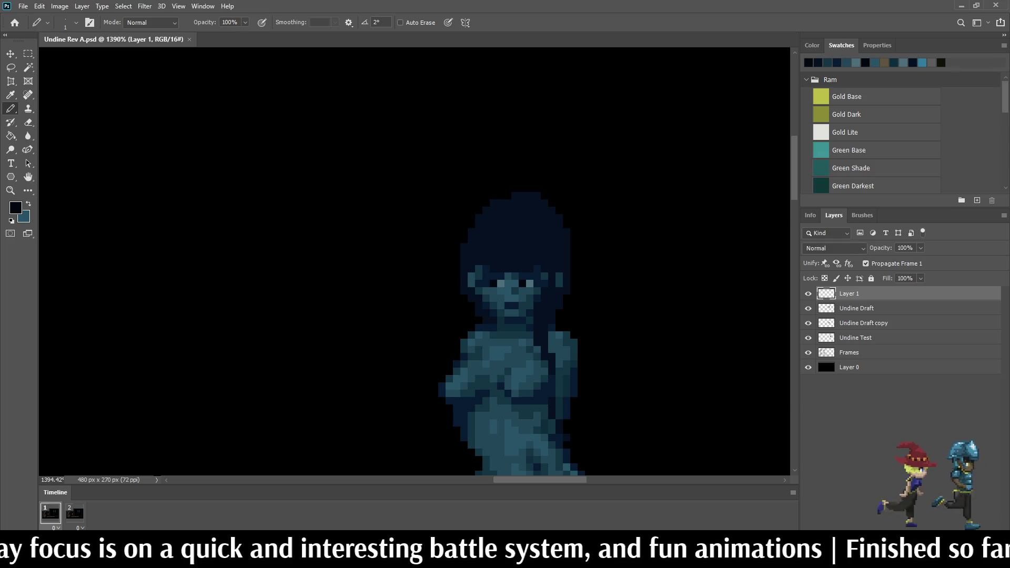
Step: View the 480x270 battle mockup at actual size, then zoom in on its middle
key("ctrl+1")
key("ctrl+plus")
key("ctrl+plus")
key("ctrl+plus")
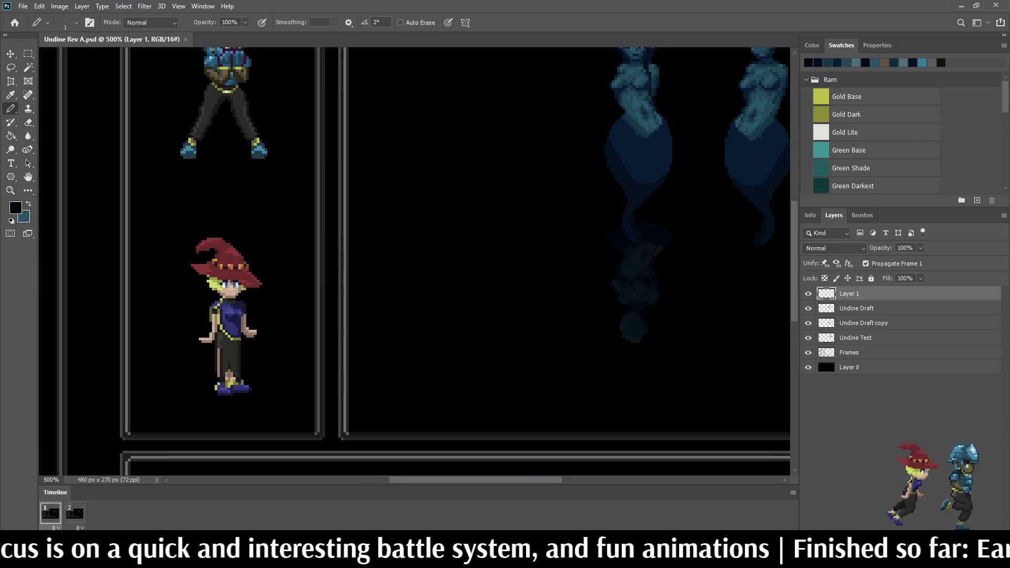
scroll(637, 158, "up", 10)
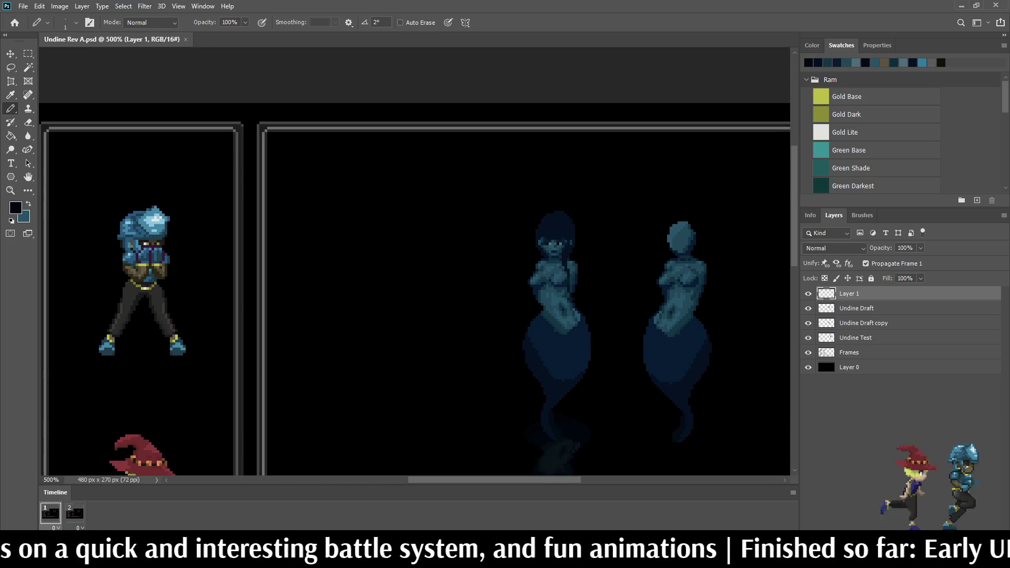
scroll(535, 237, "up", 5)
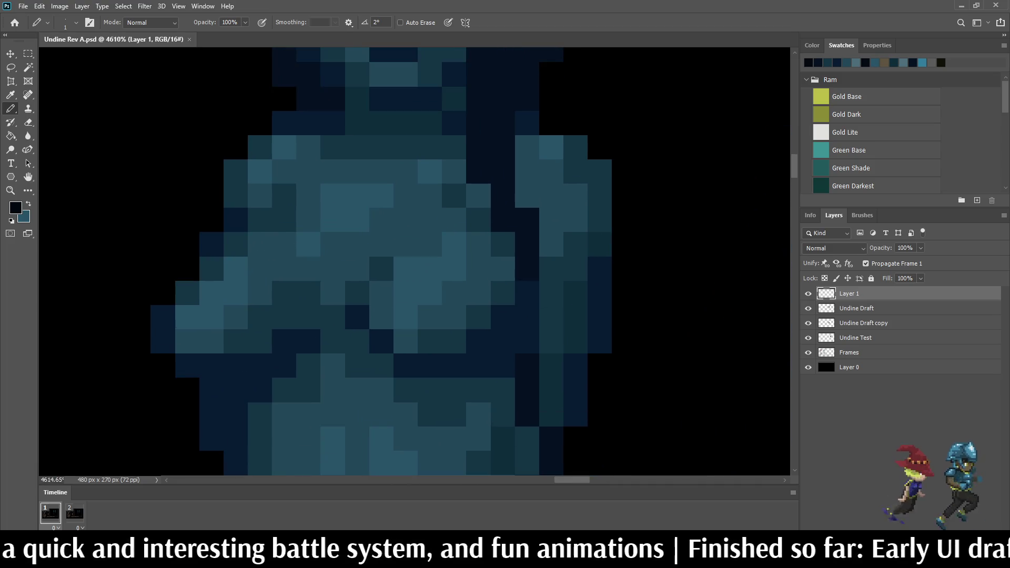
Step: Erase a stray pixel on the Undine figure and save the file
key("e")
left_click(527, 219)
scroll(535, 237, "down", 8)
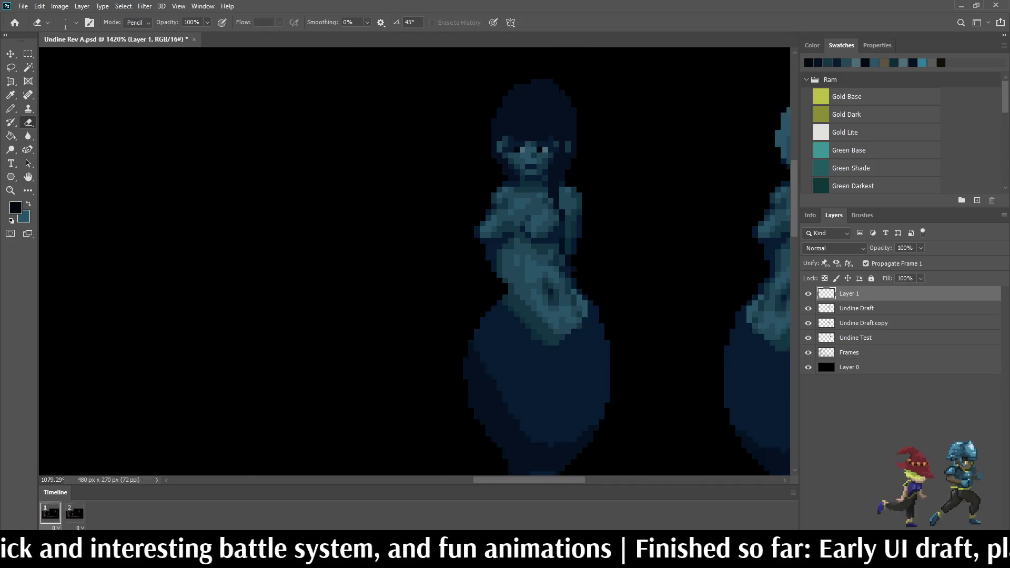
key("ctrl+s")
Step: Sample dark navy and draw a navy strand down the figure's right side, then save
scroll(571, 186, "up", 6)
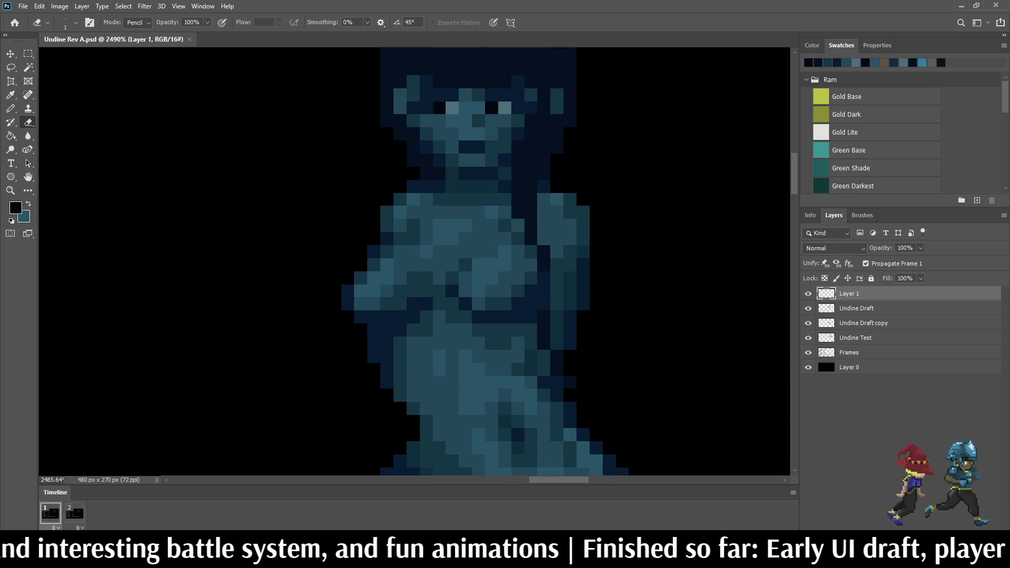
key("i")
left_click(572, 185)
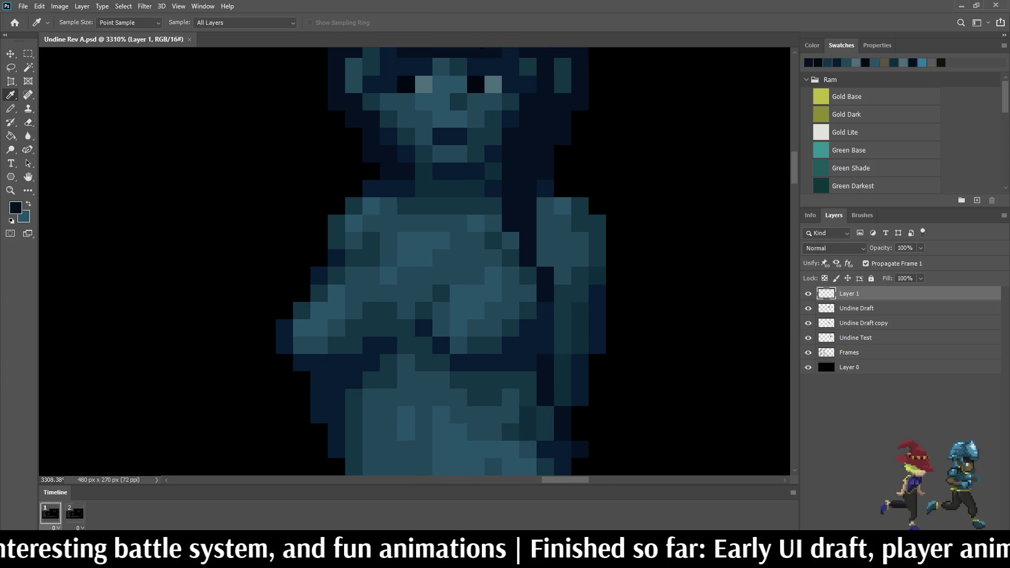
key("b")
left_click_drag(545, 188, 545, 257)
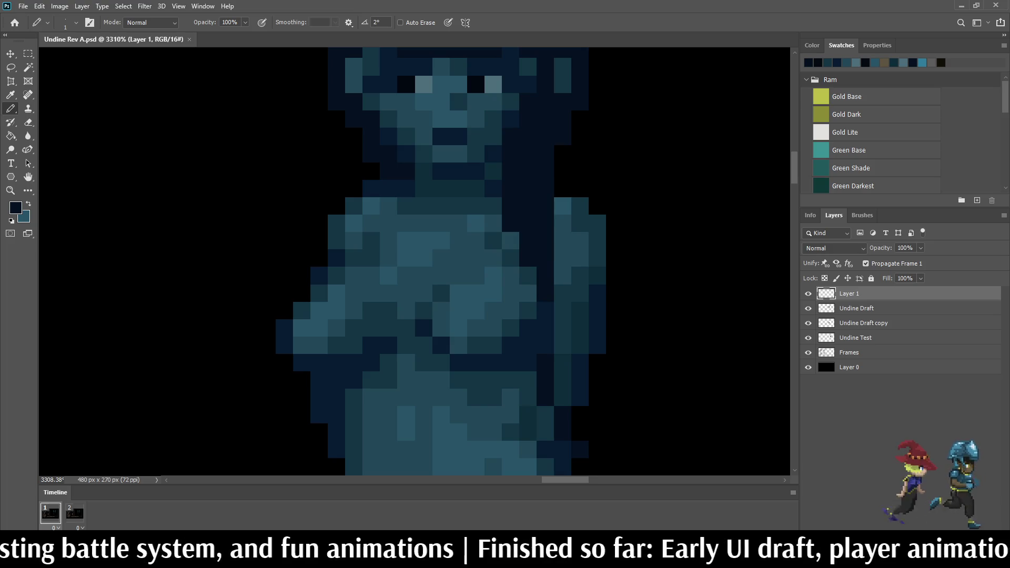
scroll(559, 231, "down", 4)
key("ctrl+s")
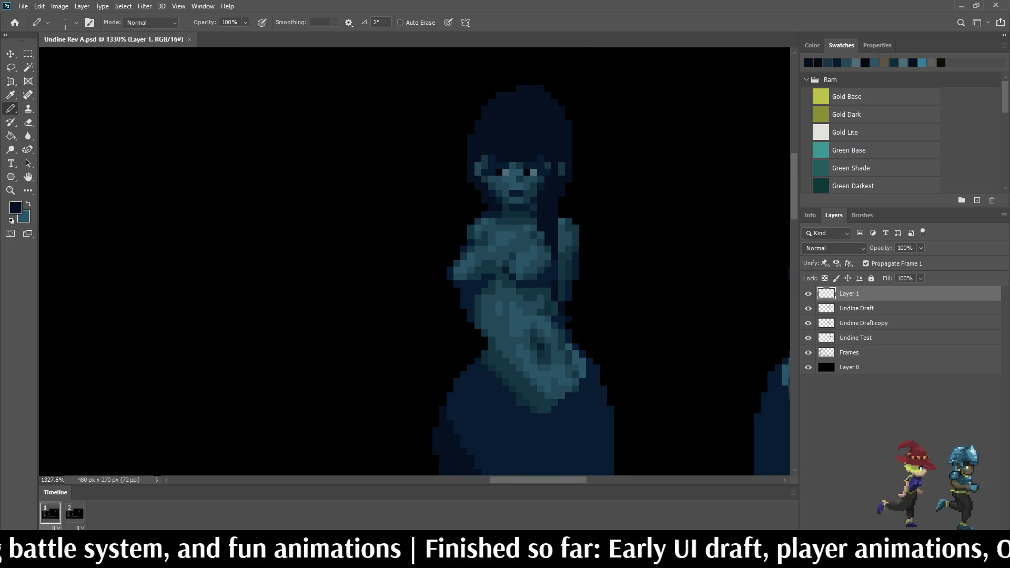
Step: Darken the teal pixel beside the Undine's face
scroll(587, 223, "down", 2)
scroll(553, 187, "up", 5)
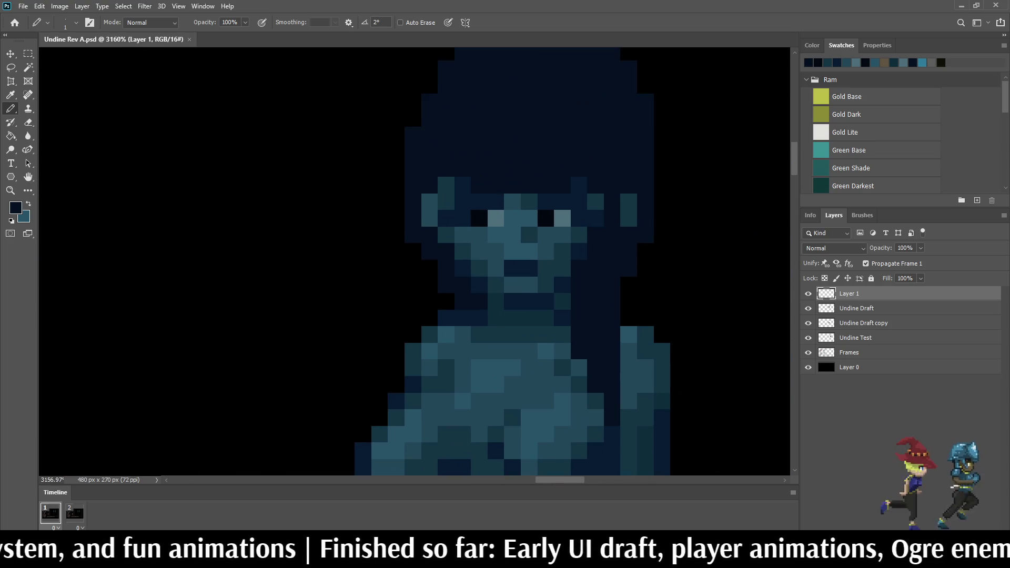
scroll(544, 205, "down", 2)
scroll(544, 204, "up", 4)
scroll(602, 185, "up", 1)
key("i")
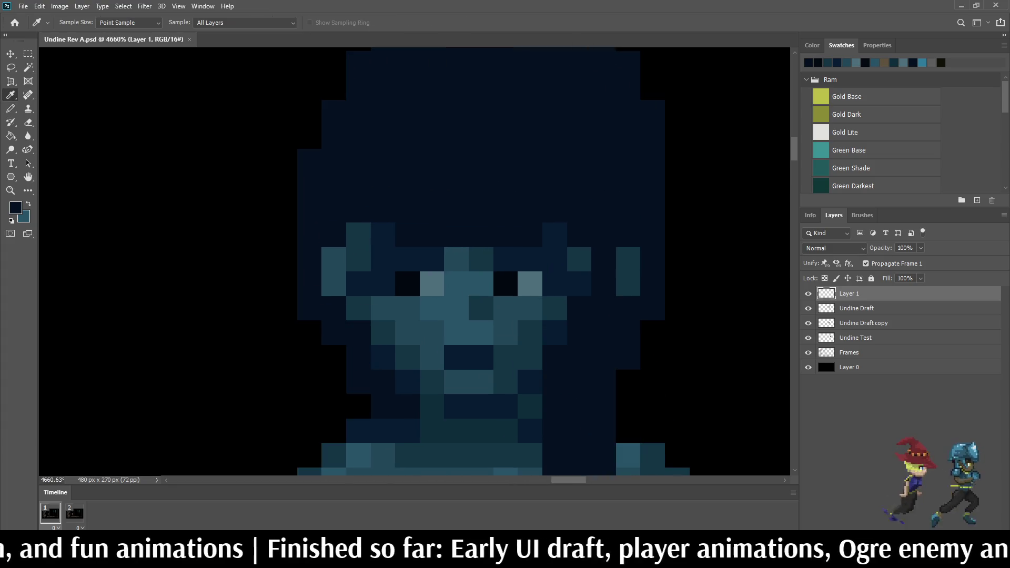
key("b")
left_click(579, 259)
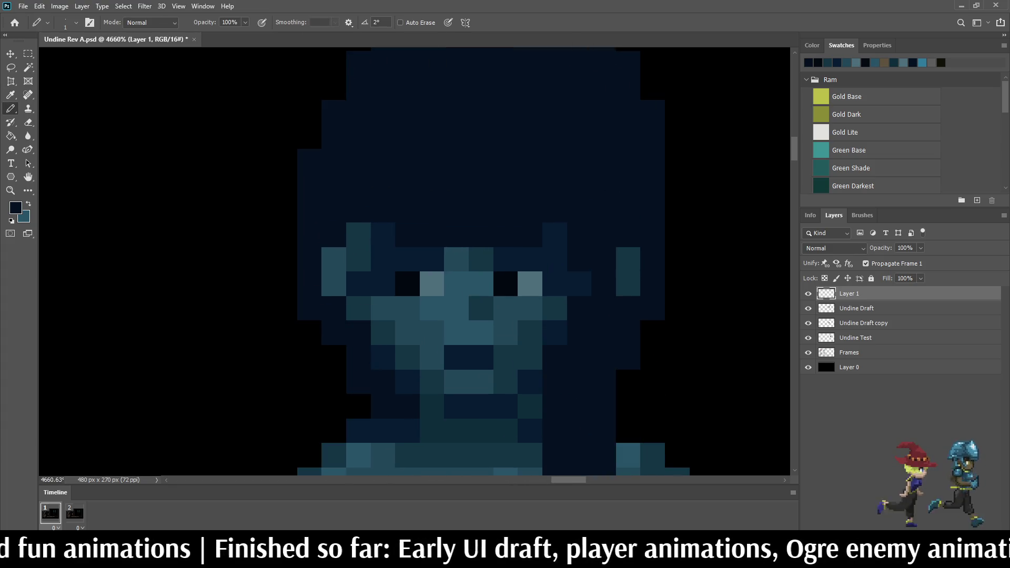
scroll(465, 241, "down", 4)
scroll(455, 213, "up", 3)
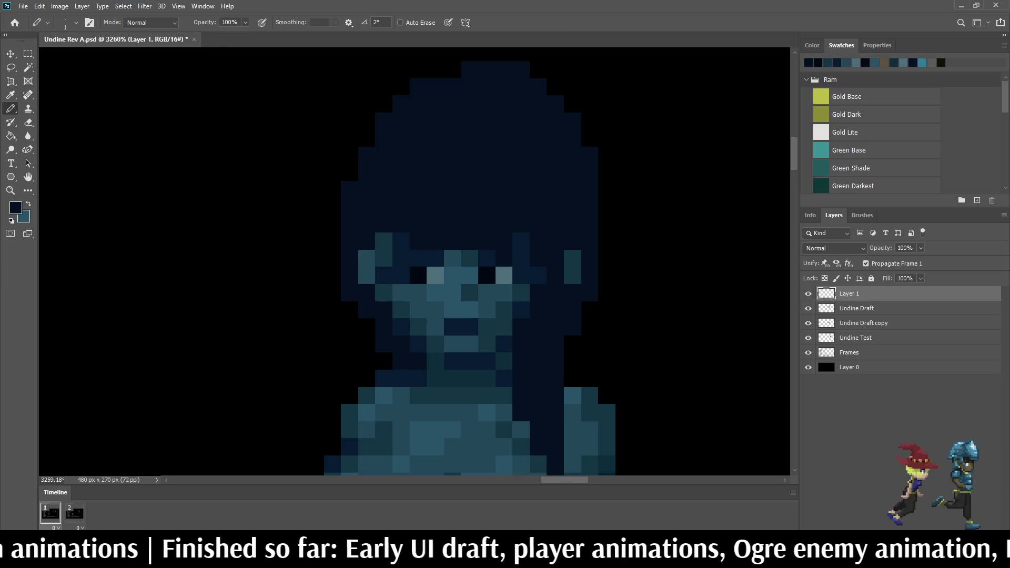
scroll(631, 179, "down", 4)
scroll(559, 216, "down", 1)
scroll(559, 217, "up", 5)
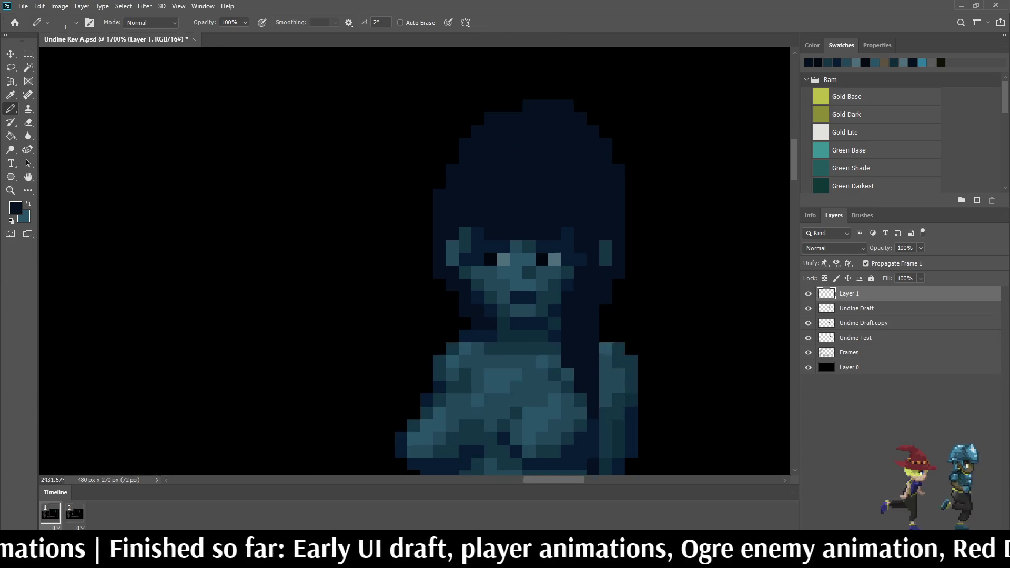
Step: Paint seven teal pixels around the Undine's face and right eye dark navy with the Pencil
left_click(527, 252)
left_click(510, 270)
left_click(510, 286)
left_click(511, 252)
left_click(527, 270)
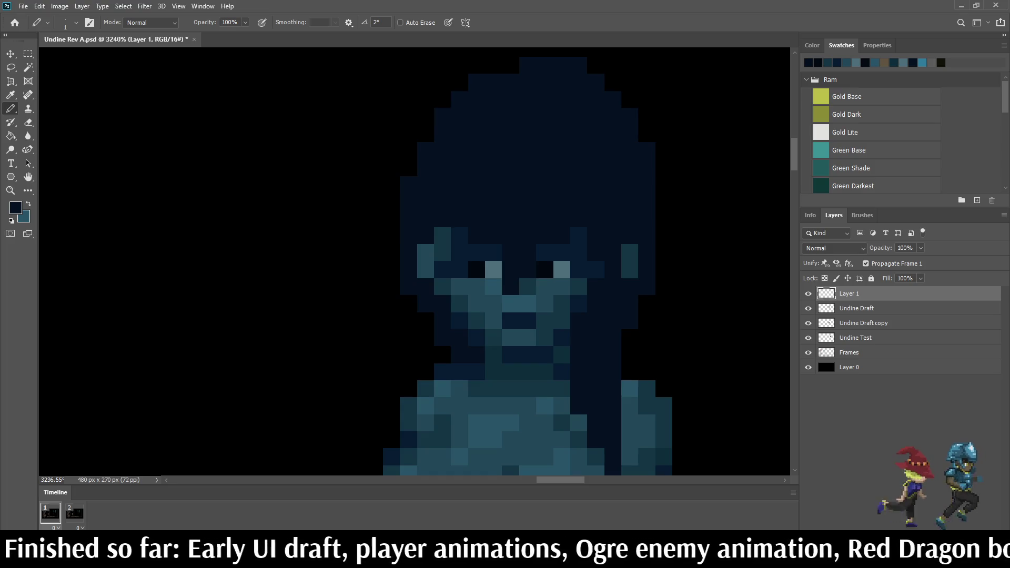
left_click(545, 253)
left_click(579, 235)
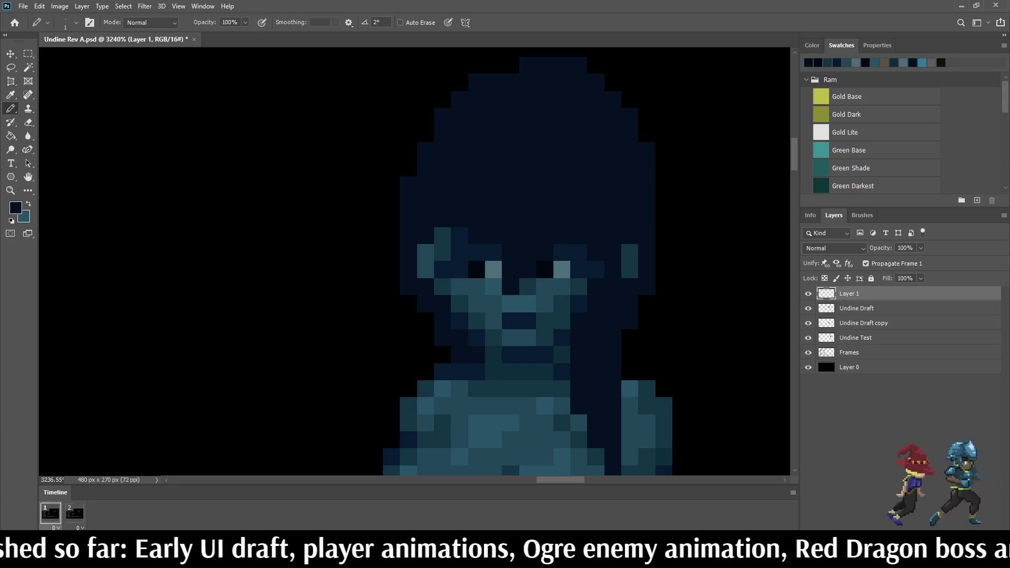
Step: Sample a colour from the sprite and brighten one face pixel slightly
scroll(667, 184, "down", 10)
scroll(672, 179, "up", 5)
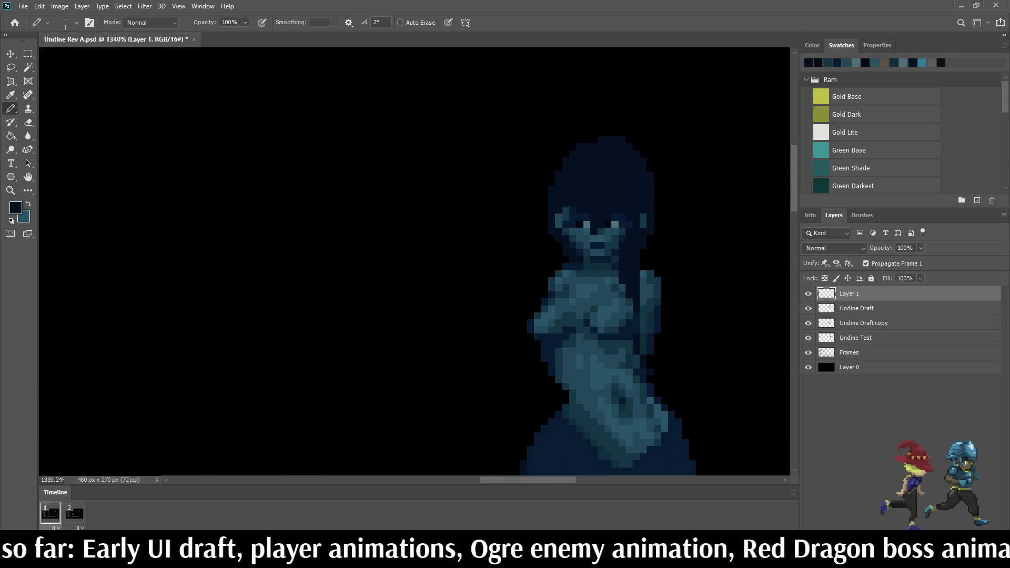
scroll(669, 178, "down", 6)
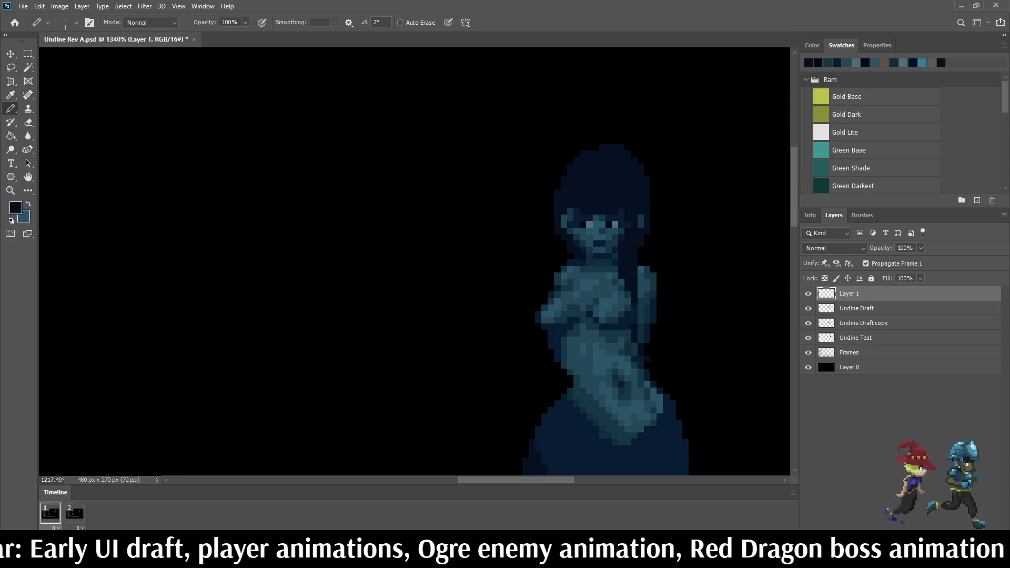
scroll(669, 179, "up", 2)
scroll(643, 233, "up", 5)
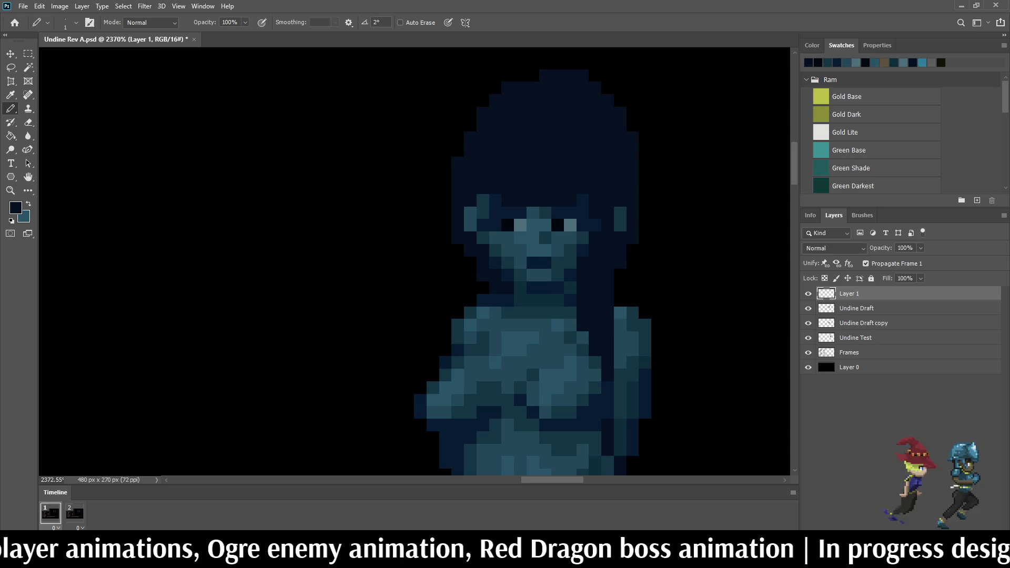
scroll(482, 261, "down", 2)
scroll(482, 261, "up", 6)
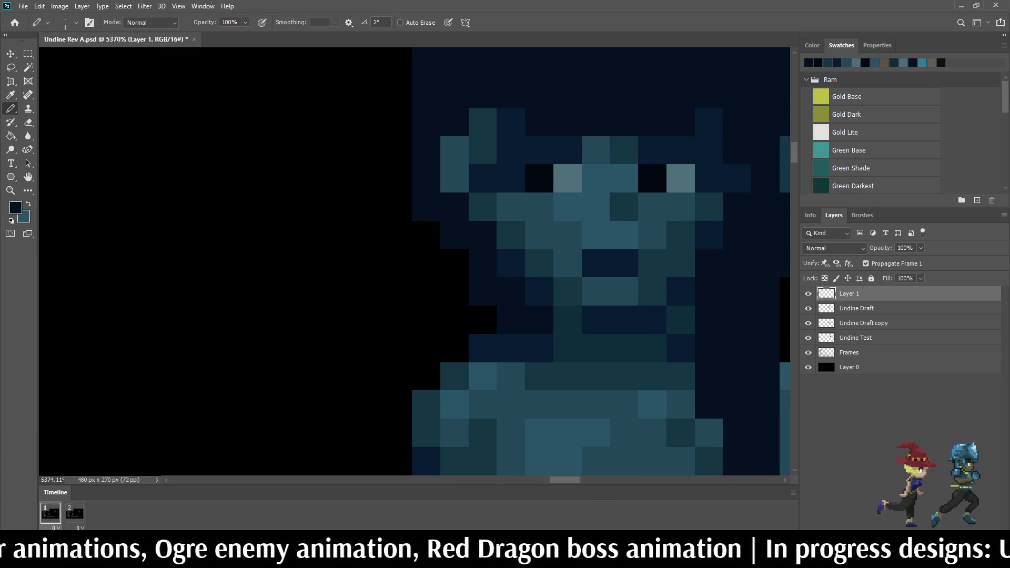
key("i")
key("b")
left_click(482, 235)
scroll(607, 281, "down", 10)
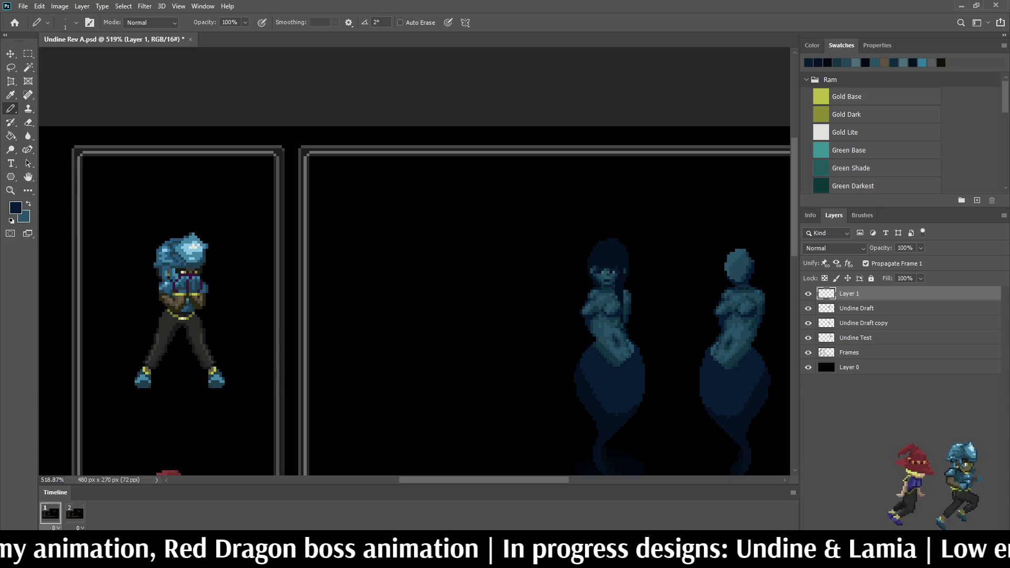
Step: Save the edits to Undine Rev A.psd
key("ctrl+s")
scroll(631, 290, "down", 3)
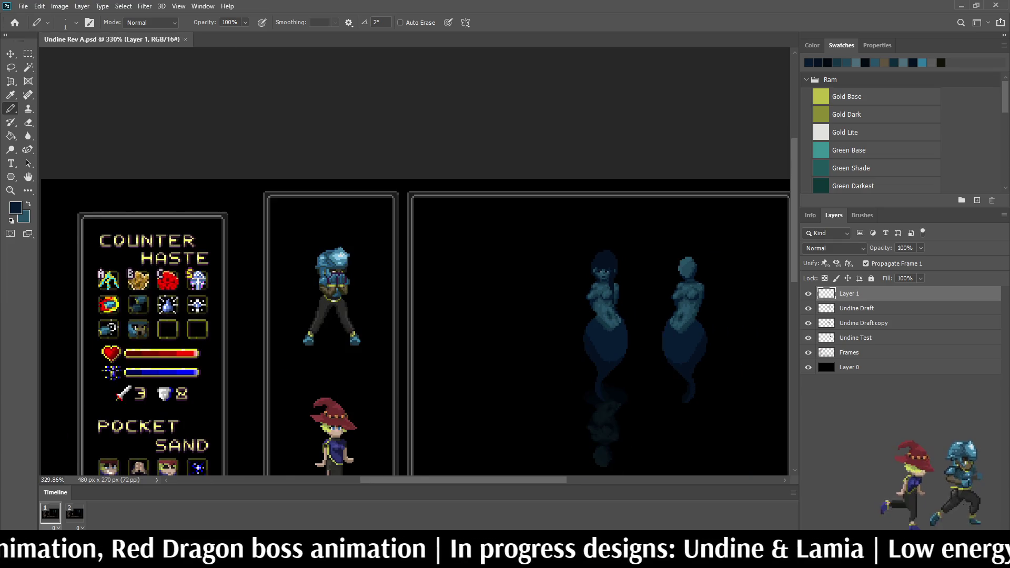
scroll(631, 289, "up", 5)
scroll(526, 173, "up", 6)
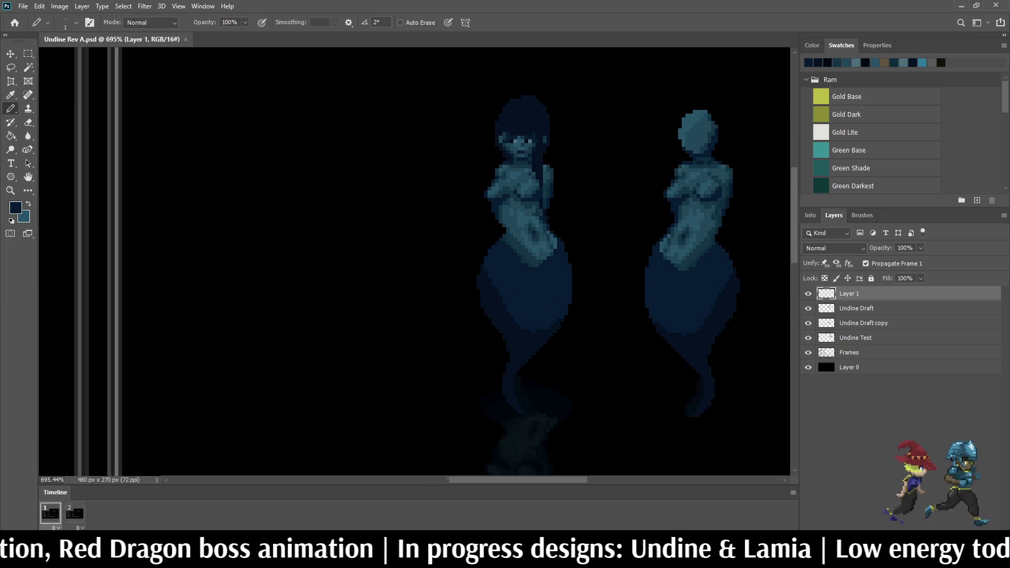
scroll(593, 243, "up", 4)
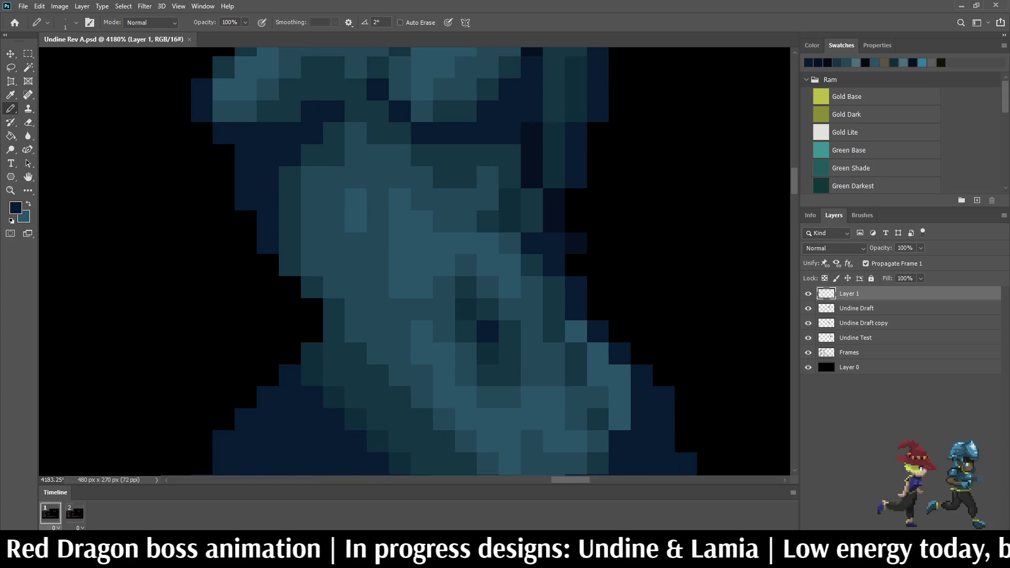
Step: Pick up a lighter teal from the sprite and paint two face pixels with it
key("e")
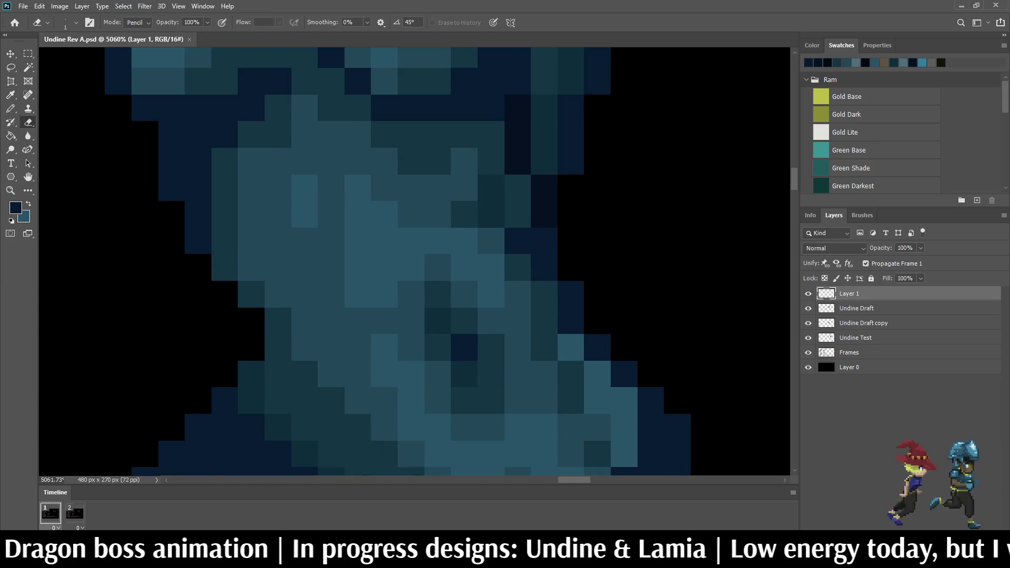
scroll(579, 210, "down", 6)
scroll(532, 137, "down", 5)
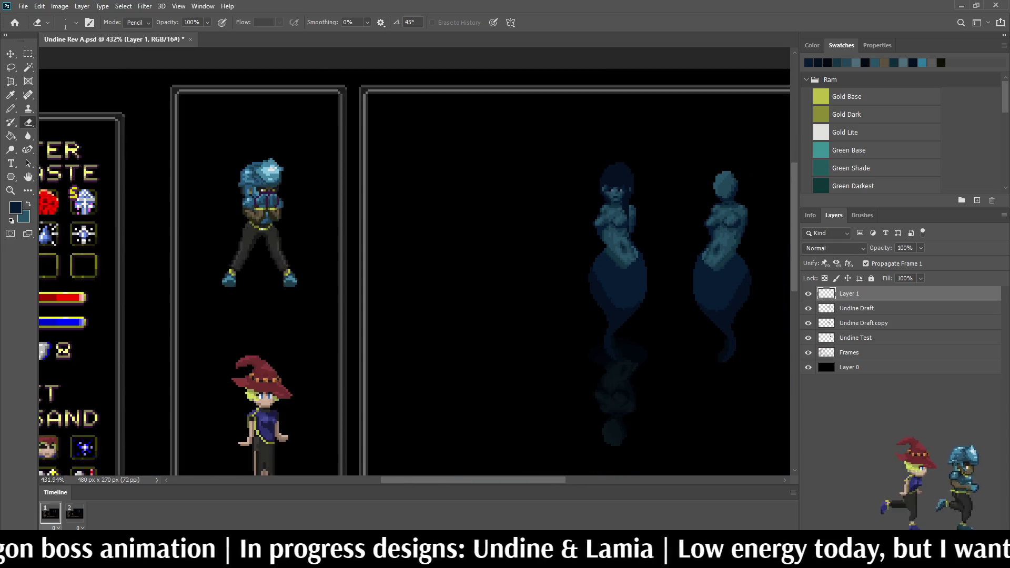
scroll(540, 128, "up", 10)
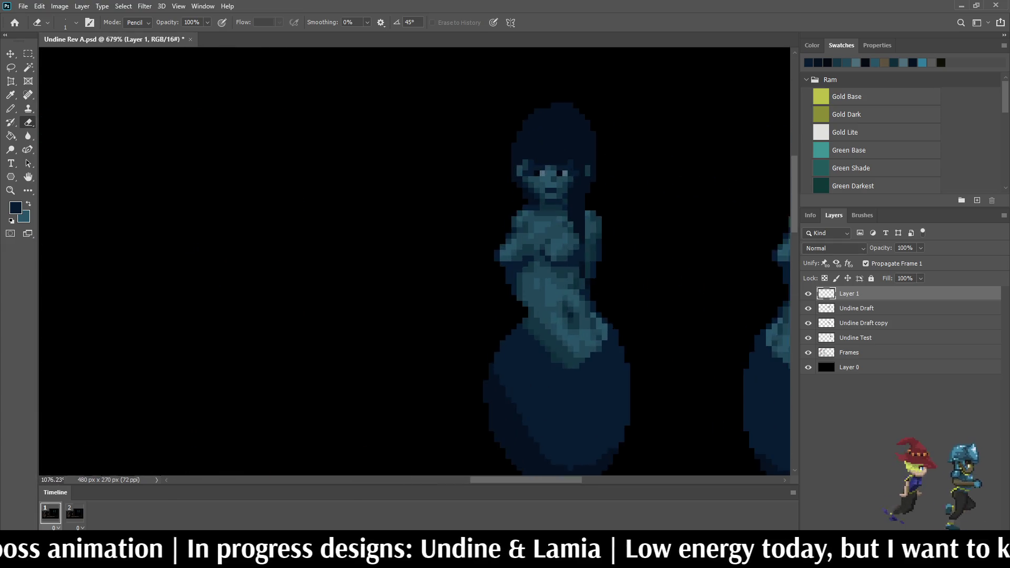
scroll(542, 171, "up", 3)
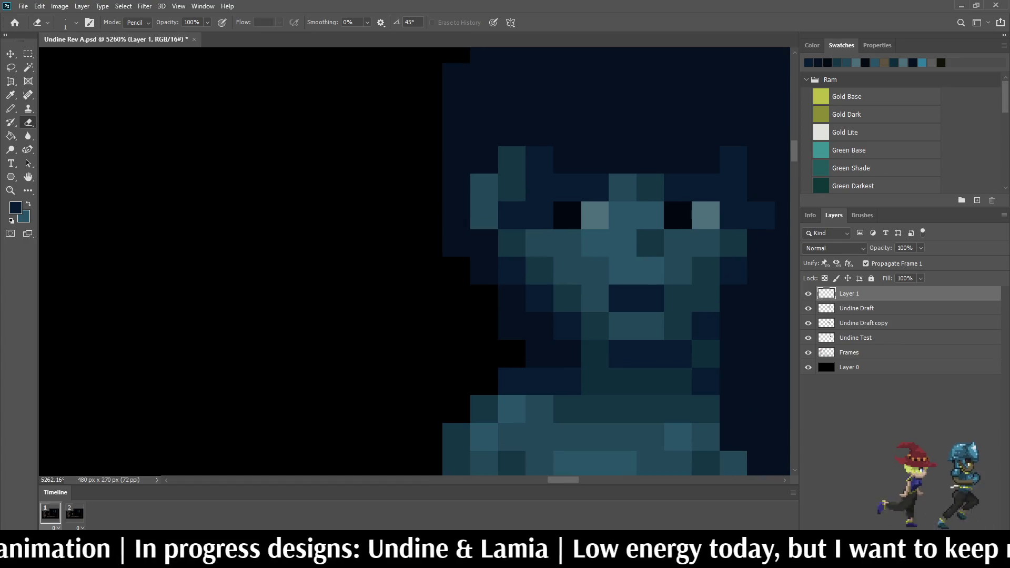
key("i")
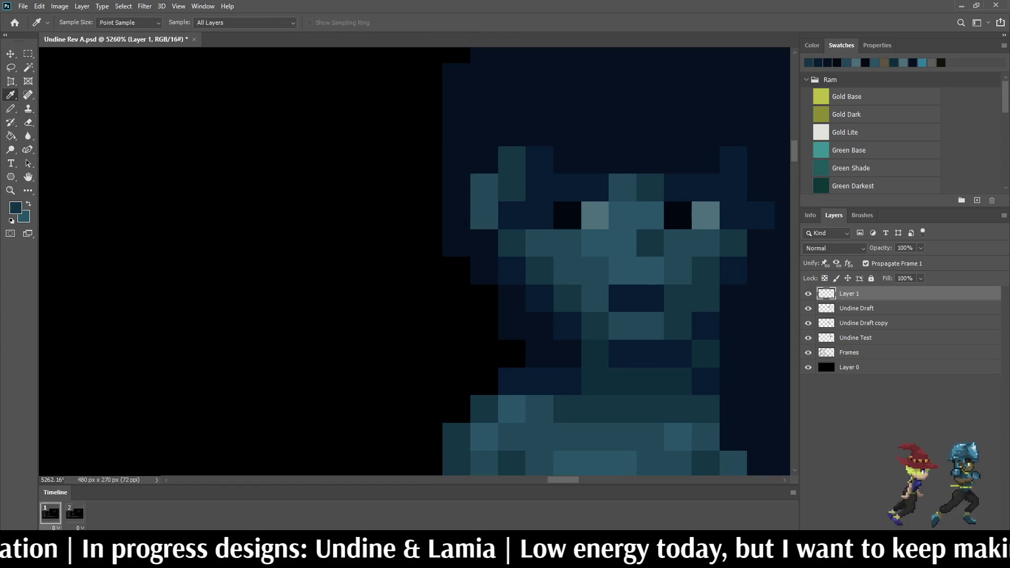
key("b")
left_click(567, 159)
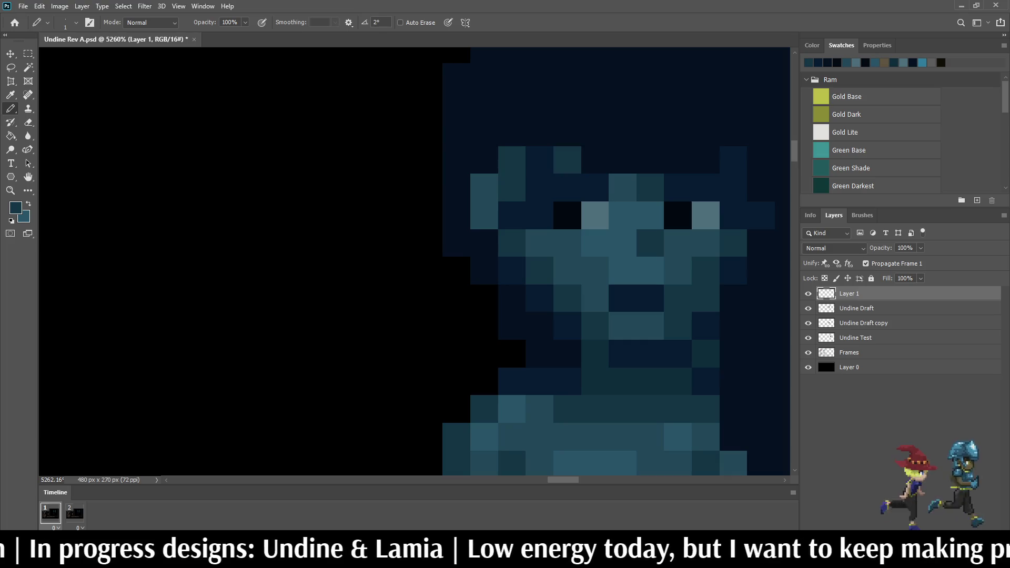
left_click(595, 159)
Step: Sample the dark navy hair colour and paint a vertical strip beside the face navy
scroll(595, 160, "down", 5)
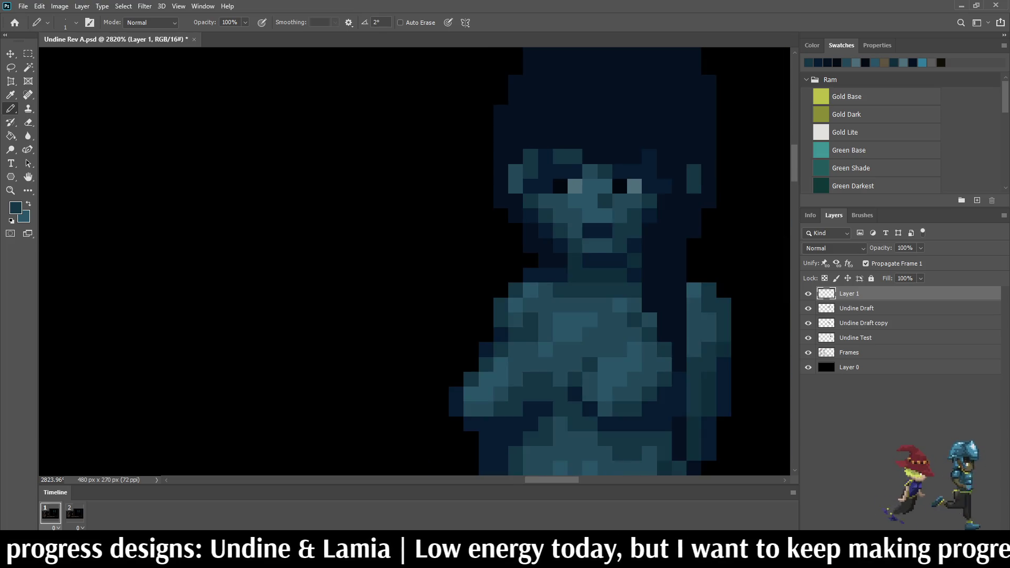
scroll(595, 159, "up", 3)
scroll(522, 160, "down", 2)
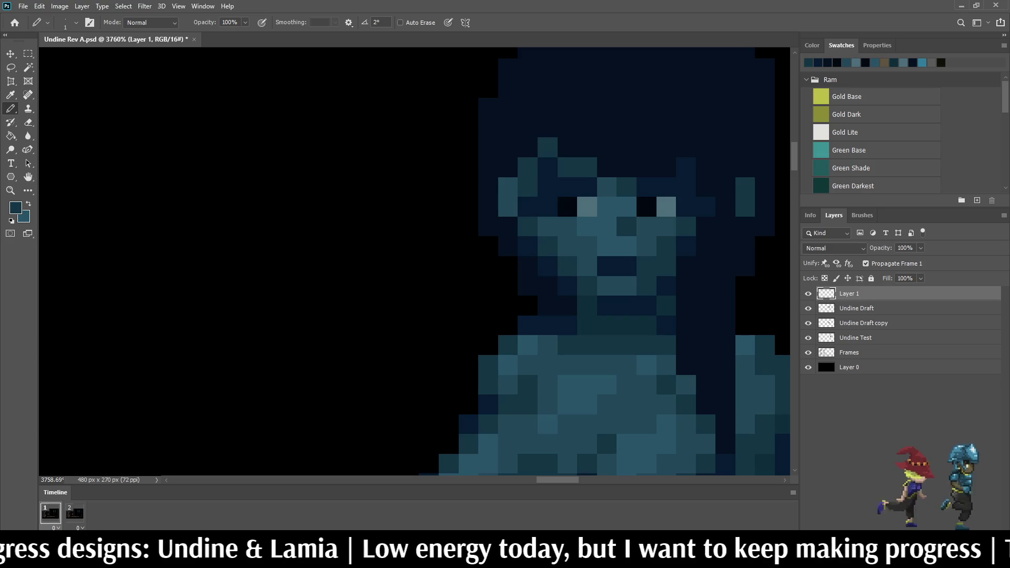
scroll(521, 160, "down", 3)
scroll(541, 137, "down", 1)
scroll(542, 137, "up", 4)
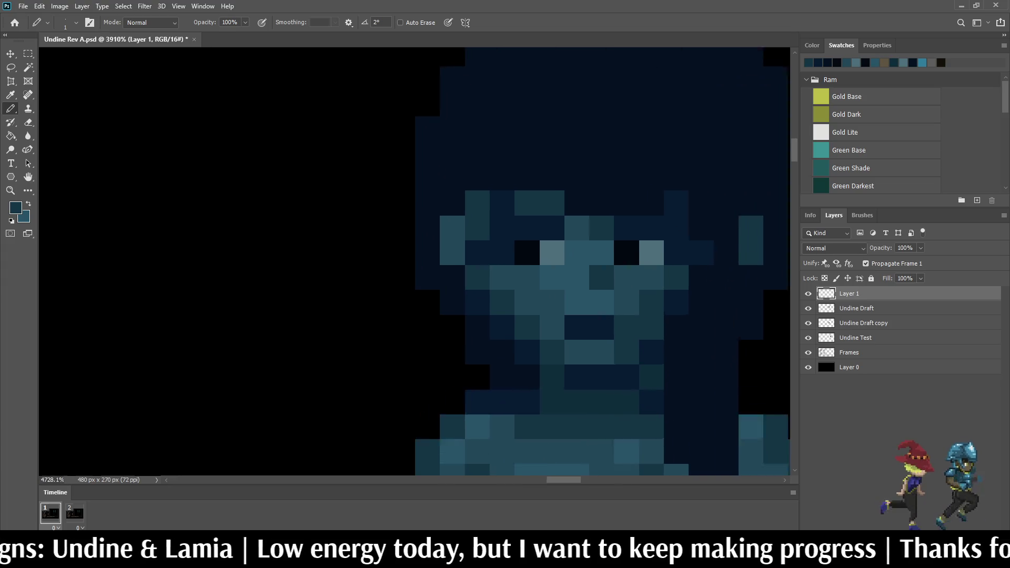
scroll(542, 136, "up", 1)
left_click(542, 137, "alt")
mouse_move(475, 208)
left_mouse_down()
mouse_move(475, 235)
mouse_move(446, 263)
mouse_move(472, 311)
left_mouse_up()
Step: Extend the dark navy hair edge along the face's left side
scroll(460, 292, "down", 1)
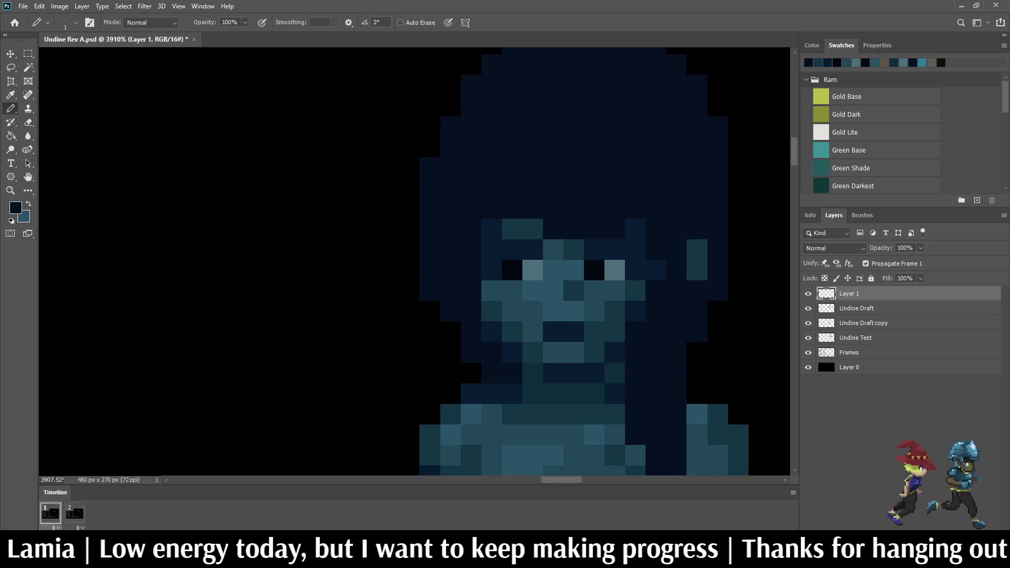
scroll(591, 252, "down", 4)
scroll(592, 252, "up", 3)
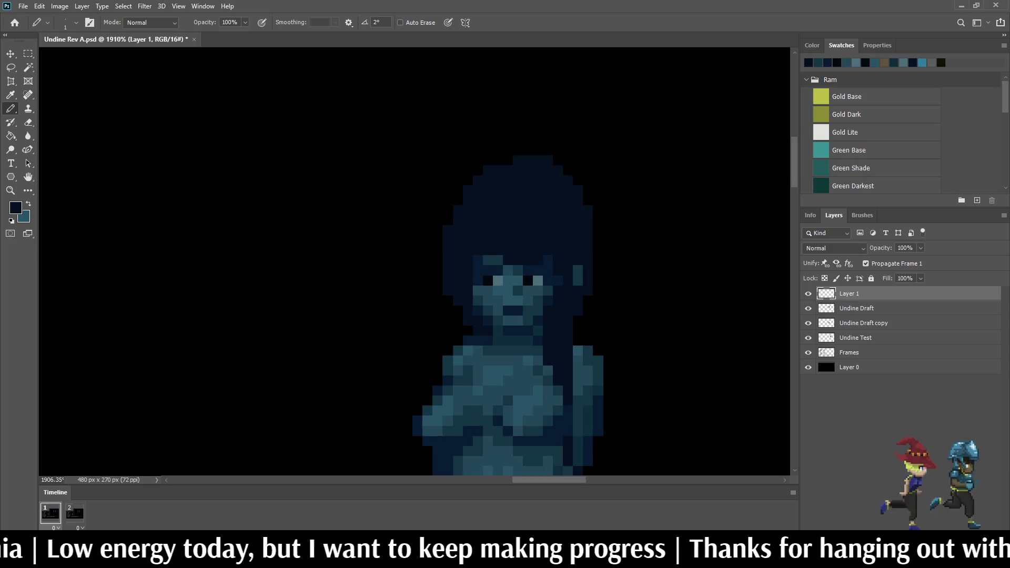
scroll(475, 337, "up", 2)
mouse_move(516, 203)
left_mouse_down()
mouse_move(497, 211)
mouse_move(480, 292)
mouse_move(480, 203)
left_mouse_up()
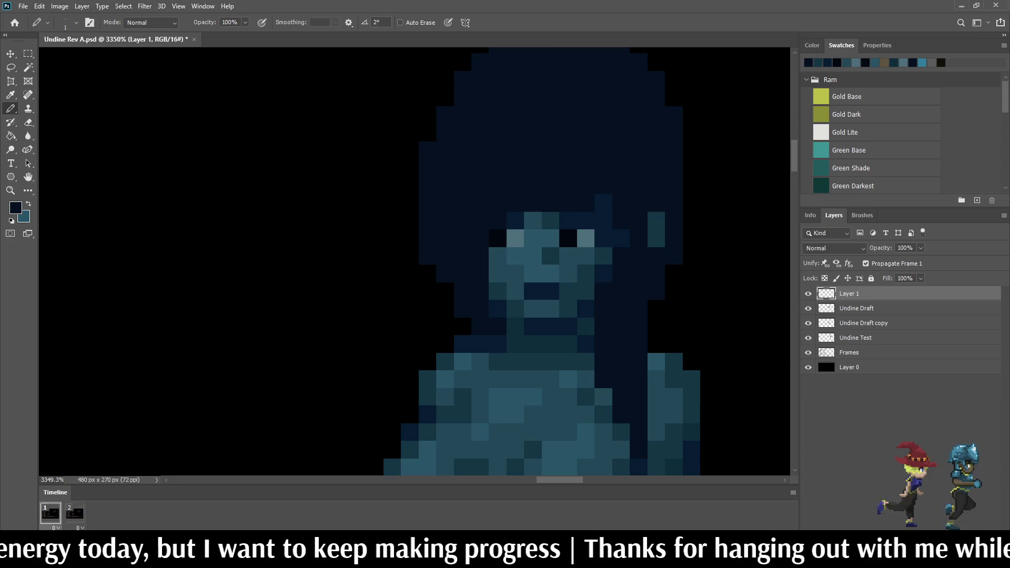
scroll(552, 253, "down", 8)
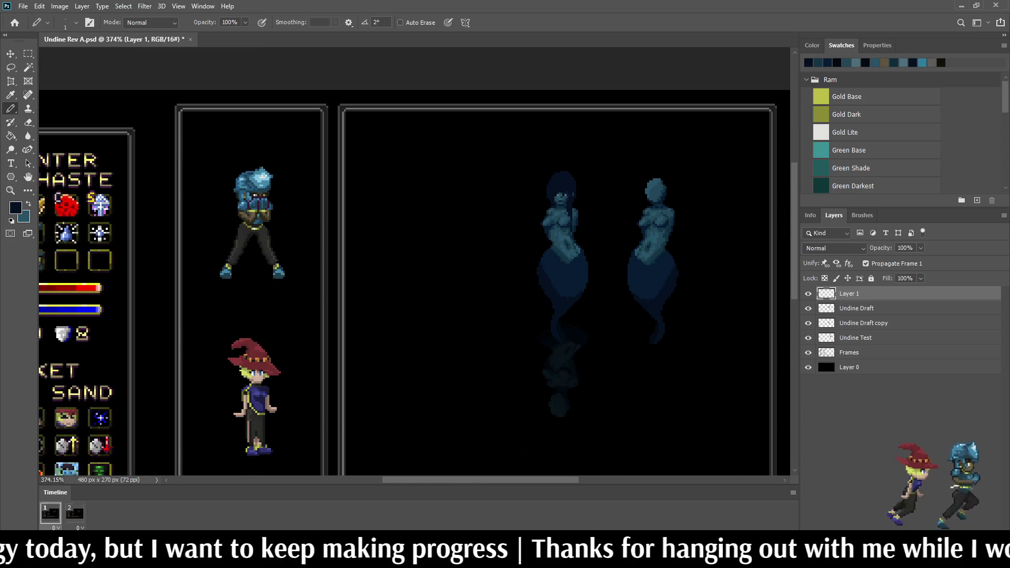
scroll(563, 221, "down", 2)
scroll(563, 221, "up", 5)
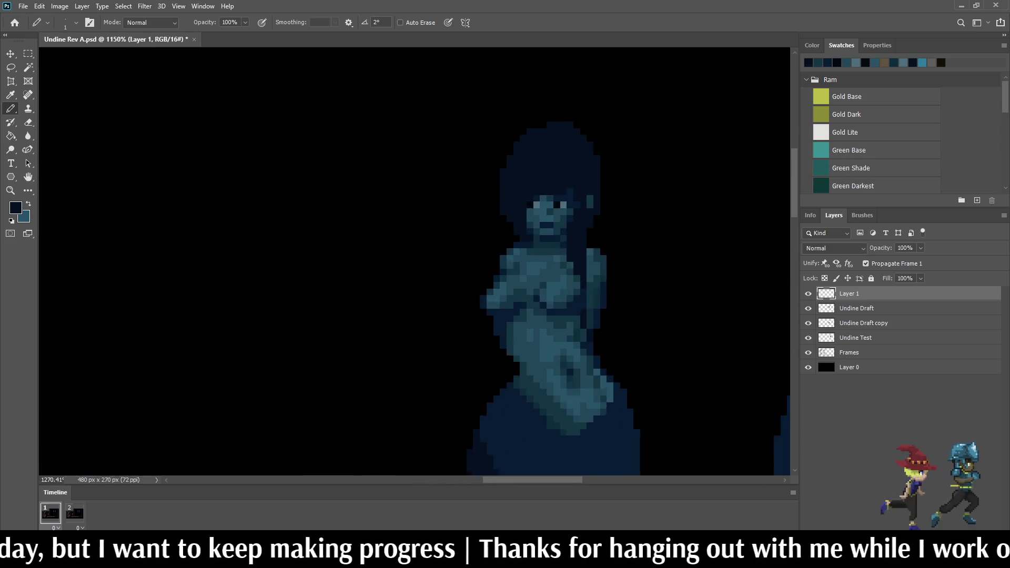
scroll(524, 164, "up", 5)
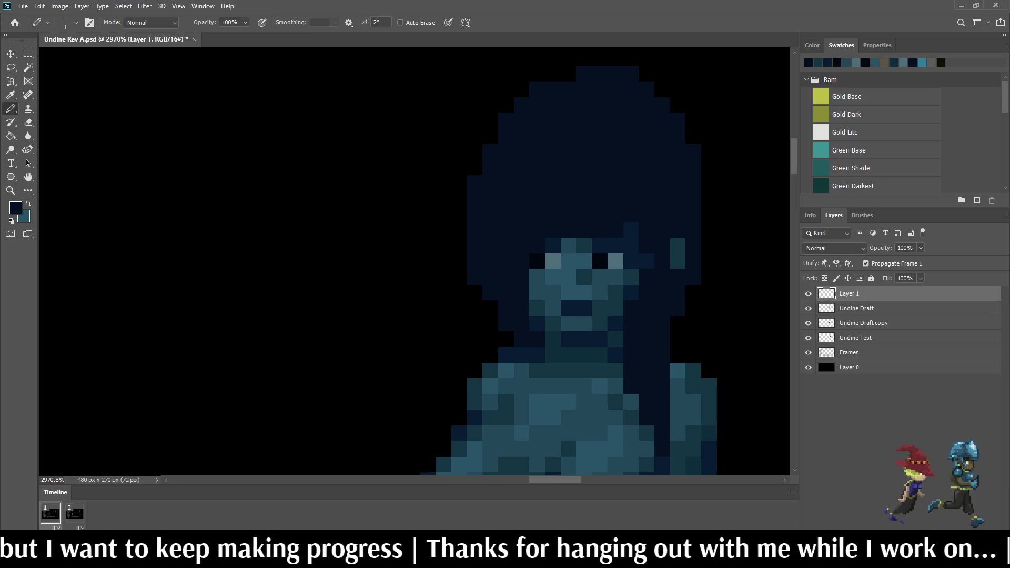
scroll(531, 170, "down", 2)
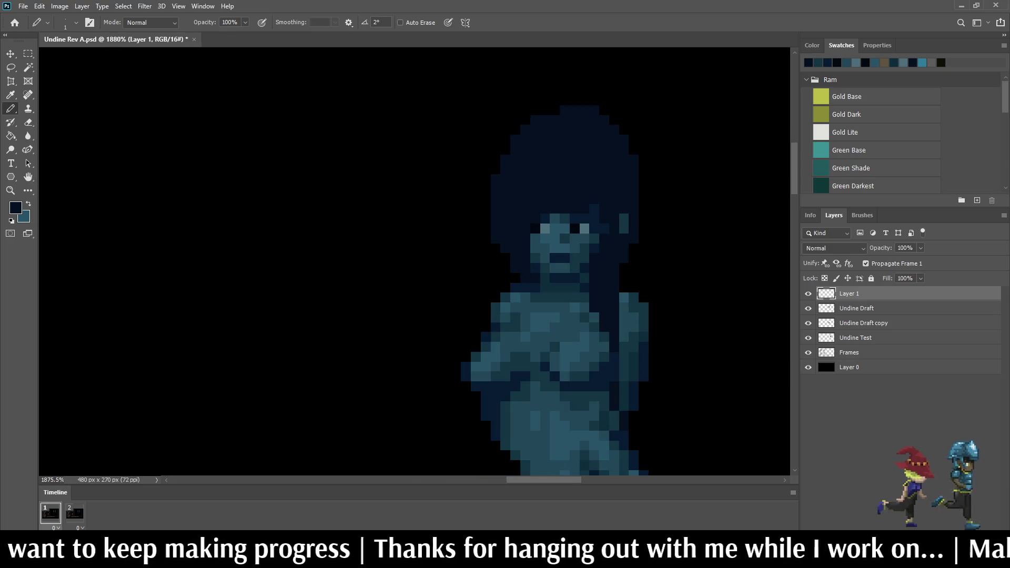
scroll(538, 184, "up", 2)
Step: Sample a lighter colour and draw a diagonal hair strand across the head
key("i")
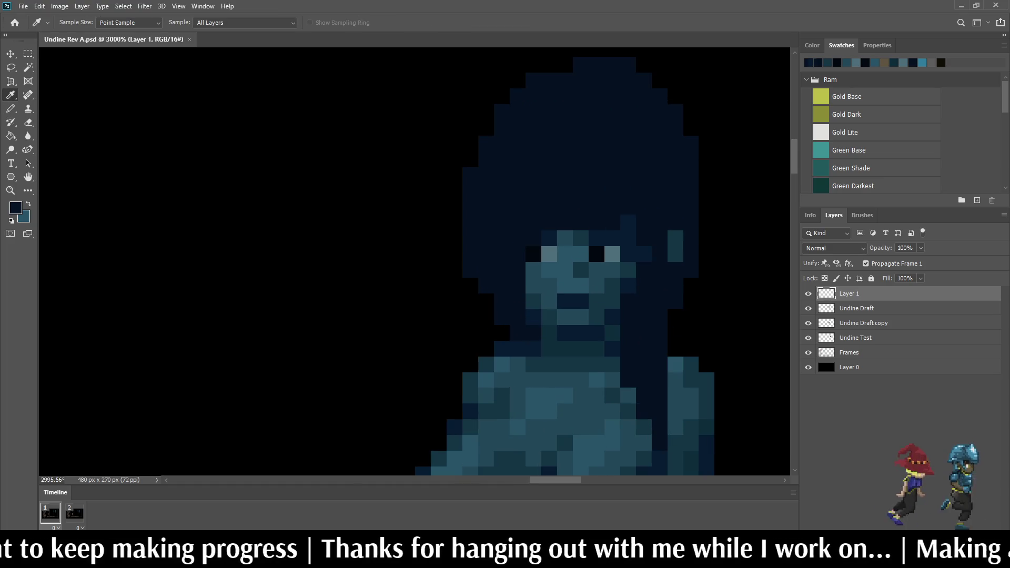
key("b")
scroll(568, 172, "down", 5)
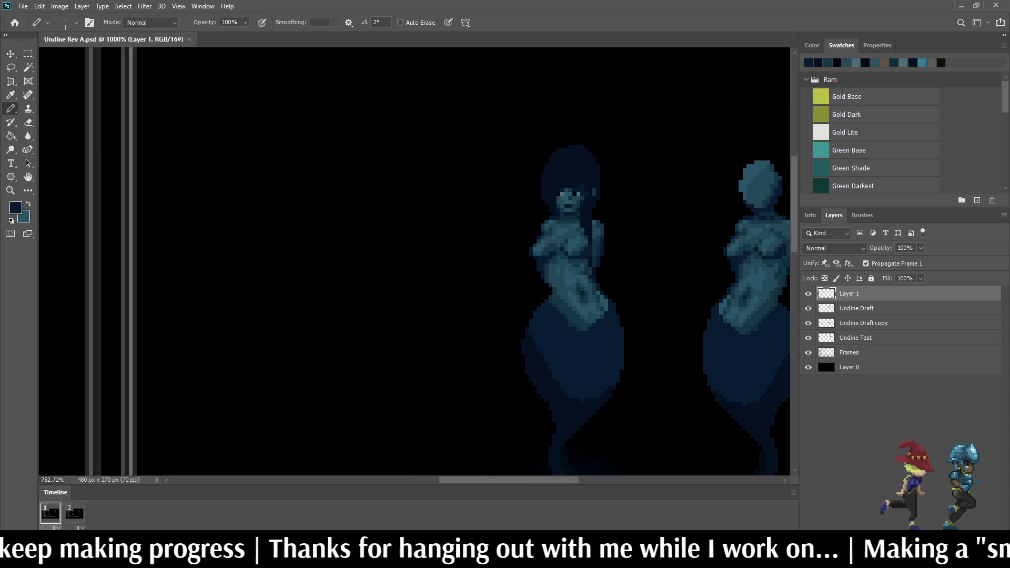
scroll(590, 152, "down", 3)
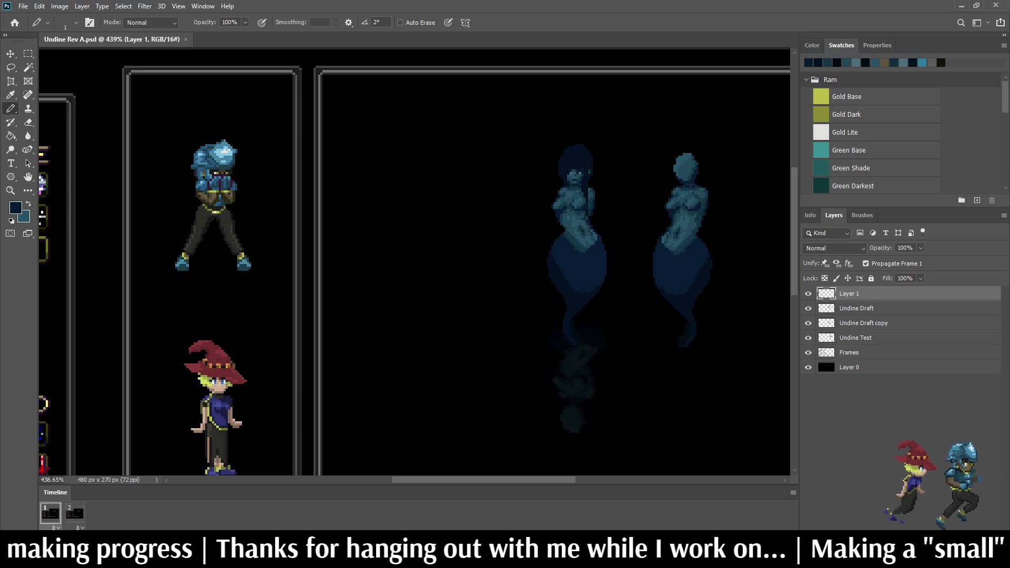
scroll(583, 152, "up", 5)
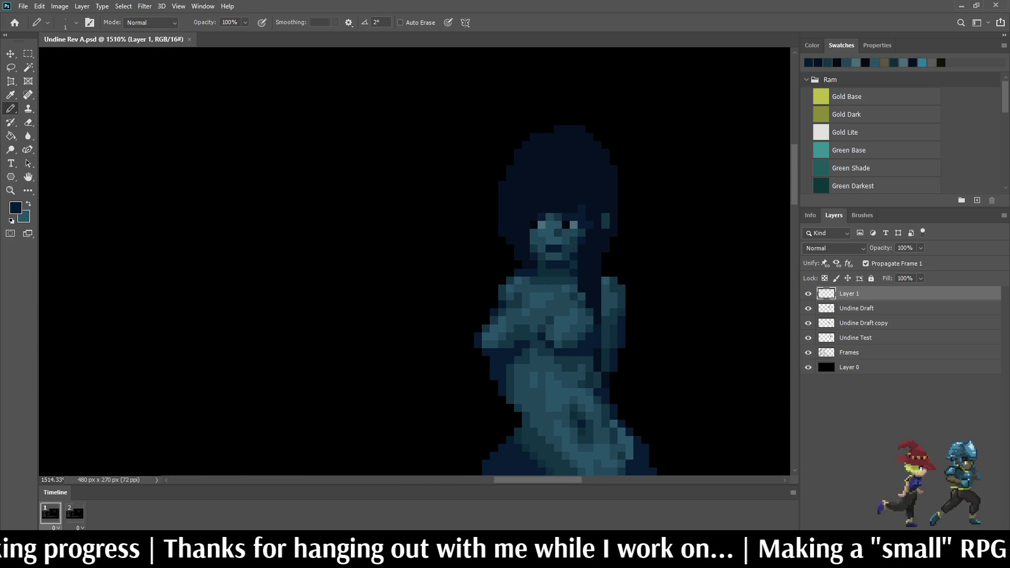
scroll(614, 150, "up", 2)
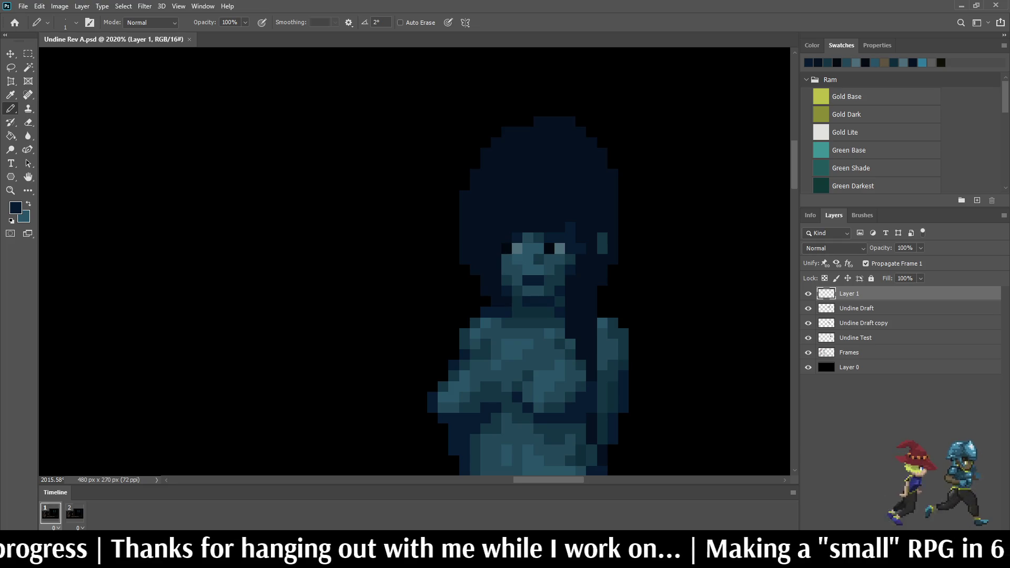
mouse_move(570, 132)
left_mouse_down()
mouse_move(538, 142)
mouse_move(518, 164)
mouse_move(475, 260)
left_mouse_up()
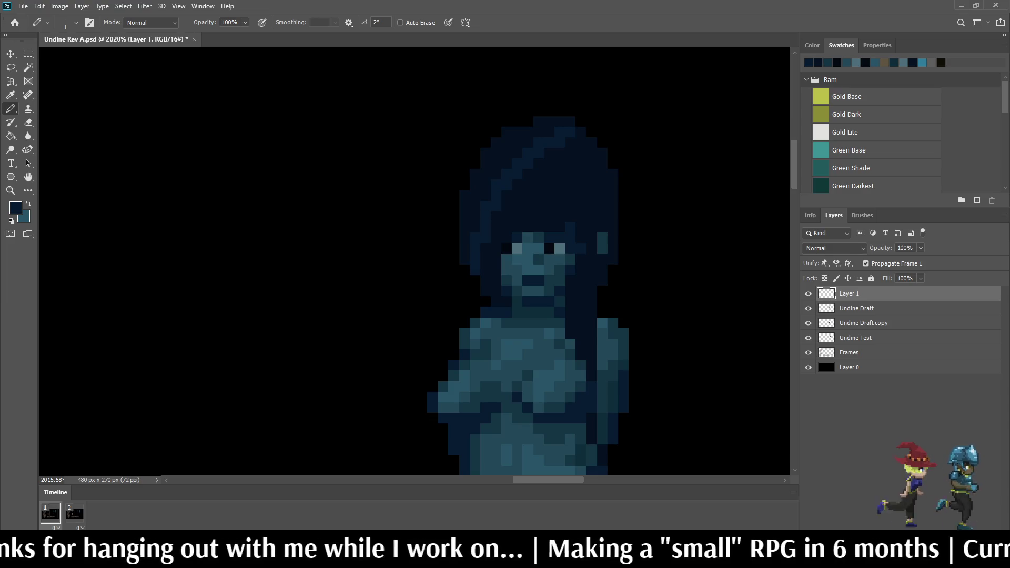
Step: Fill the outer left hair section lighter blue with the Paint Bucket
key("g")
left_click(482, 200)
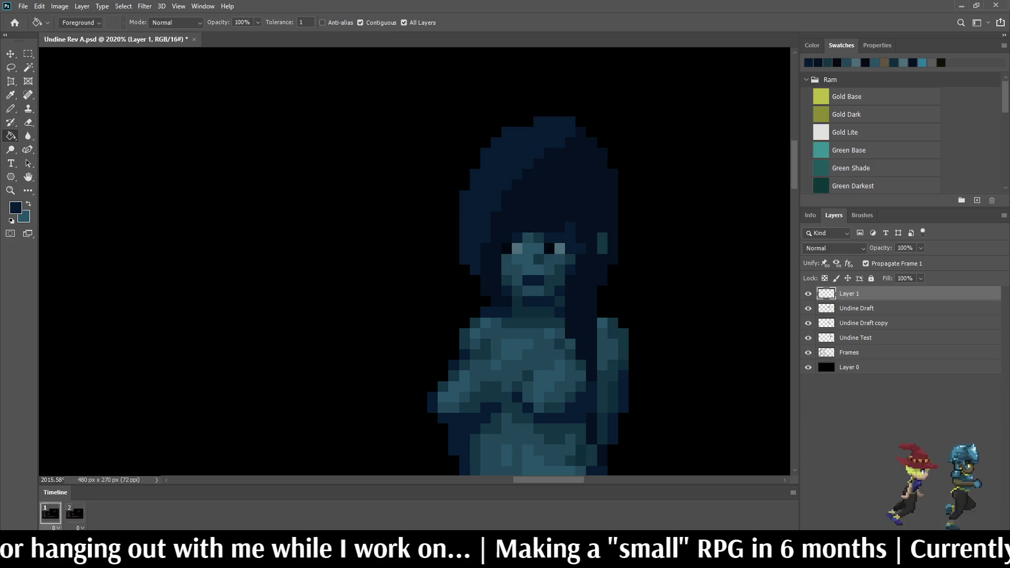
scroll(526, 236, "down", 10)
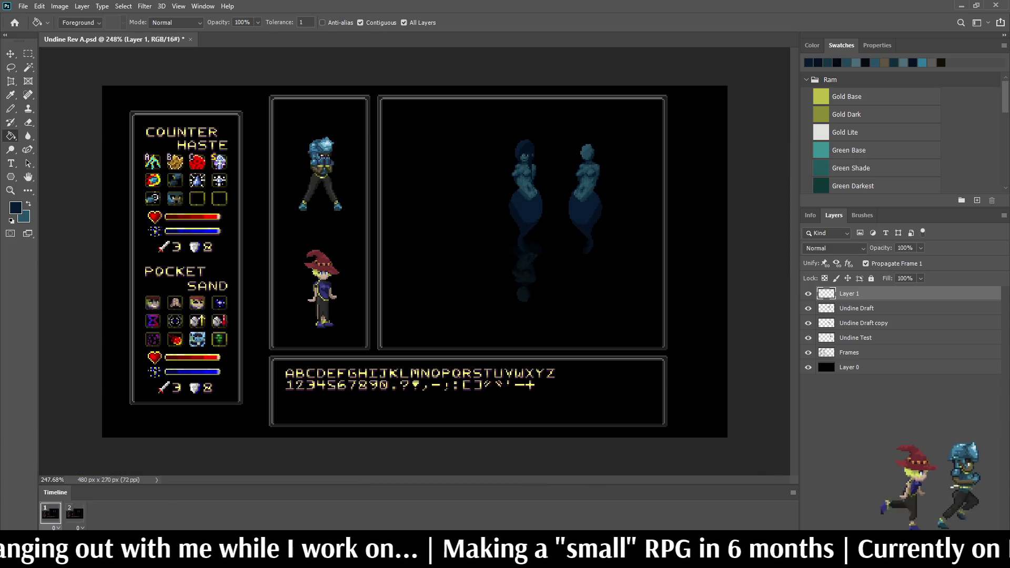
scroll(521, 290, "up", 10)
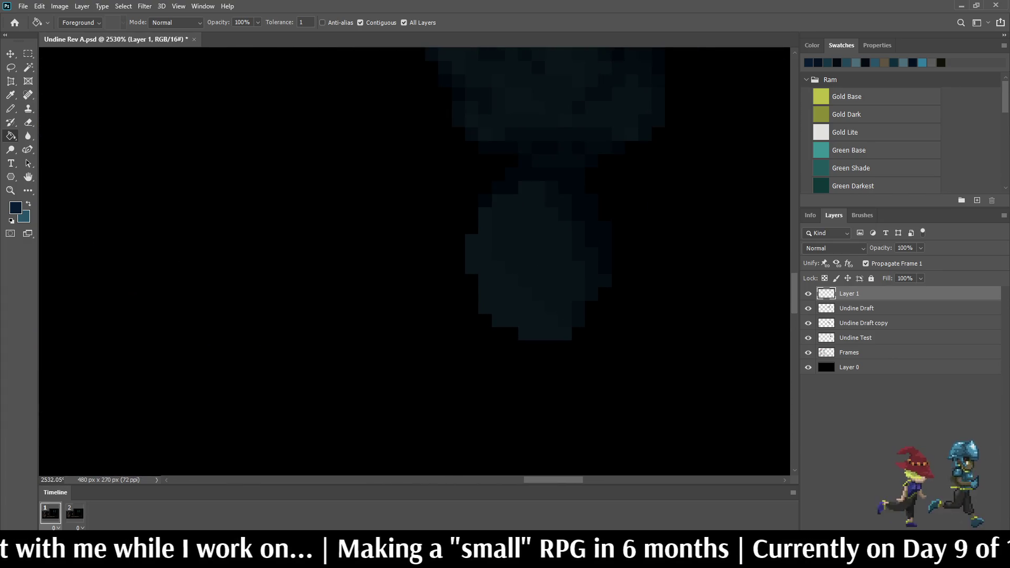
scroll(523, 263, "down", 6)
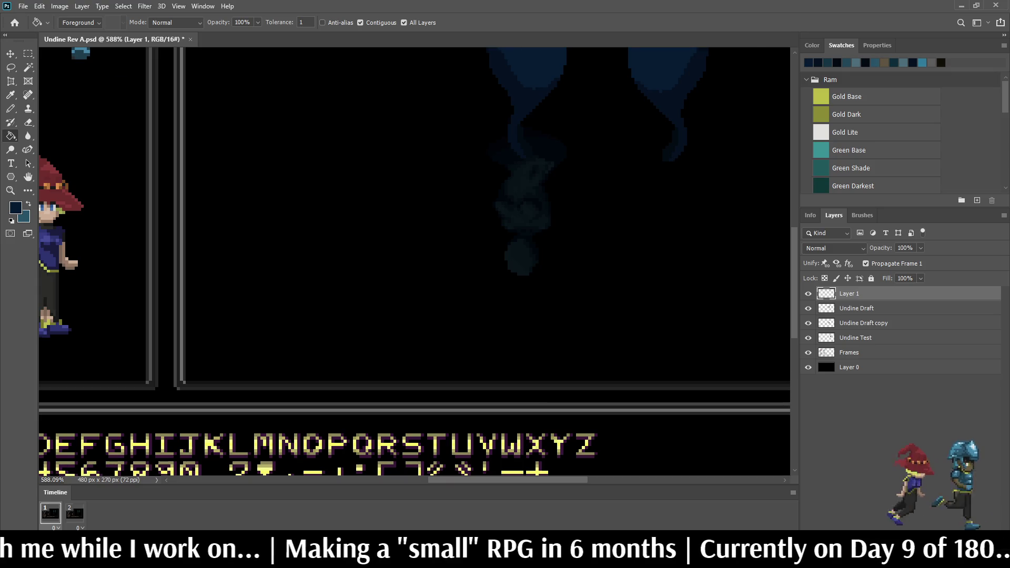
scroll(416, 263, "down", 5)
scroll(526, 263, "up", 4)
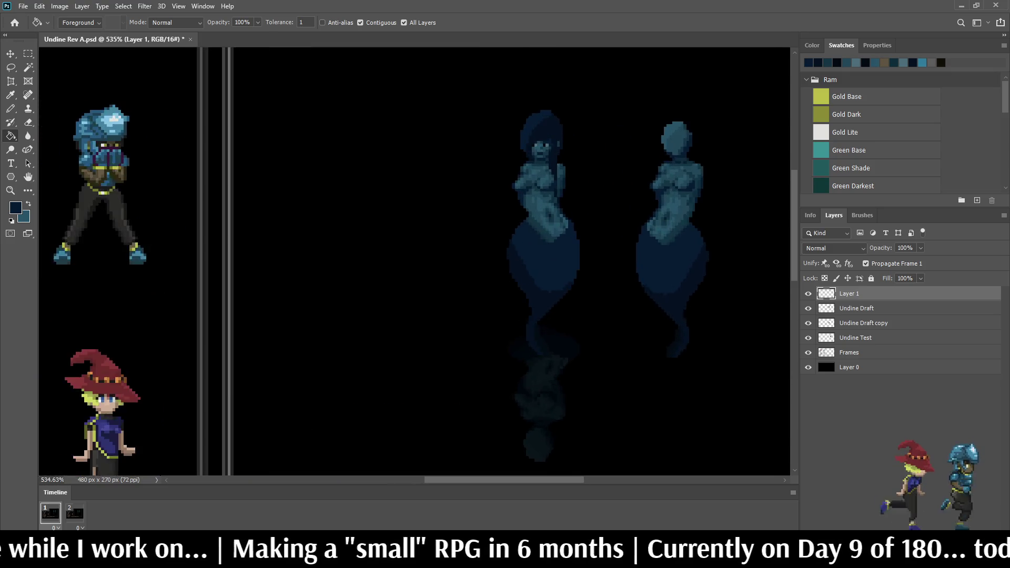
scroll(555, 115, "up", 4)
scroll(537, 147, "up", 5)
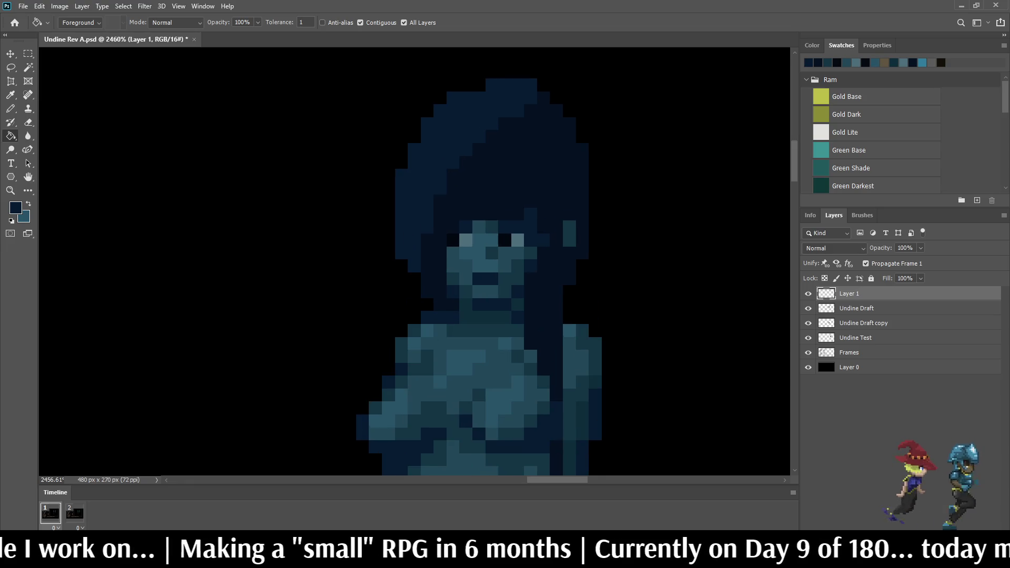
Step: Paint a lighter streak in the hair above the right eye, then undo it
key("b")
scroll(619, 203, "down", 5)
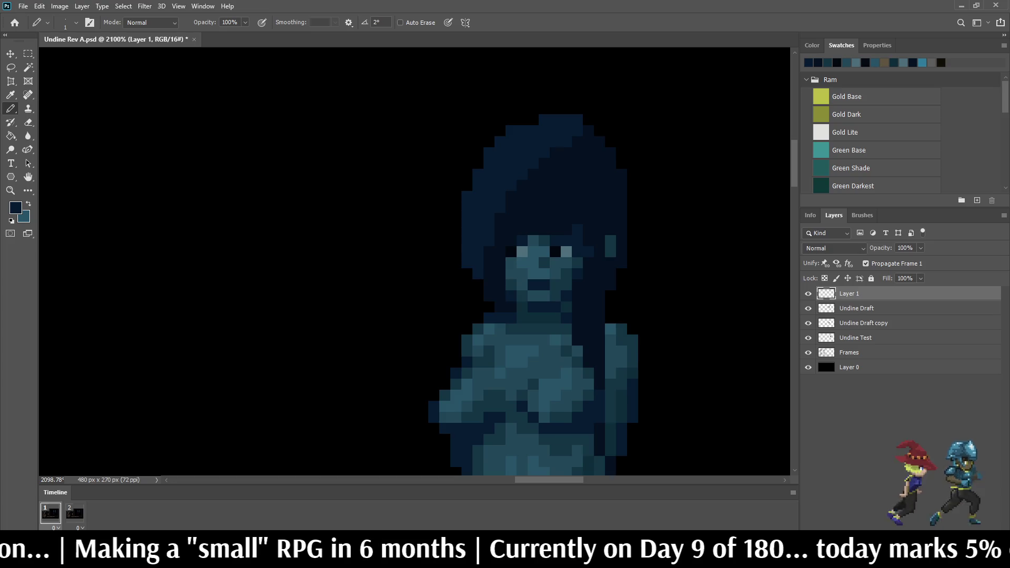
scroll(615, 266, "up", 2)
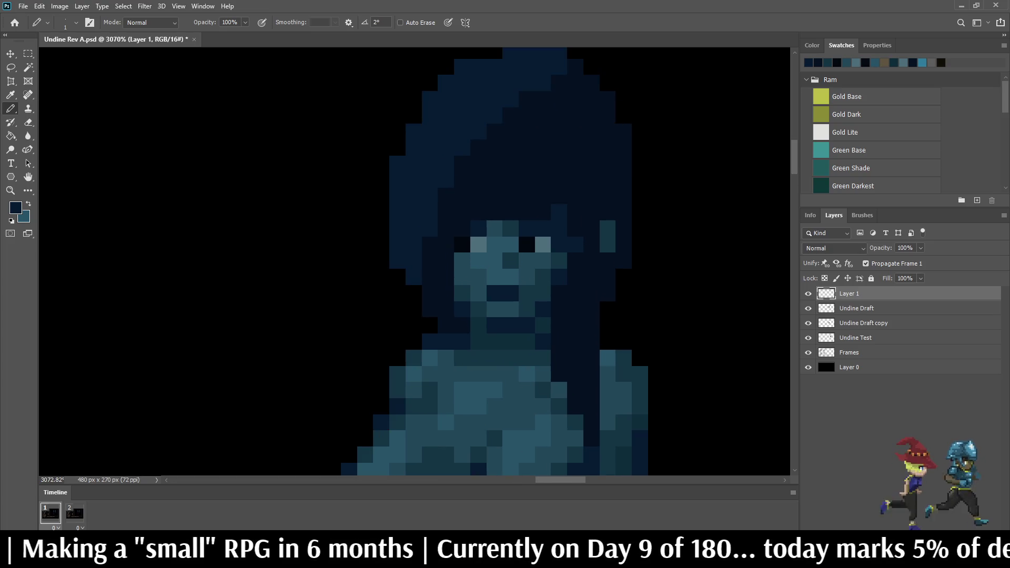
left_click_drag(543, 164, 511, 195)
left_click(495, 213)
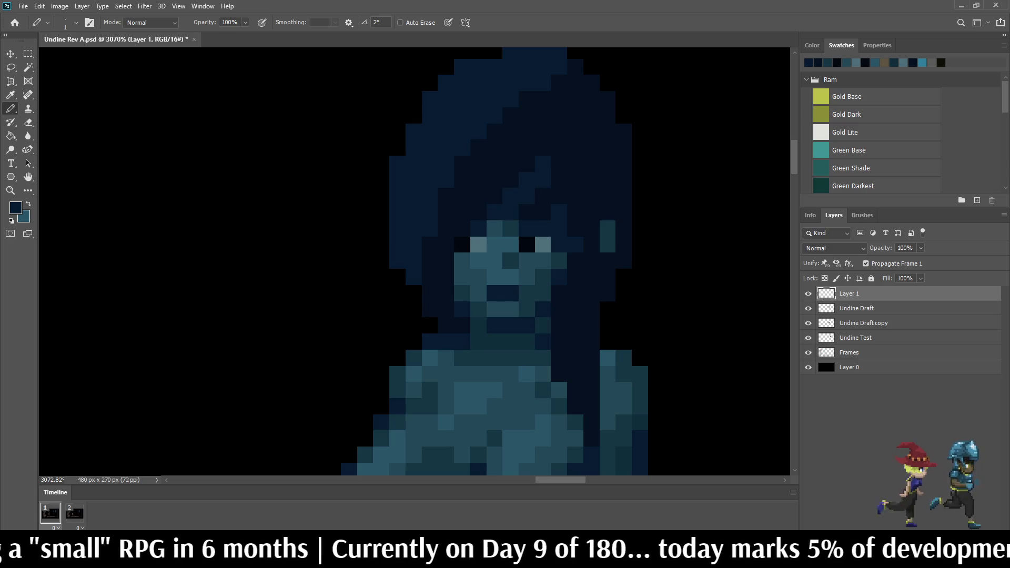
scroll(525, 230, "down", 5)
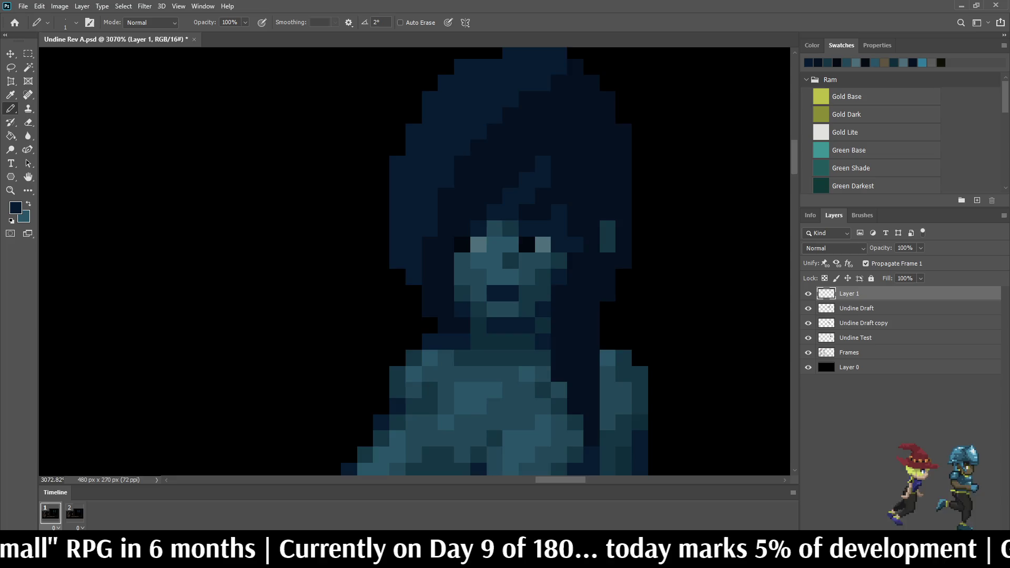
scroll(525, 210, "up", 5)
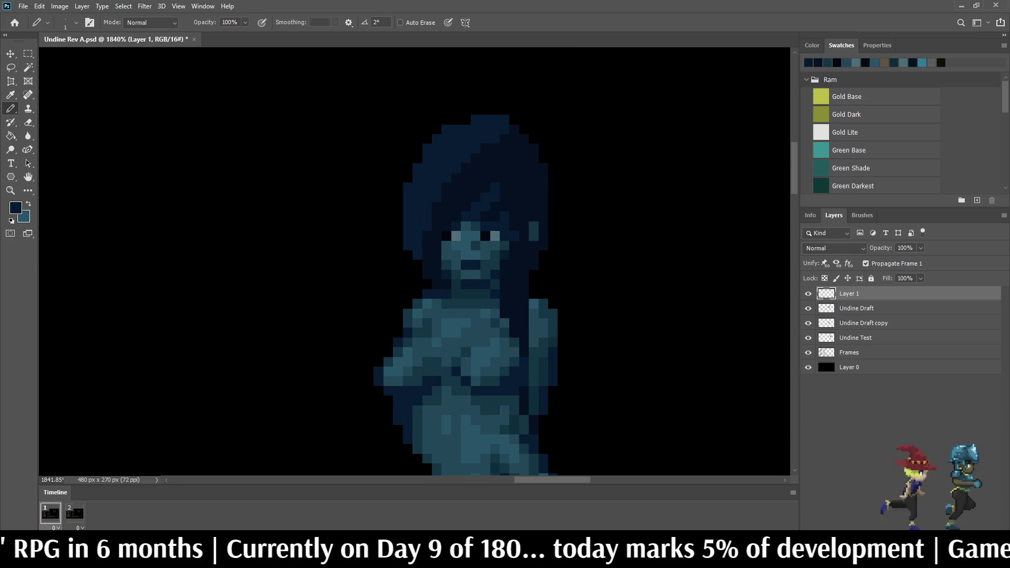
key("ctrl+z")
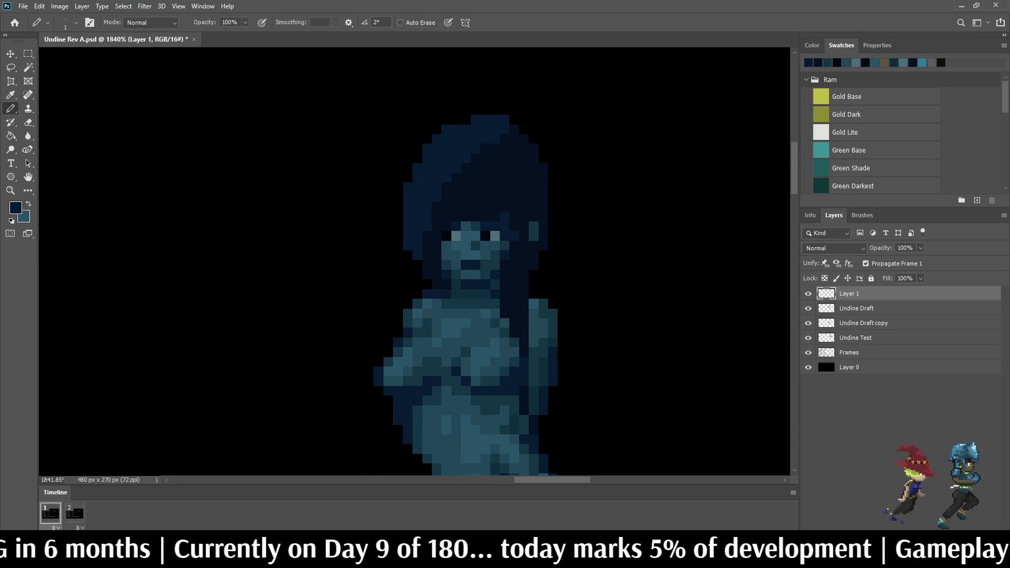
Step: Save the file and hide the Undine Draft copy layer's reflection
scroll(492, 199, "down", 6)
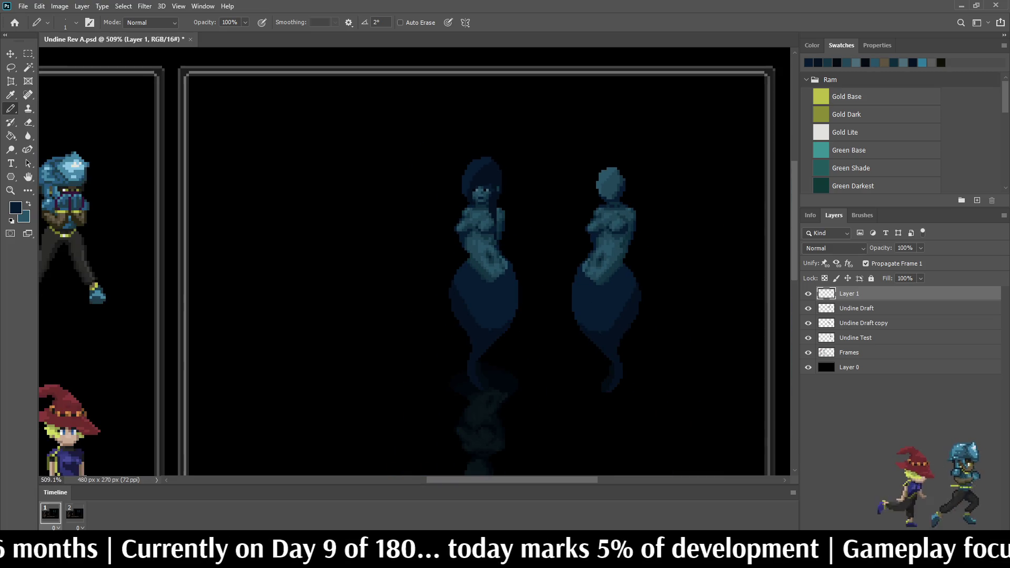
scroll(492, 210, "down", 2)
scroll(494, 181, "up", 4)
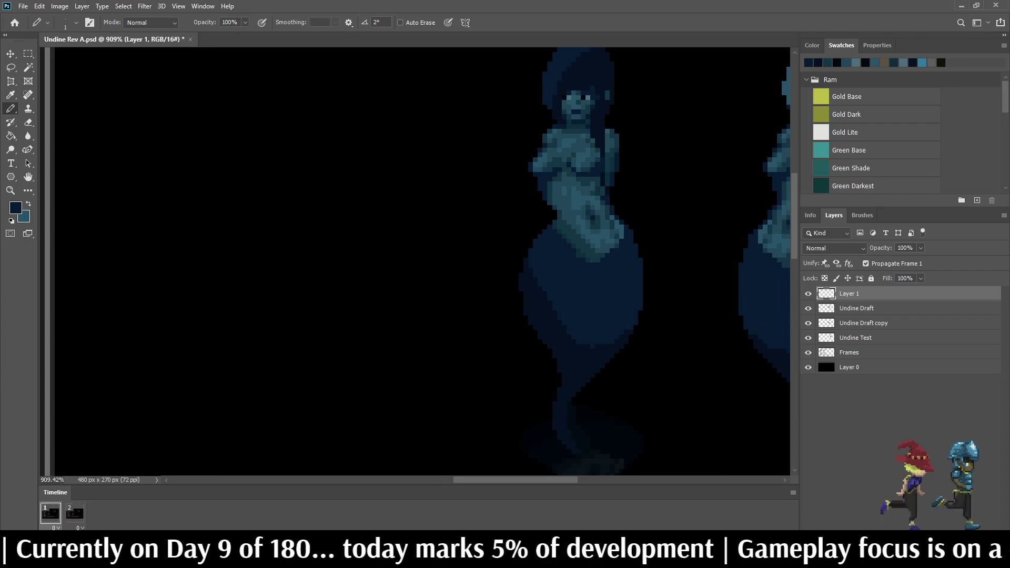
scroll(494, 210, "down", 2)
key("ctrl+s")
scroll(388, 223, "down", 1)
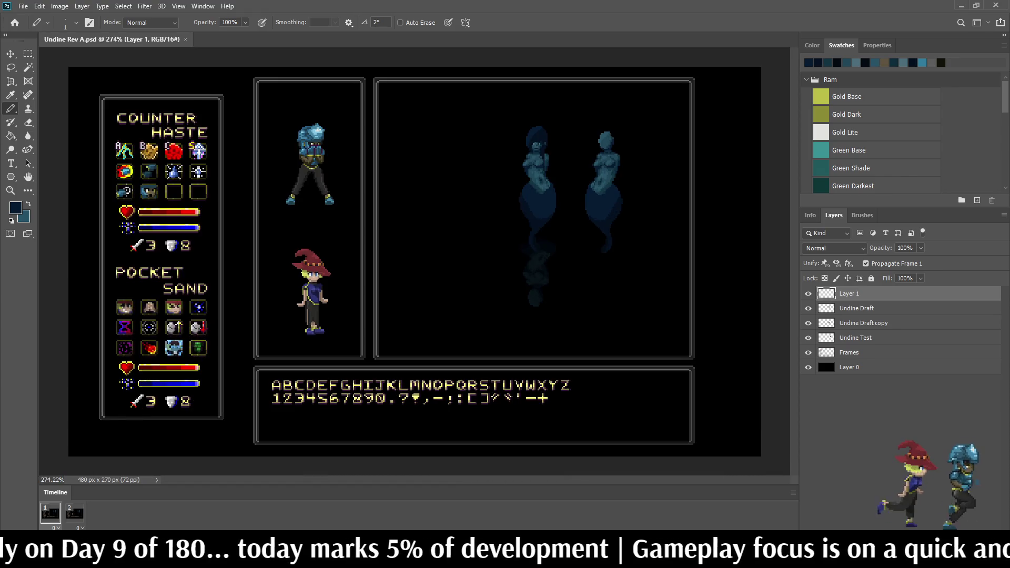
left_click(809, 323)
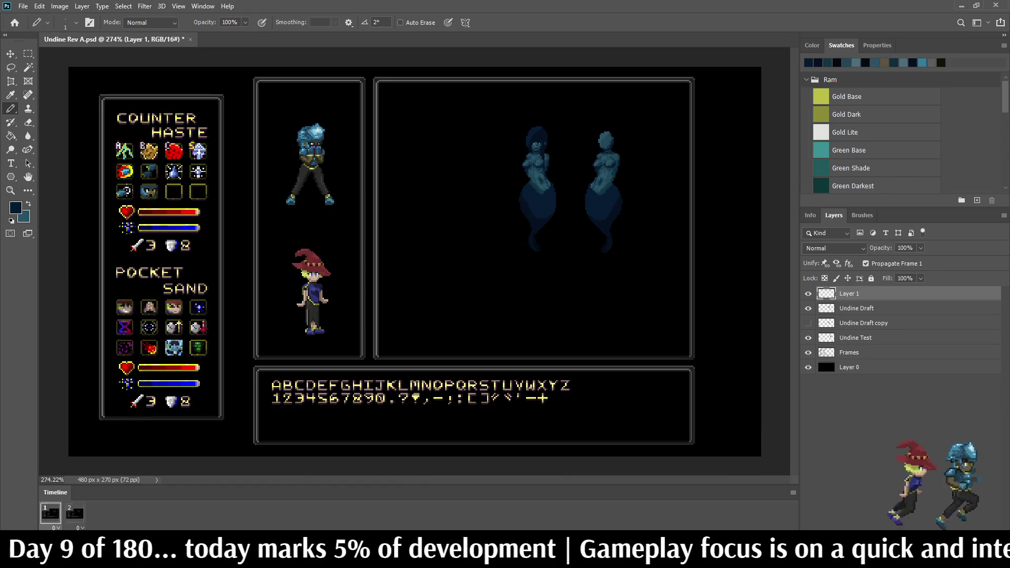
Step: Erase the stray tail-tip pixels on the Undine Draft layer and save as Undine Rev B.psd
scroll(535, 160, "down", 1)
scroll(535, 160, "up", 3)
scroll(542, 285, "up", 2)
scroll(542, 284, "down", 1)
scroll(542, 284, "up", 5)
scroll(555, 363, "up", 2)
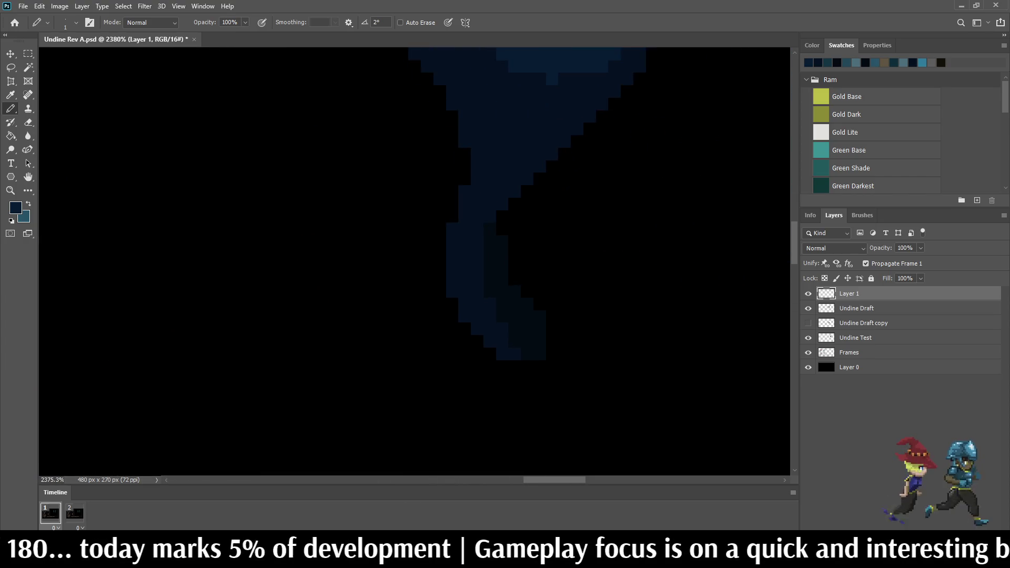
key("e")
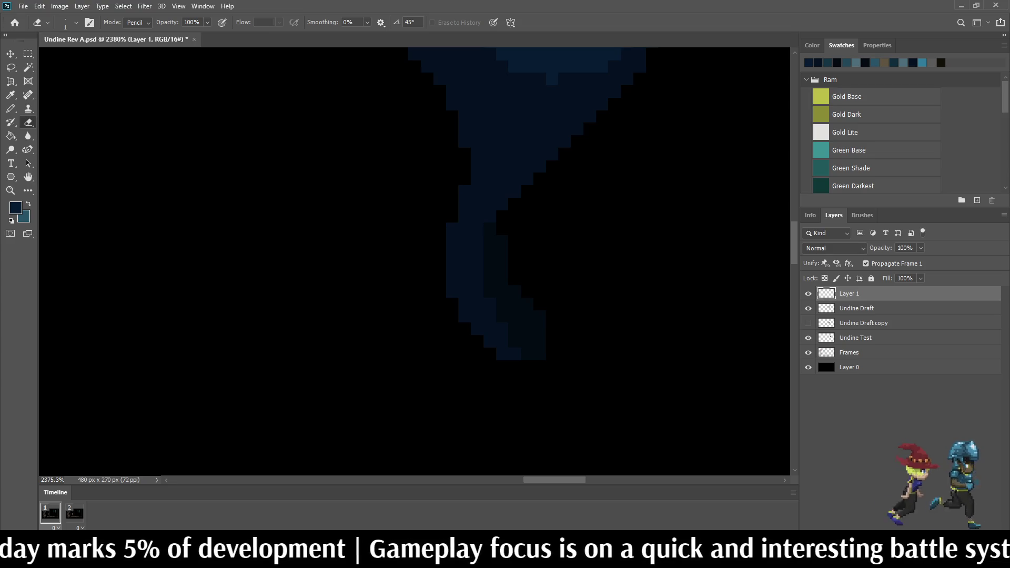
left_click(856, 308)
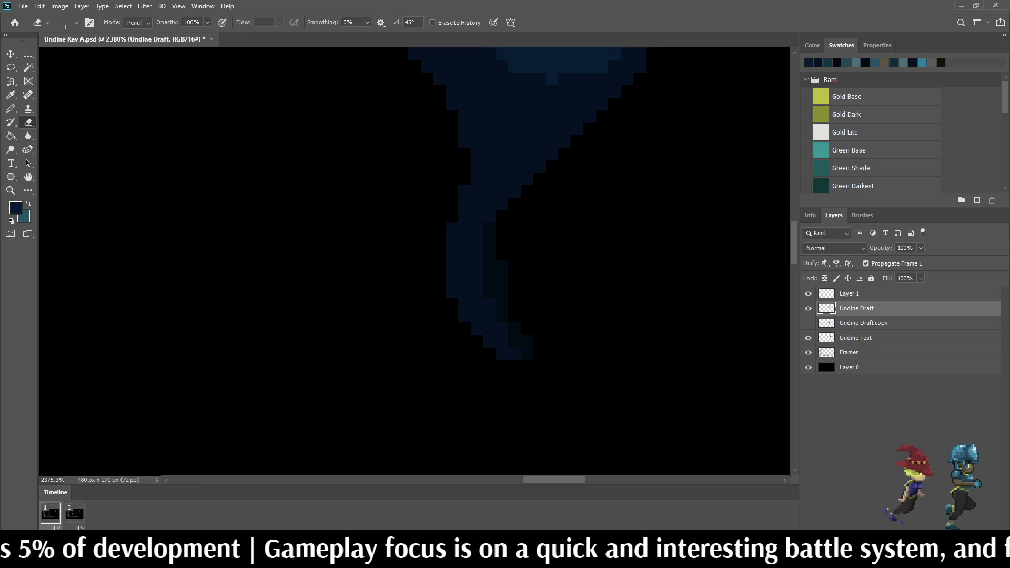
scroll(414, 262, "down", 10)
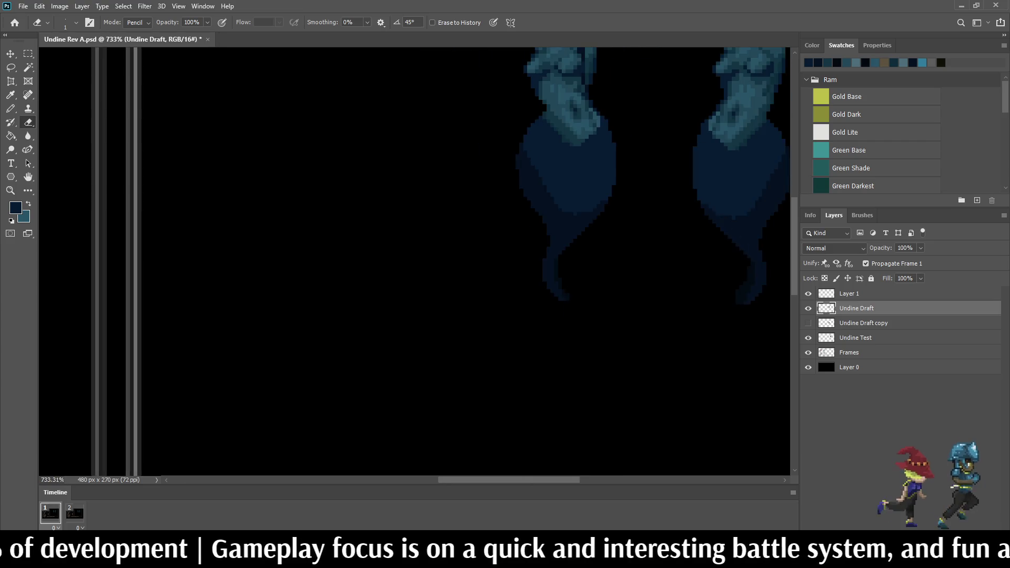
scroll(414, 262, "up", 5)
scroll(574, 134, "up", 1)
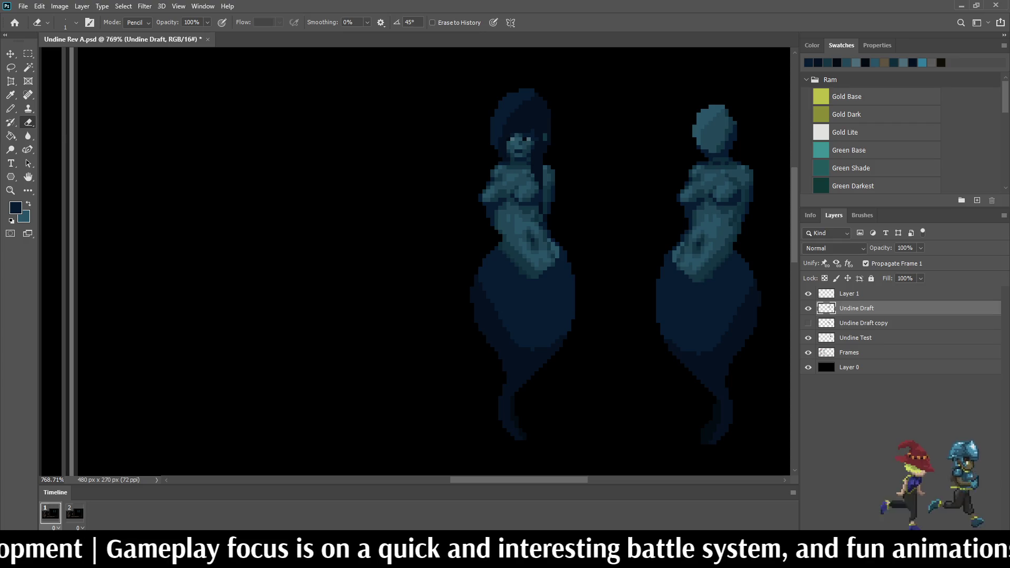
key("ctrl+s")
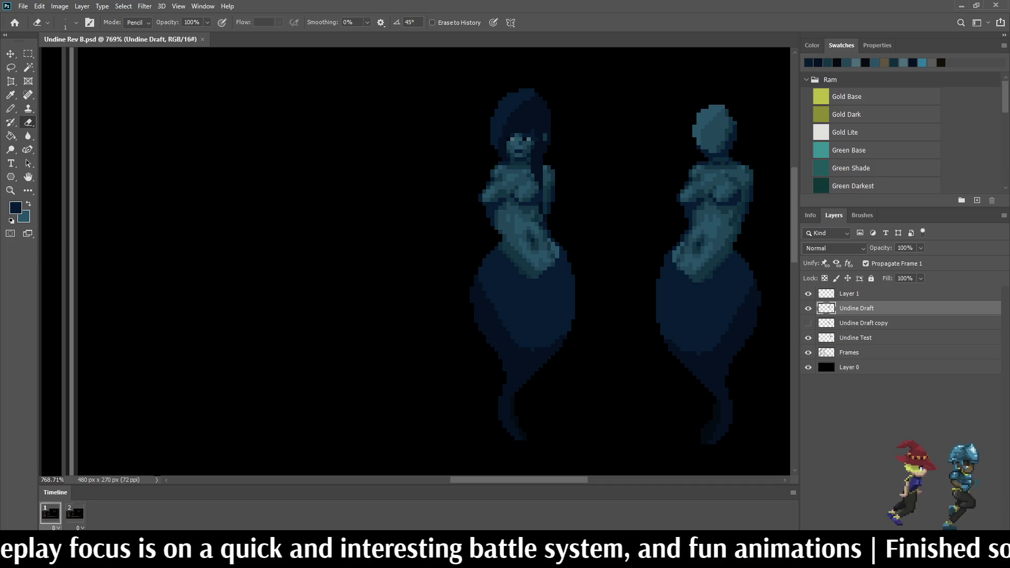
Step: Play the two-frame sprite animation preview in the Timeline
key("space")
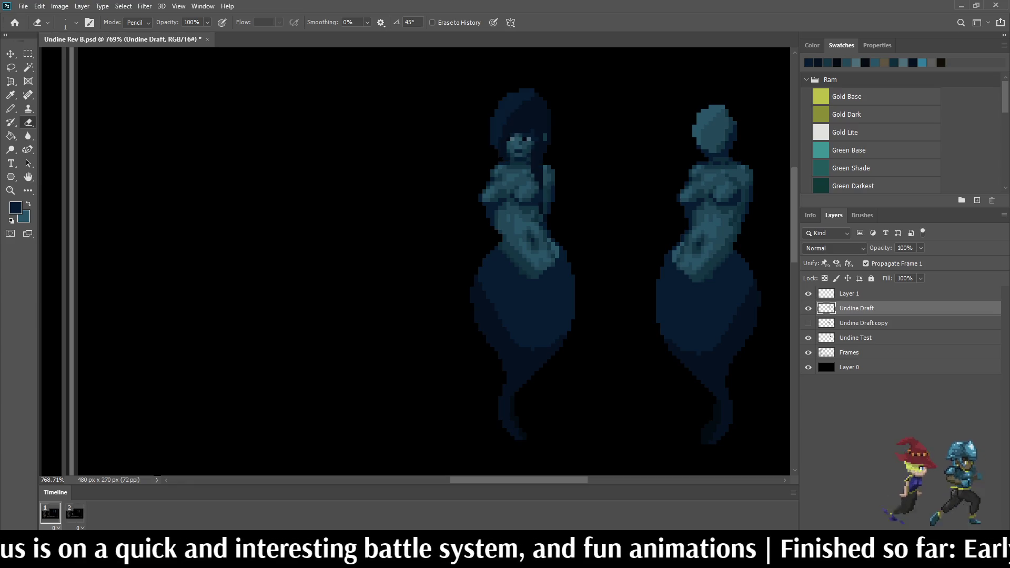
scroll(628, 179, "down", 3)
scroll(505, 236, "down", 2)
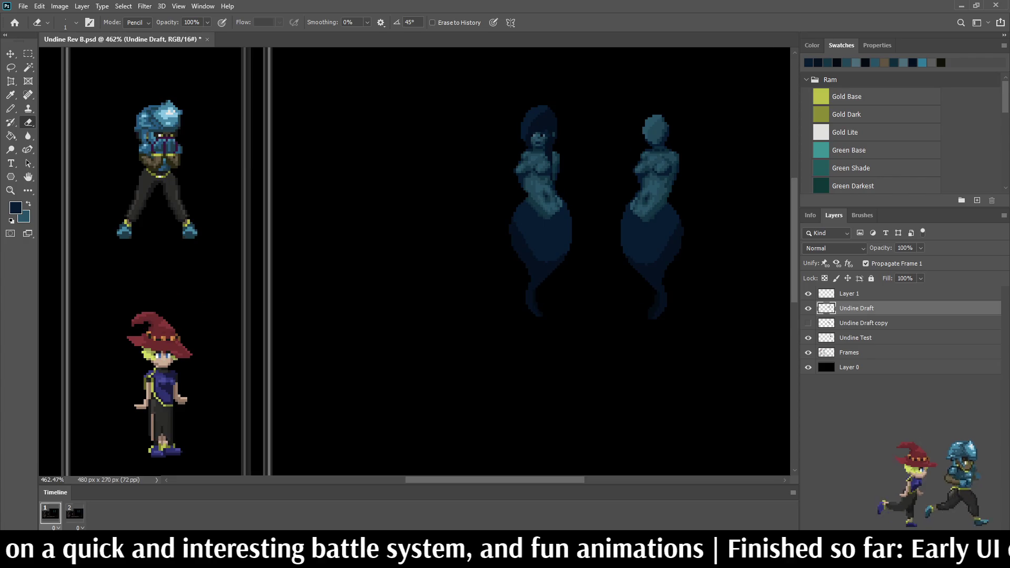
scroll(572, 121, "up", 3)
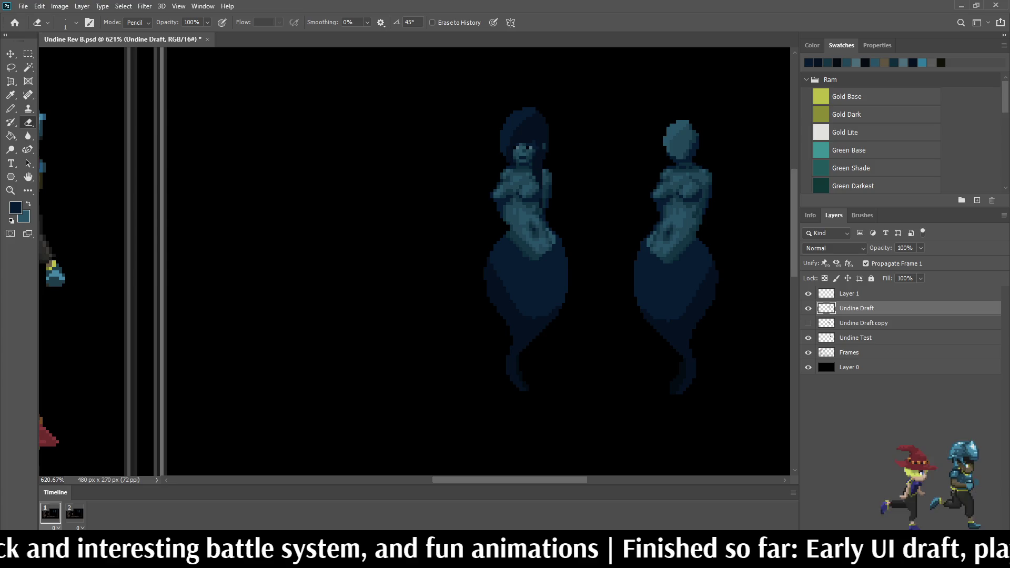
scroll(605, 236, "down", 5)
scroll(605, 237, "up", 5)
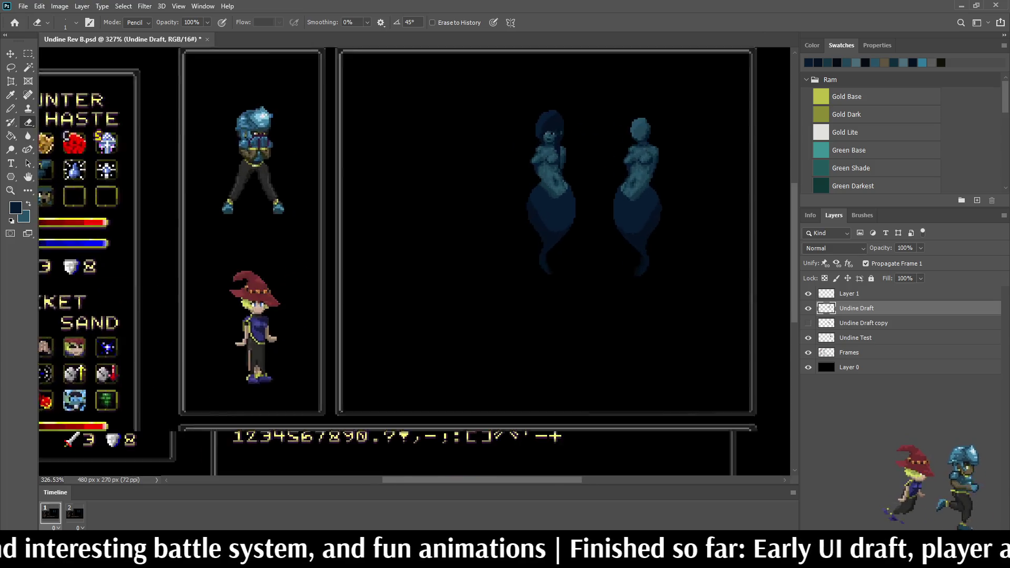
scroll(544, 142, "up", 3)
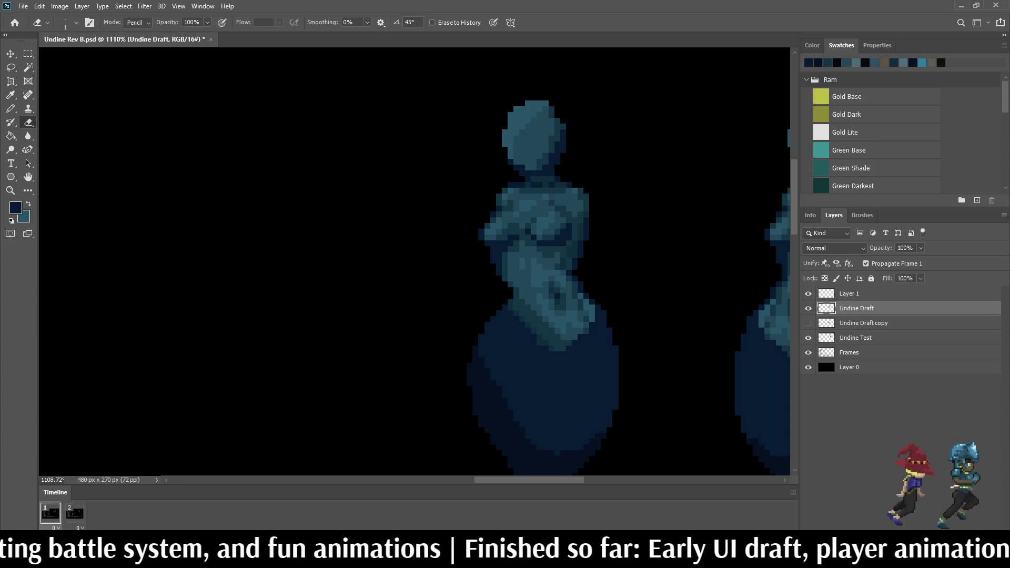
scroll(548, 236, "down", 3)
scroll(547, 237, "up", 5)
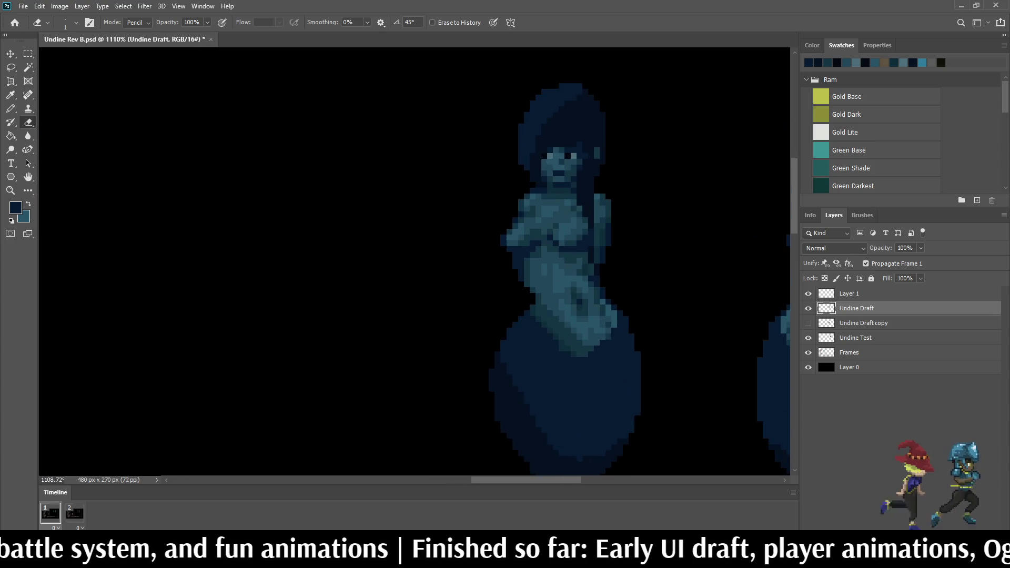
scroll(567, 217, "up", 4)
Step: Sample a dark blue and paint one pixel on the left Undine's torso
key("i")
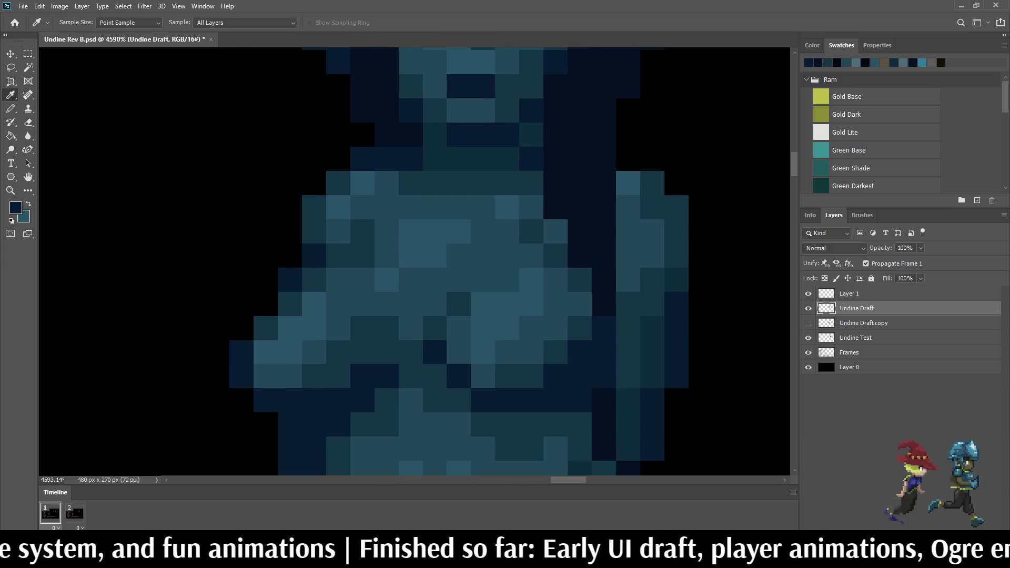
key("b")
left_click(556, 232)
scroll(555, 232, "down", 4)
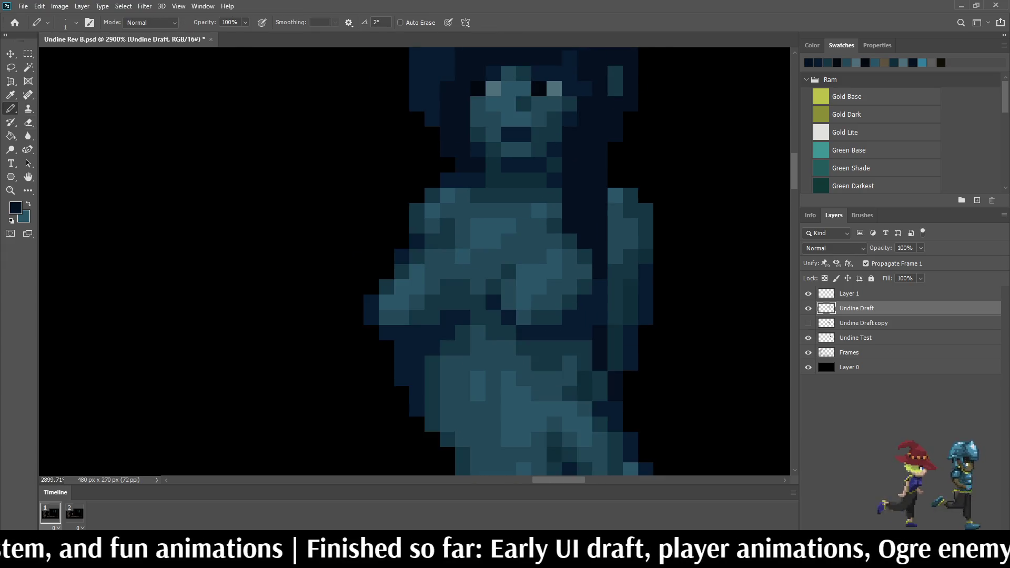
scroll(555, 232, "down", 3)
scroll(555, 232, "up", 3)
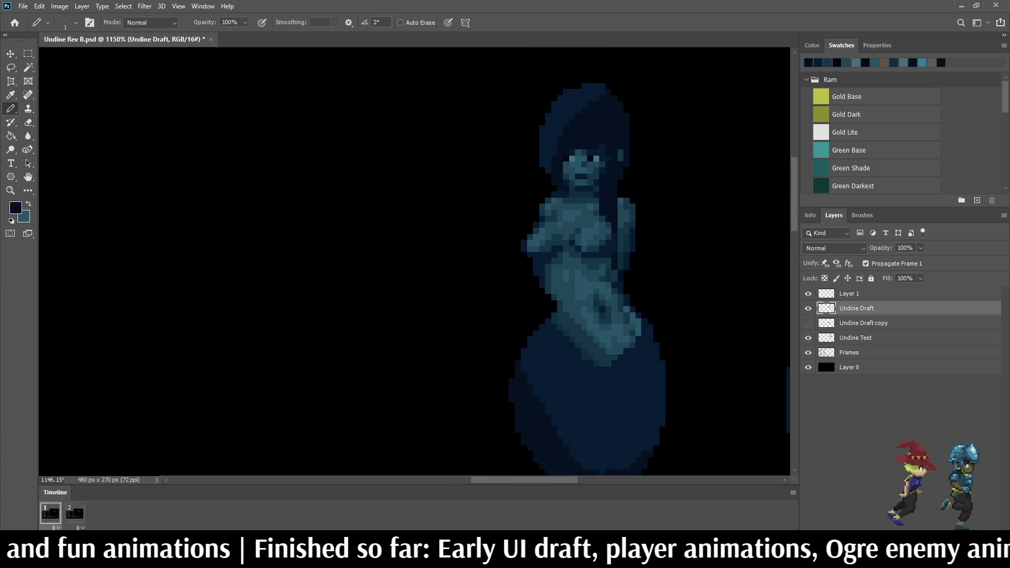
scroll(556, 232, "down", 4)
scroll(555, 232, "up", 4)
scroll(584, 158, "up", 5)
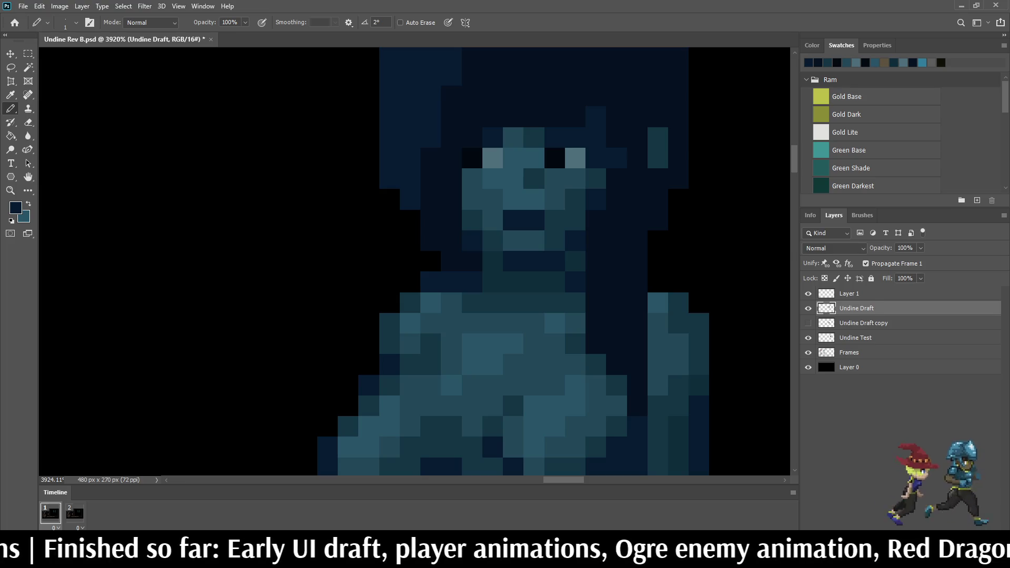
Step: Merge Layer 1 with Undine Draft and name the merged layer 'Undine'
left_click(849, 294)
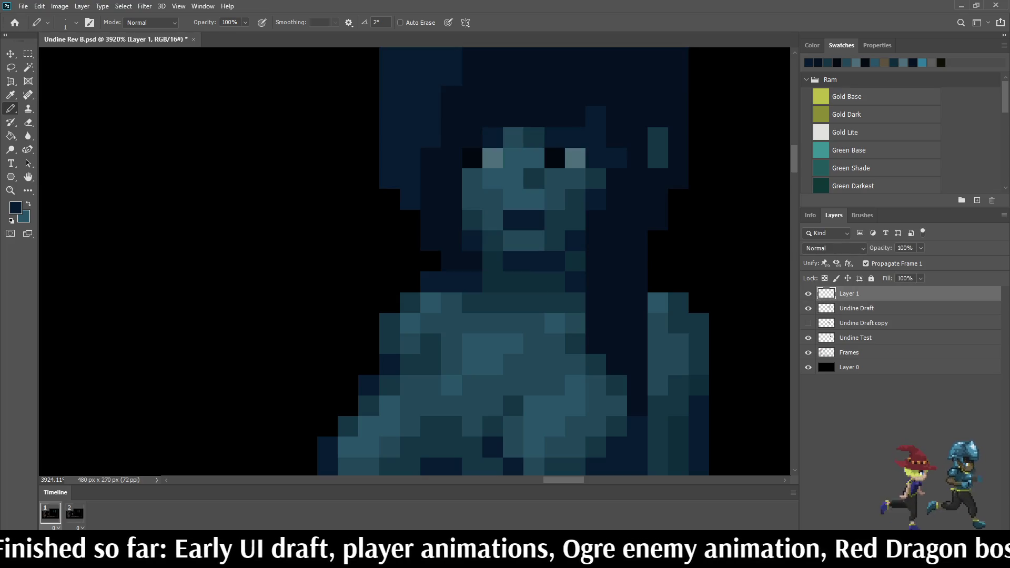
scroll(708, 233, "down", 5)
scroll(707, 233, "down", 3)
scroll(707, 233, "up", 2)
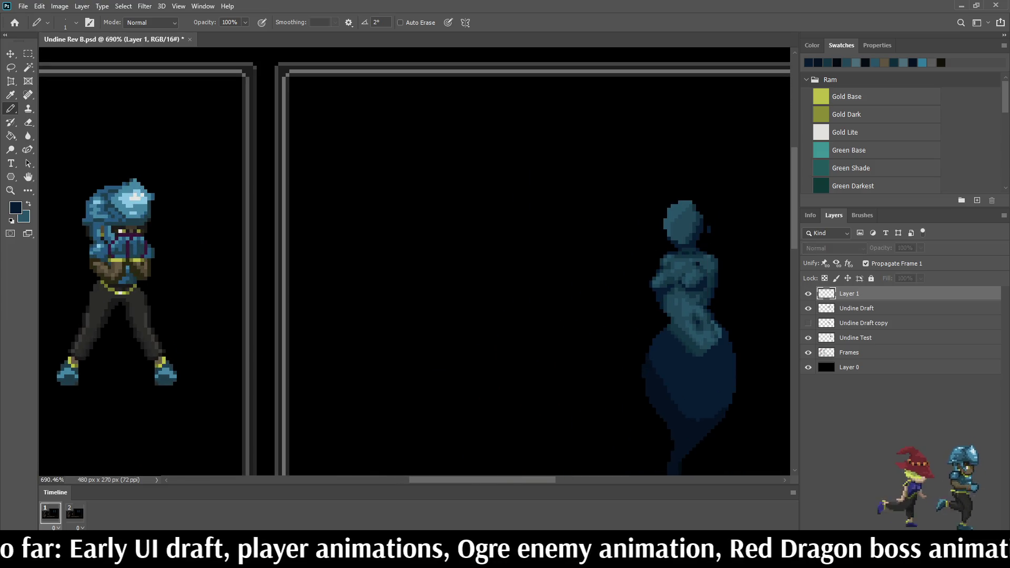
left_click(857, 308, "shift")
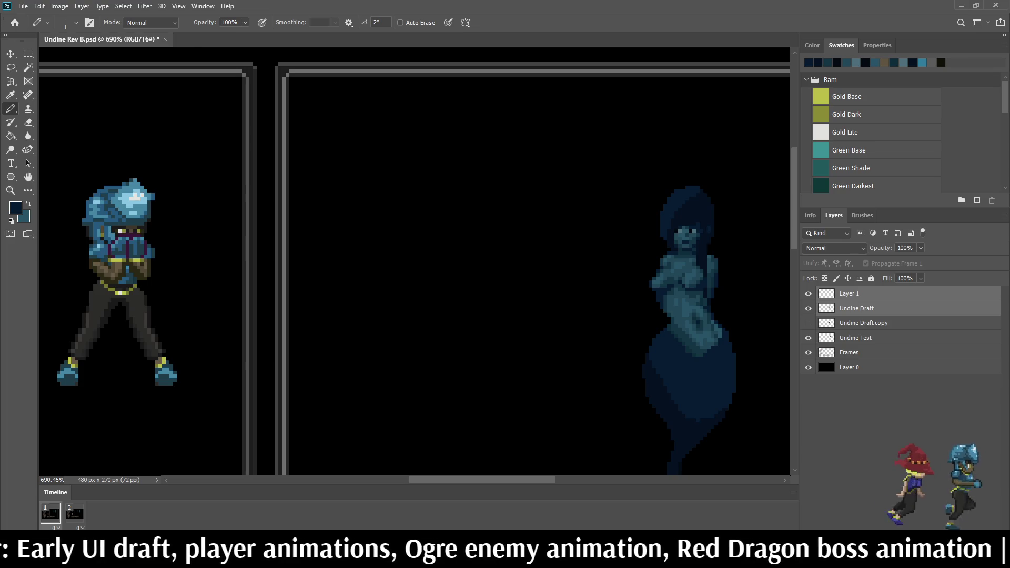
key("ctrl+e")
double_click(849, 293)
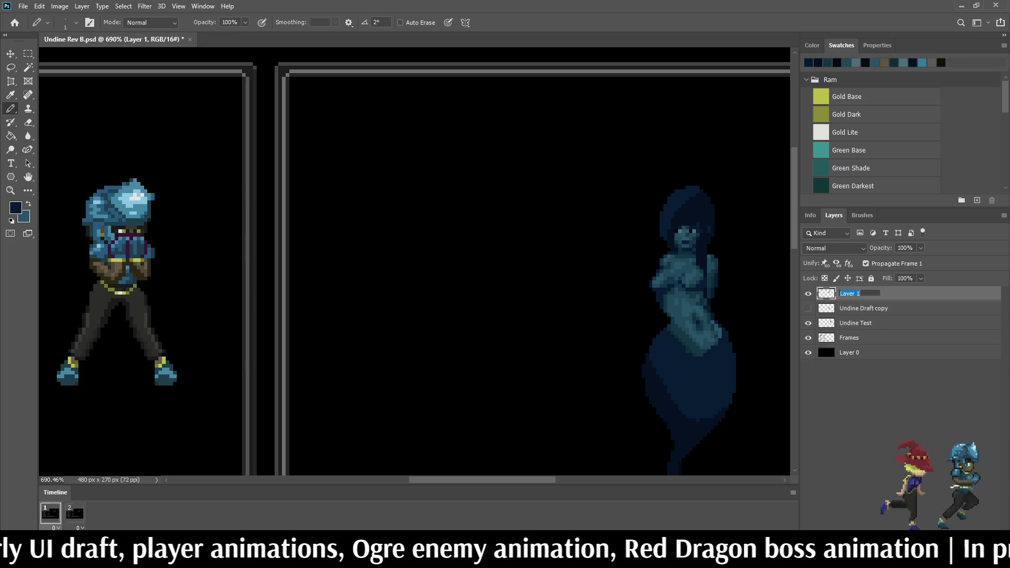
type("Undine")
key("Return")
Step: Save the file, then fit the battle mockup in the window and zoom in one step
key("ctrl+s")
key("ctrl+1")
key("ctrl+0")
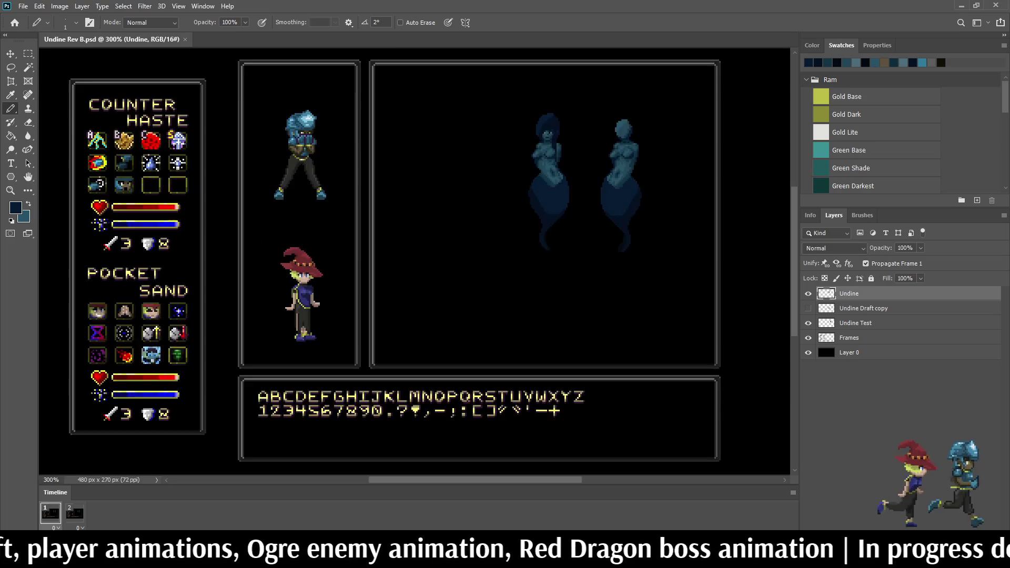
key("ctrl+plus")
Step: Sample a sprite colour, return to the Pencil, and save Undine Rev B.psd
scroll(673, 158, "up", 5)
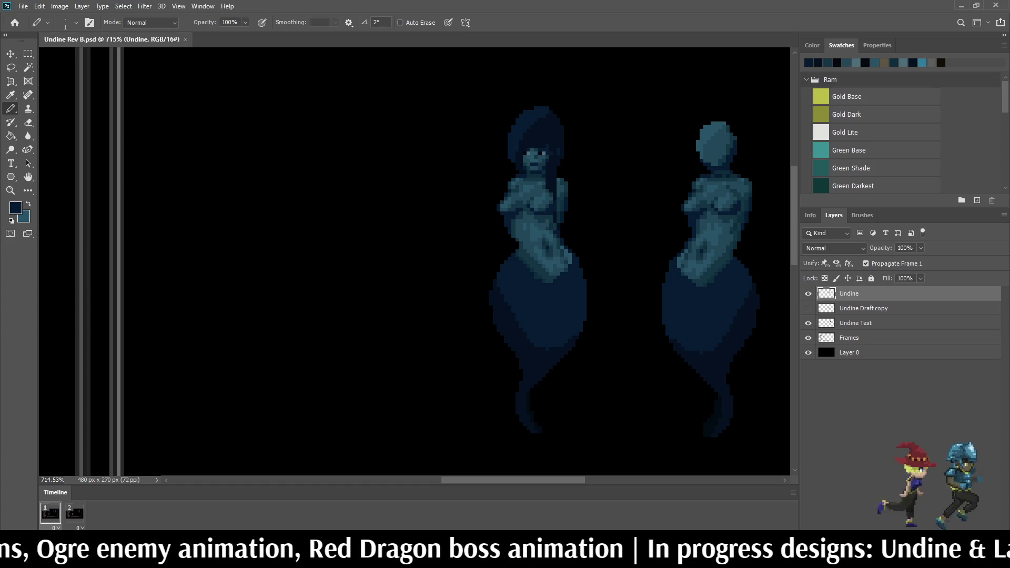
scroll(554, 160, "up", 8)
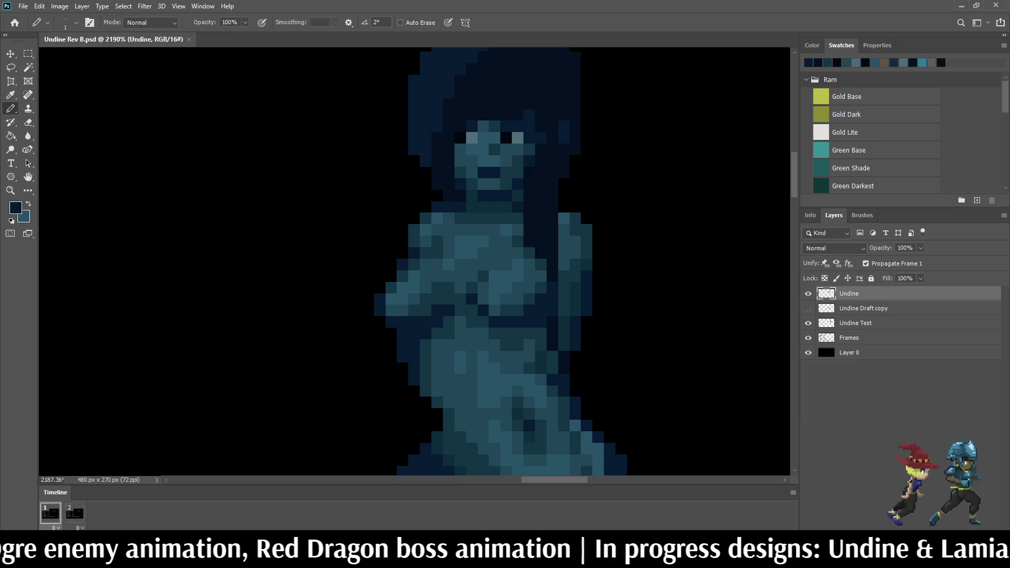
key("i")
scroll(525, 155, "up", 2)
key("b")
scroll(589, 154, "down", 6)
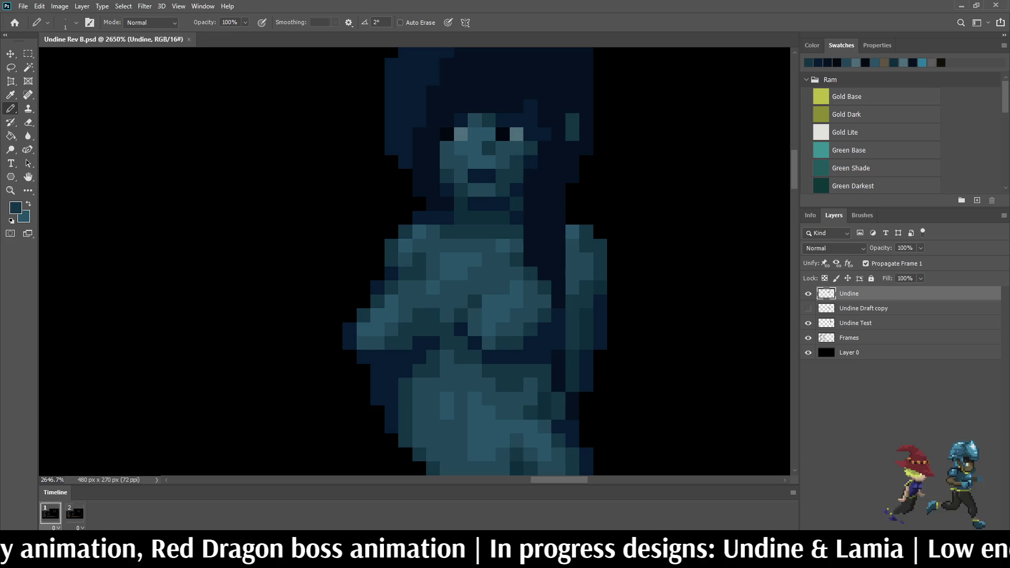
scroll(592, 150, "down", 3)
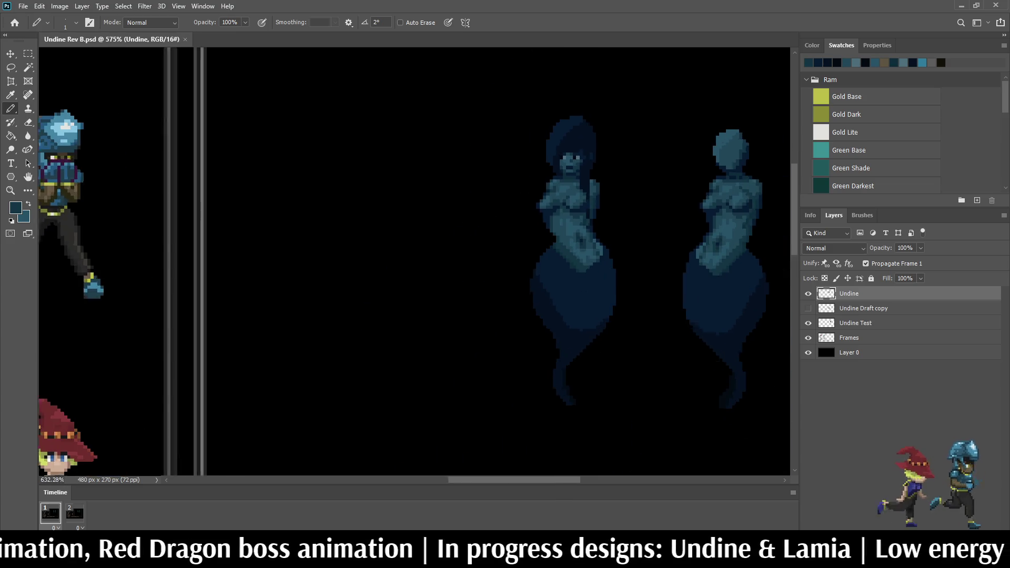
scroll(592, 150, "up", 6)
scroll(571, 141, "down", 8)
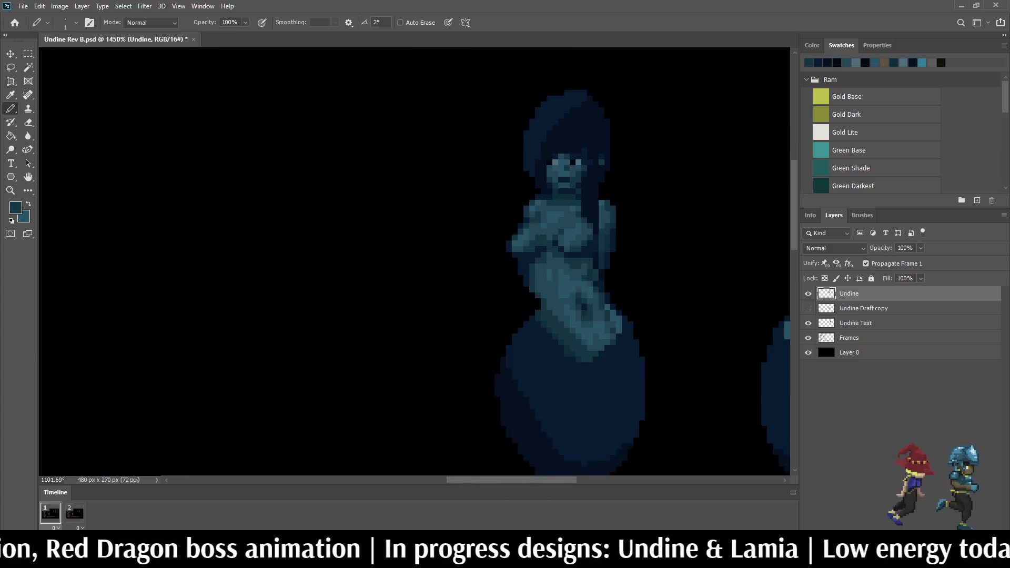
key("ctrl+s")
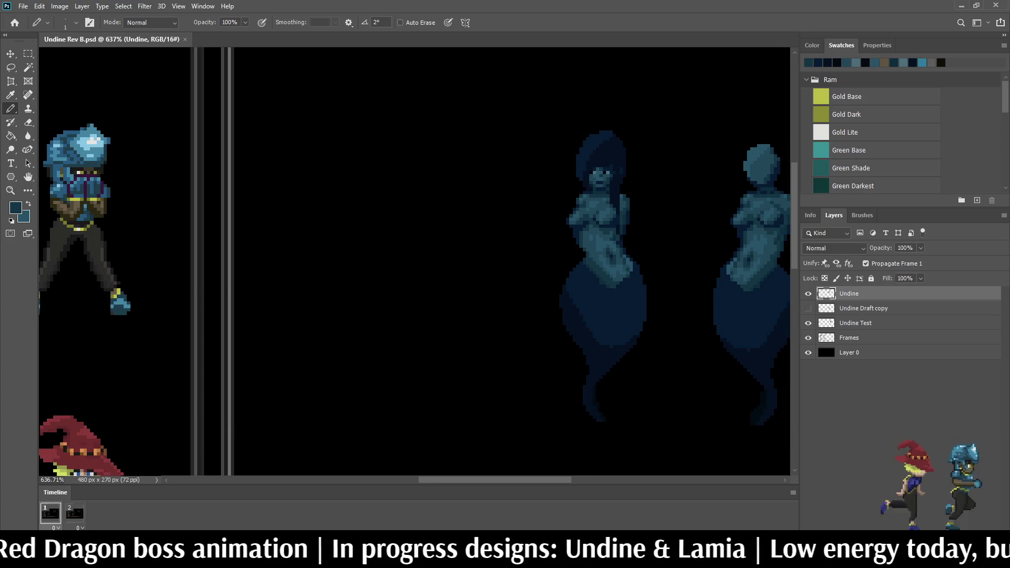
scroll(684, 210, "down", 4)
scroll(684, 210, "up", 4)
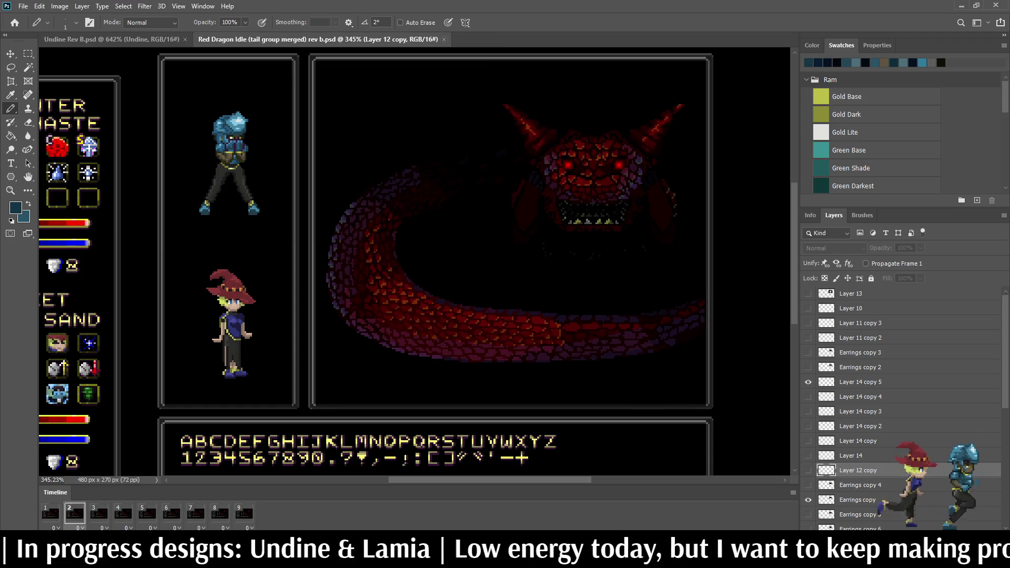
Step: Close Red Dragon Idle and frame the two undine ghosts in Undine Rev B
left_click(443, 39)
key("ctrl+0")
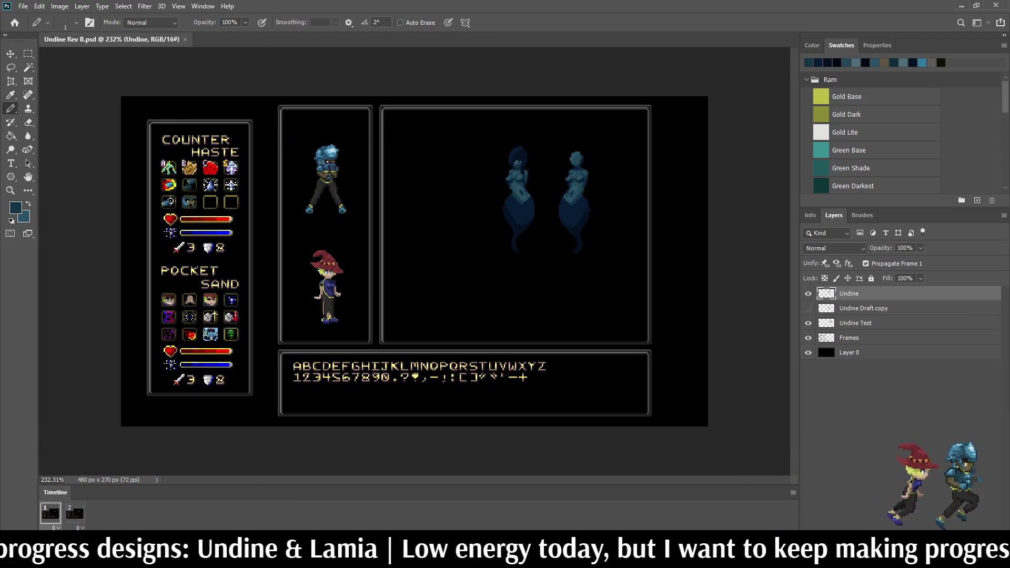
scroll(526, 237, "up", 5)
scroll(530, 150, "up", 2)
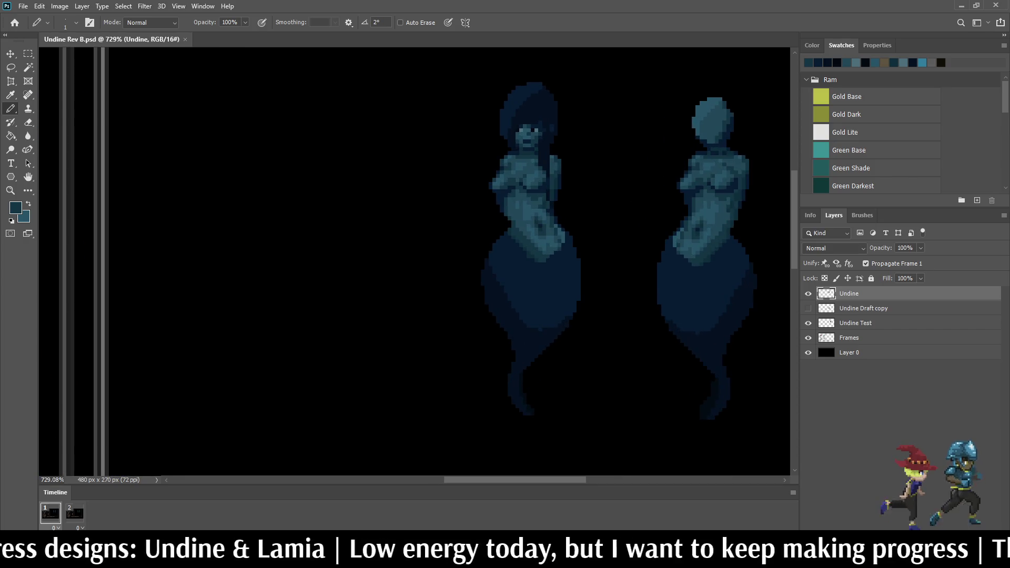
left_click_drag(526, 237, 511, 247)
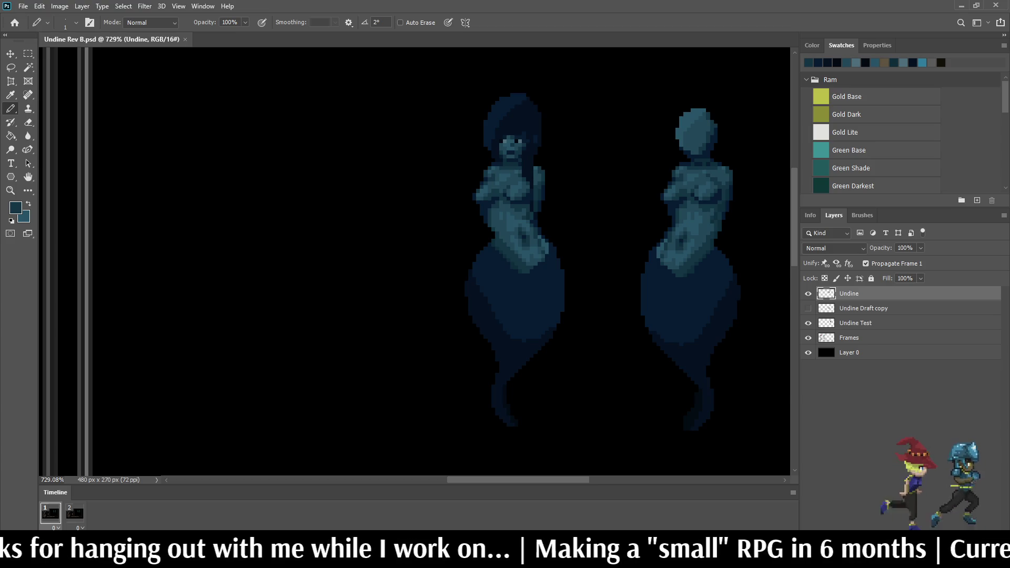
Step: Sample the dark blue from the left undine ghost's tail
scroll(631, 105, "down", 5)
scroll(631, 105, "up", 4)
scroll(584, 135, "up", 1)
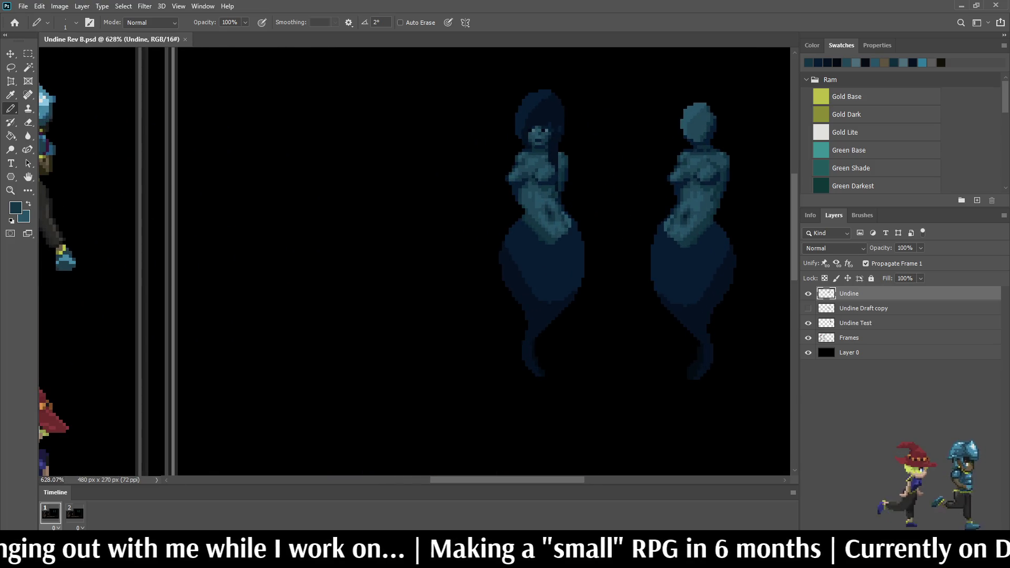
scroll(520, 160, "down", 3)
scroll(521, 161, "up", 3)
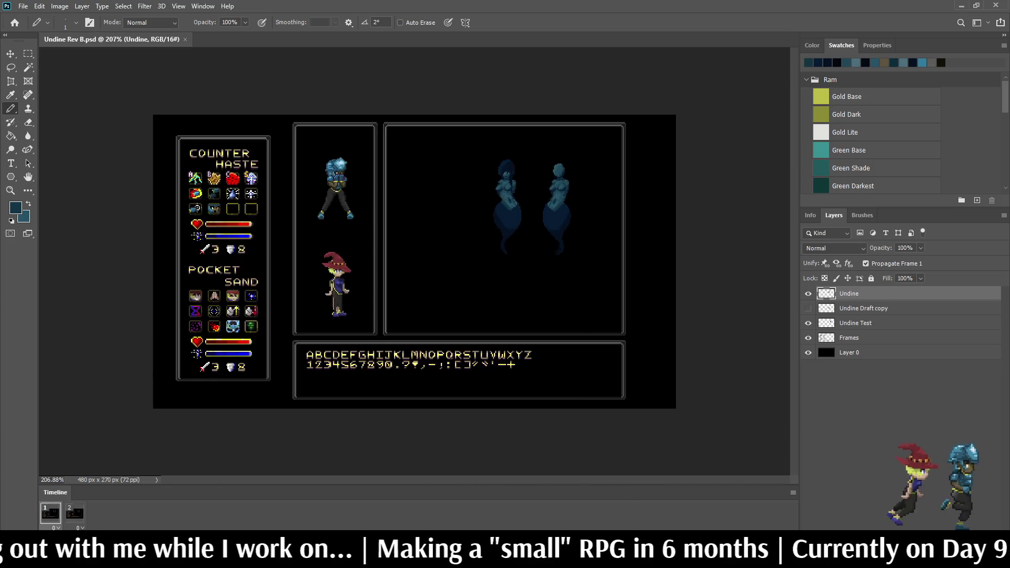
scroll(562, 151, "up", 3)
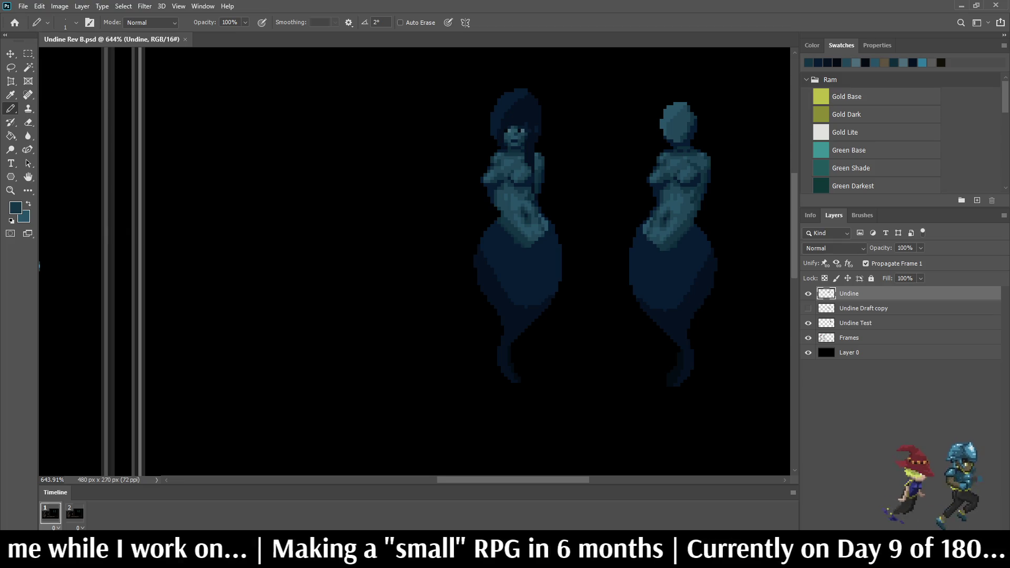
scroll(573, 157, "down", 4)
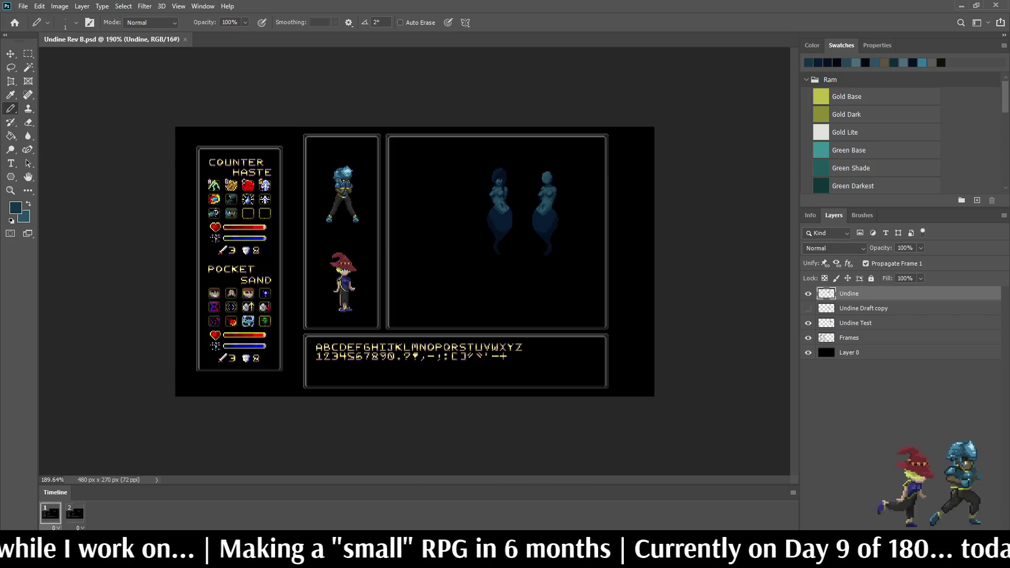
scroll(546, 151, "up", 5)
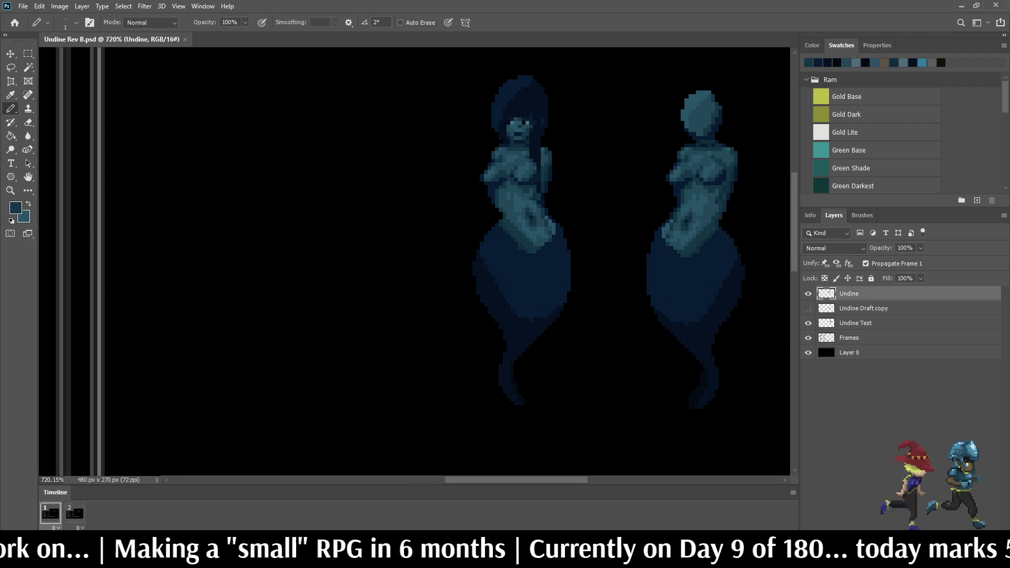
scroll(512, 377, "up", 4)
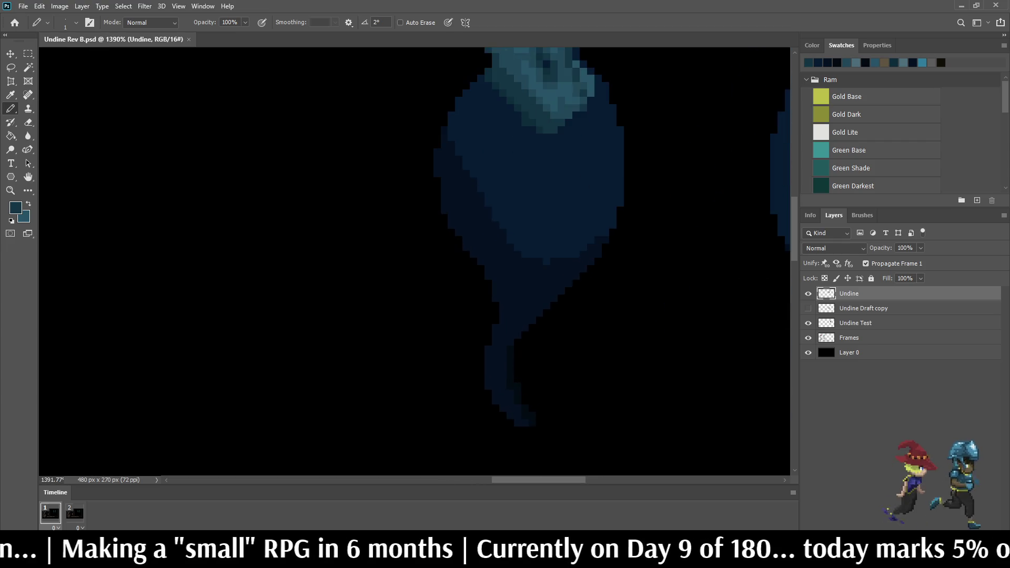
scroll(513, 363, "up", 1)
key("alt")
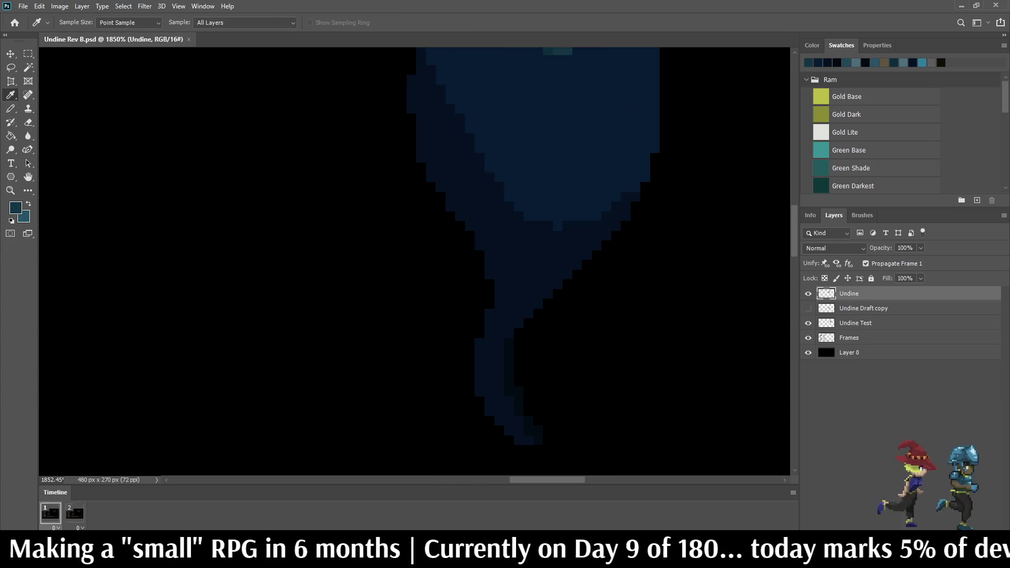
scroll(526, 316, "down", 2)
Step: Paint-bucket fill part of the left ghost with the sampled dark blue
key("g")
scroll(526, 315, "down", 3)
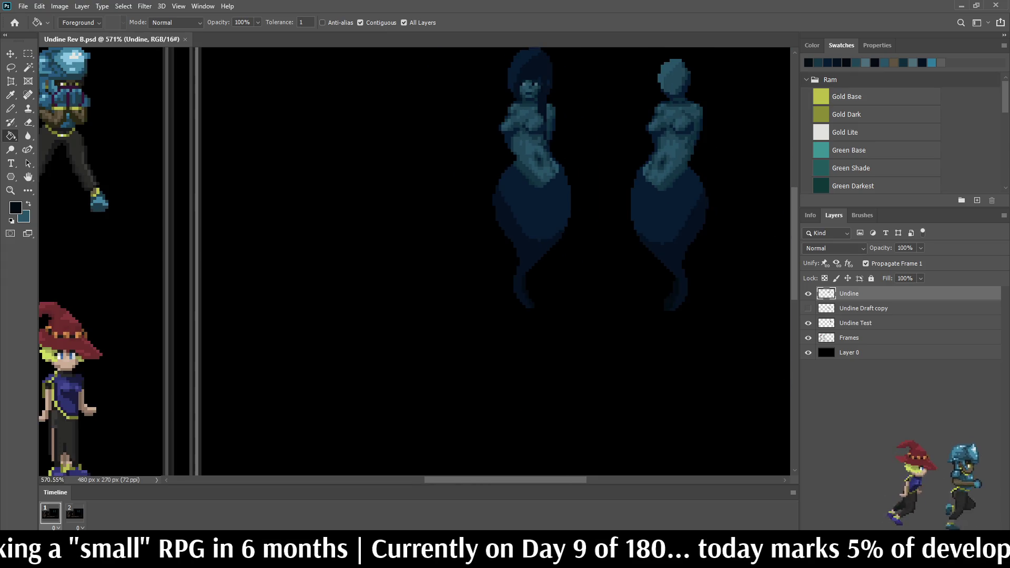
scroll(526, 157, "up", 5)
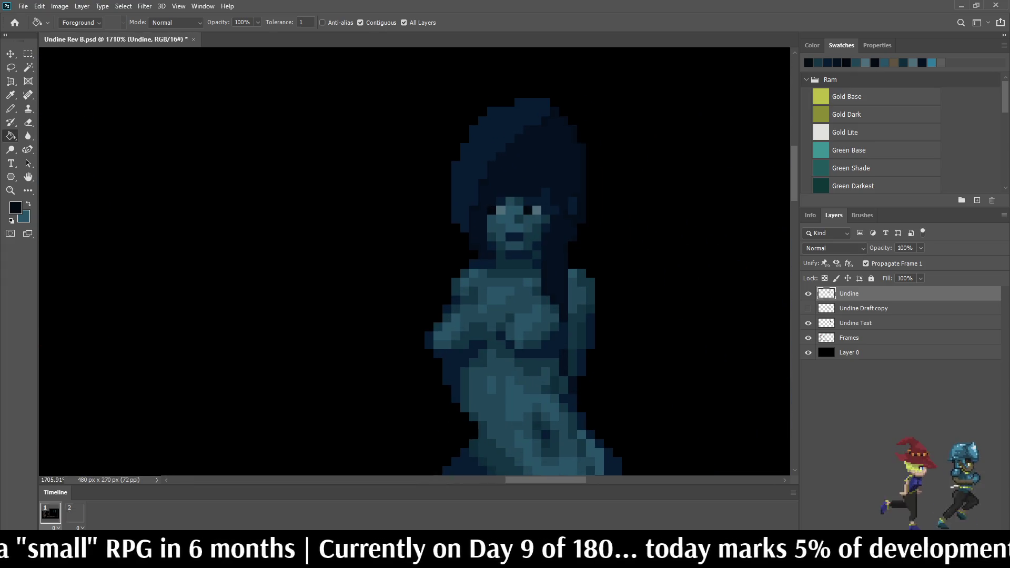
scroll(544, 169, "down", 4)
Step: Save Undine Rev B.psd with the new pixel edit
key("ctrl+s")
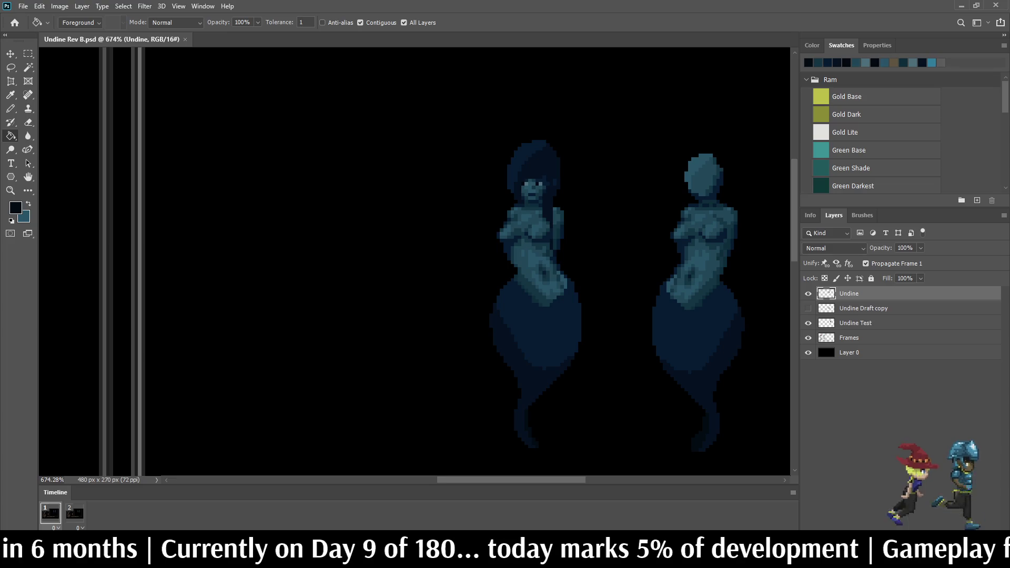
scroll(556, 185, "up", 2)
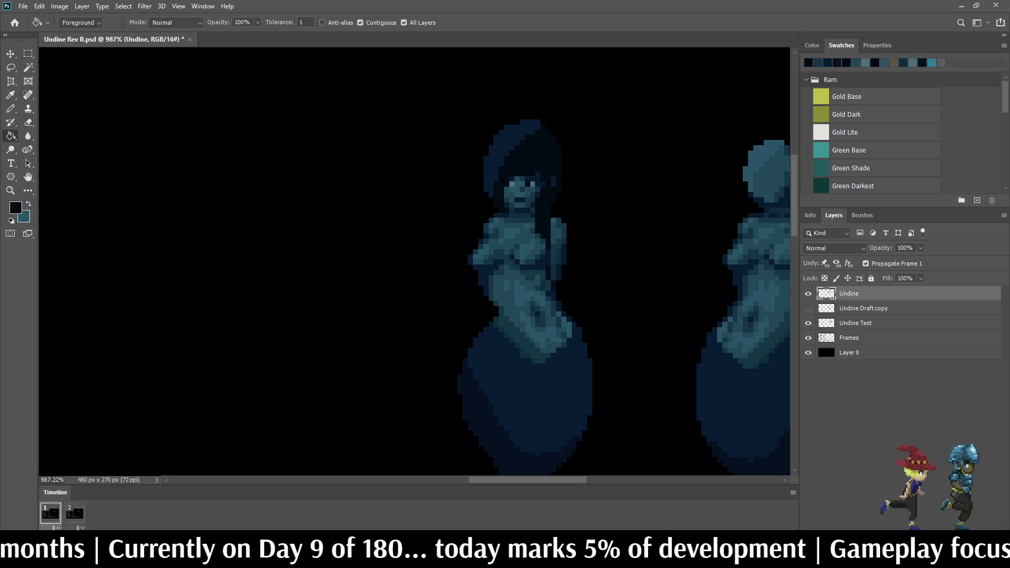
scroll(521, 185, "down", 5)
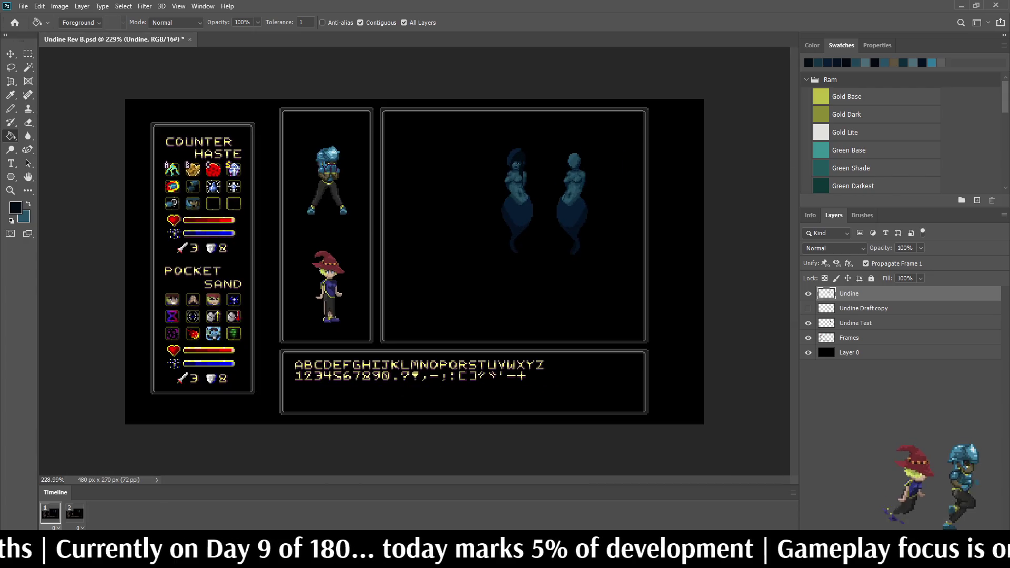
scroll(474, 169, "up", 3)
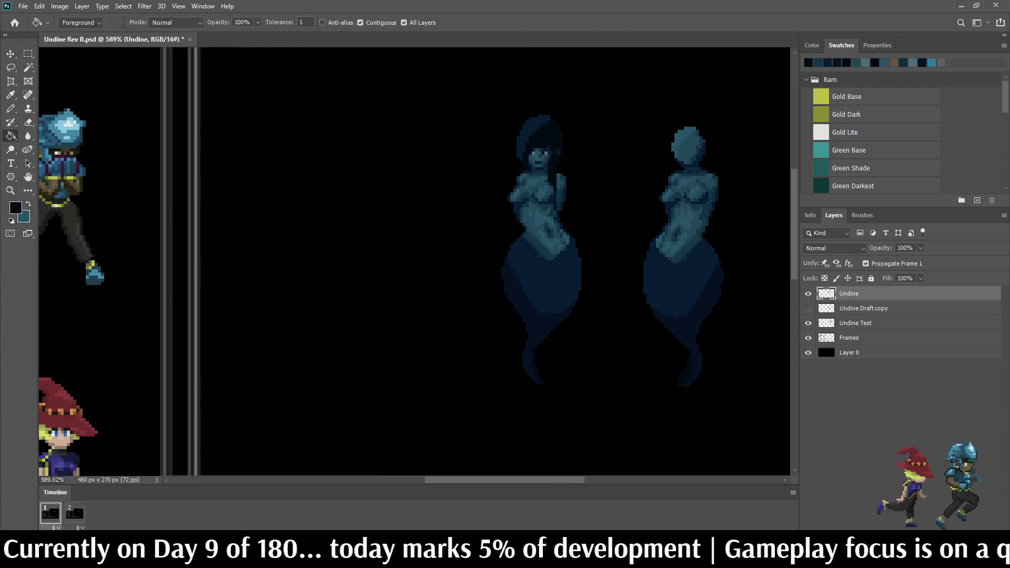
scroll(574, 149, "down", 2)
scroll(574, 149, "up", 6)
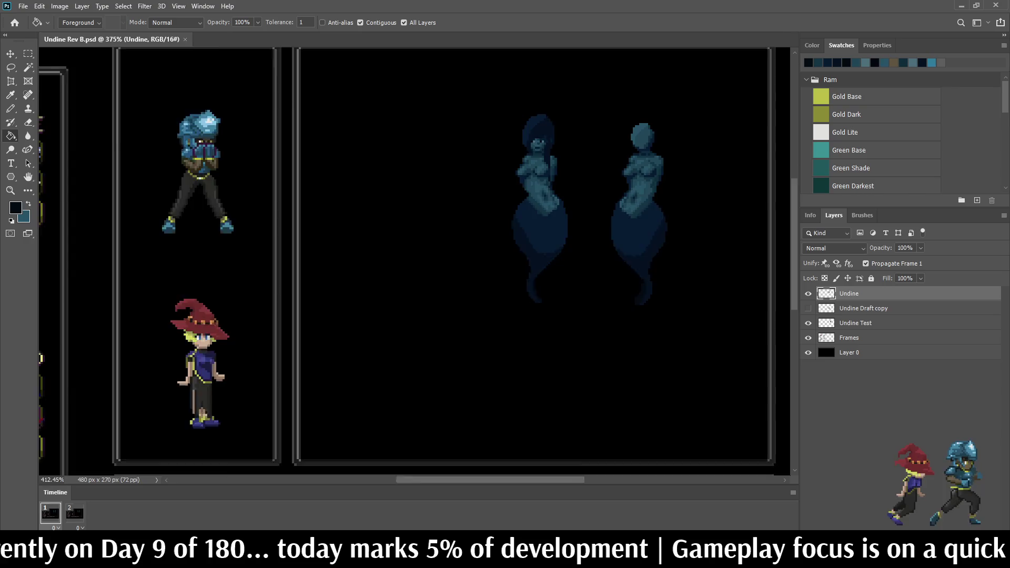
scroll(505, 150, "up", 2)
key("b")
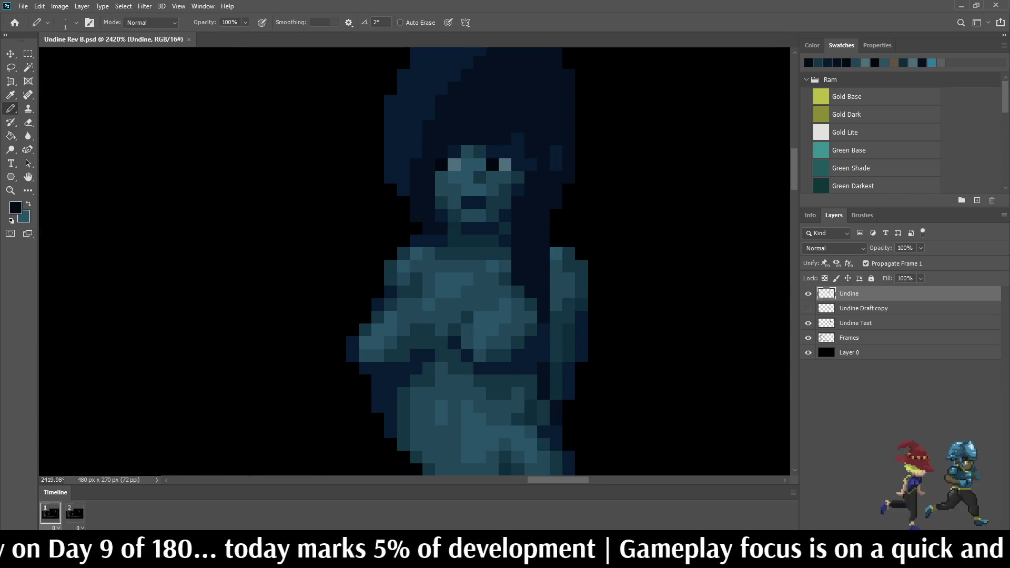
scroll(555, 163, "up", 1)
scroll(545, 215, "up", 1)
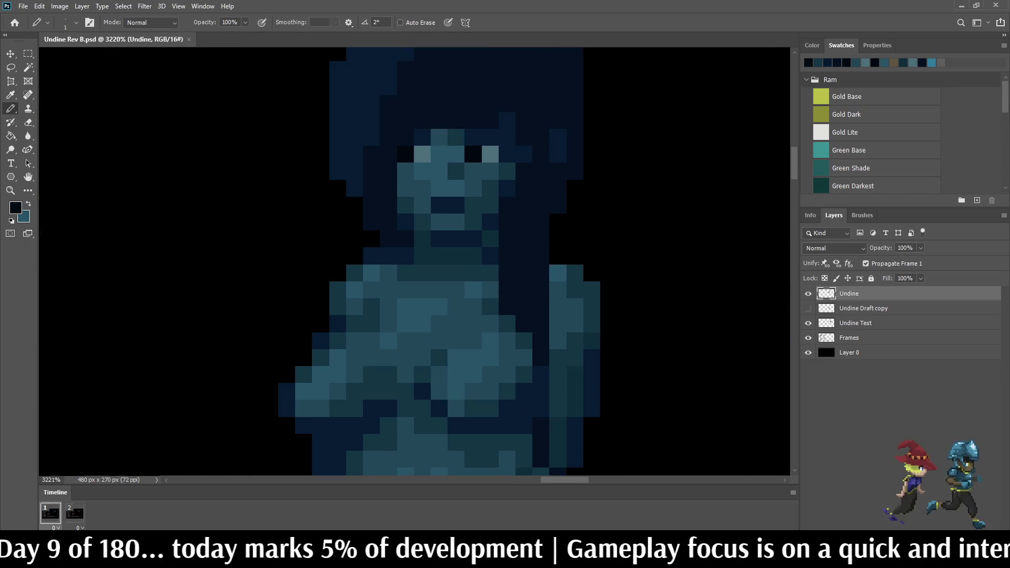
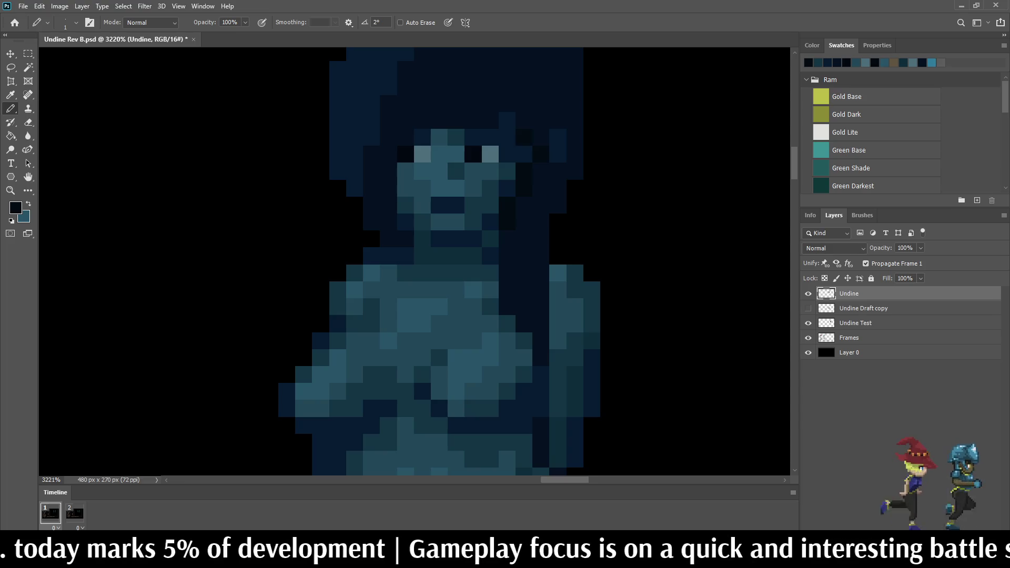
Step: Darken one pixel on the Undine's face with the Pencil
scroll(550, 183, "down", 8)
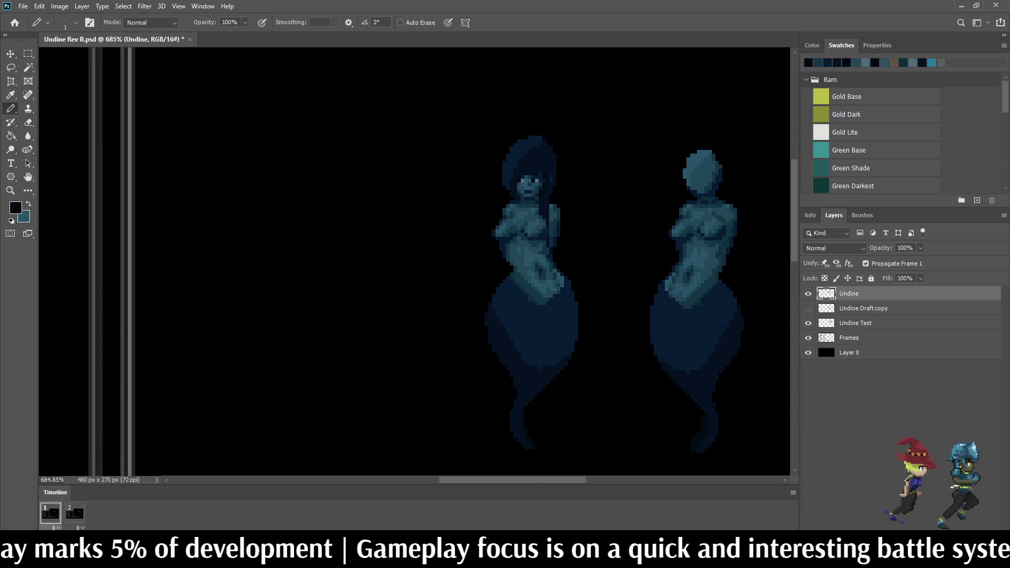
scroll(550, 187, "up", 7)
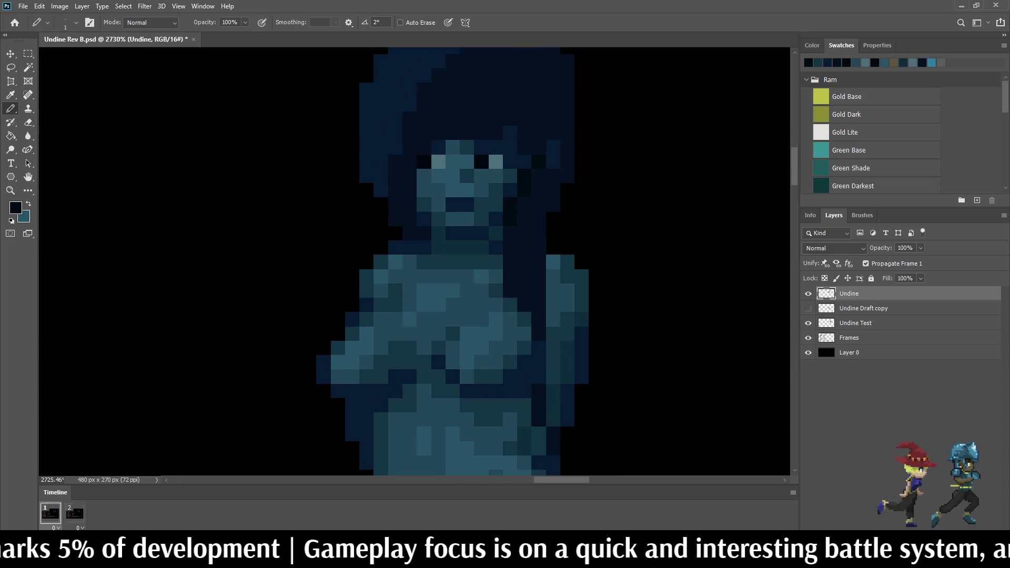
scroll(549, 184, "down", 8)
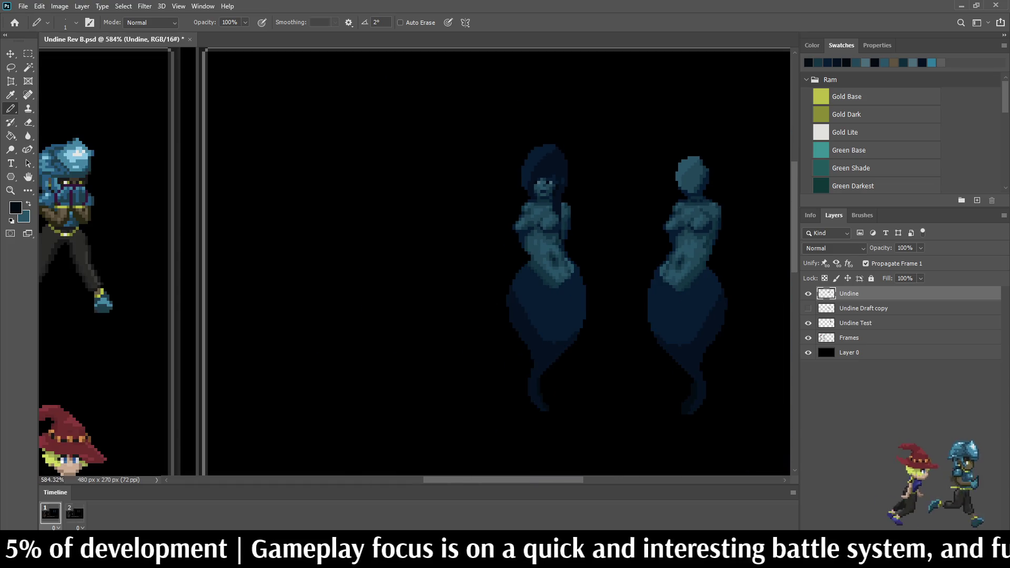
scroll(553, 189, "up", 8)
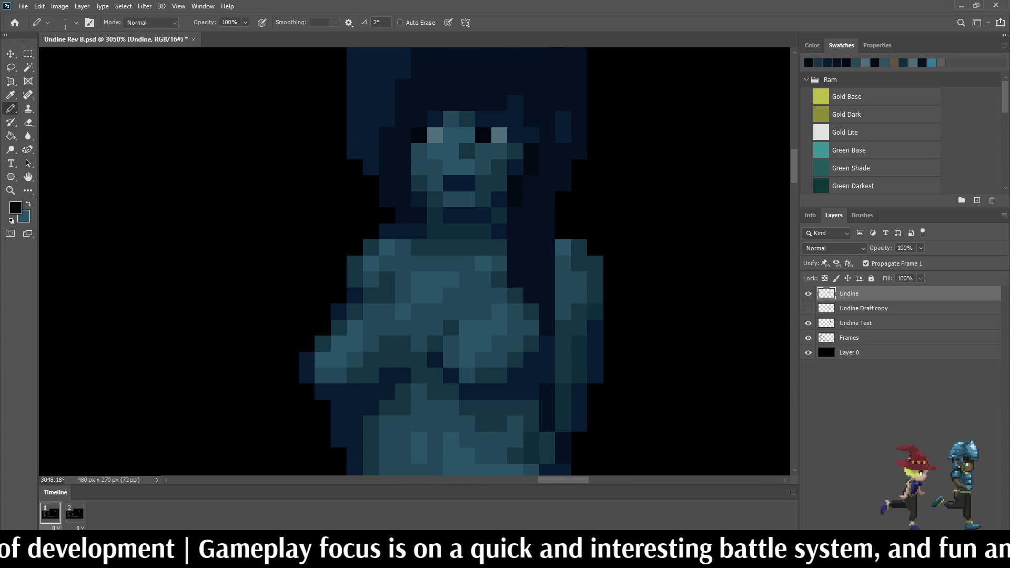
left_click(499, 199)
Step: Merge the draft layer down into the sprite layer and save the file
scroll(481, 121, "down", 8)
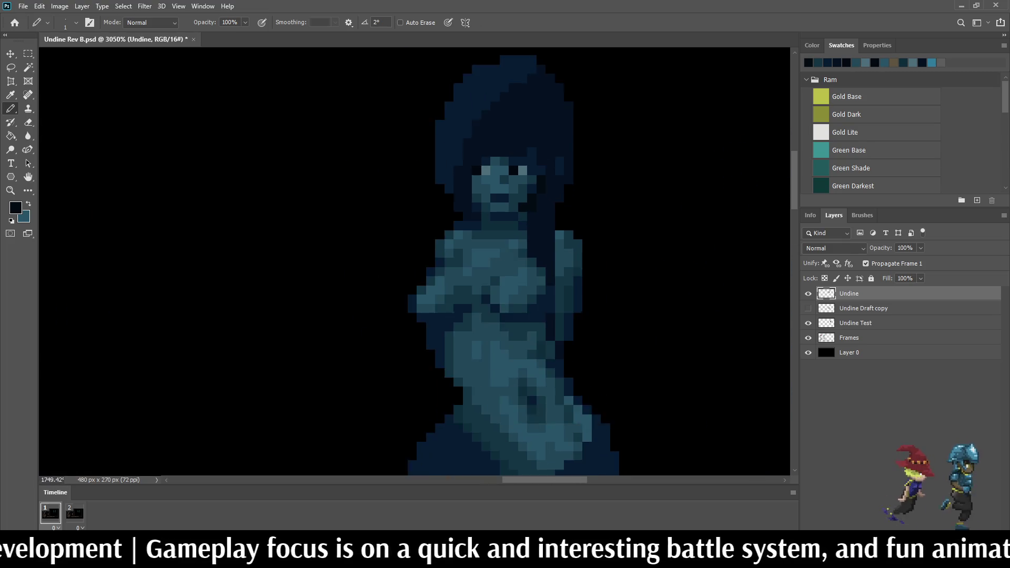
scroll(576, 200, "up", 7)
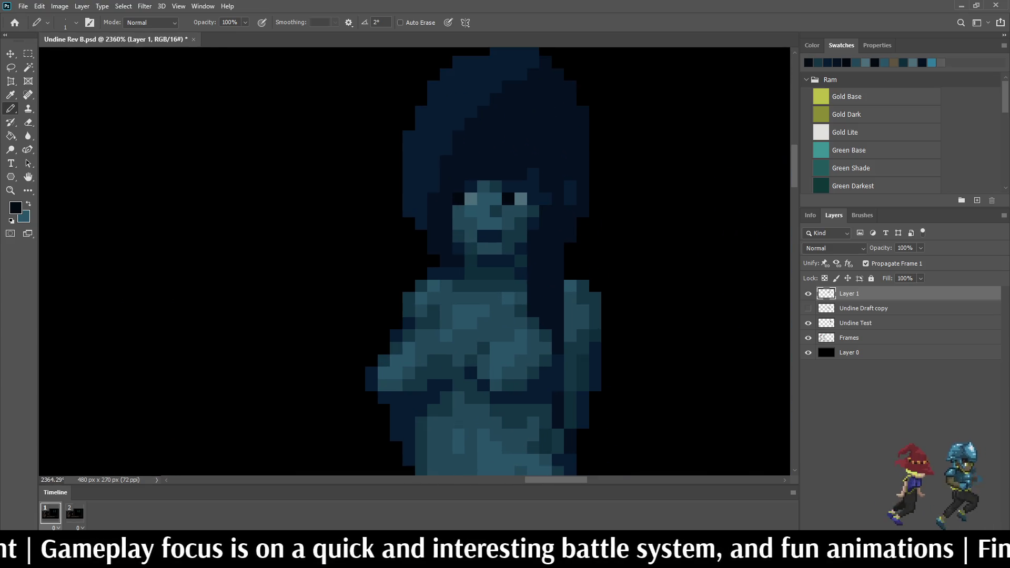
scroll(612, 220, "down", 5)
key("ctrl+e")
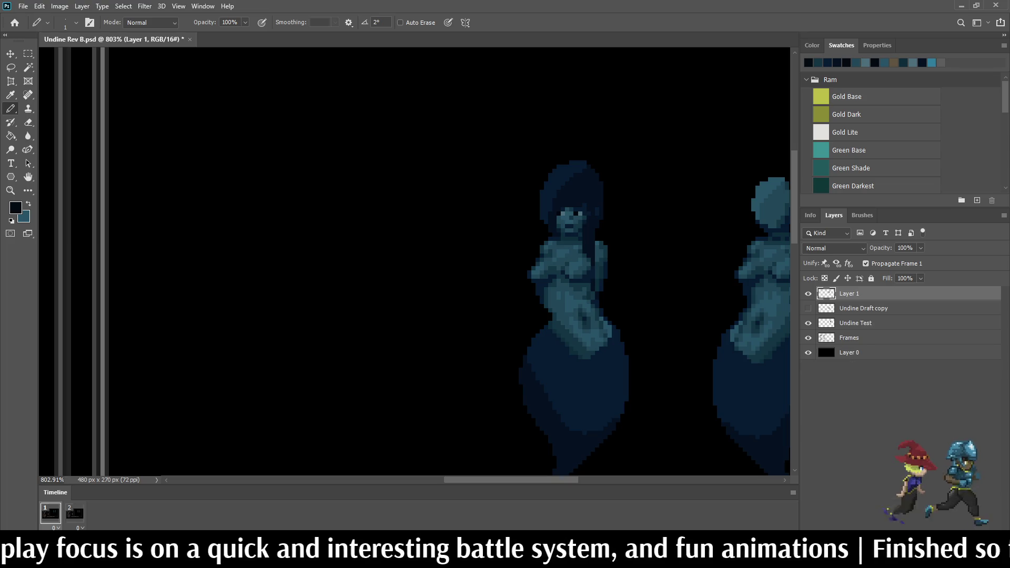
key("ctrl+s")
scroll(631, 263, "down", 4)
scroll(632, 264, "up", 4)
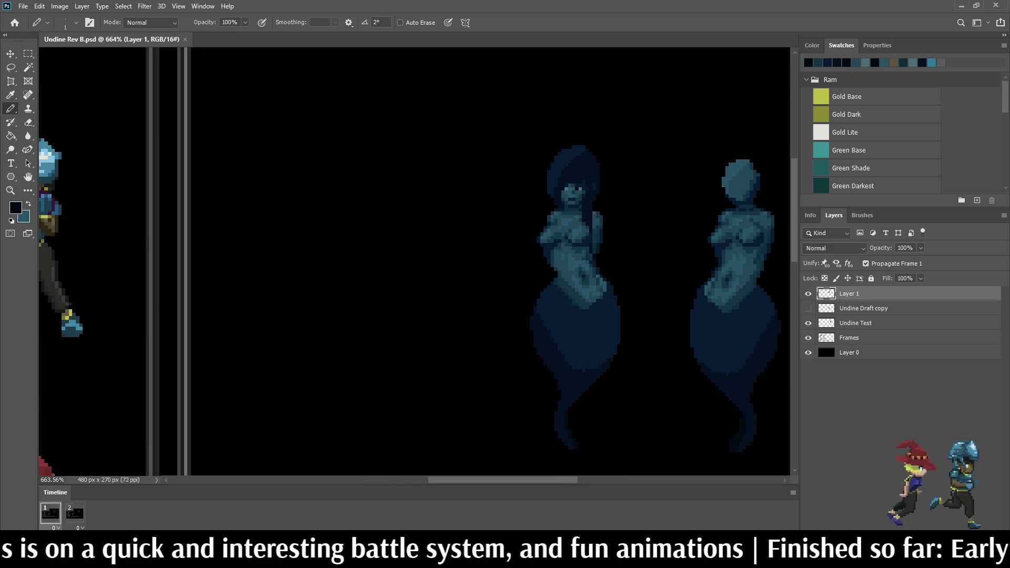
Step: Rename Layer 1 to 'Undine' and save the document
double_click(849, 293)
type("Undine")
key("Return")
key("ctrl+s")
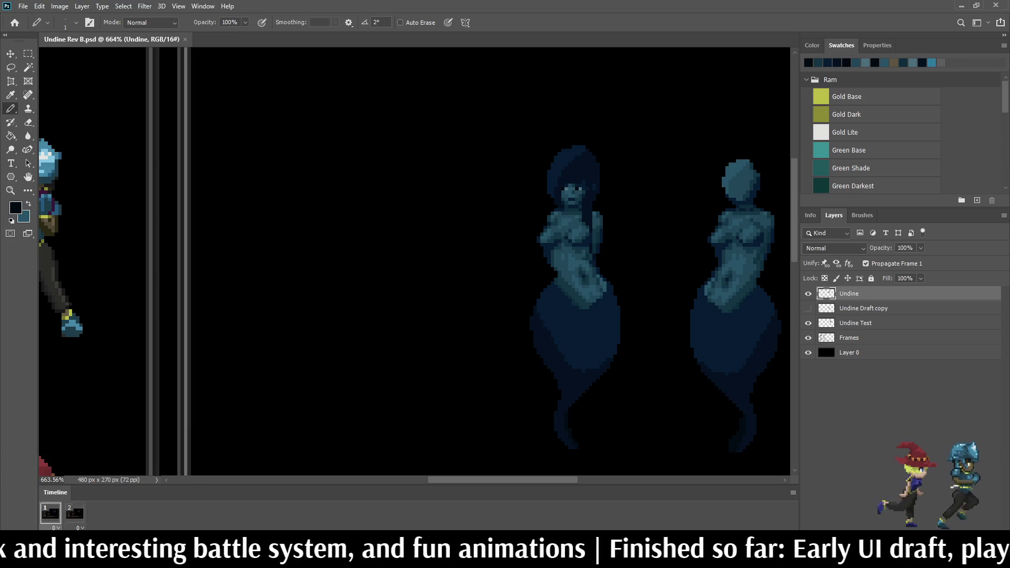
scroll(416, 263, "down", 5)
scroll(416, 263, "up", 5)
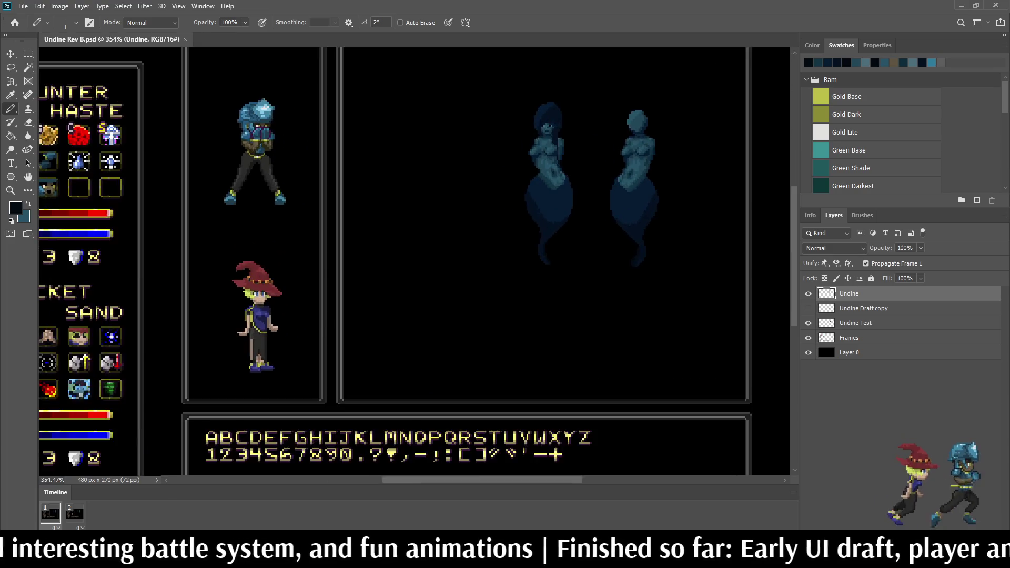
Step: Select the Lasso tool, look over the sprite, then switch to the Eyedropper
key("l")
scroll(605, 237, "down", 4)
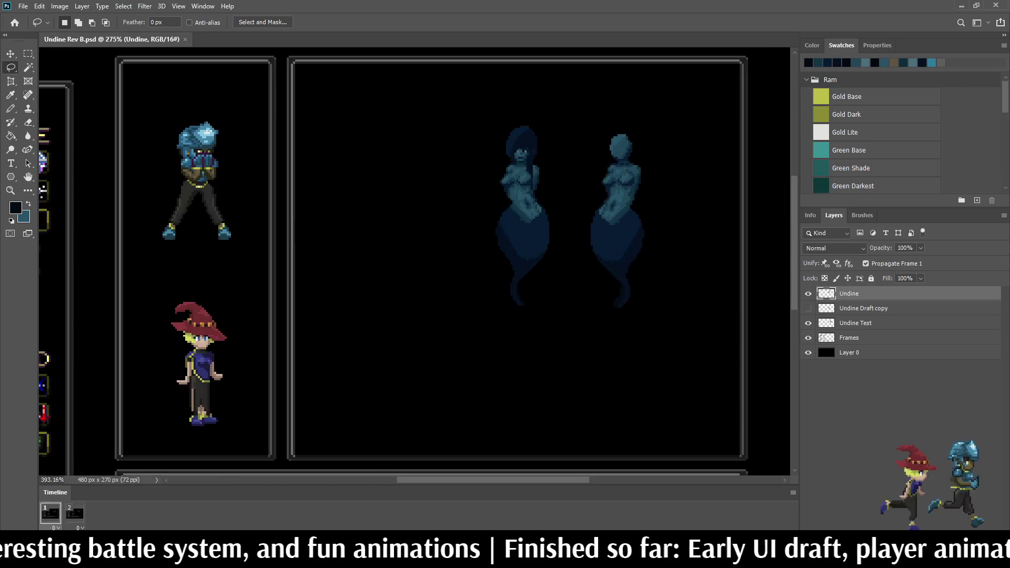
scroll(605, 237, "up", 5)
scroll(416, 264, "up", 1)
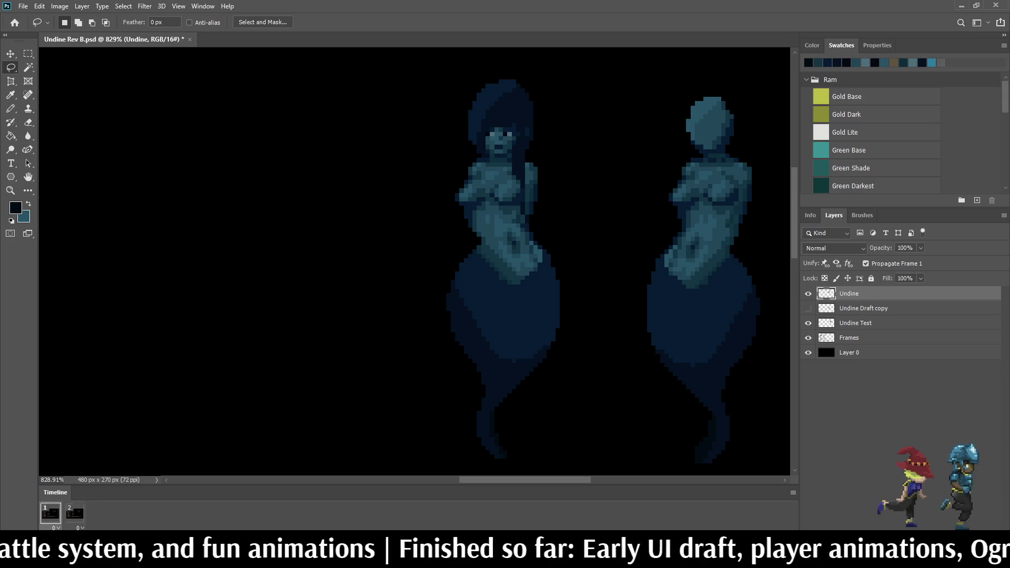
scroll(468, 331, "down", 3)
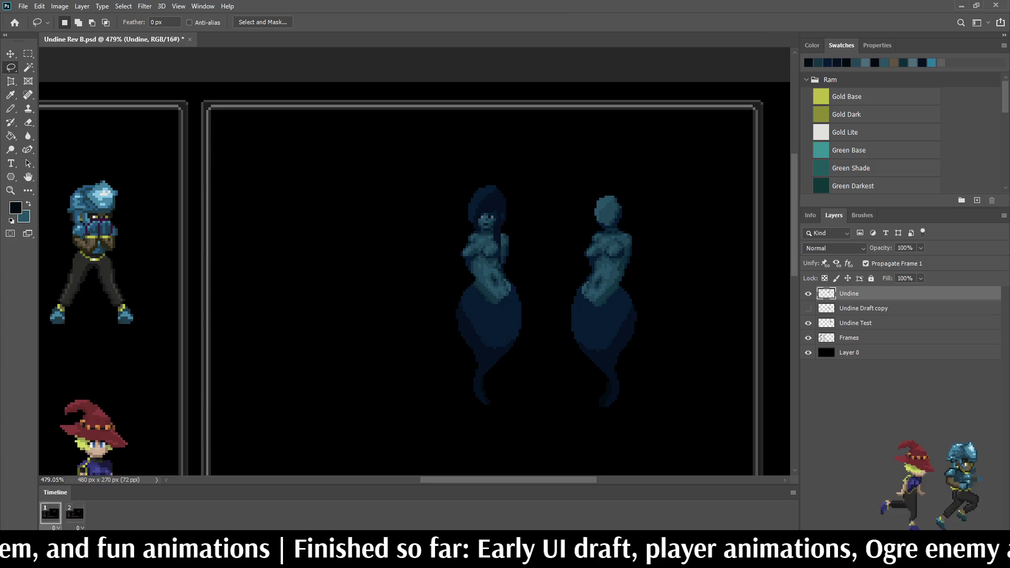
scroll(500, 342, "down", 2)
scroll(498, 316, "up", 3)
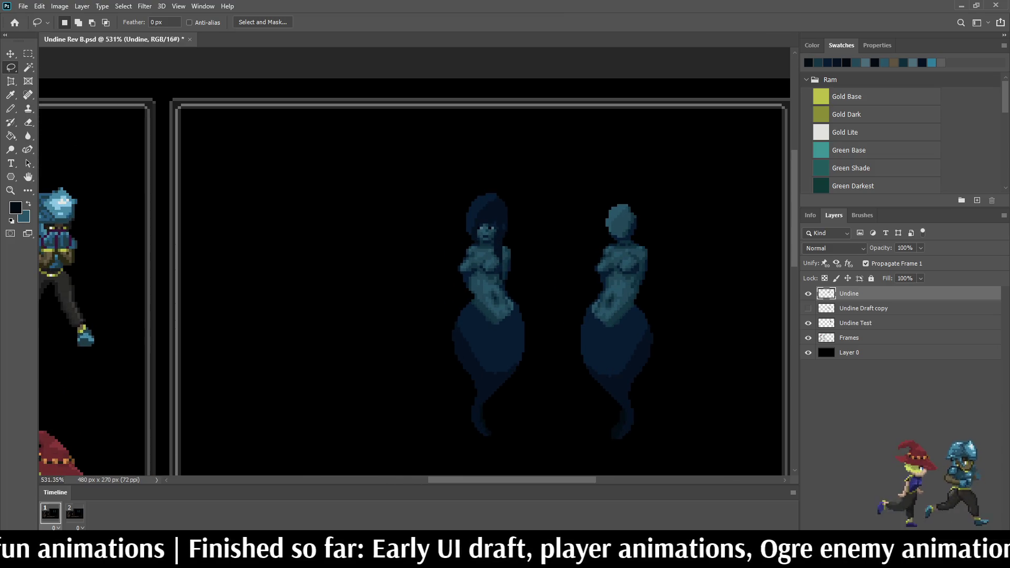
scroll(474, 316, "down", 1)
scroll(458, 269, "up", 4)
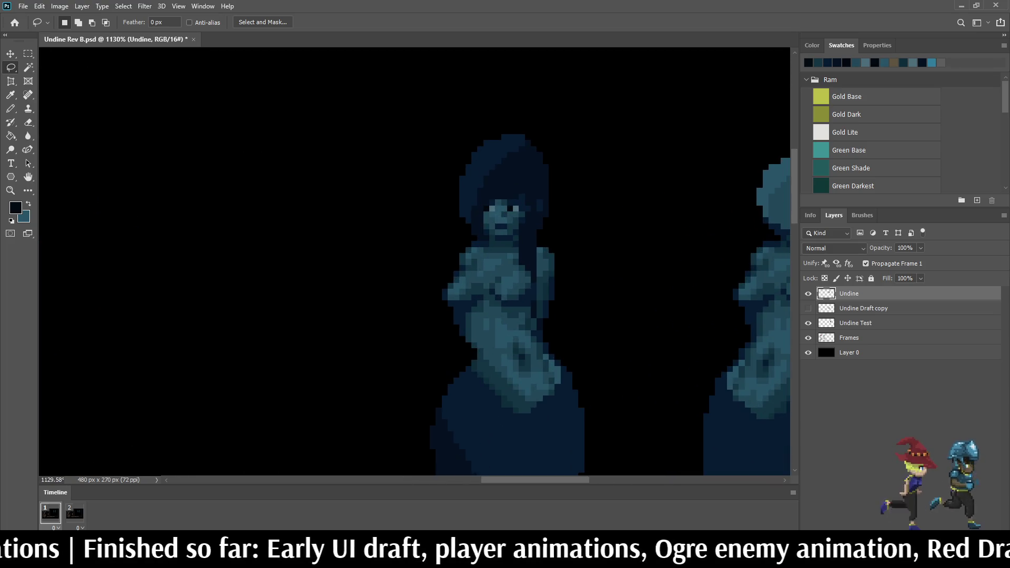
scroll(528, 222, "up", 5)
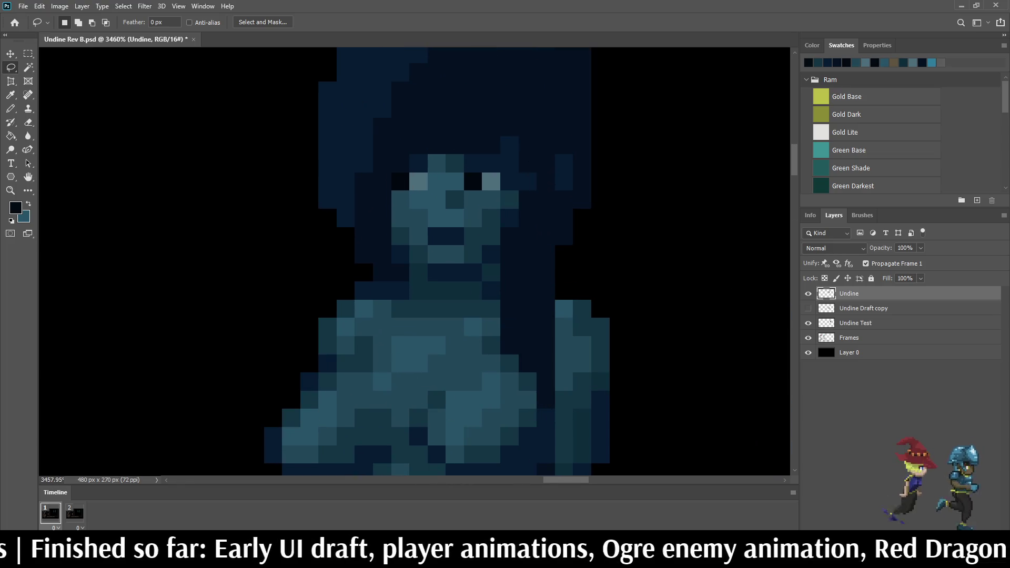
key("i")
left_click(454, 200)
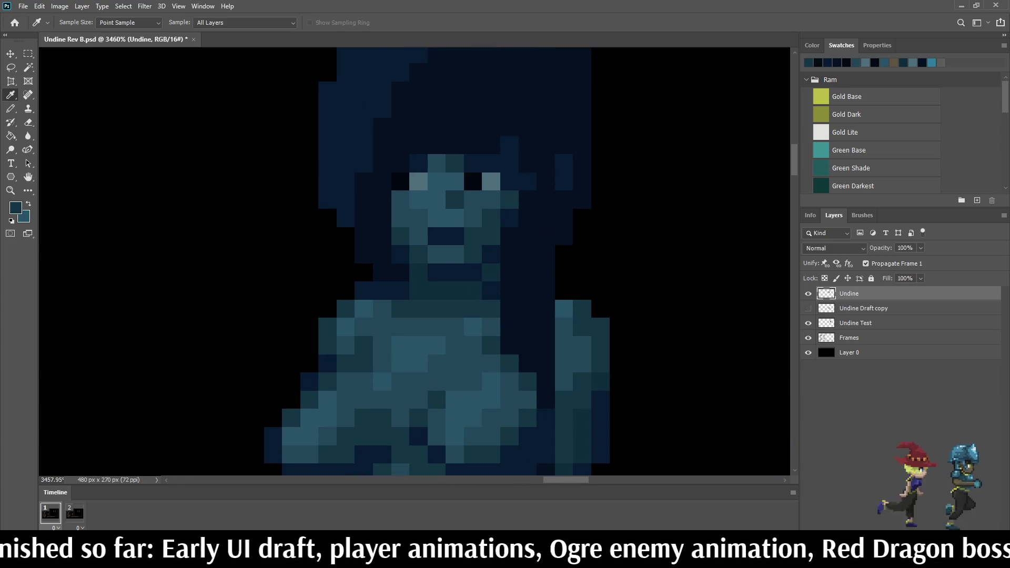
key("b")
left_click(455, 218)
scroll(463, 221, "down", 4)
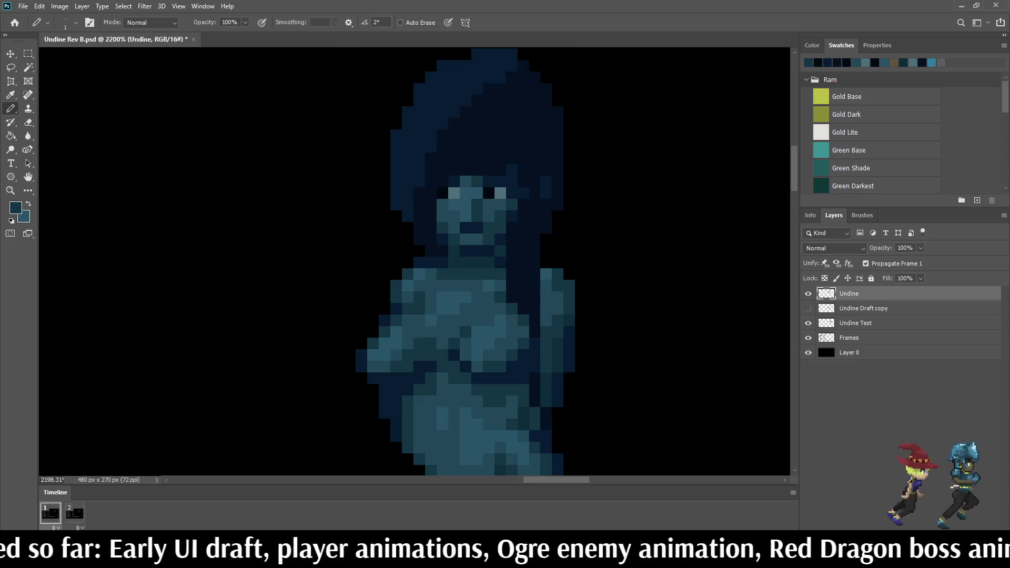
scroll(463, 221, "up", 5)
key("i")
scroll(463, 221, "down", 4)
scroll(463, 221, "up", 4)
key("b")
left_click(460, 194)
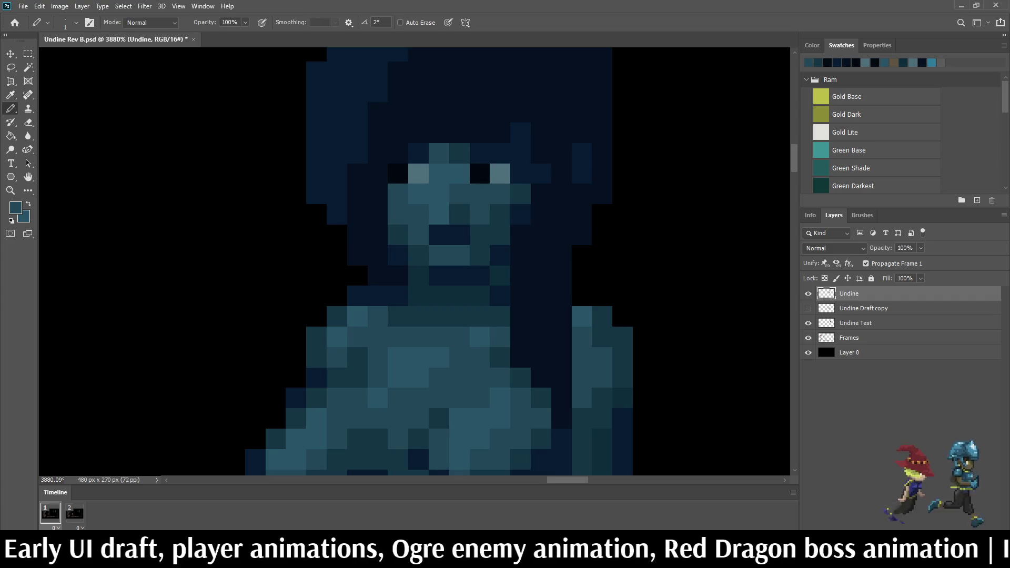
scroll(534, 254, "down", 3)
scroll(516, 237, "up", 3)
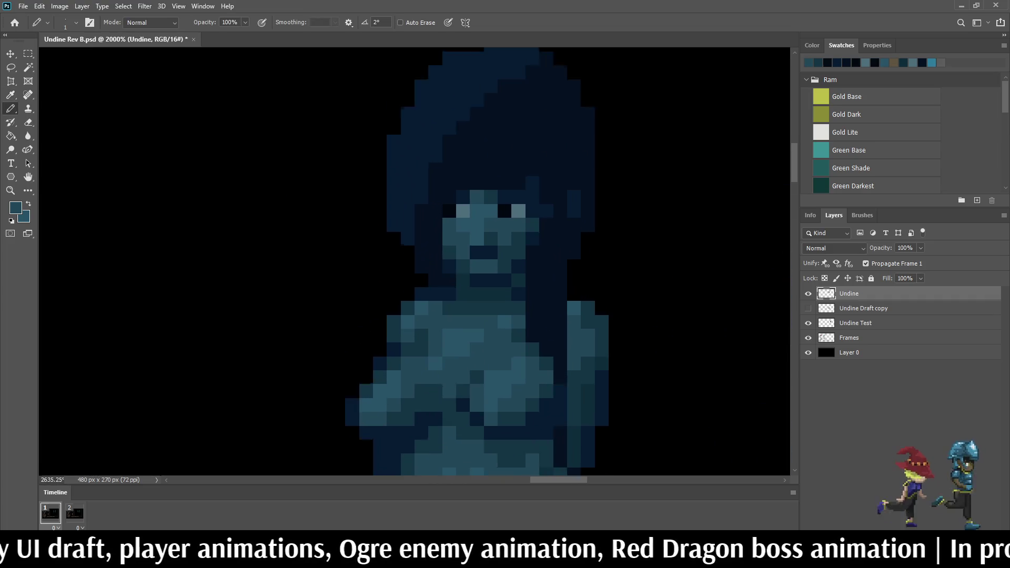
scroll(505, 237, "down", 2)
scroll(505, 238, "up", 3)
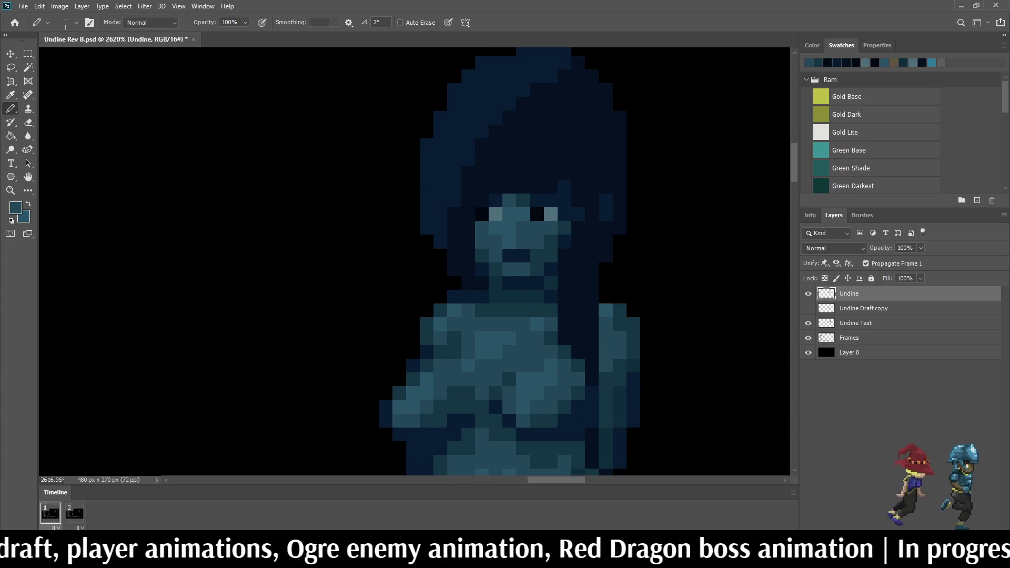
left_click(510, 241)
scroll(509, 242, "down", 5)
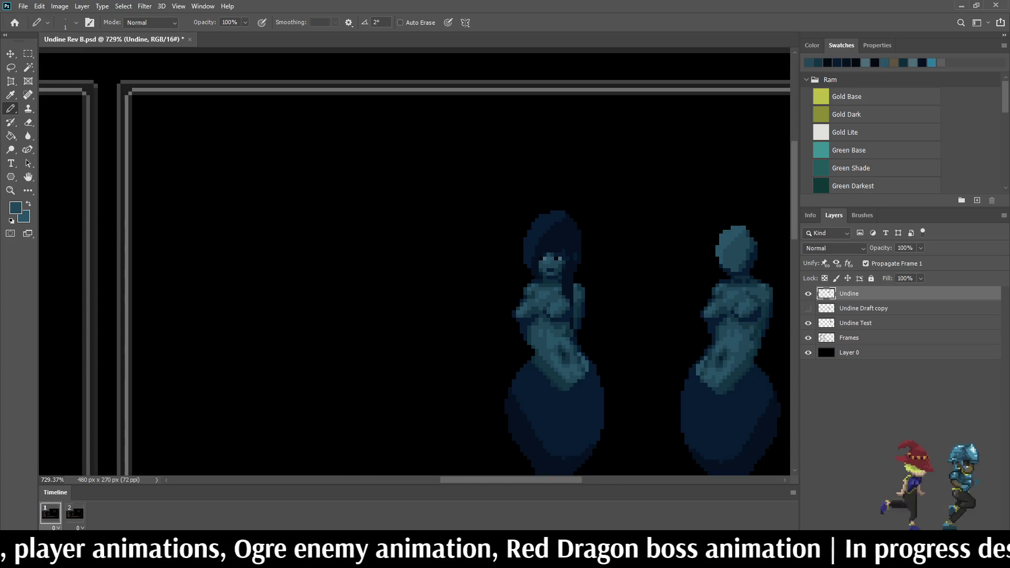
scroll(563, 268, "up", 8)
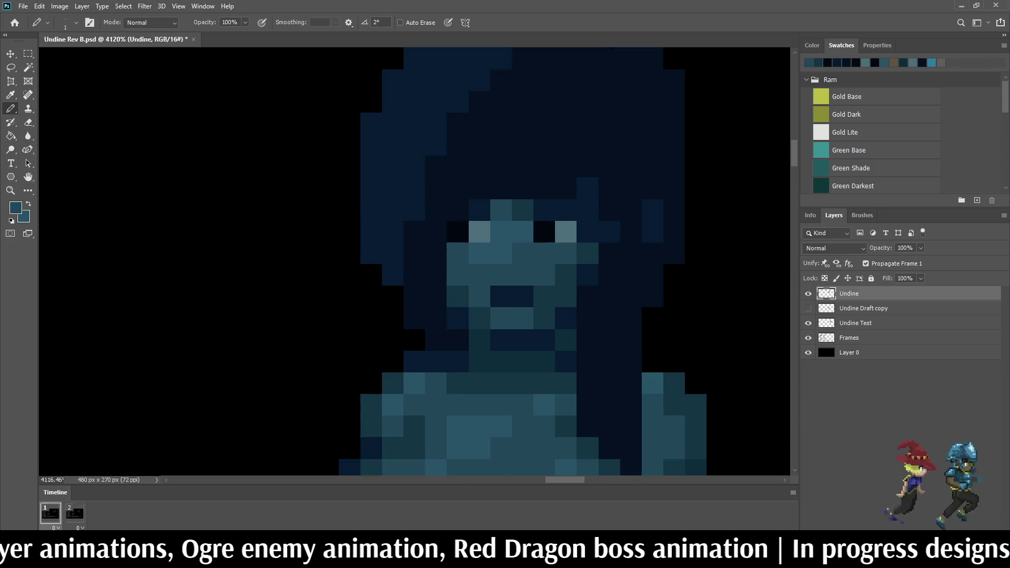
left_click(522, 253)
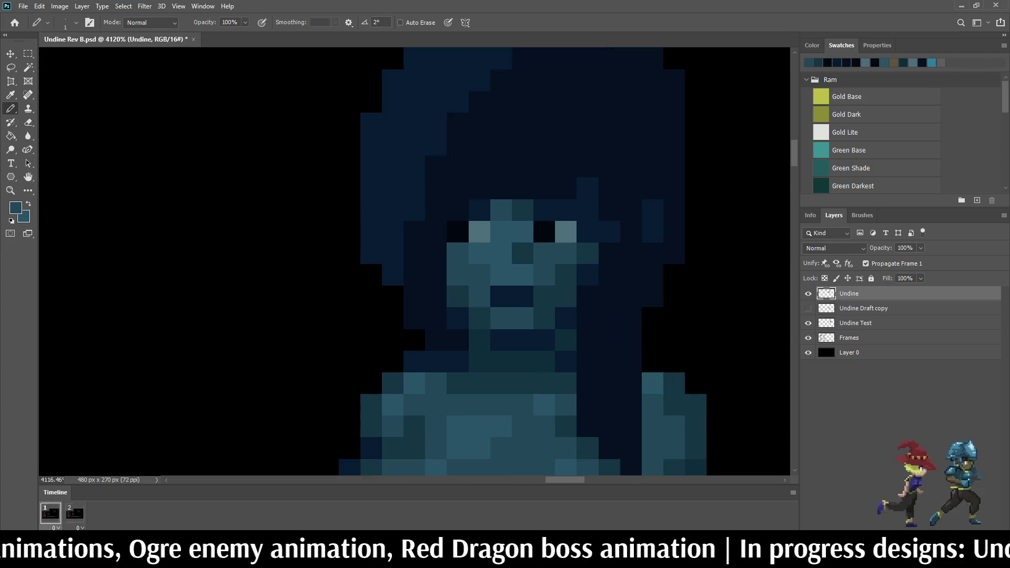
left_click(522, 274)
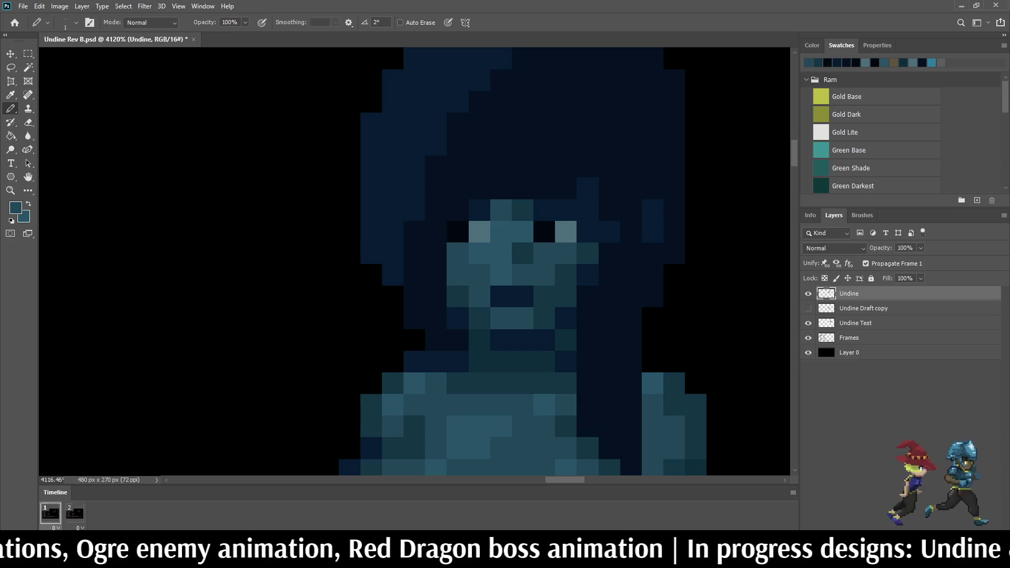
left_click(501, 276)
scroll(531, 316, "down", 8)
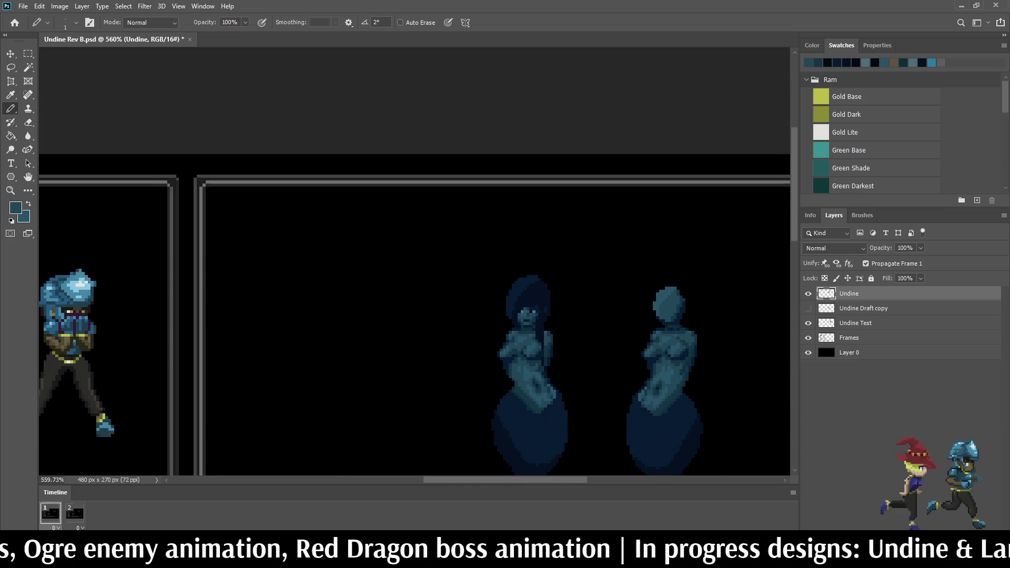
scroll(531, 316, "down", 2)
scroll(531, 316, "up", 8)
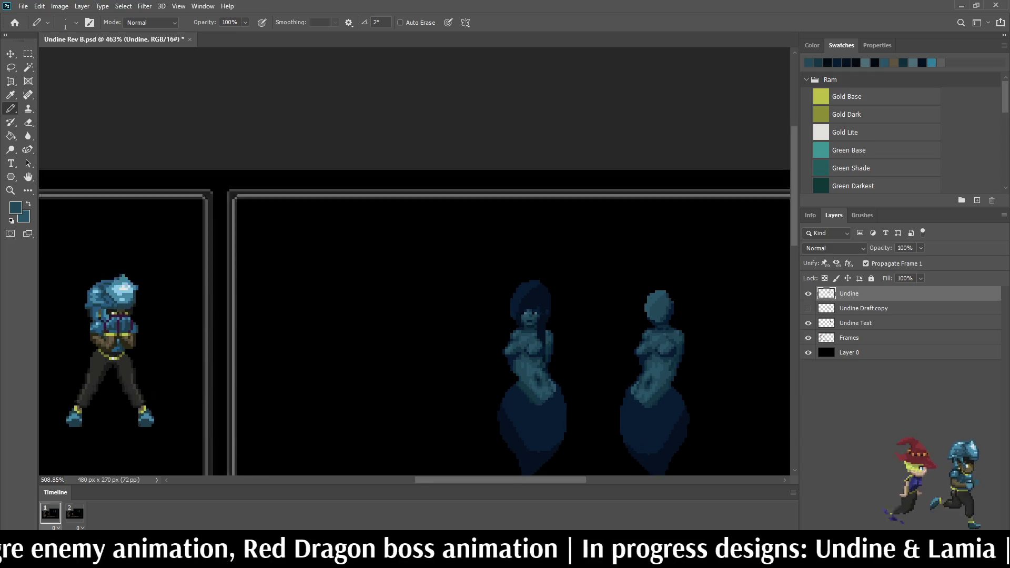
scroll(518, 310, "up", 6)
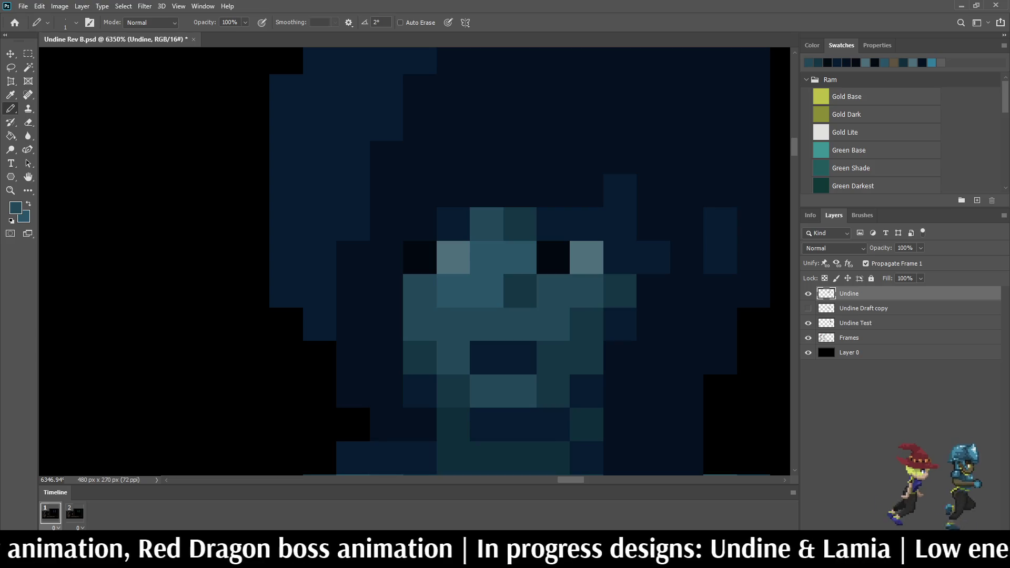
scroll(546, 371, "down", 6)
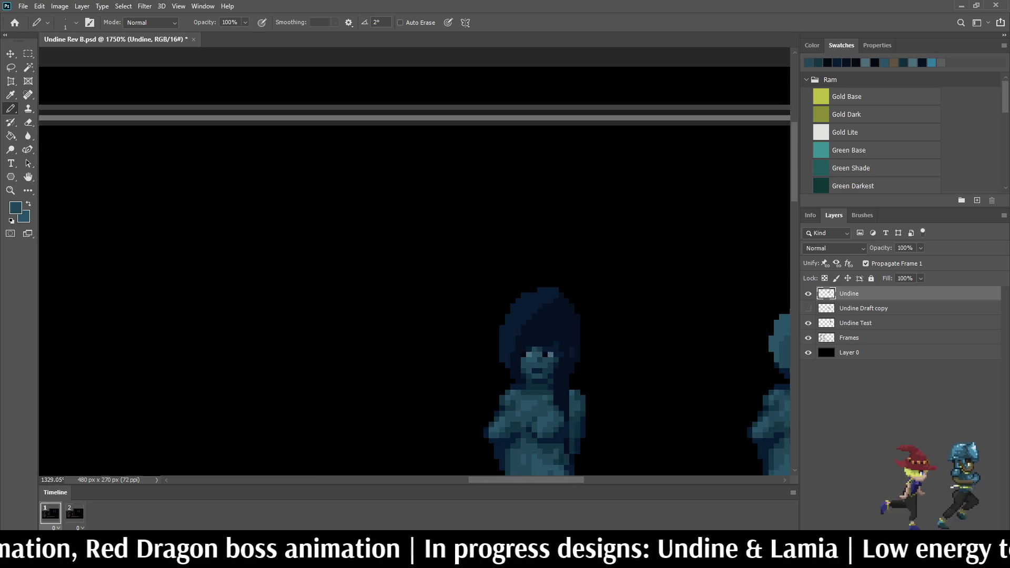
scroll(533, 352, "up", 4)
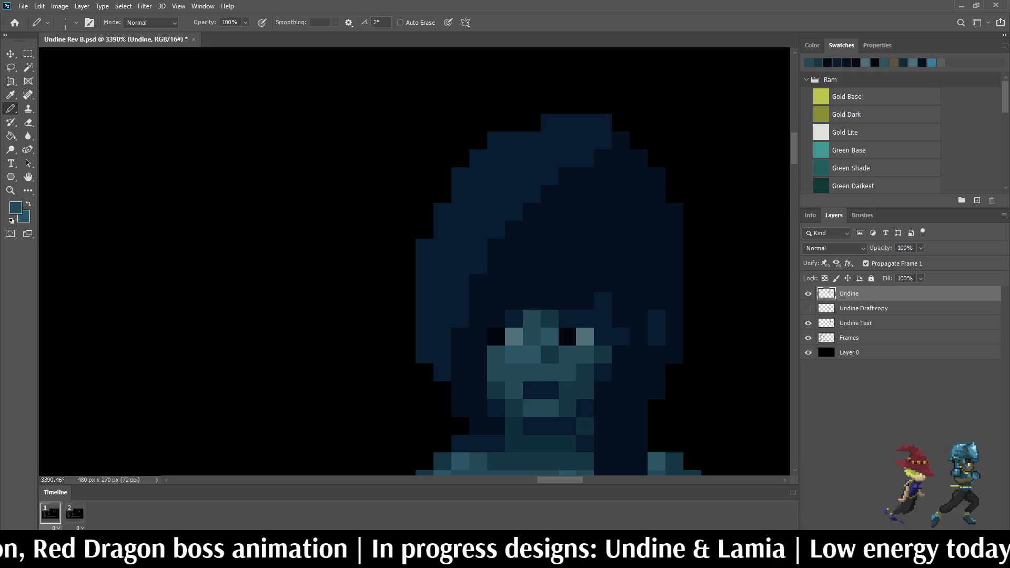
scroll(547, 348, "down", 7)
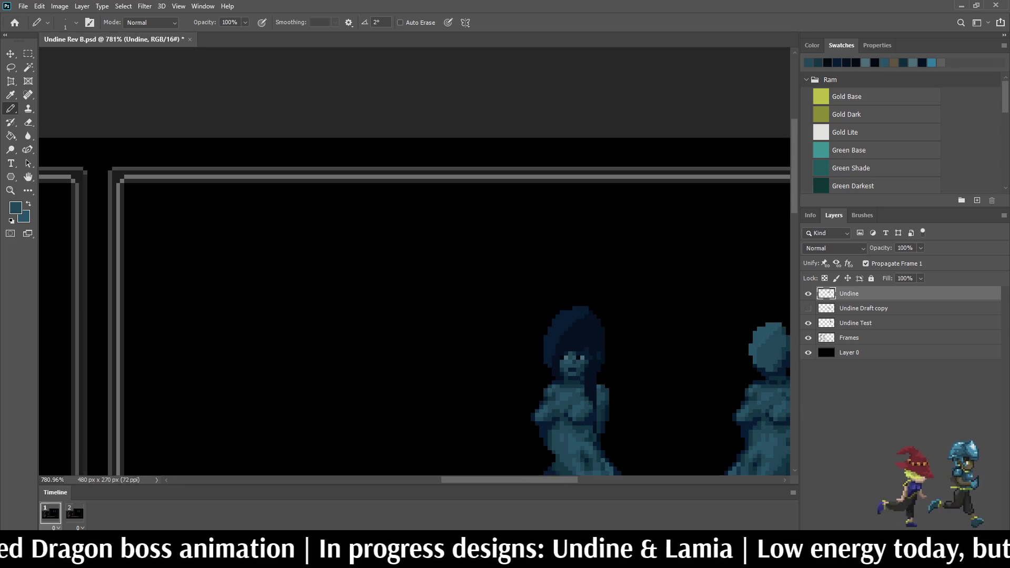
scroll(547, 347, "up", 4)
scroll(562, 370, "up", 2)
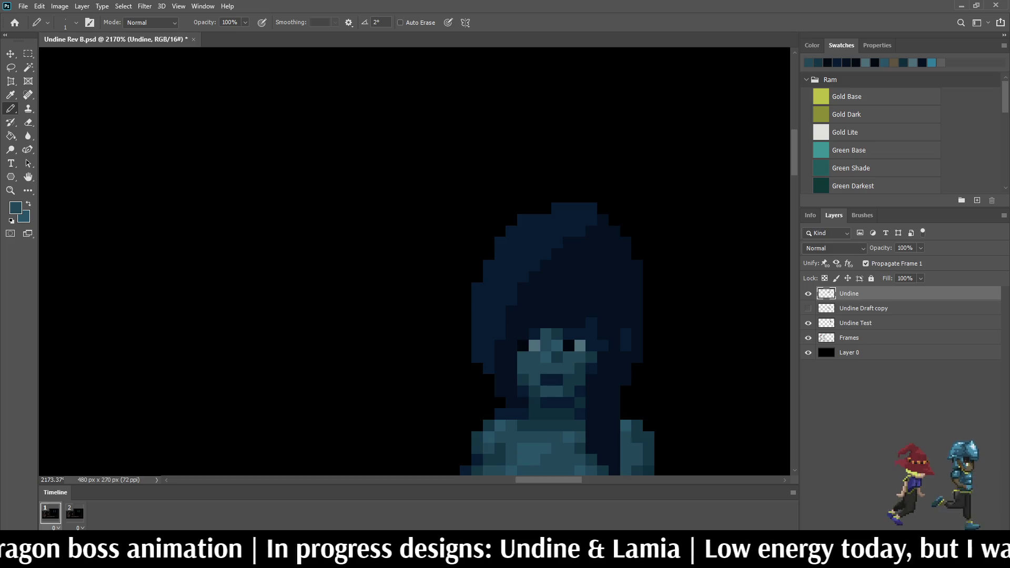
scroll(561, 363, "down", 5)
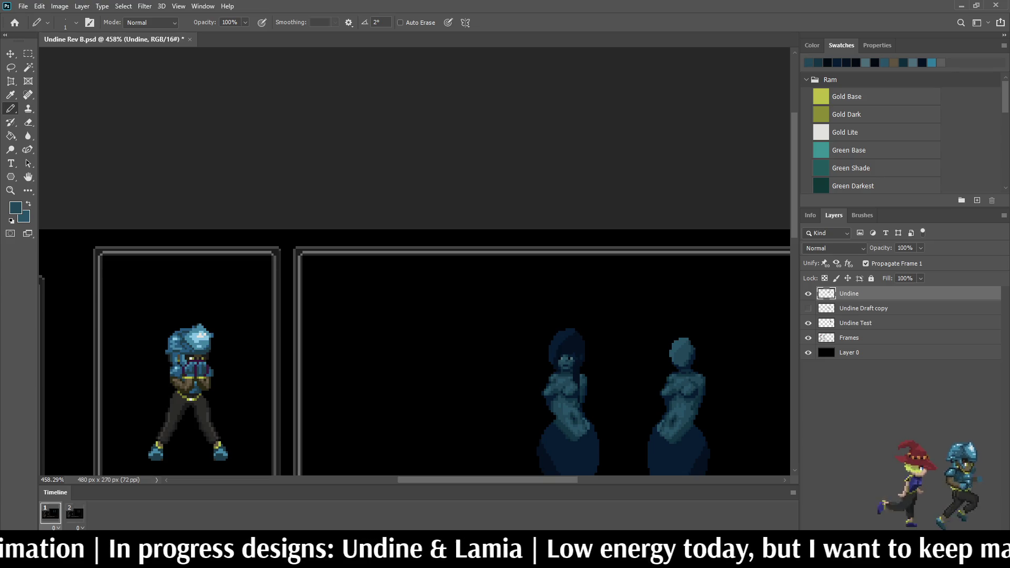
scroll(564, 368, "up", 10)
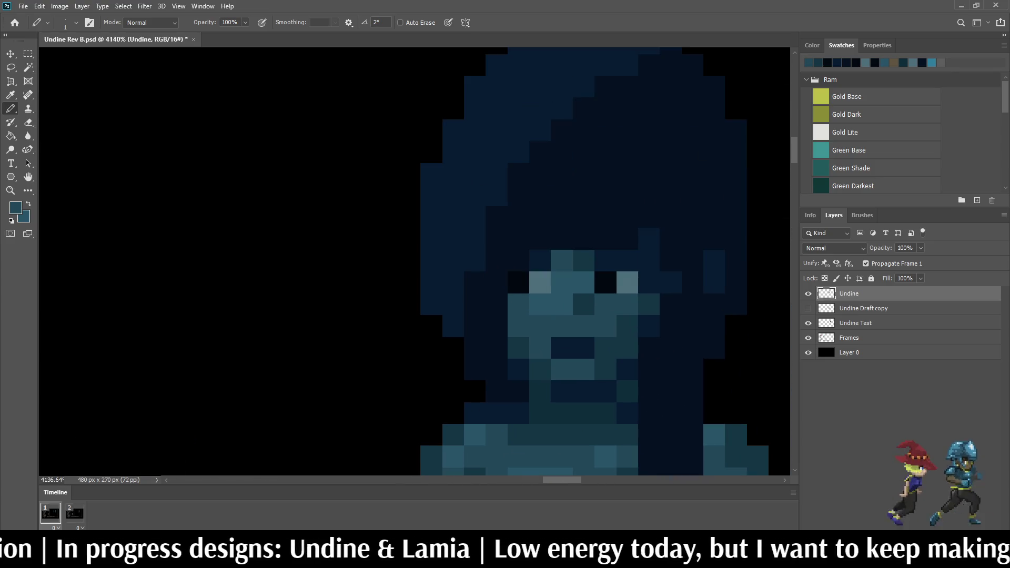
key("ctrl+s")
Step: Try a teal pixel on the face, undo it, and save the document
left_click(562, 326)
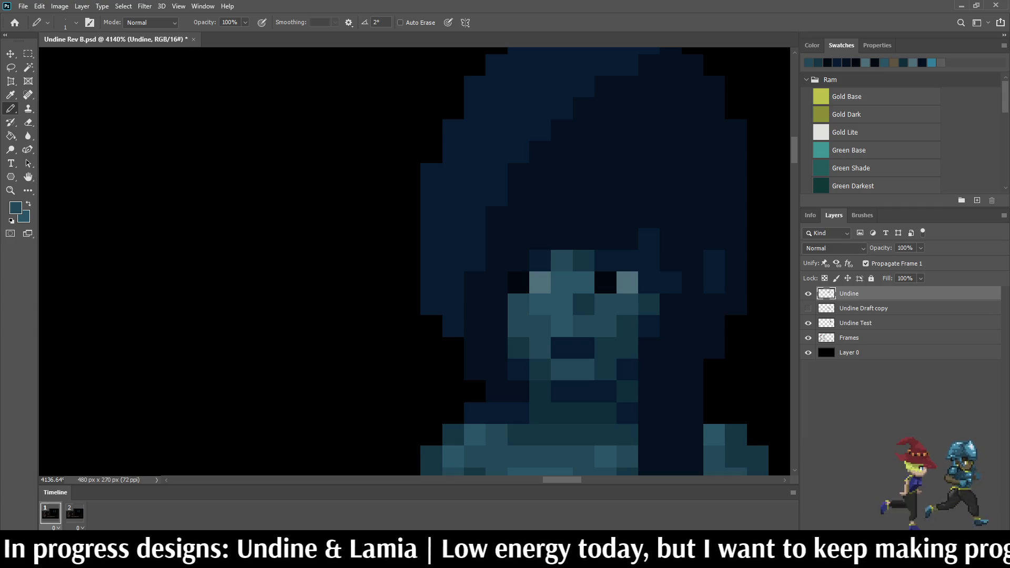
key("ctrl+z")
key("ctrl+s")
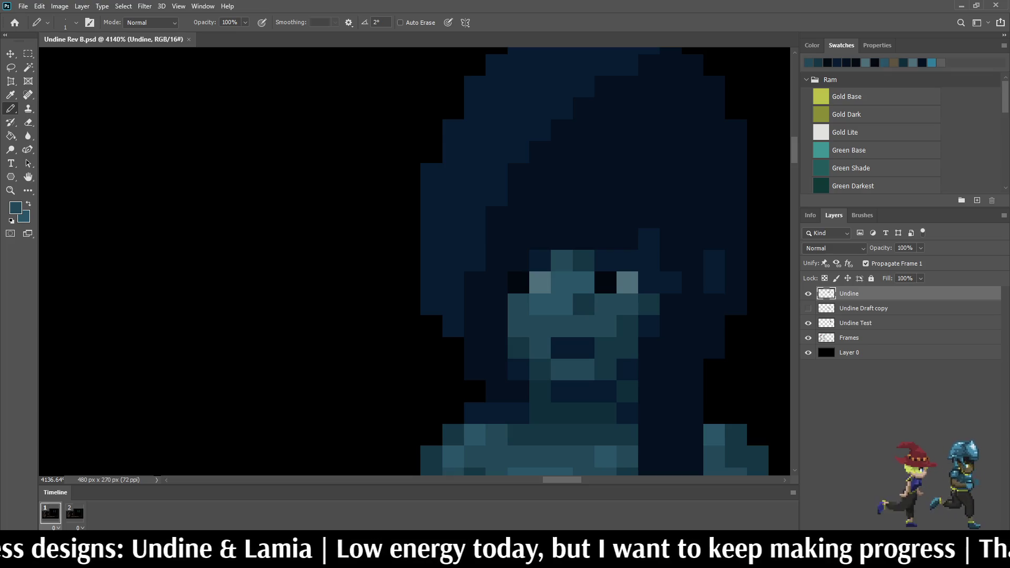
Step: Sample the dark navy from the sprite and paint one navy pixel on the face
scroll(605, 290, "down", 5)
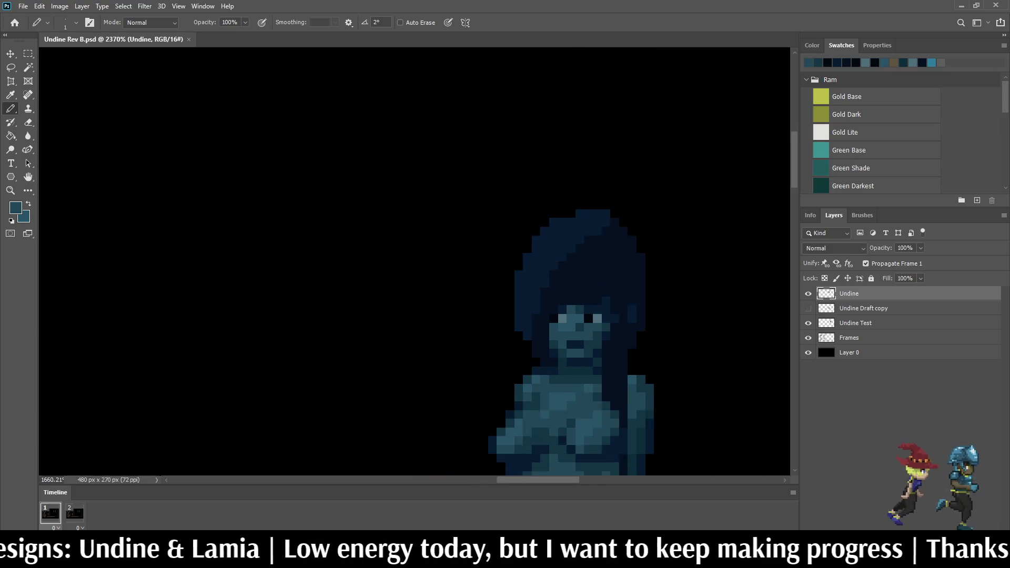
scroll(605, 289, "up", 5)
scroll(579, 263, "up", 3)
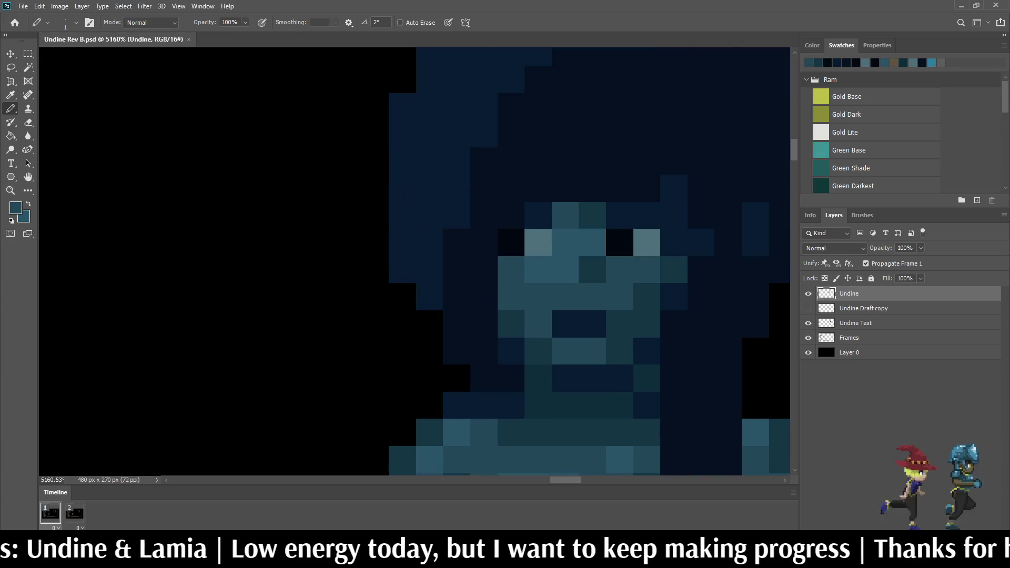
key("i")
key("b")
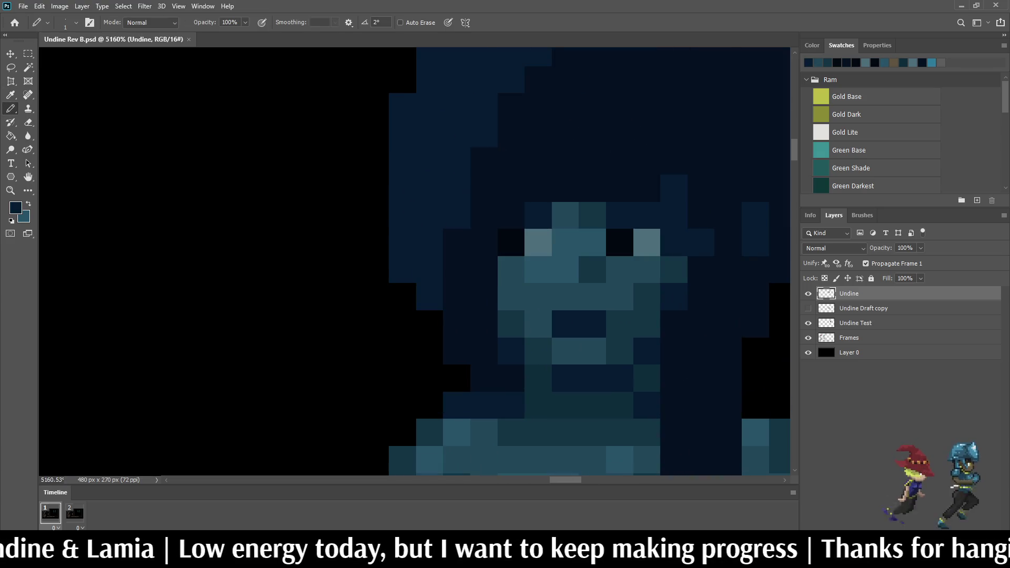
left_click(620, 324)
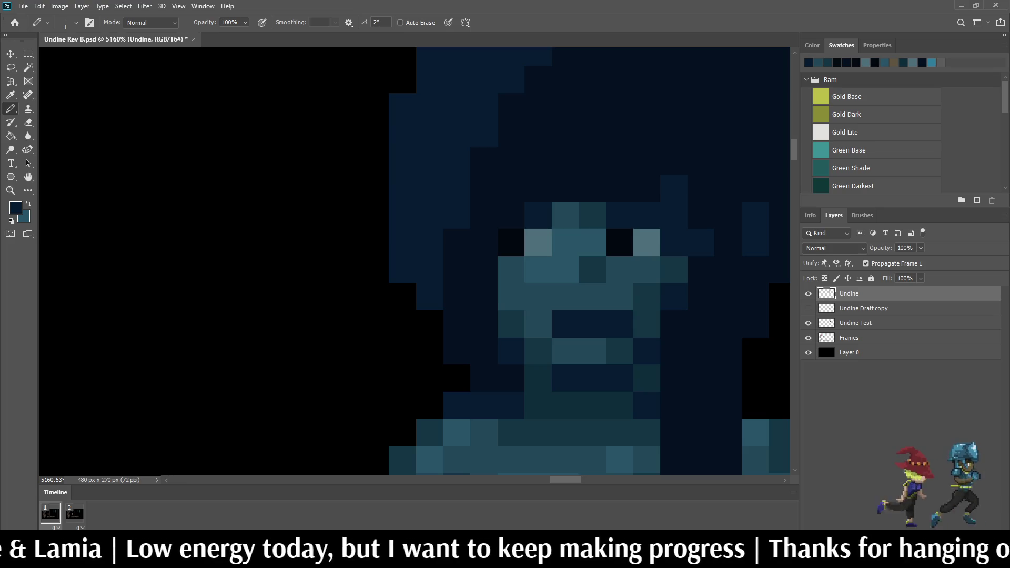
scroll(614, 245, "down", 10)
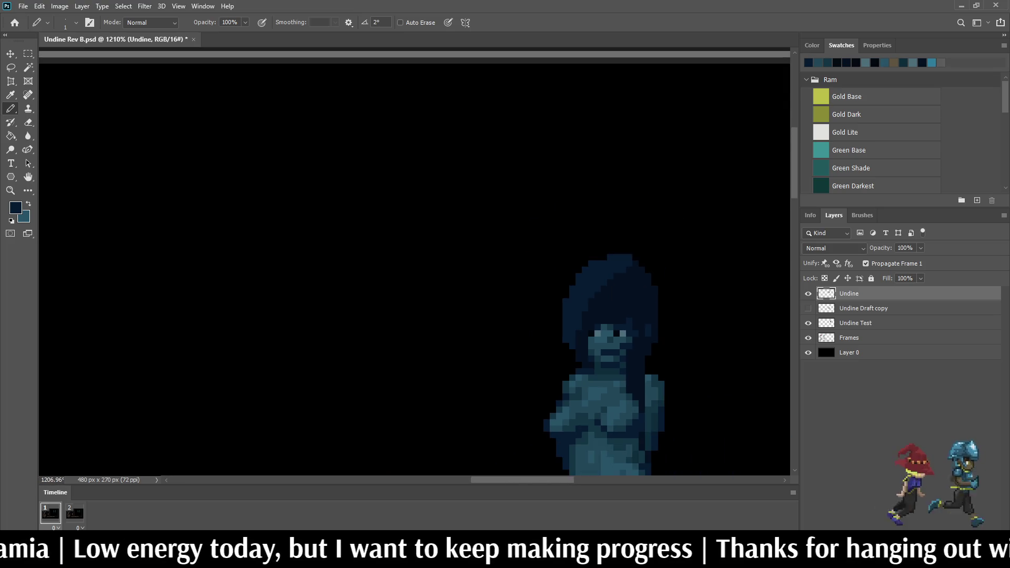
scroll(629, 363, "up", 10)
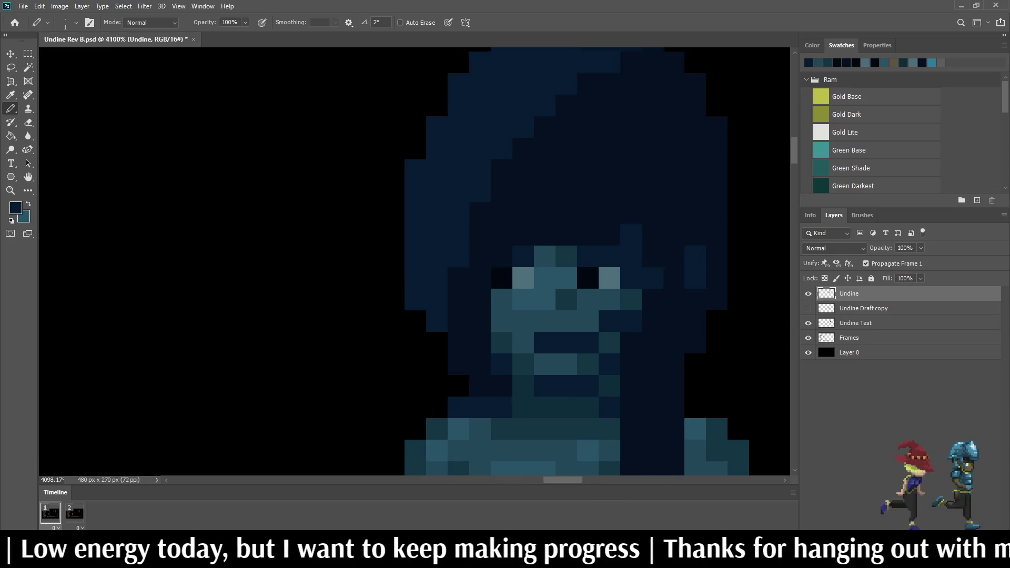
Step: Recolour two navy face pixels to dark teal
left_click(632, 319)
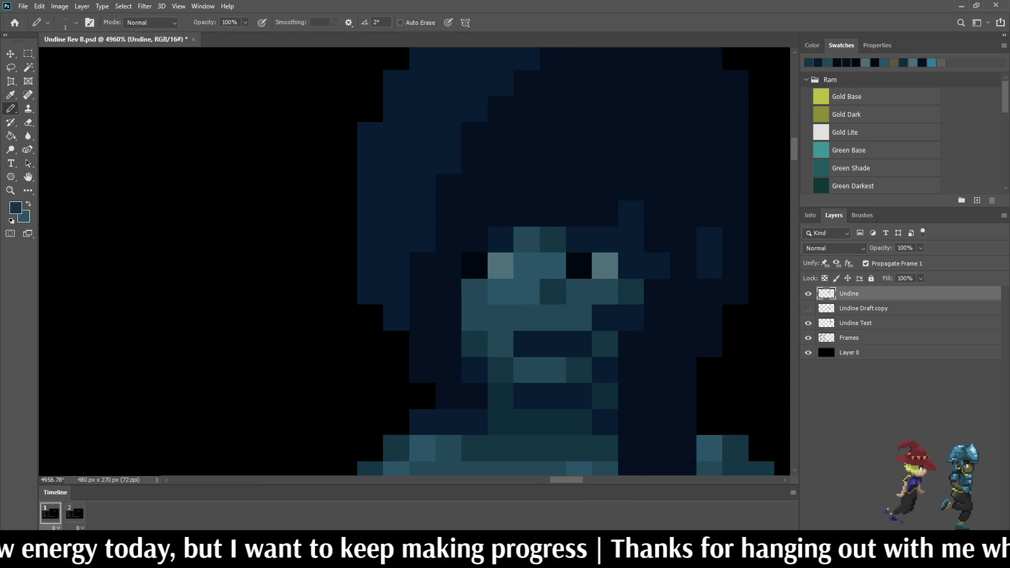
scroll(578, 342, "down", 10)
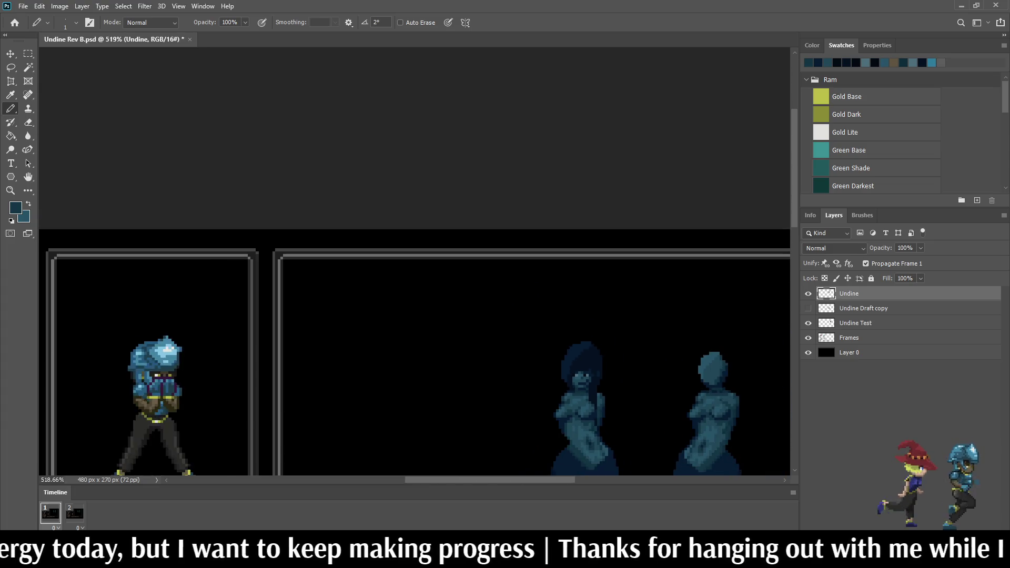
scroll(584, 384, "up", 10)
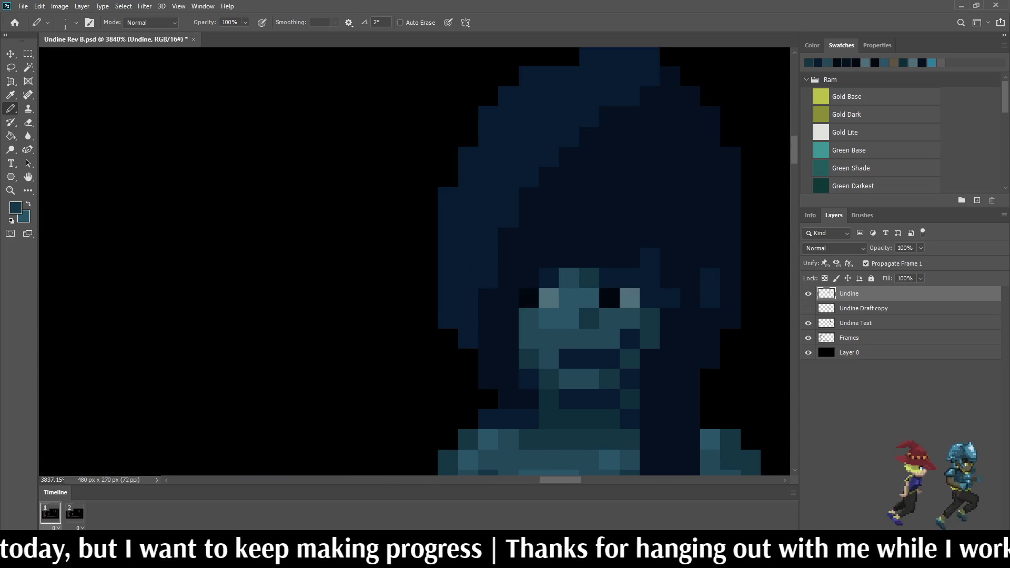
left_click(589, 358)
scroll(607, 280, "down", 3)
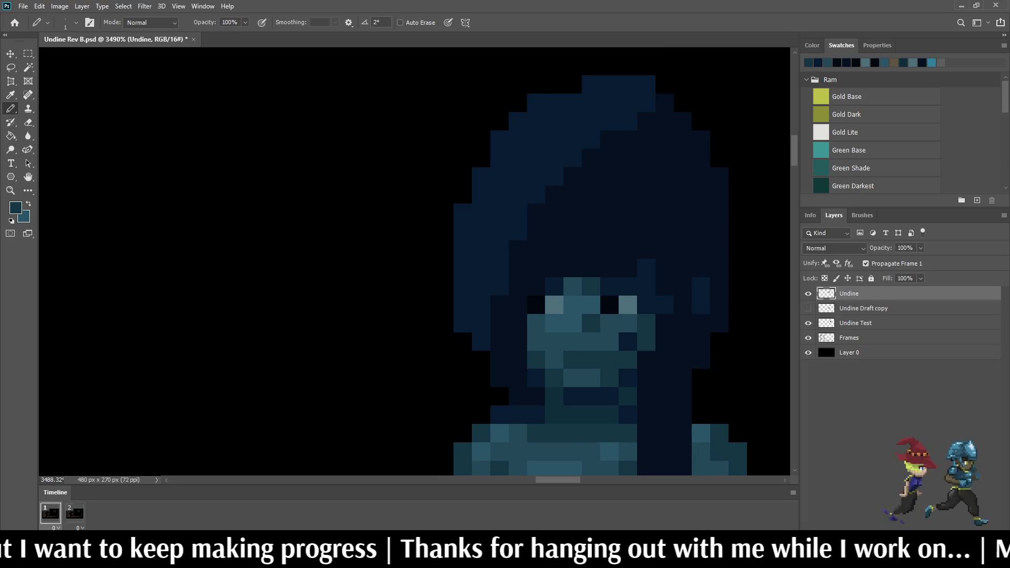
scroll(631, 342, "down", 4)
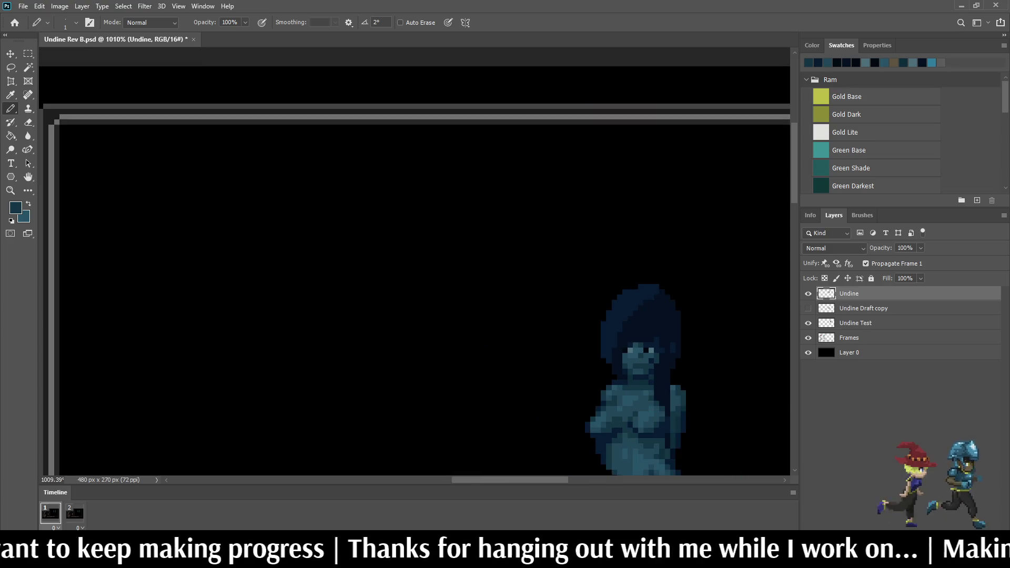
scroll(631, 342, "up", 1)
scroll(643, 375, "up", 5)
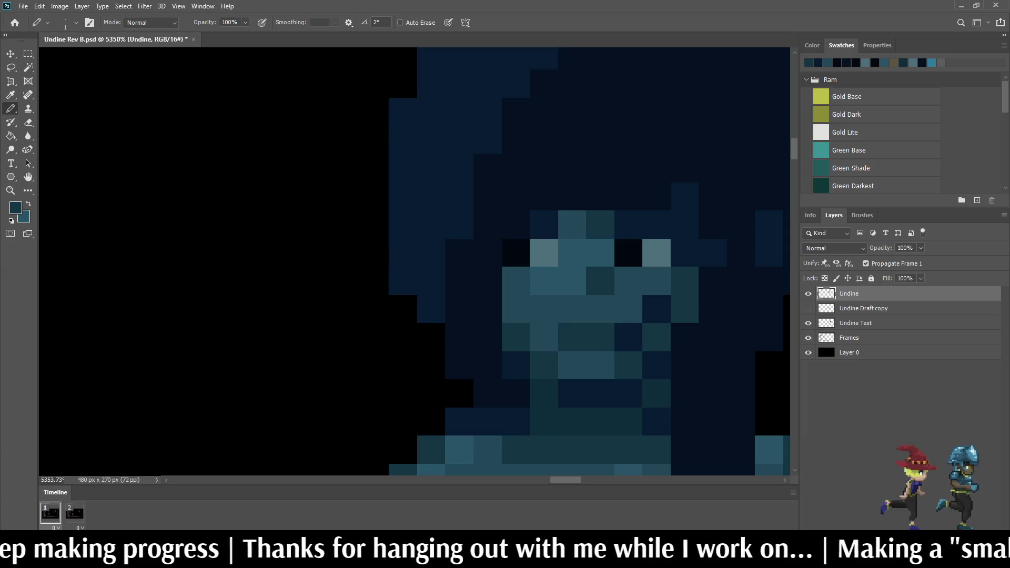
scroll(634, 348, "down", 2)
scroll(633, 342, "up", 2)
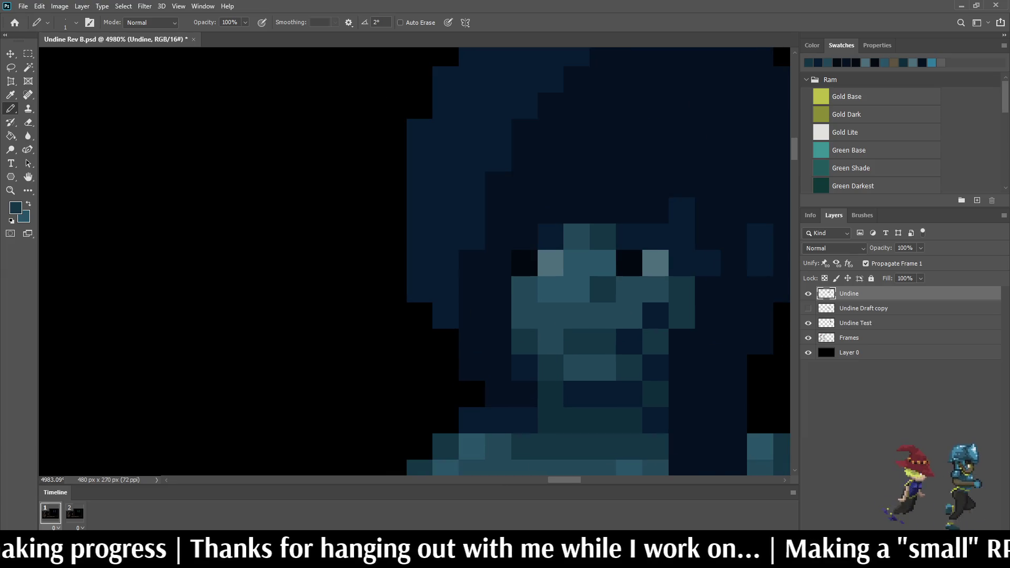
Step: Sample dark navy and darken a face pixel, moving it one pixel left
left_click(631, 342, "alt")
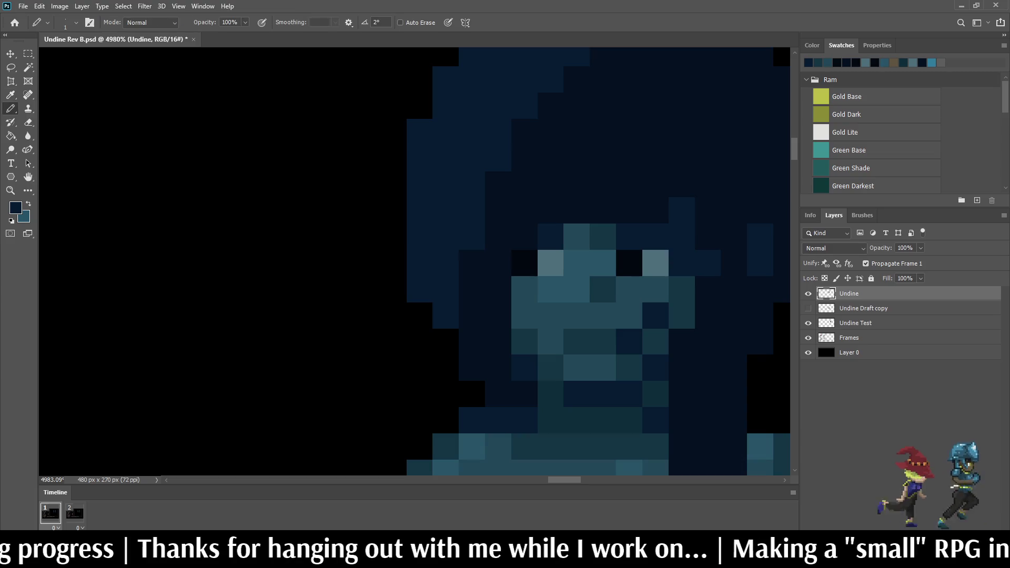
left_click(603, 342)
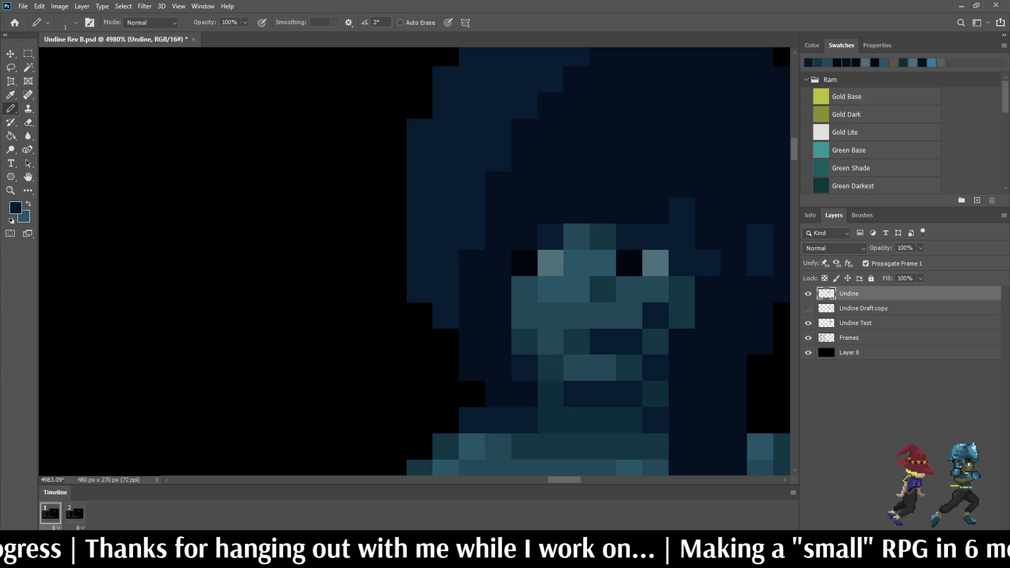
key("ctrl+z")
left_click(577, 342)
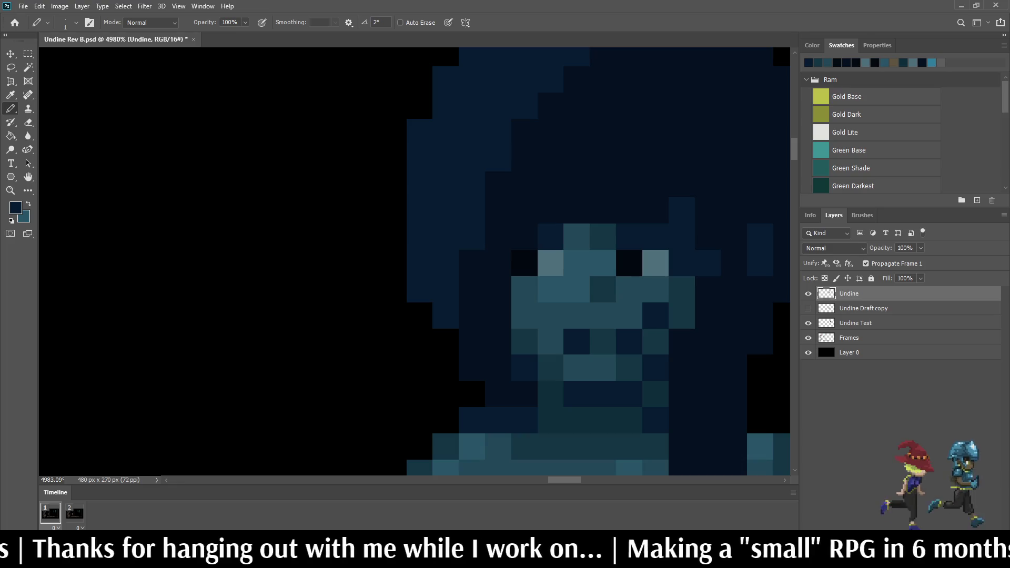
Step: Sample a slightly lighter teal from the face with the Eyedropper
scroll(647, 336, "down", 4)
scroll(631, 342, "down", 3)
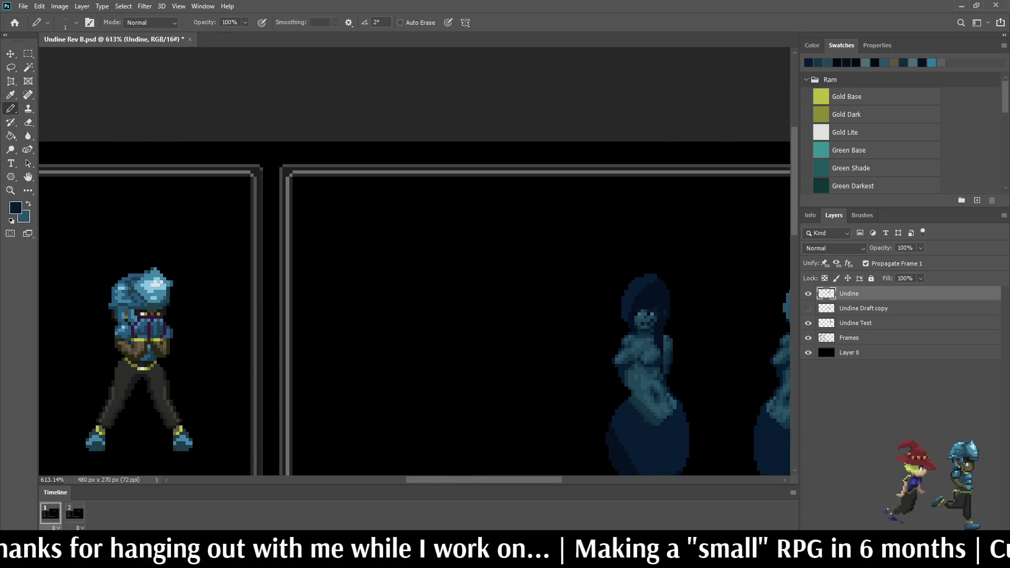
scroll(642, 327, "up", 3)
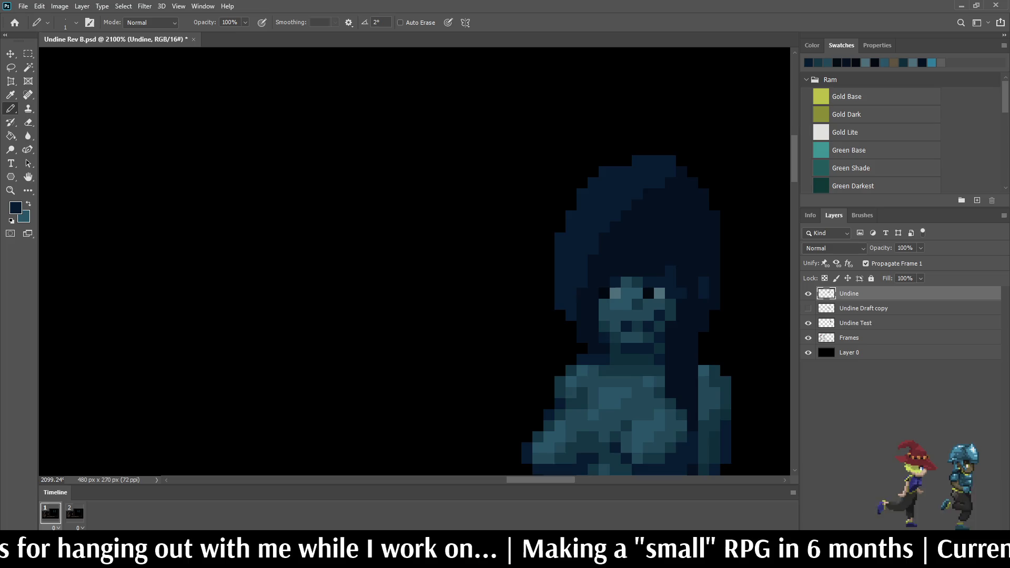
scroll(660, 331, "down", 5)
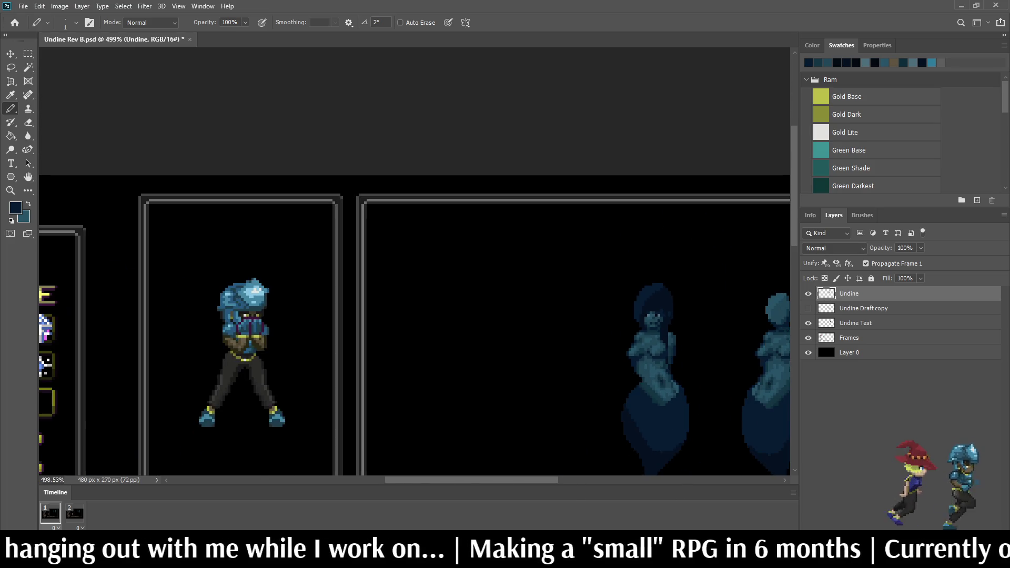
scroll(658, 326, "up", 10)
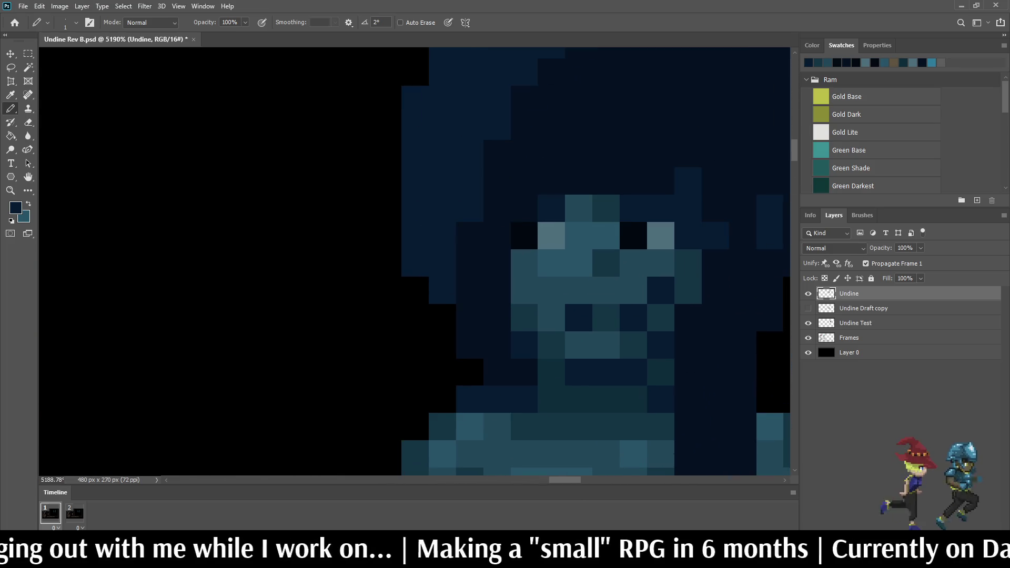
scroll(650, 323, "down", 7)
scroll(663, 318, "up", 2)
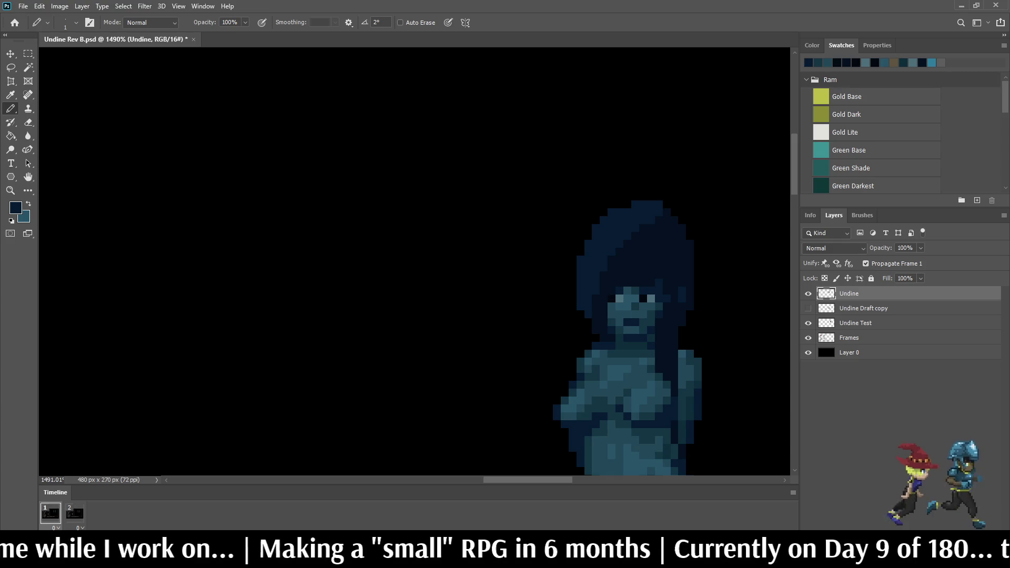
scroll(648, 320, "up", 5)
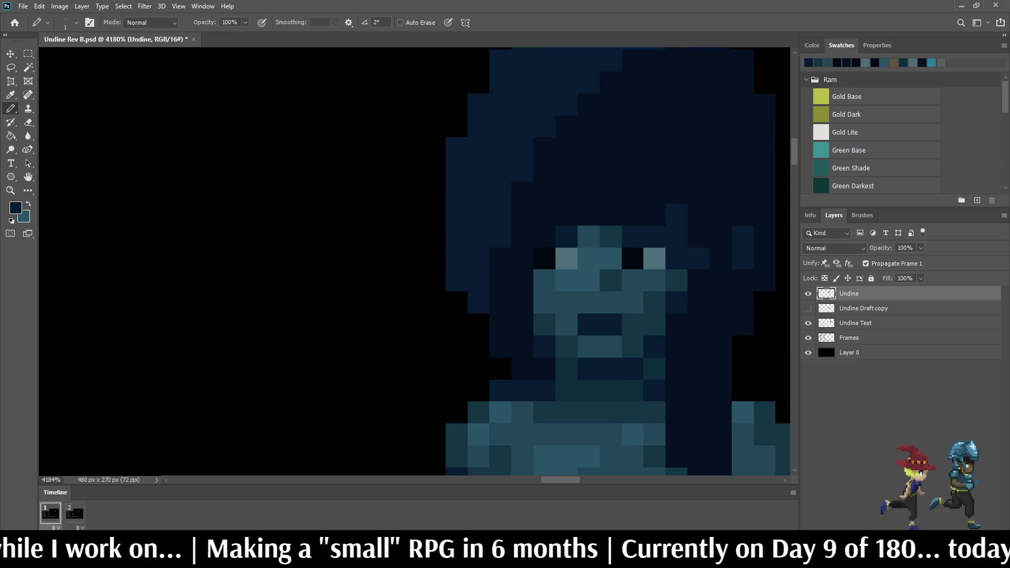
scroll(630, 325, "up", 1)
key("i")
left_click(630, 325)
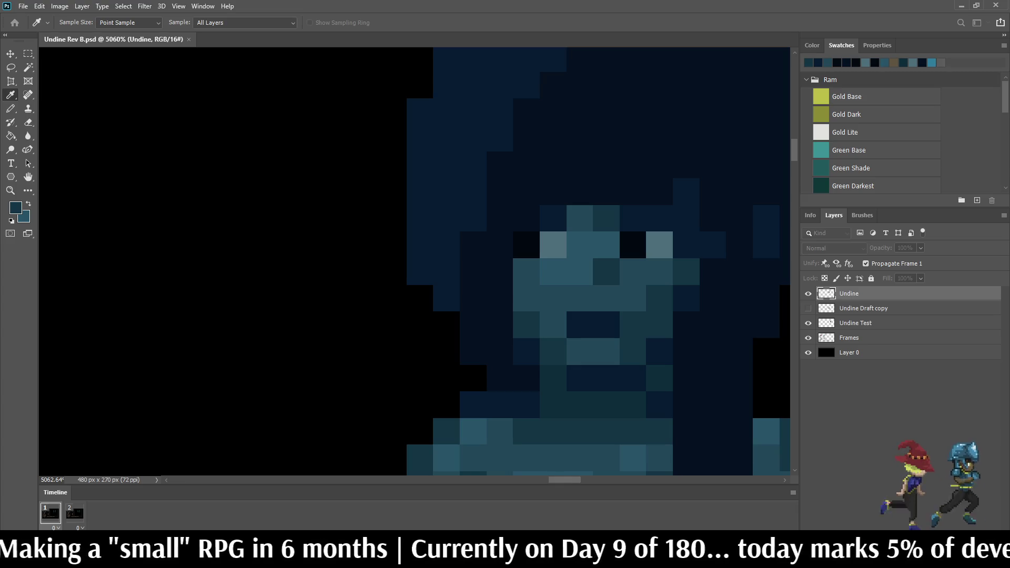
Step: Recolour two pixels across the face with a Pencil stroke
key("b")
left_click_drag(580, 324, 607, 325)
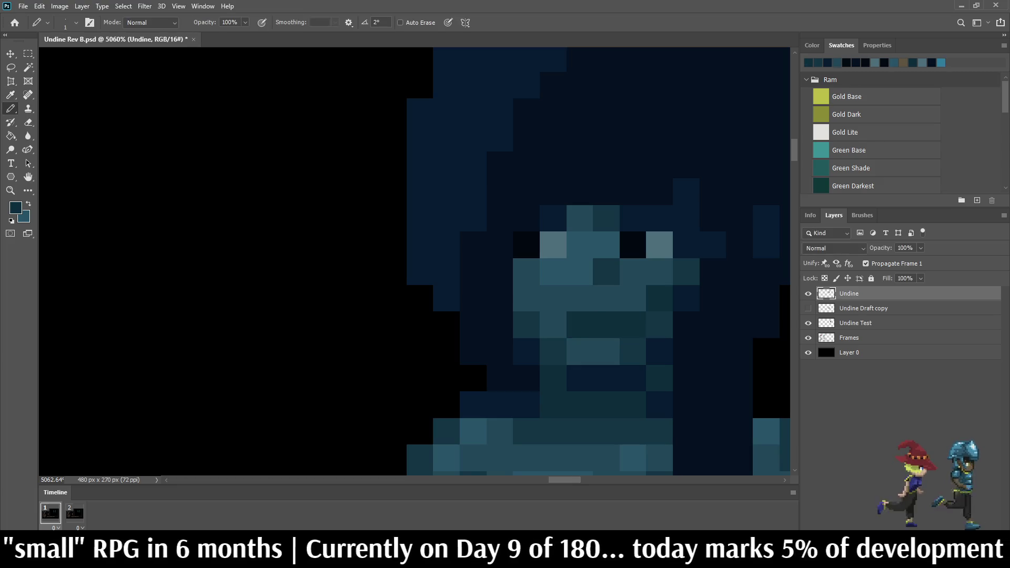
scroll(621, 384, "down", 10)
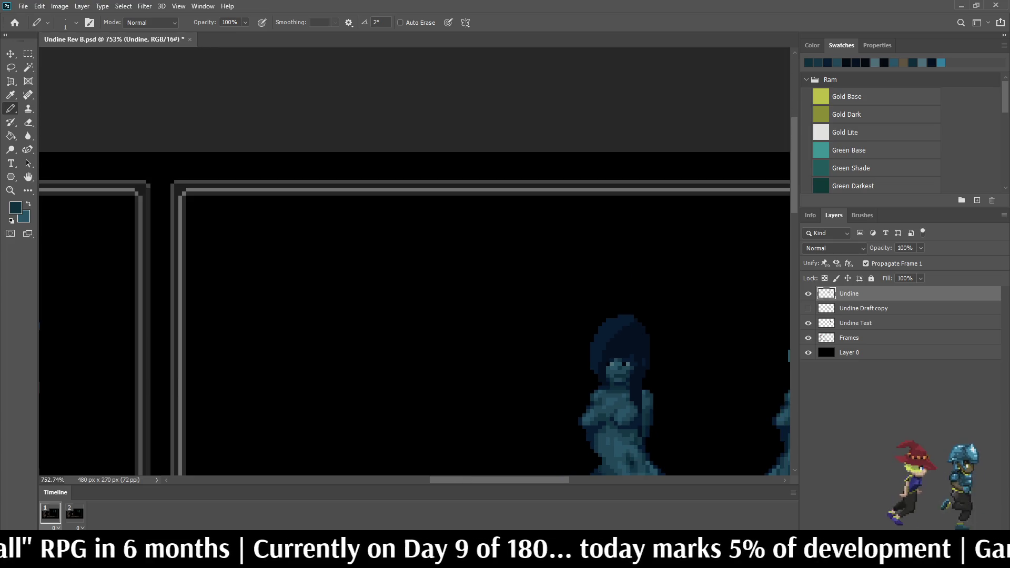
scroll(631, 375, "up", 10)
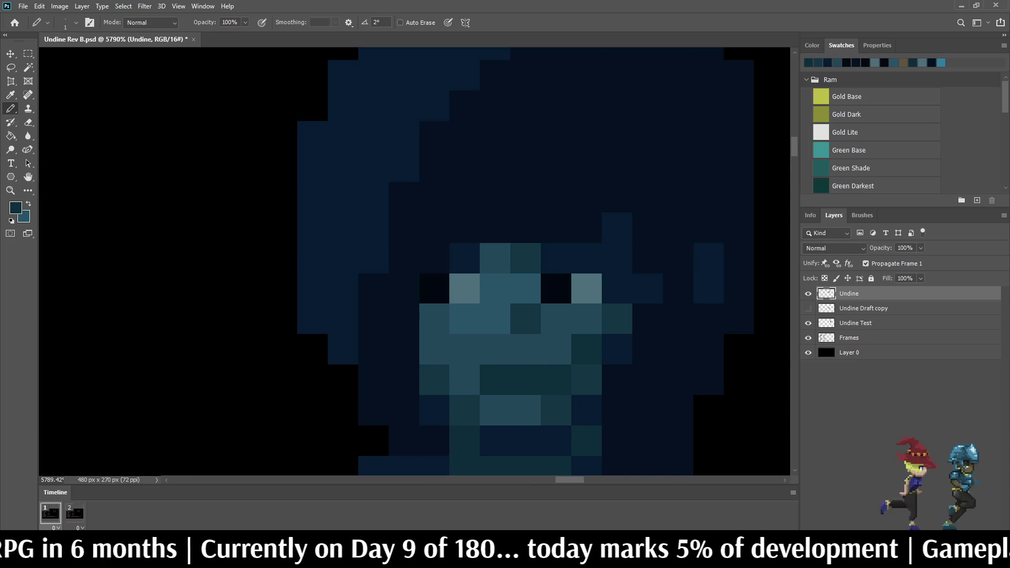
Step: Darken one pixel near the mouth
key("i")
key("b")
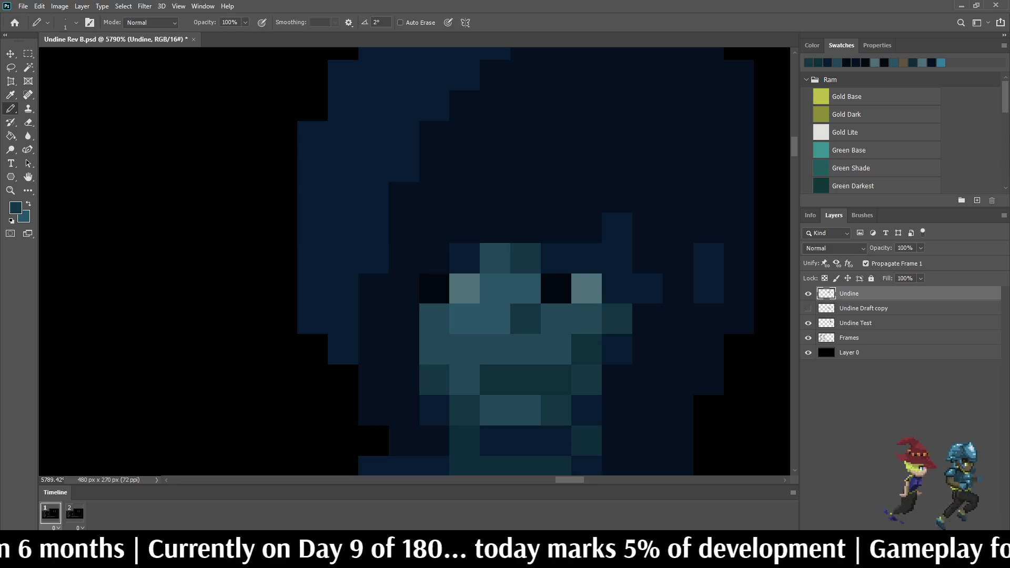
scroll(641, 334, "down", 6)
scroll(642, 336, "down", 6)
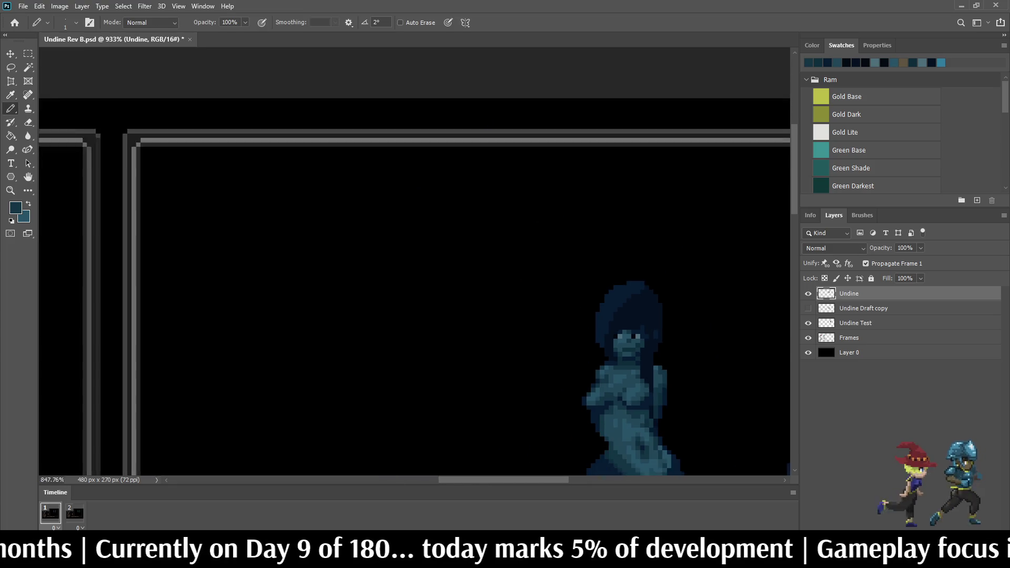
scroll(642, 336, "up", 9)
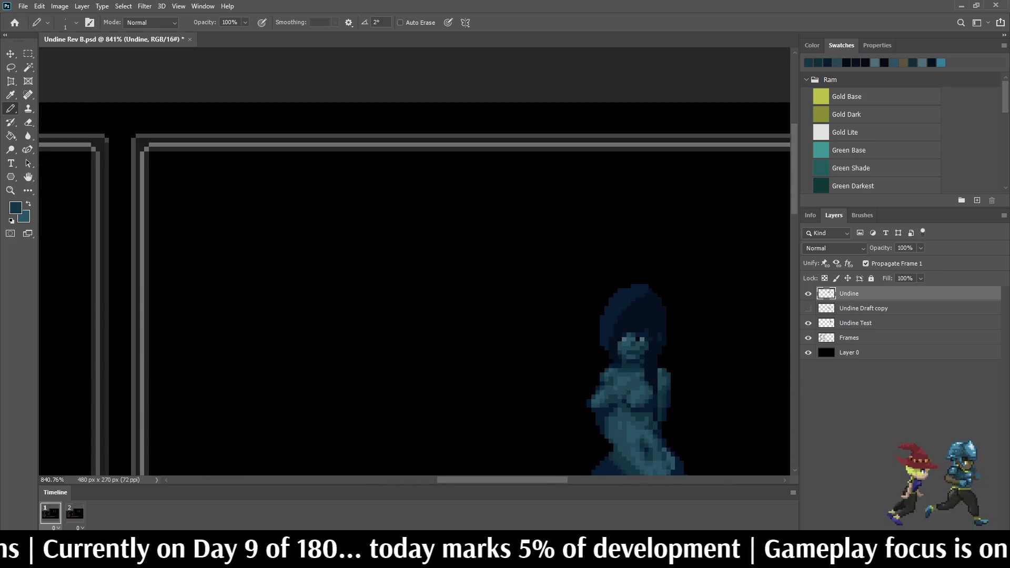
left_click(602, 325)
Step: Alt-sample a face tone and darken two more face pixels
scroll(658, 295, "down", 3)
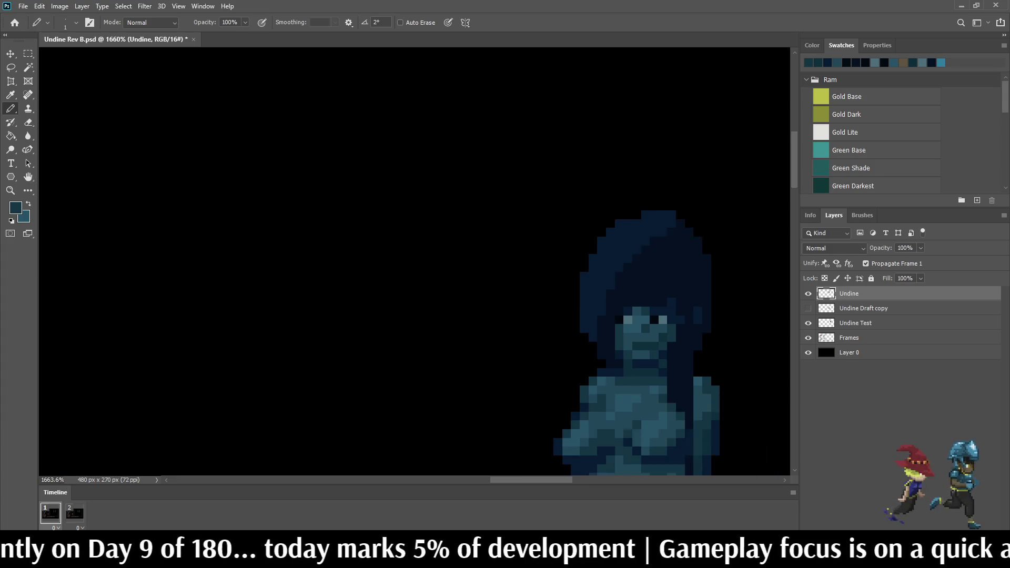
scroll(658, 294, "up", 3)
scroll(646, 345, "up", 2)
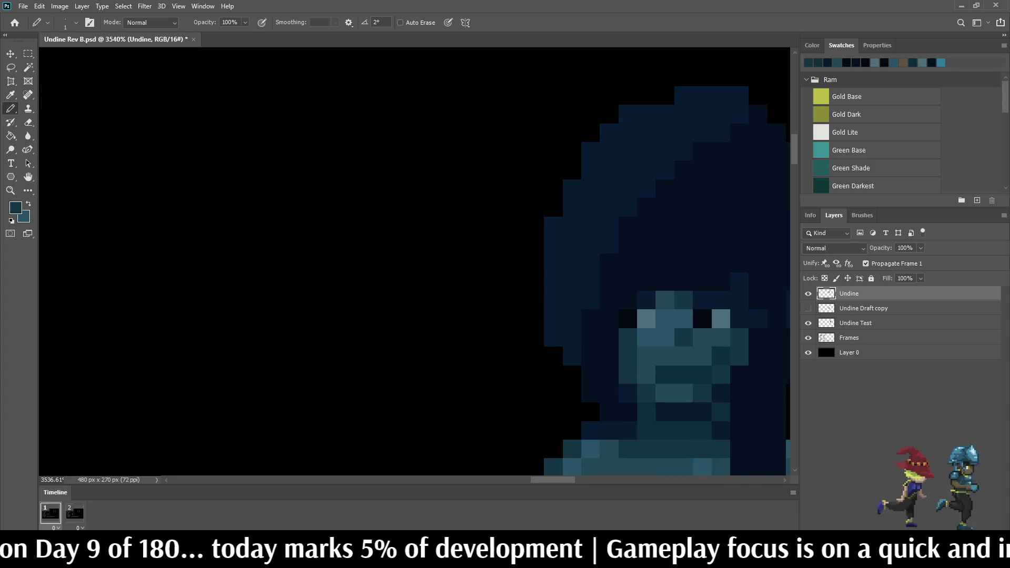
scroll(558, 399, "down", 5)
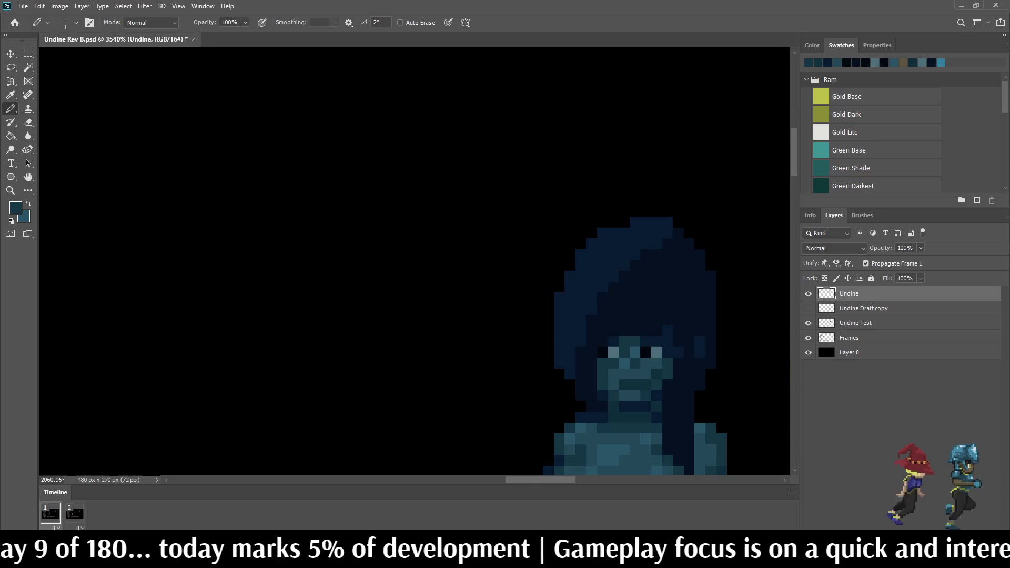
scroll(558, 399, "up", 2)
scroll(595, 388, "up", 10)
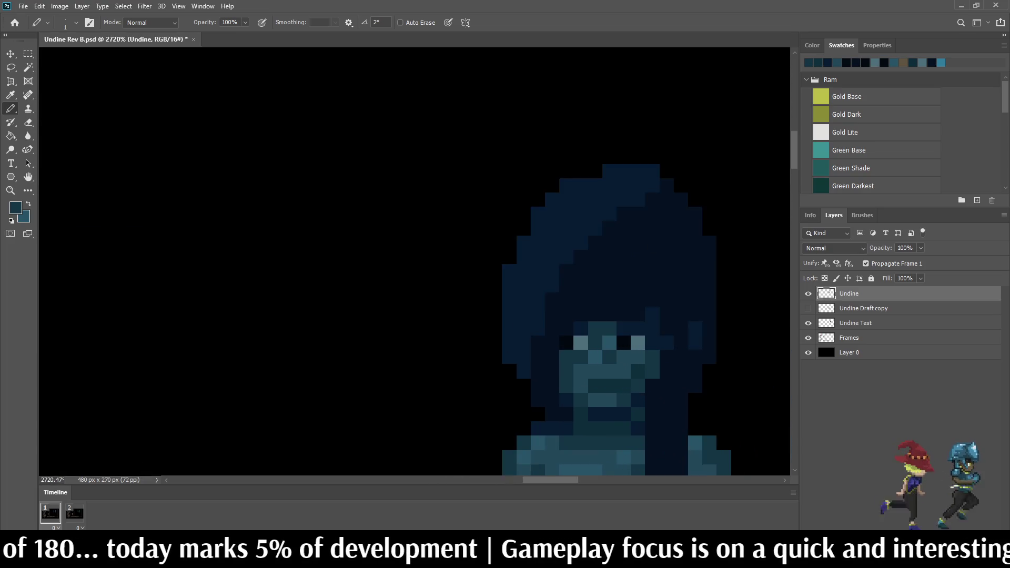
key("alt")
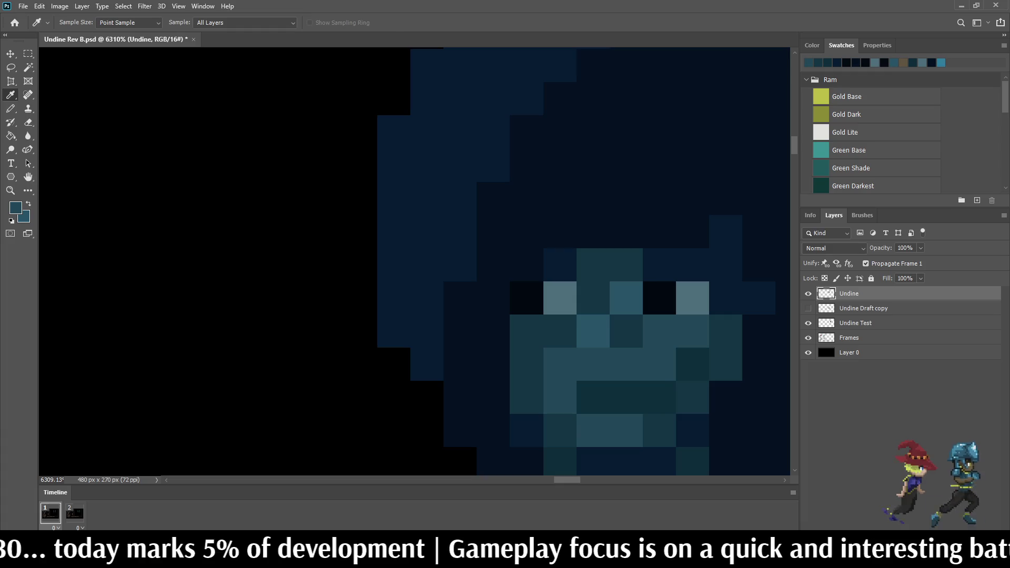
key("alt")
left_click(627, 298)
left_click(594, 331)
Step: Sample the dark navy hair colour and paint a navy pixel into the hair
scroll(480, 434, "down", 5)
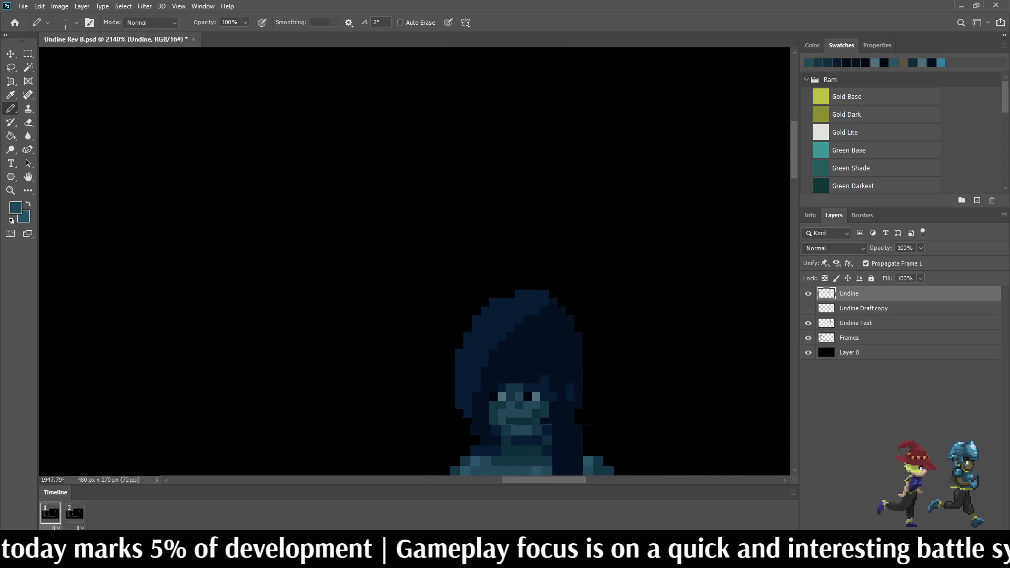
scroll(414, 261, "down", 15)
scroll(414, 261, "up", 3)
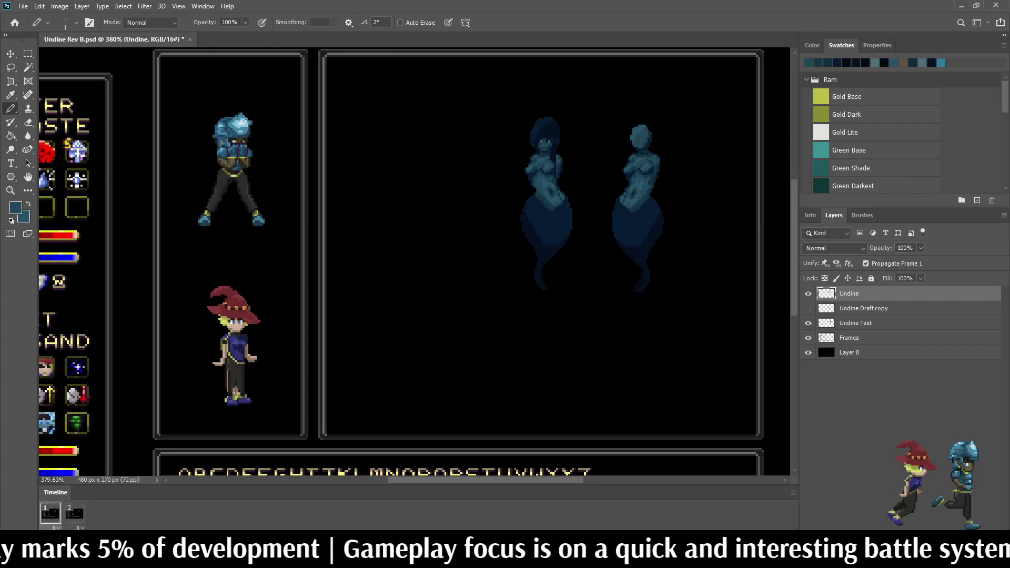
scroll(545, 153, "up", 10)
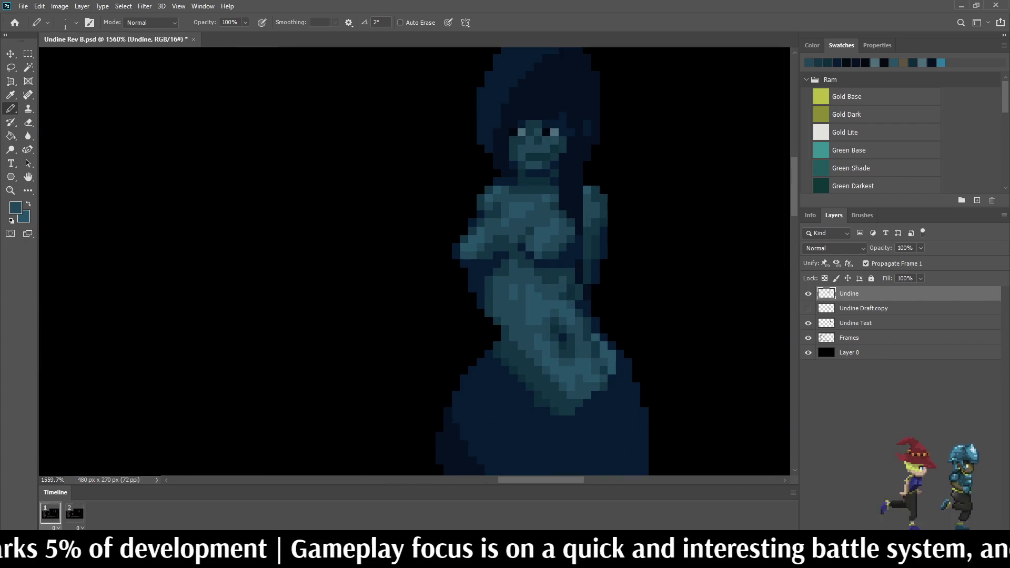
scroll(532, 151, "up", 2)
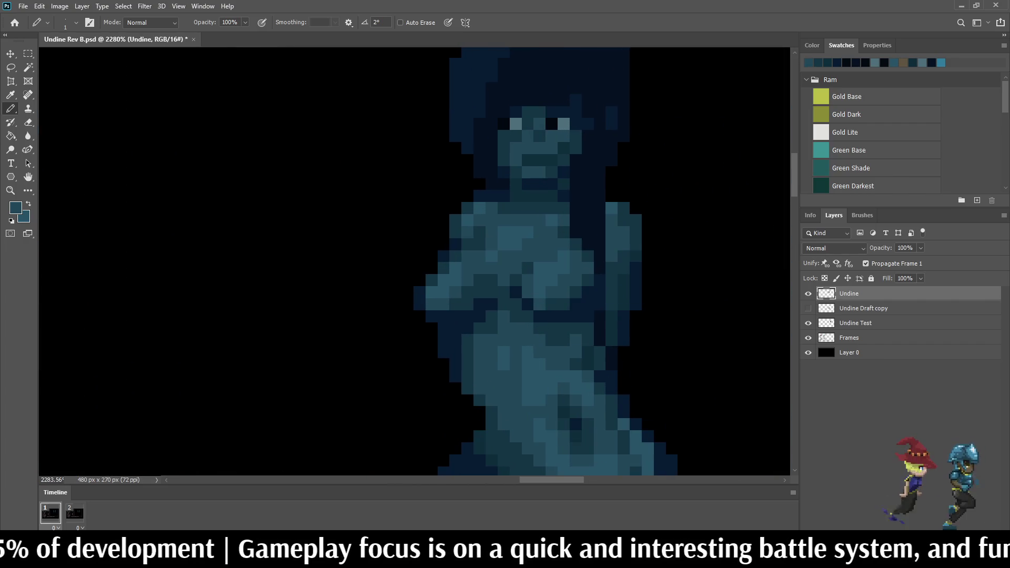
scroll(532, 158, "up", 3)
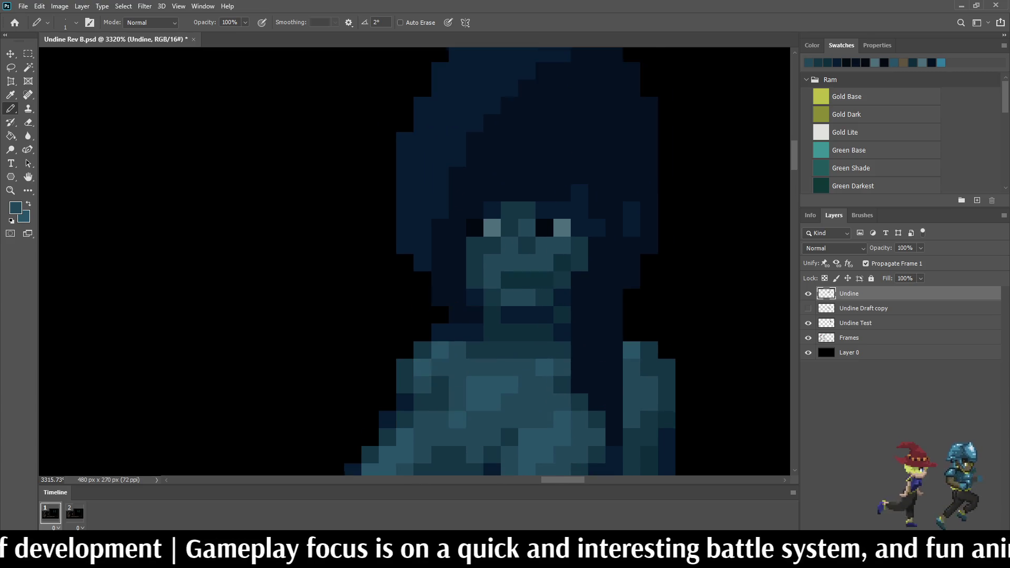
key("i")
left_click(808, 63)
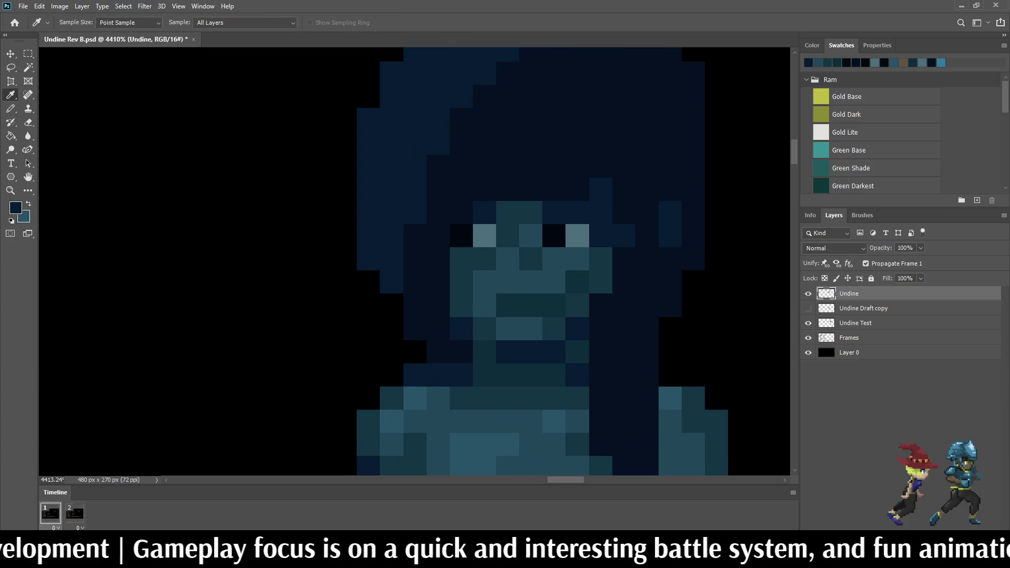
key("b")
left_click(508, 188)
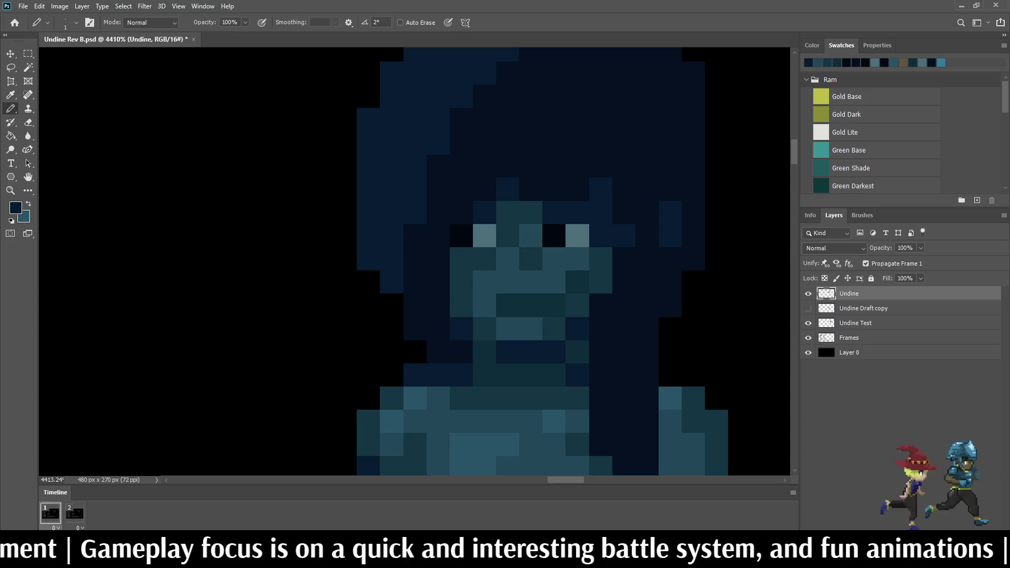
Step: Repaint navy hair pixels beside and above the left eye
left_click(461, 213)
scroll(461, 214, "down", 4)
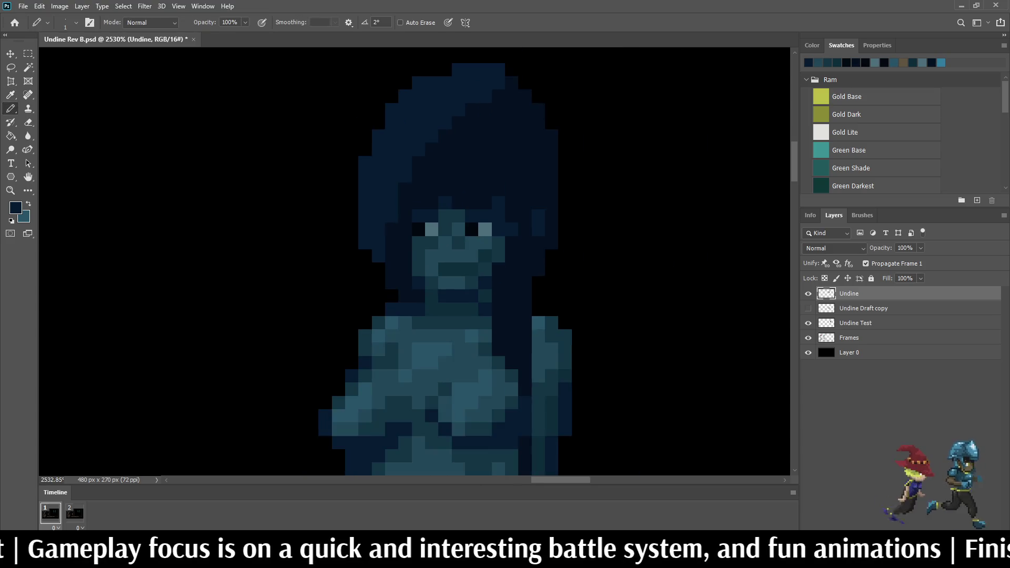
scroll(369, 210, "up", 2)
left_click(403, 198)
left_click(442, 178)
scroll(456, 218, "up", 4)
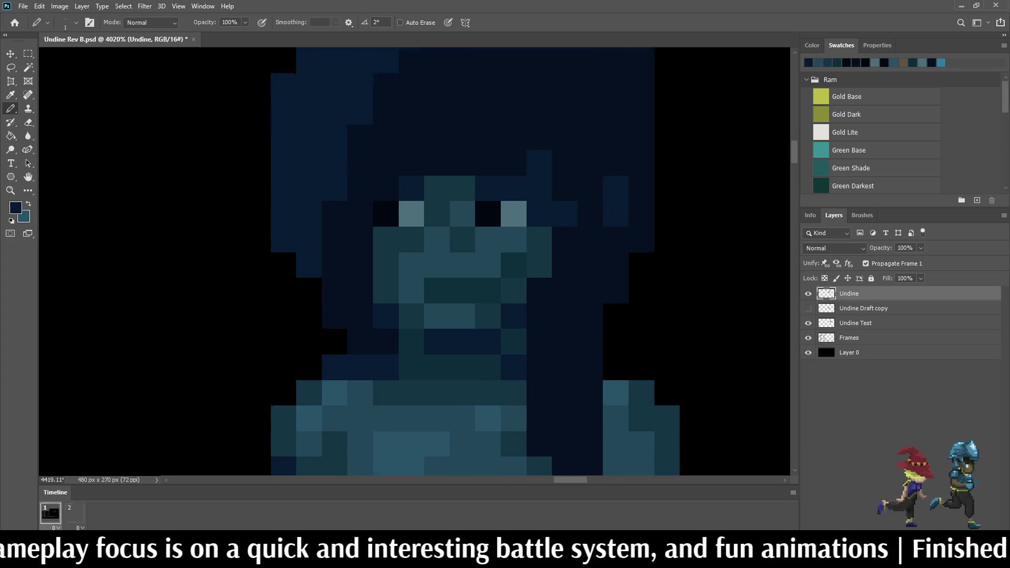
left_click(461, 178)
Step: Paint two more navy pixels near the left eye, undoing the last one
scroll(468, 315, "down", 4)
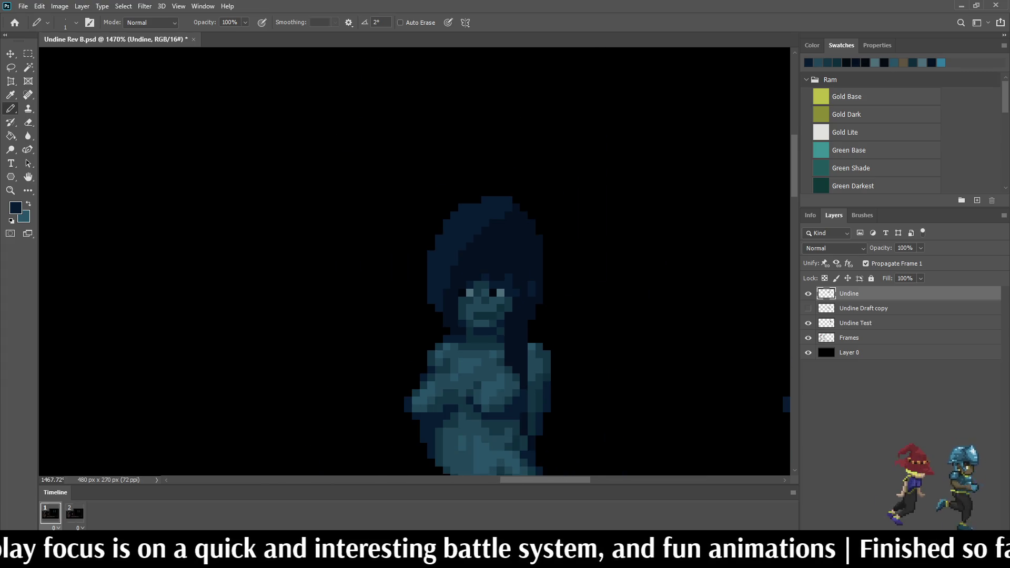
scroll(468, 316, "up", 2)
scroll(448, 269, "up", 3)
left_click(457, 232)
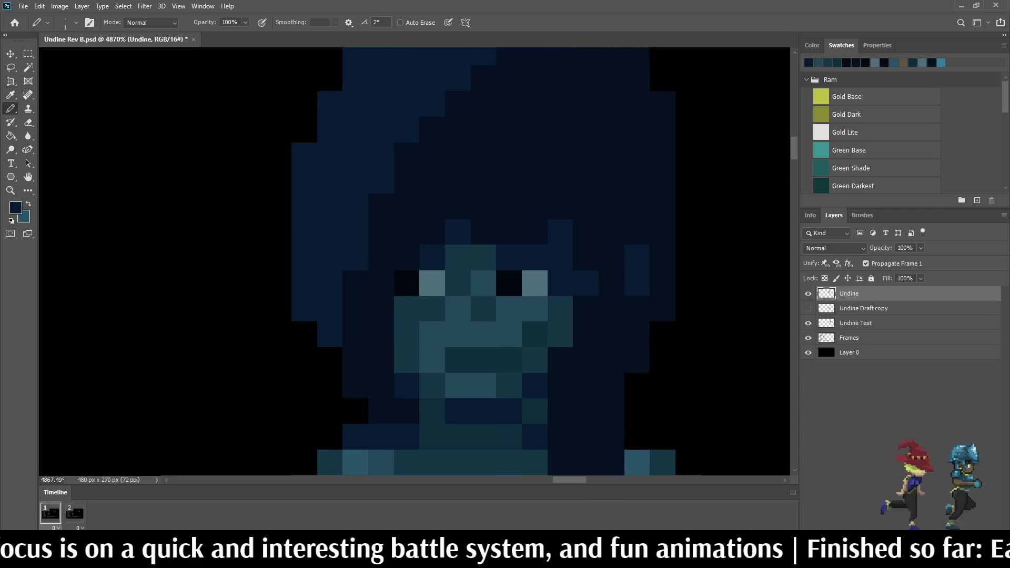
left_click(406, 257)
key("ctrl+z")
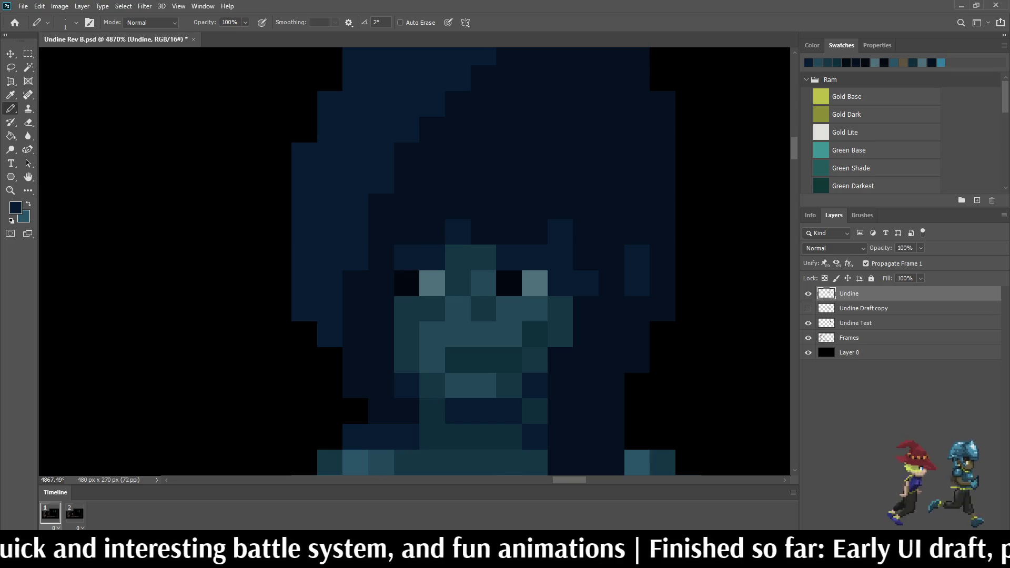
Step: Brighten six pixels across Undine's face, including one near the chin
scroll(381, 283, "down", 3)
scroll(414, 263, "down", 3)
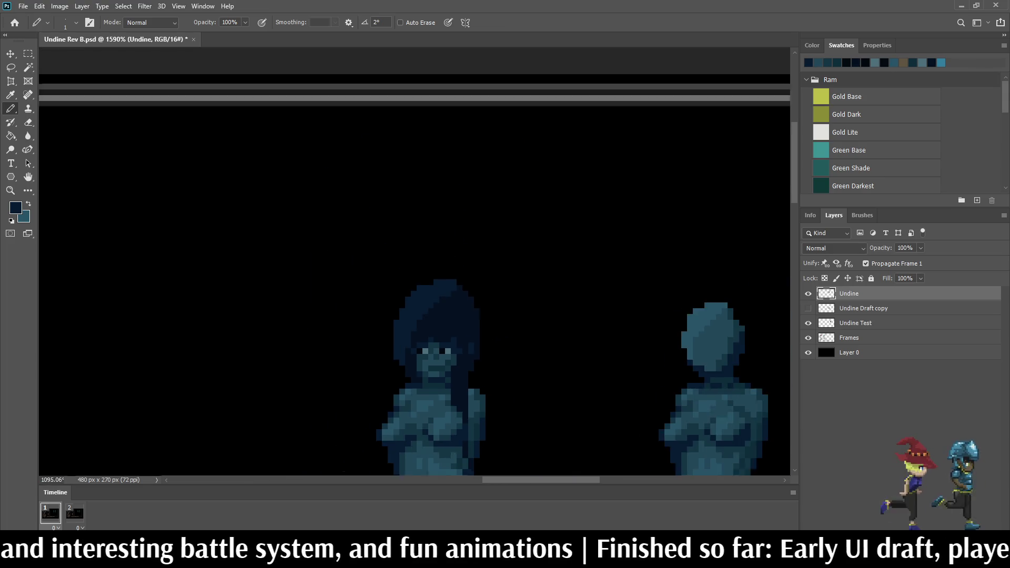
scroll(421, 347, "up", 2)
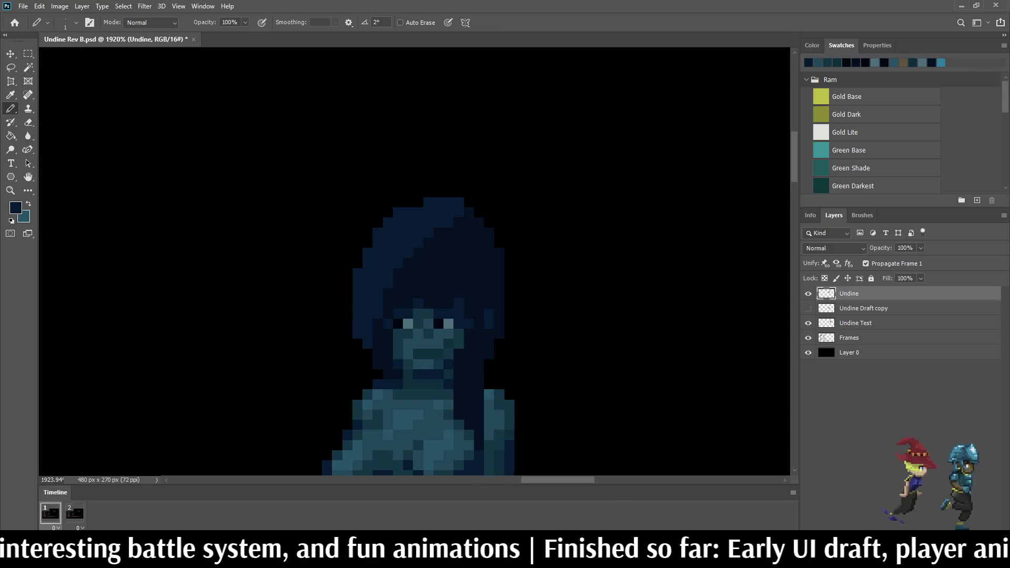
scroll(431, 363, "down", 4)
scroll(448, 381, "up", 3)
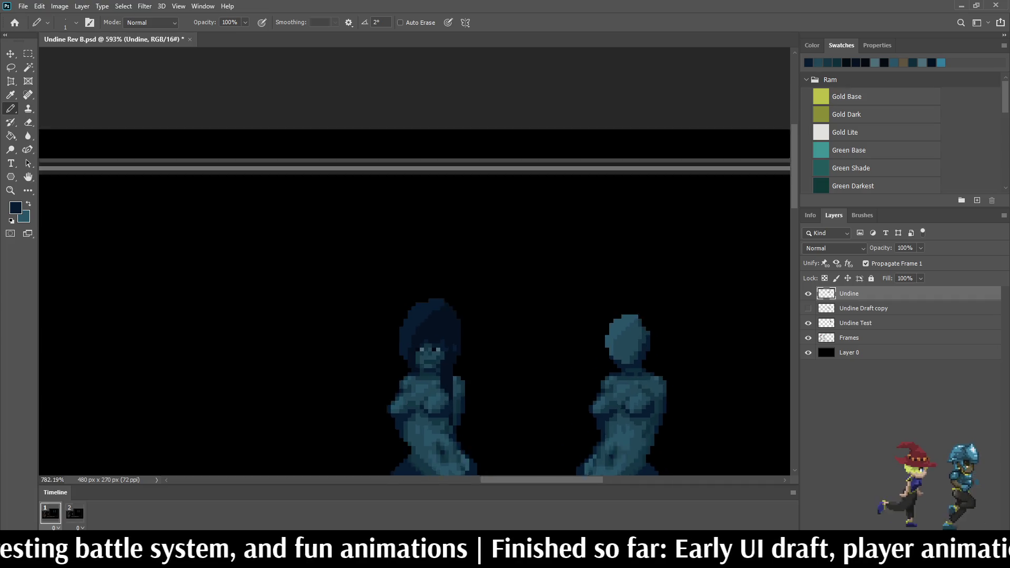
scroll(421, 342, "down", 5)
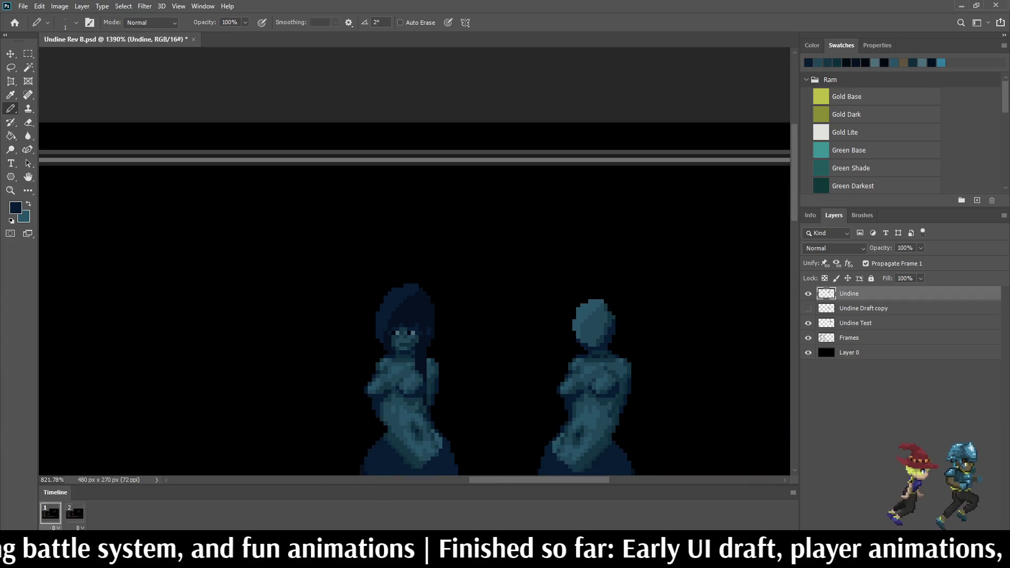
scroll(421, 342, "up", 1)
scroll(408, 355, "up", 4)
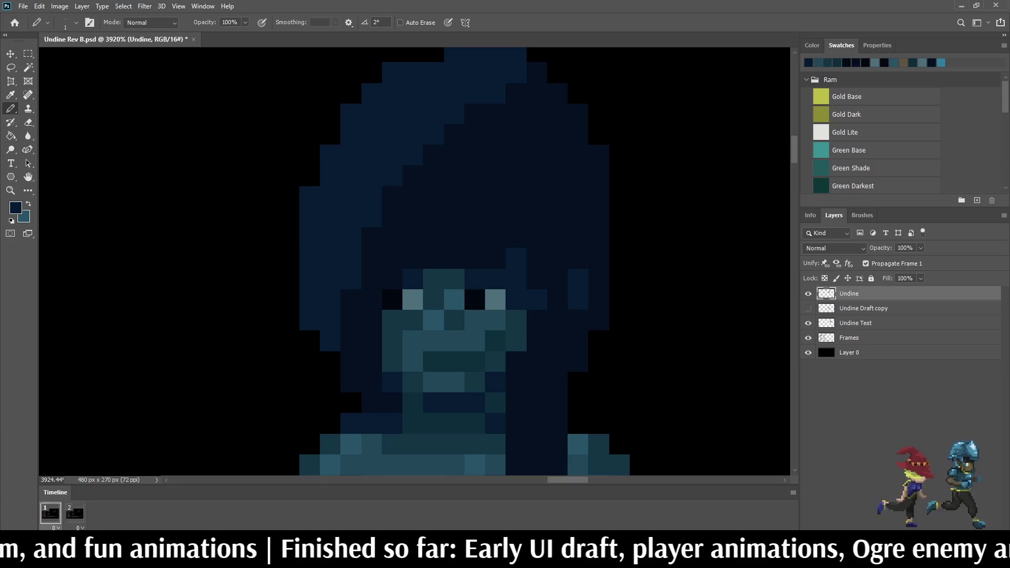
left_click(412, 320)
left_click(434, 300)
left_click(433, 278)
left_click(392, 341)
left_click(392, 319)
scroll(409, 335, "down", 5)
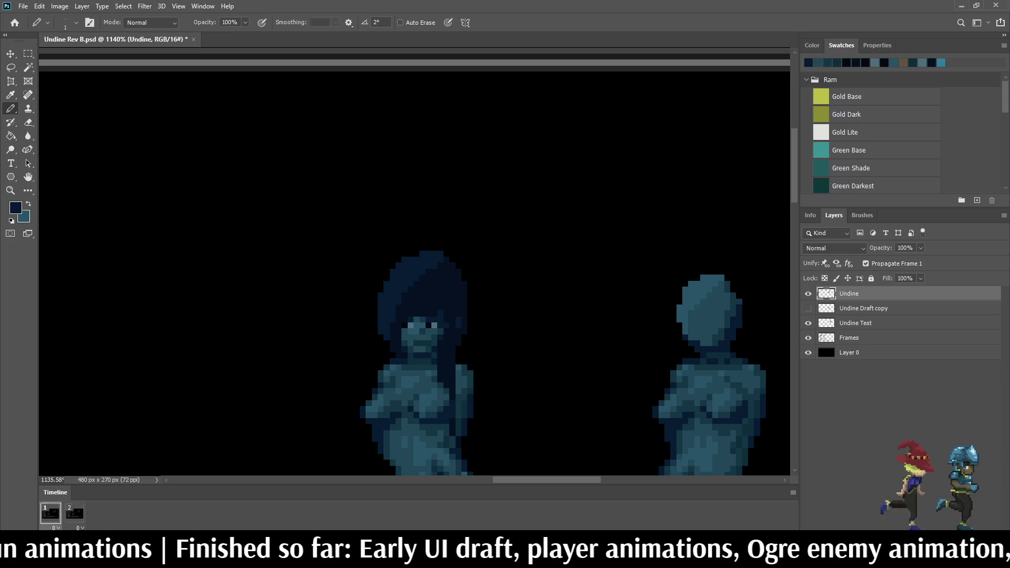
left_click(440, 338)
scroll(397, 326, "up", 5)
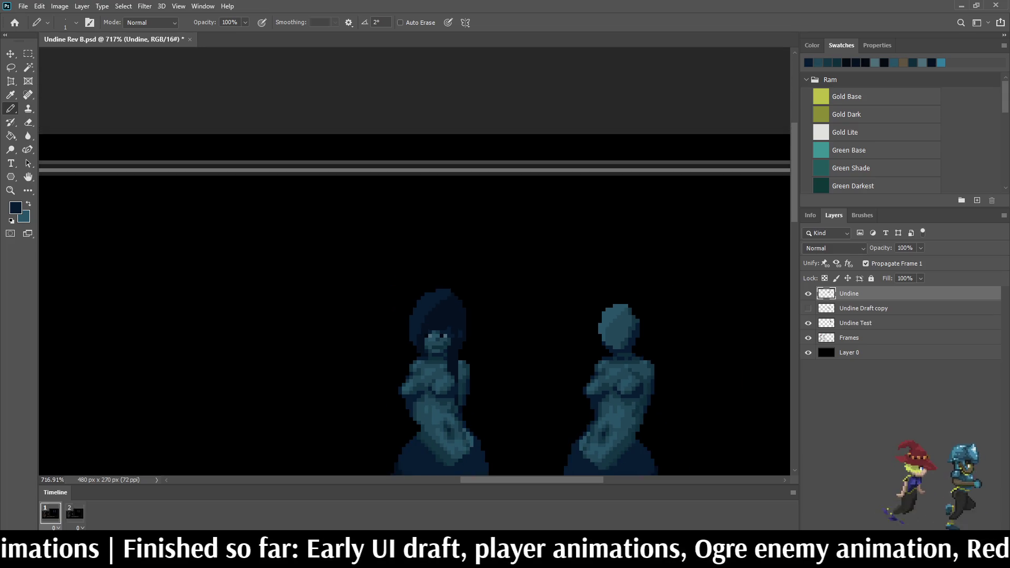
scroll(420, 337, "up", 2)
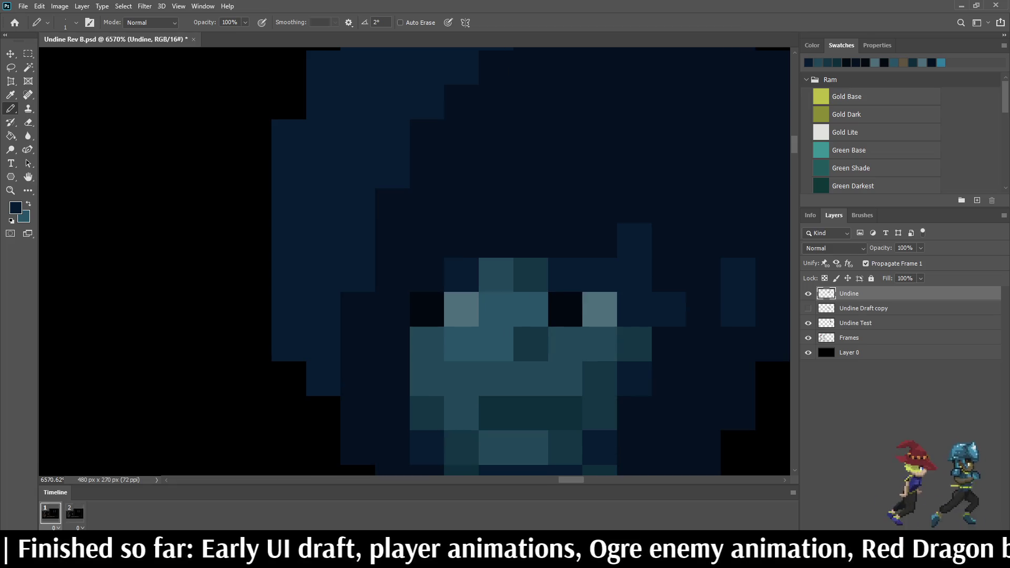
Step: Darken pixels around the eyes and mouth, then repaint one between the eyes lighter teal
left_click_drag(427, 344, 427, 379)
left_click(495, 275)
left_click(496, 309)
left_click(460, 344)
left_click(531, 309)
left_click(496, 344)
key("ctrl+z")
key("ctrl+z")
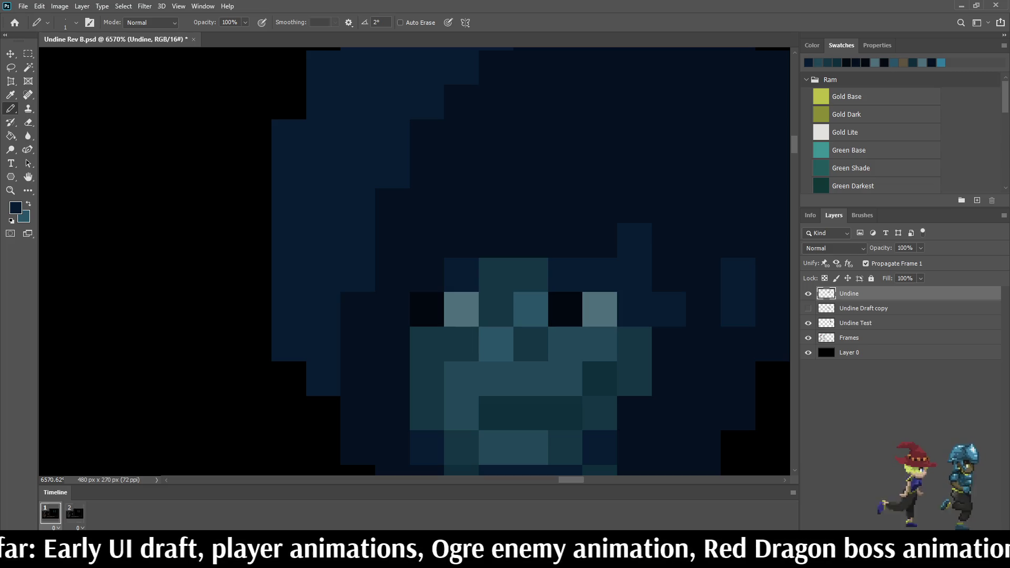
left_click(531, 309, "alt")
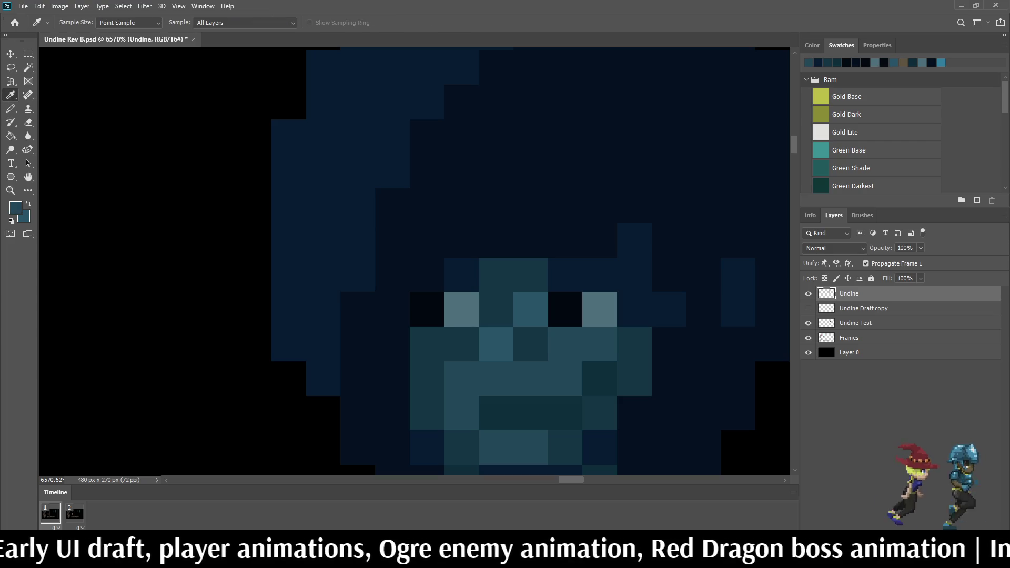
left_click(496, 310)
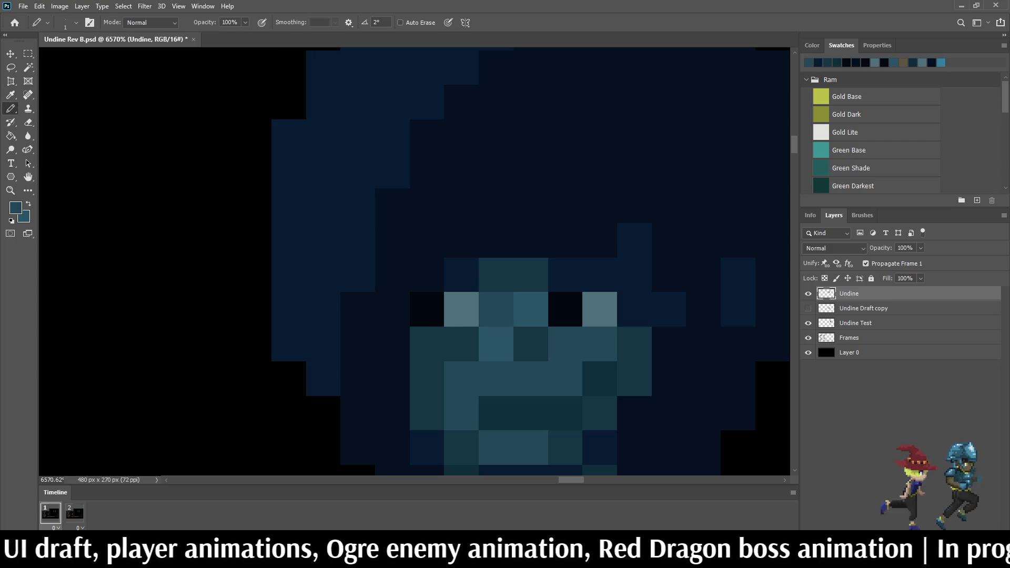
Step: Sample the hair navy and repaint two dark hair pixels a brighter navy
key("i")
left_click(526, 158)
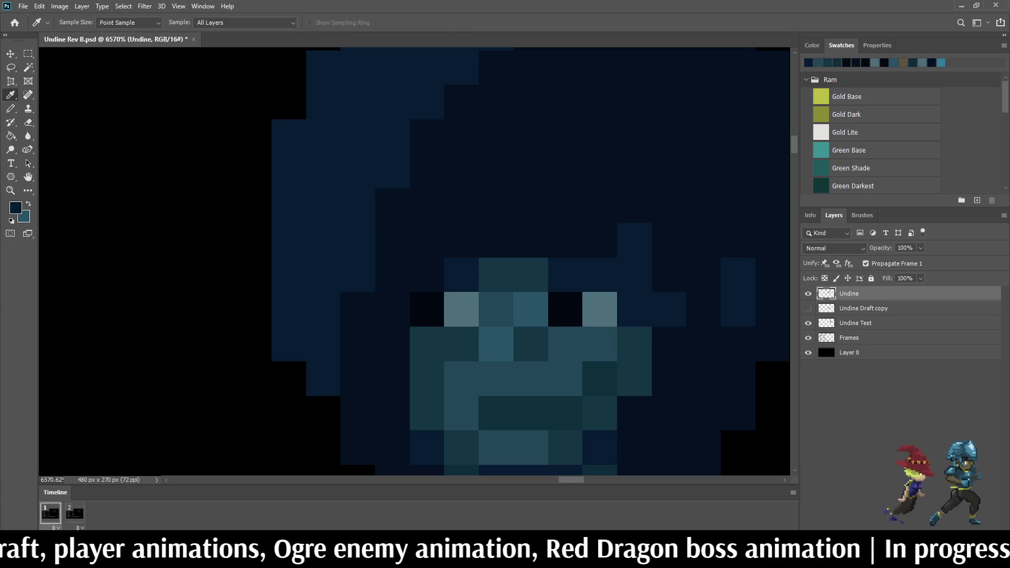
key("b")
left_click(427, 275)
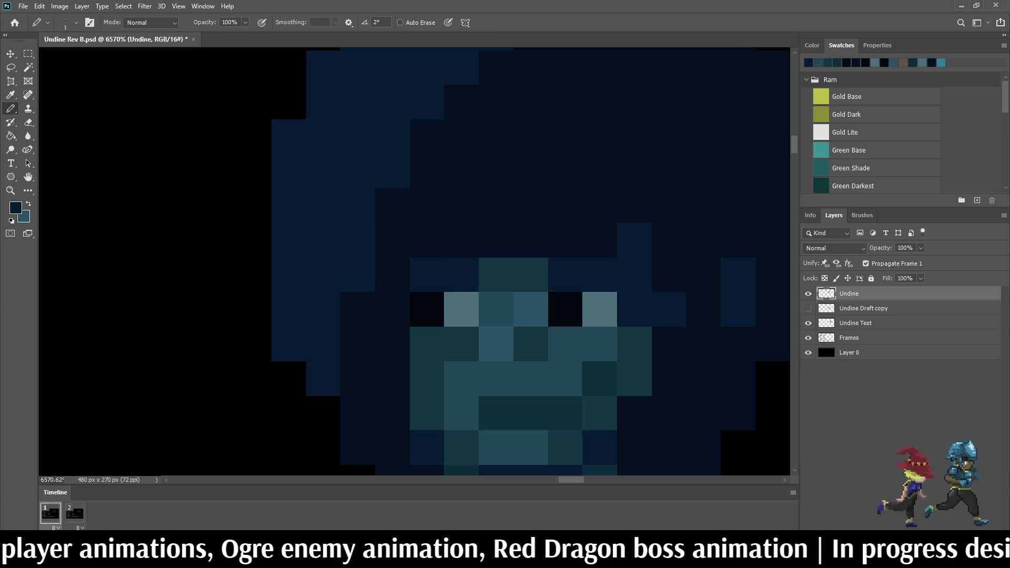
left_click(392, 310)
scroll(458, 236, "down", 10)
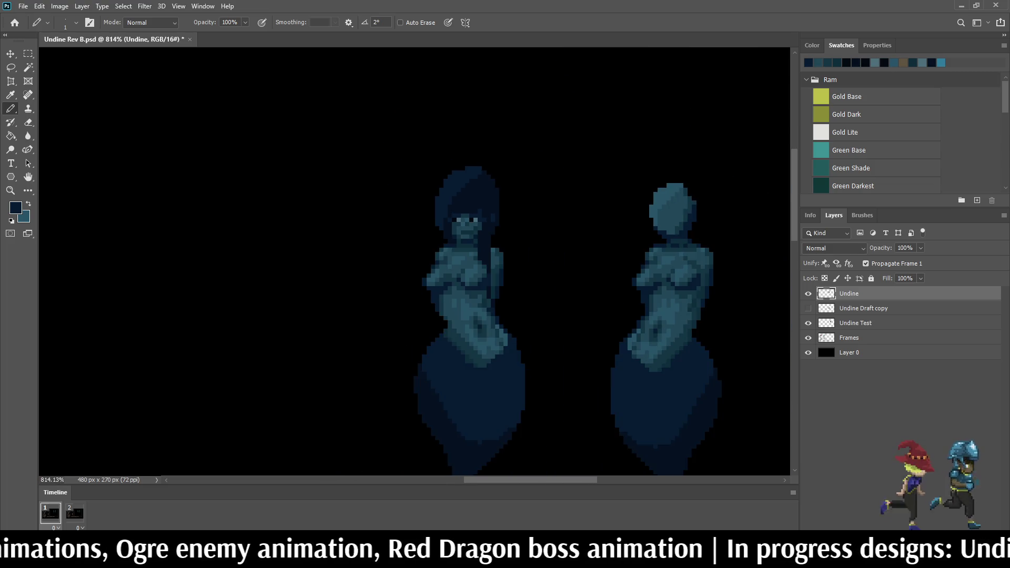
Step: Zoom to check the sprites, then save the Undine document
scroll(460, 200, "down", 2)
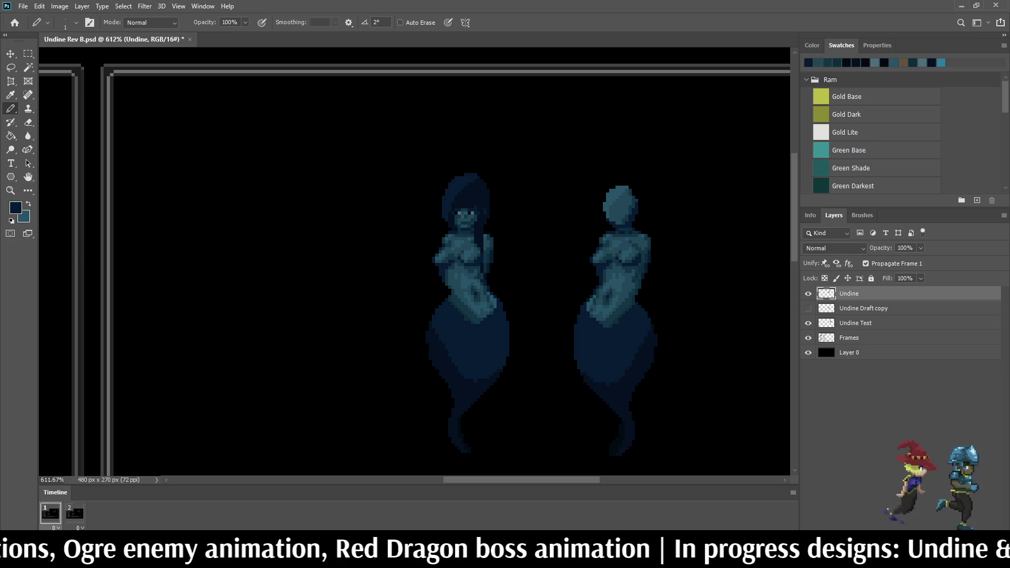
scroll(473, 190, "up", 3)
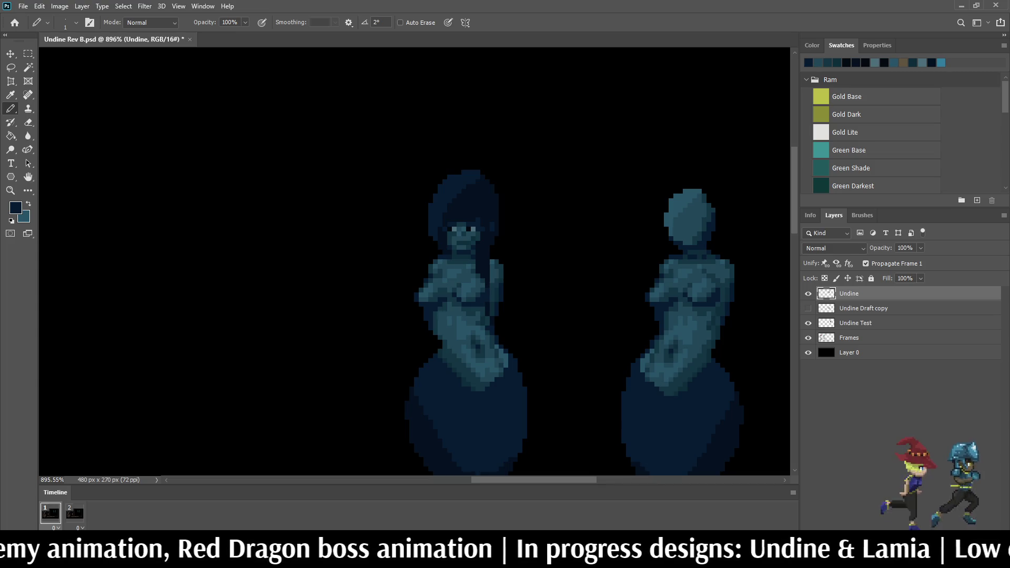
key("ctrl+s")
Step: Zoom in and out to review both ghost figures in the battle-UI mockup
scroll(368, 263, "down", 5)
scroll(315, 237, "up", 4)
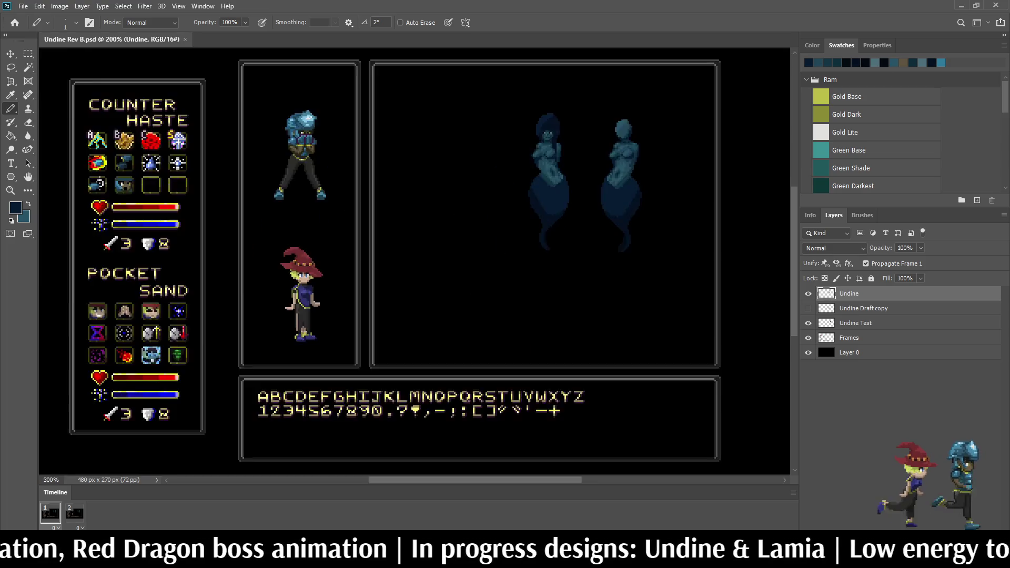
scroll(579, 237, "up", 5)
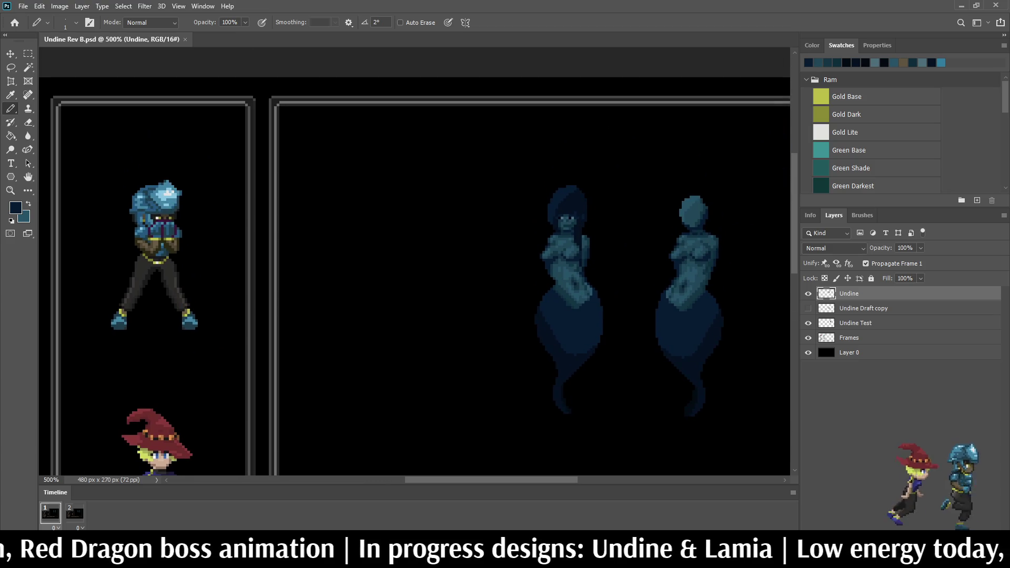
scroll(576, 211, "up", 5)
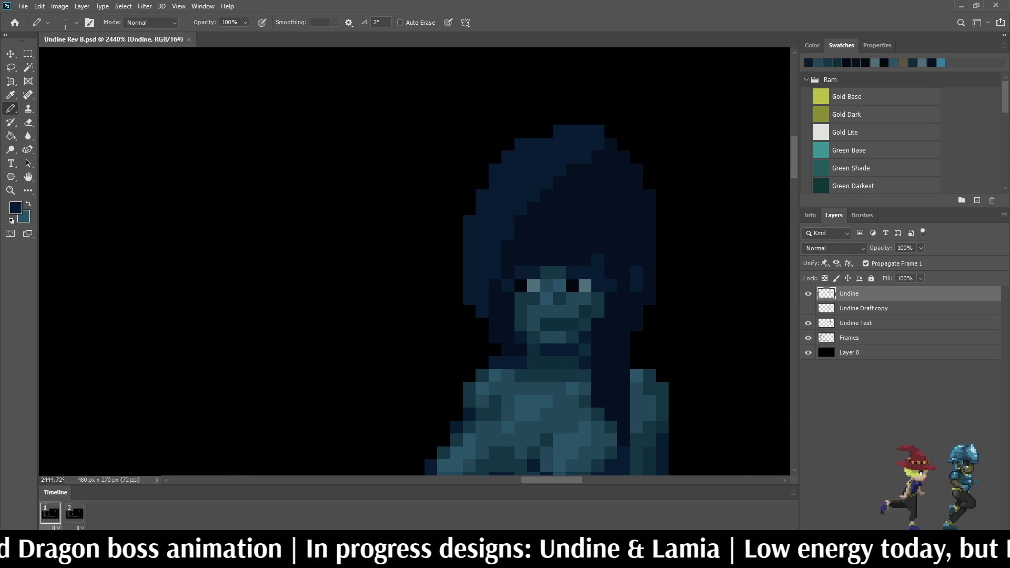
scroll(597, 236, "down", 4)
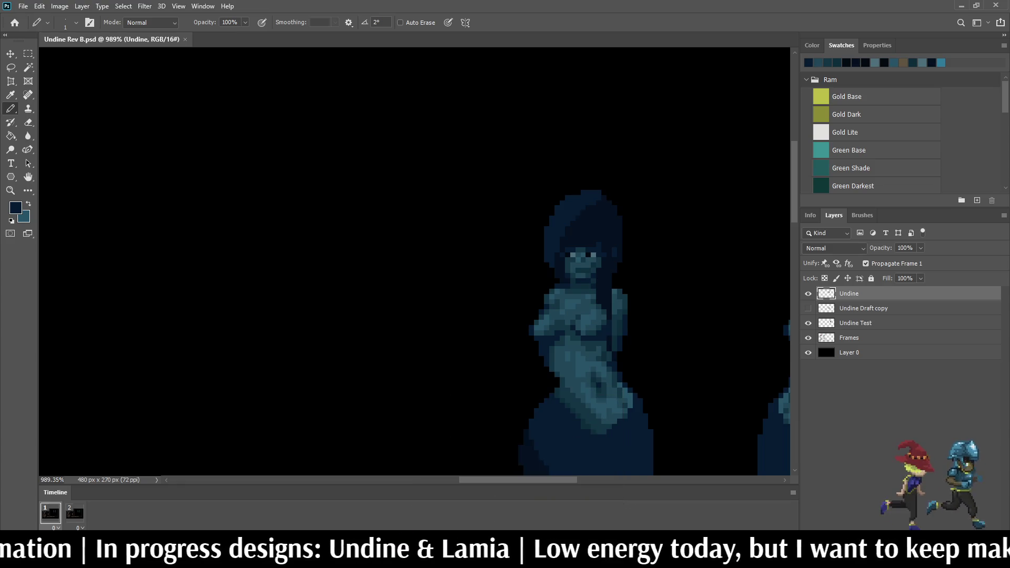
scroll(485, 215, "up", 3)
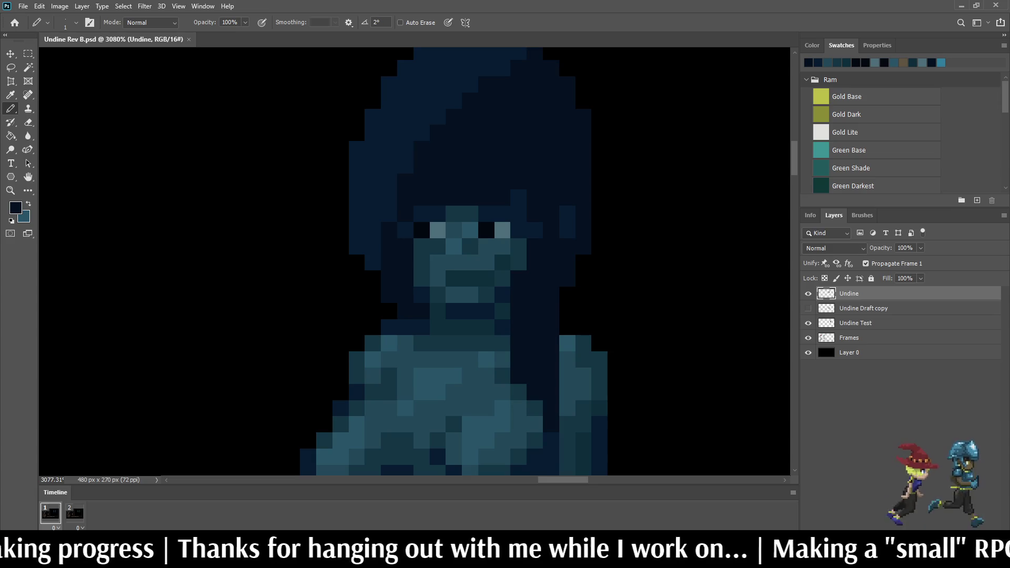
scroll(484, 215, "down", 10)
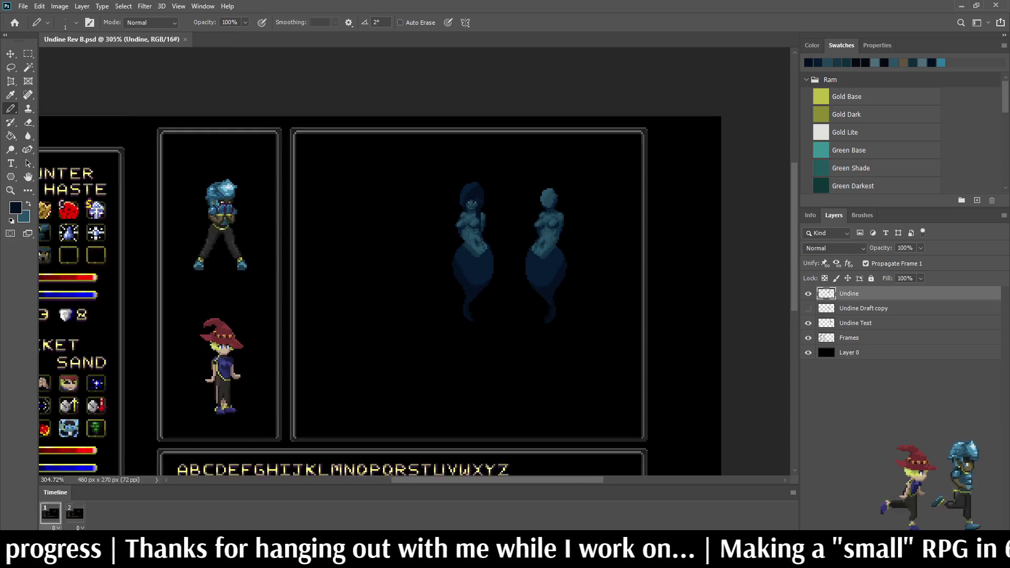
scroll(472, 251, "up", 1)
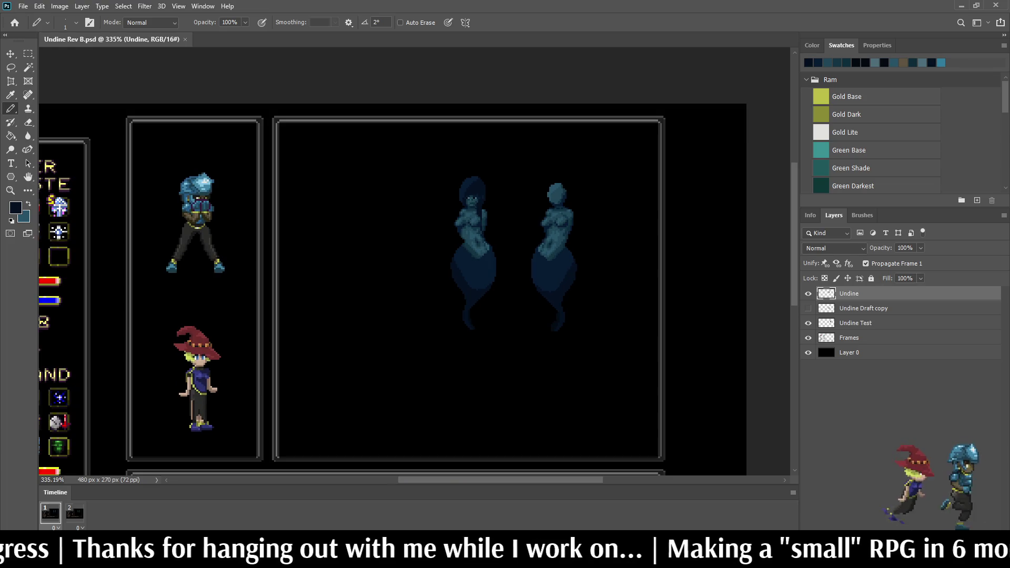
scroll(479, 216, "up", 10)
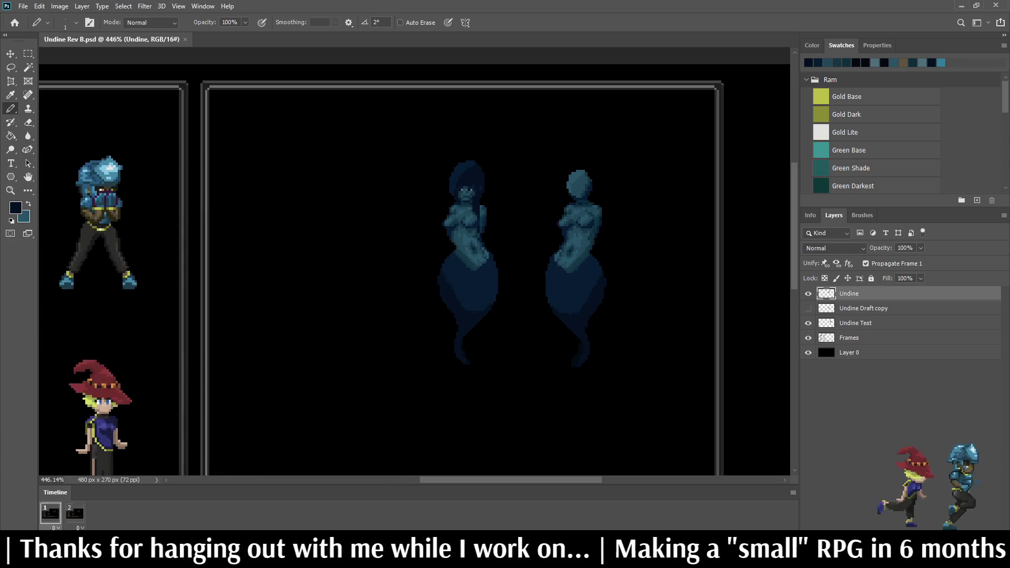
scroll(455, 252, "down", 5)
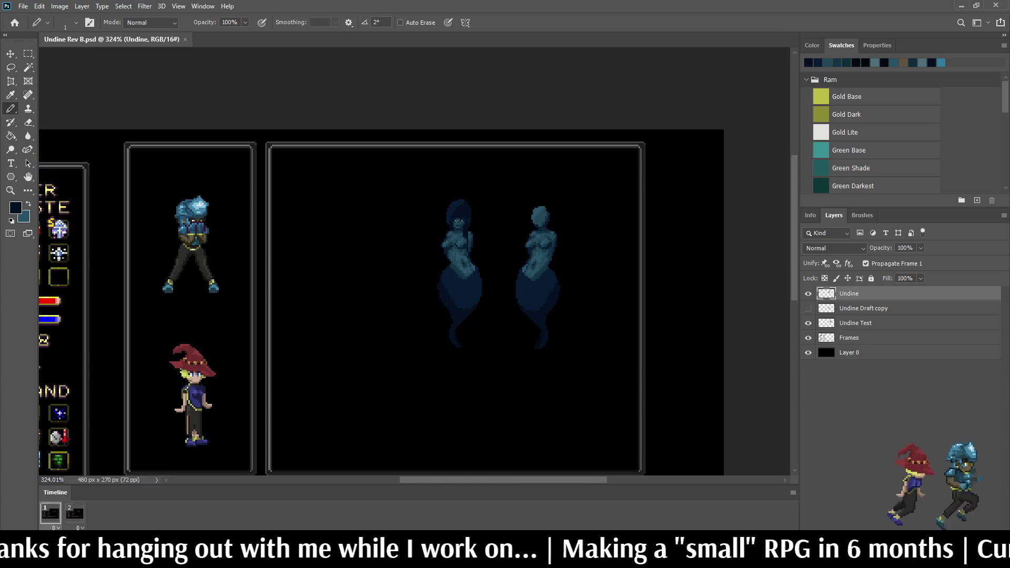
scroll(454, 252, "down", 2)
scroll(454, 251, "up", 4)
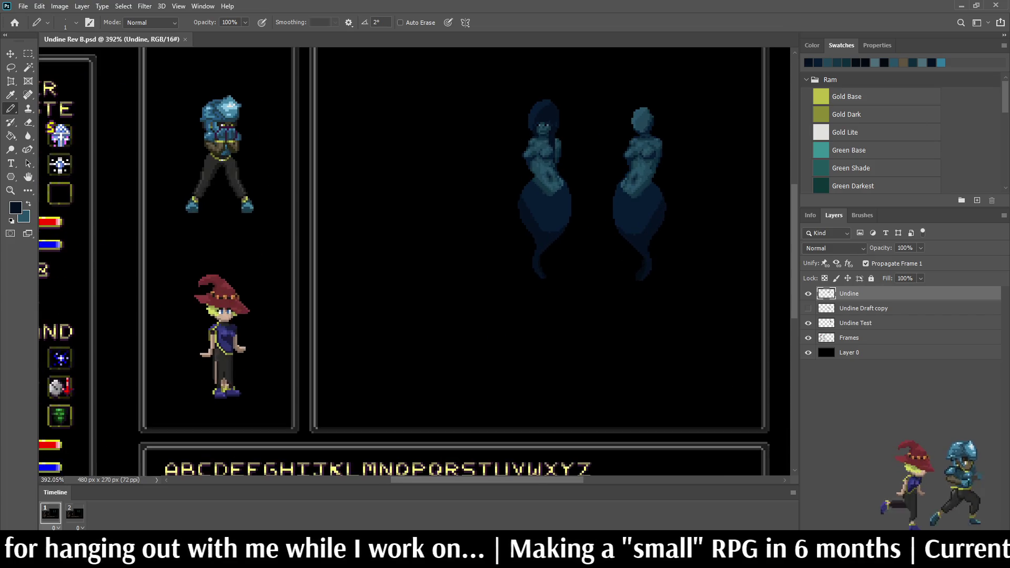
scroll(559, 165, "up", 3)
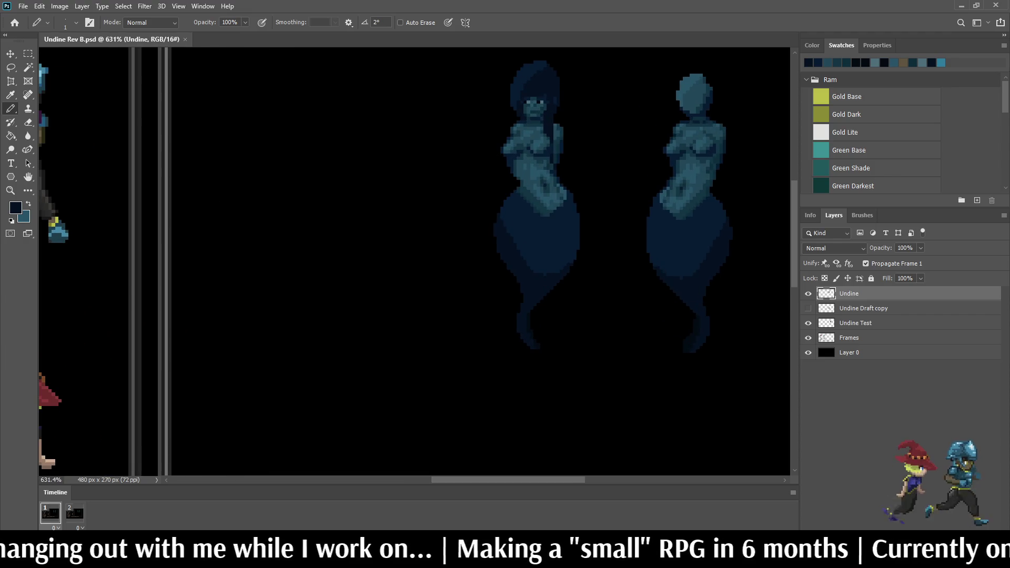
scroll(573, 386, "down", 3)
scroll(574, 387, "up", 3)
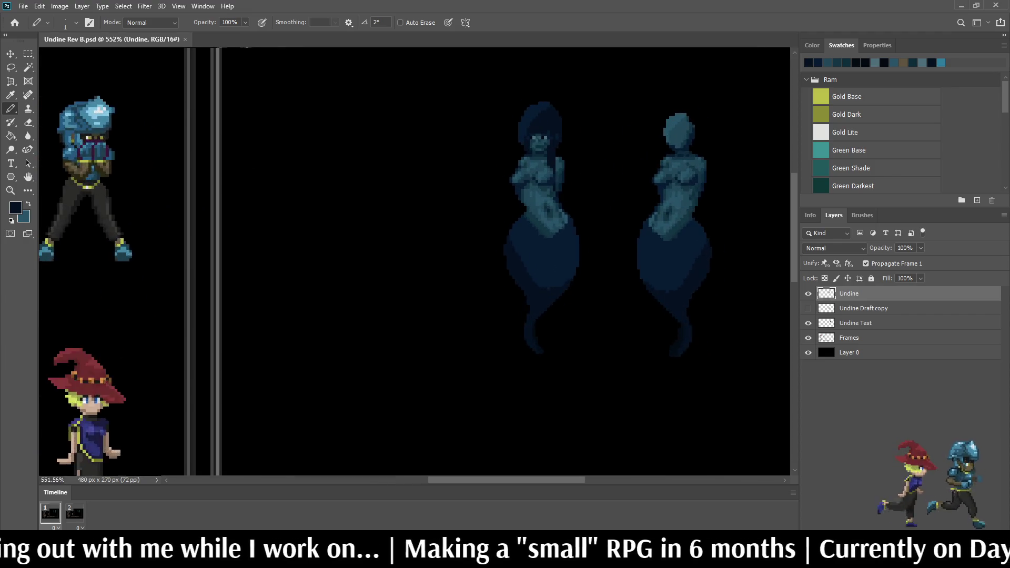
scroll(572, 175, "up", 2)
scroll(572, 174, "up", 2)
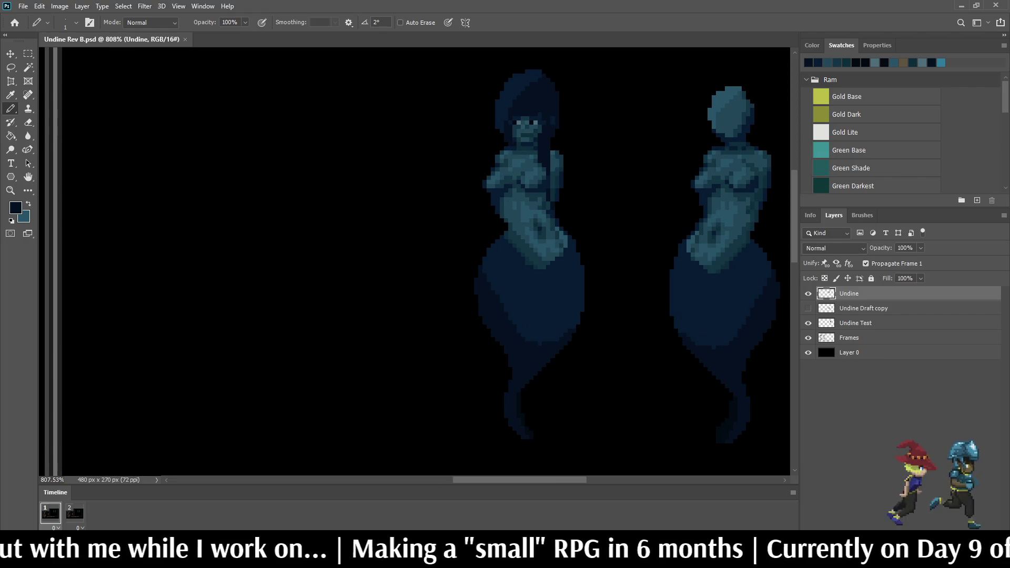
scroll(526, 174, "up", 1)
scroll(526, 174, "down", 1)
scroll(526, 174, "up", 1)
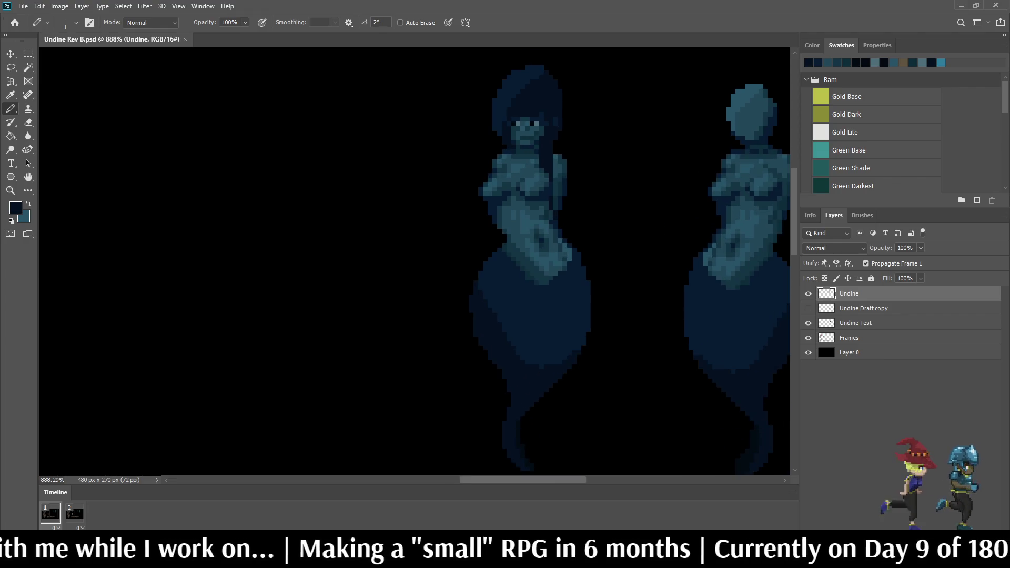
scroll(541, 142, "down", 2)
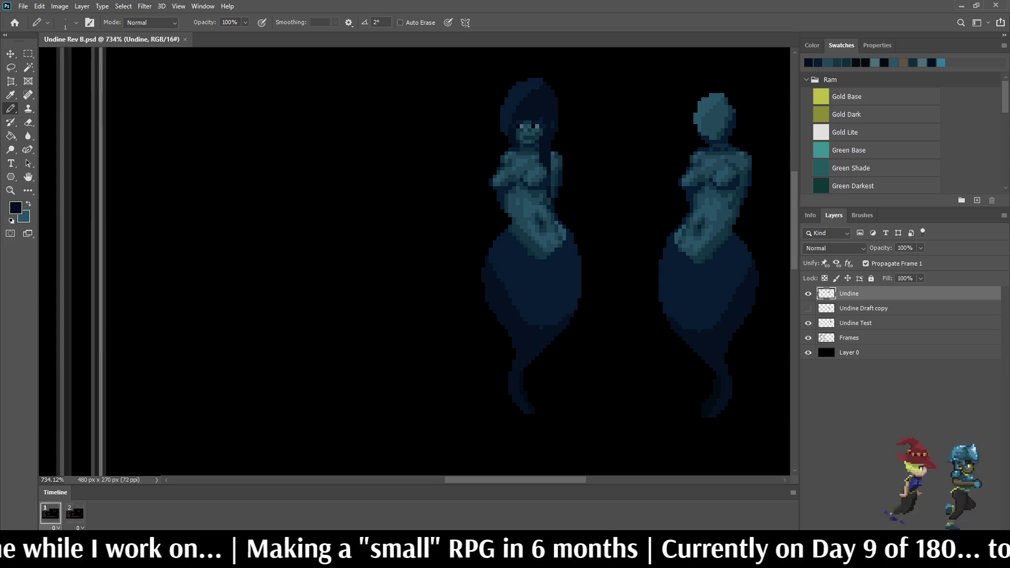
scroll(547, 140, "down", 6)
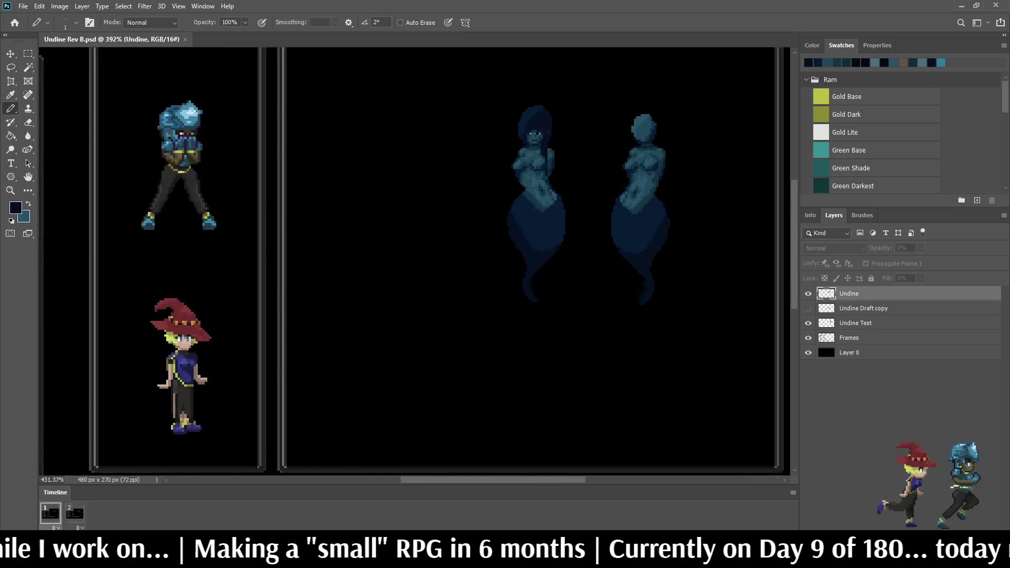
Step: Switch to the second animation frame and save the Undine file
scroll(571, 145, "up", 4)
left_click(75, 513)
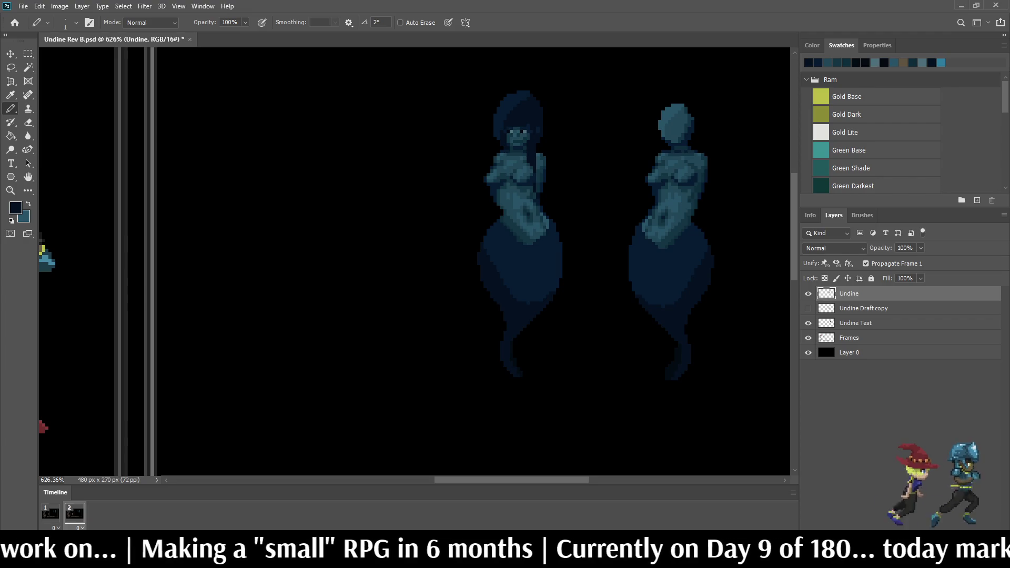
scroll(535, 289, "down", 6)
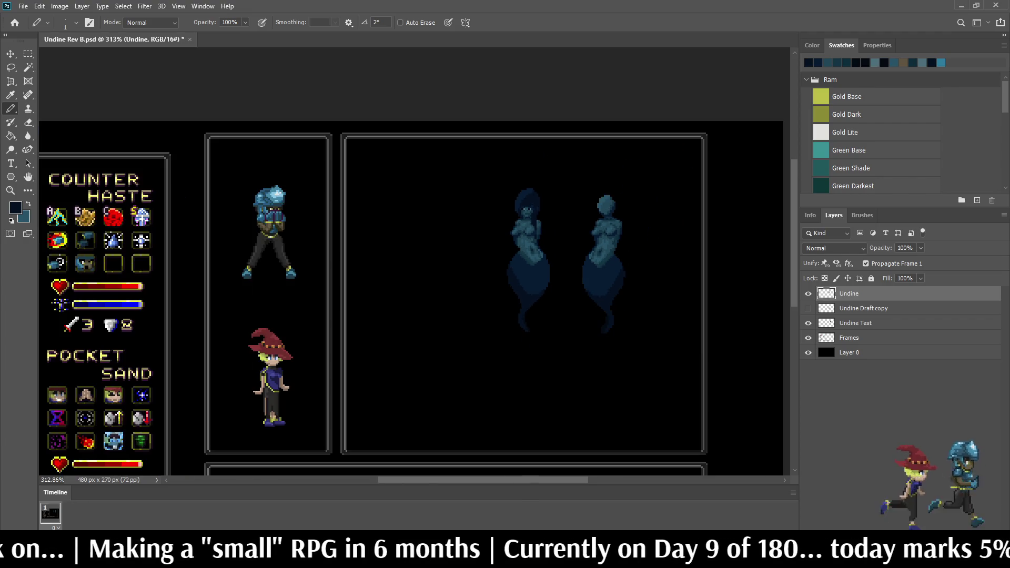
scroll(563, 243, "up", 5)
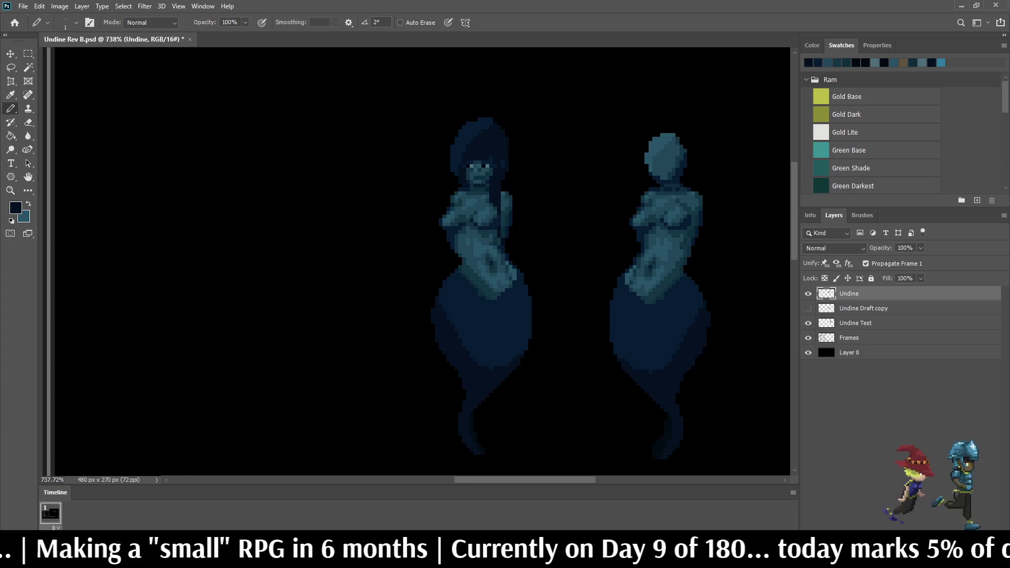
key("ctrl+s")
Step: Zoom in and draw a dark hair strand down the left side of the left ghost's head
scroll(453, 237, "down", 3)
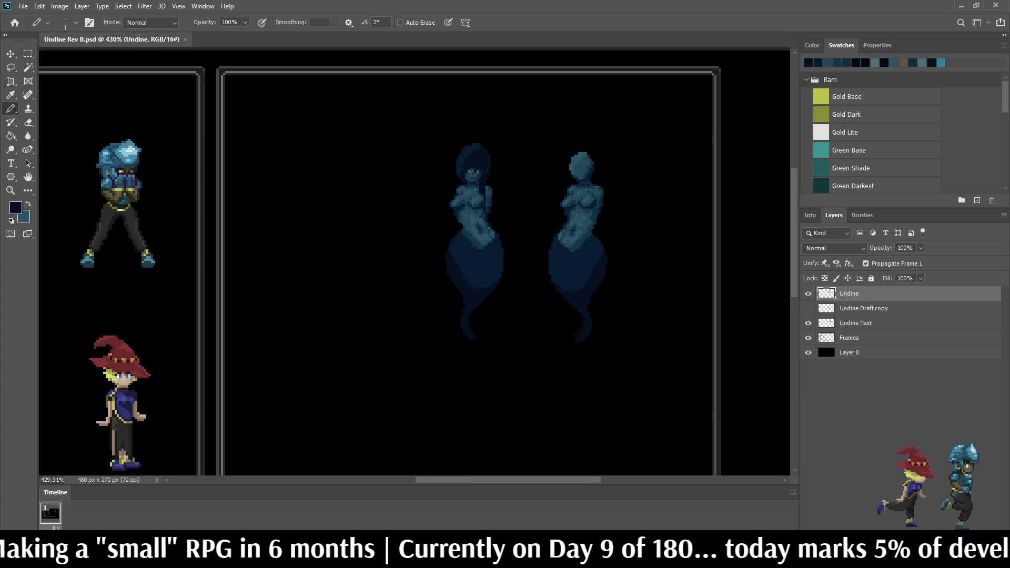
scroll(452, 237, "up", 4)
scroll(455, 168, "up", 3)
scroll(526, 263, "down", 2)
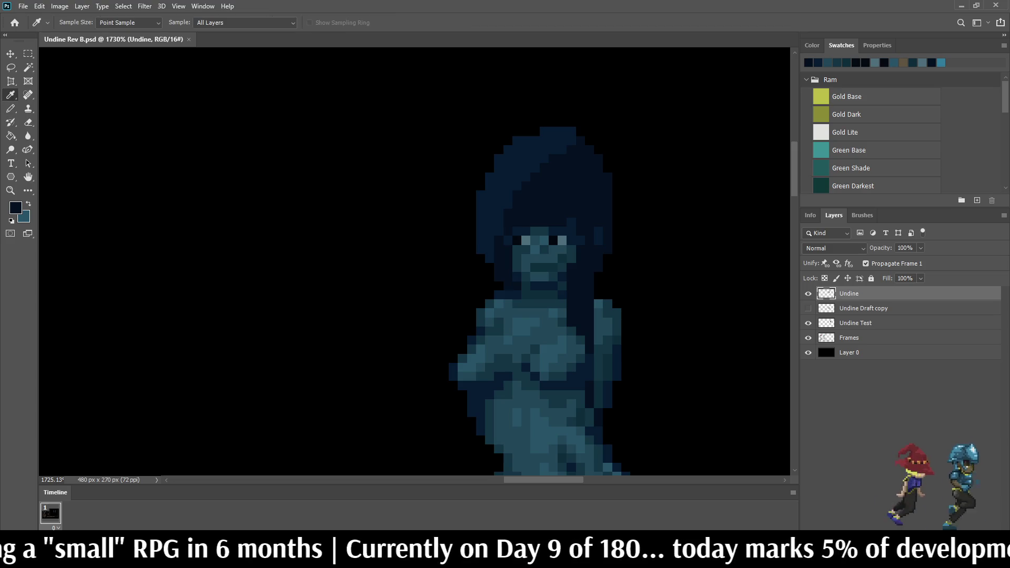
scroll(526, 263, "down", 3)
scroll(562, 187, "up", 2)
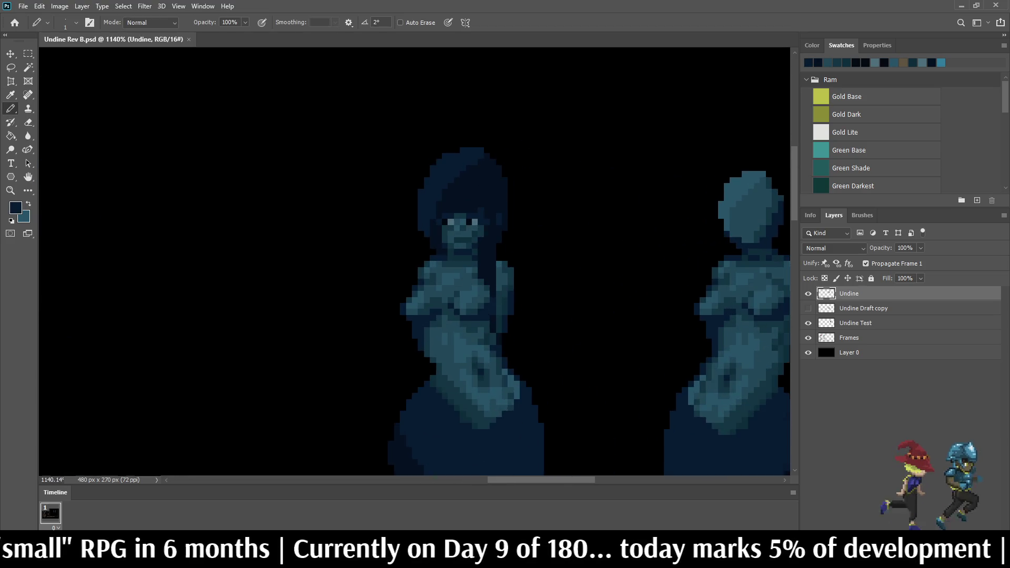
mouse_move(421, 179)
left_mouse_down()
mouse_move(409, 219)
mouse_move(413, 266)
left_mouse_up()
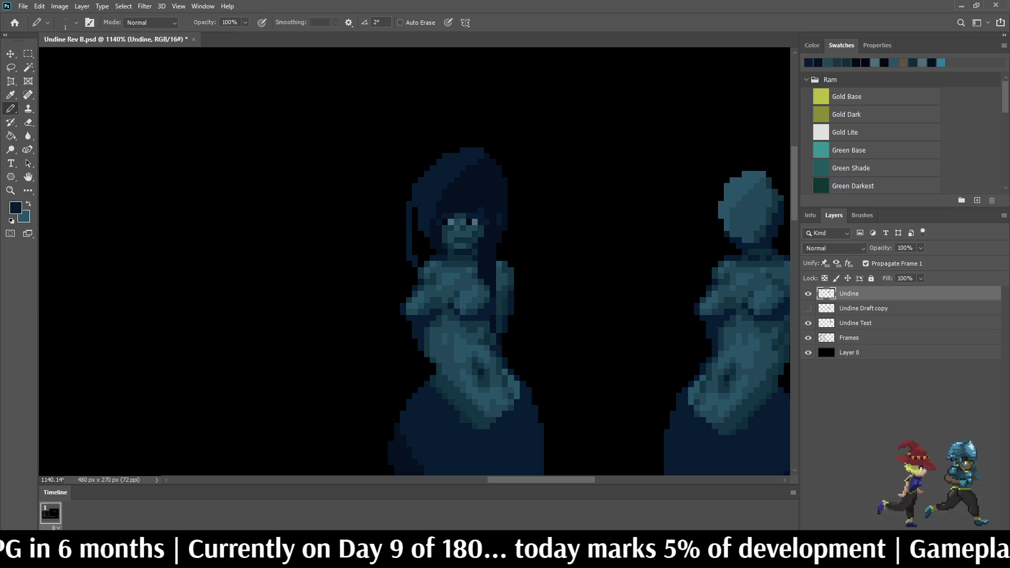
Step: With the Pencil, darken the left edge of the ghost's hair
key("g")
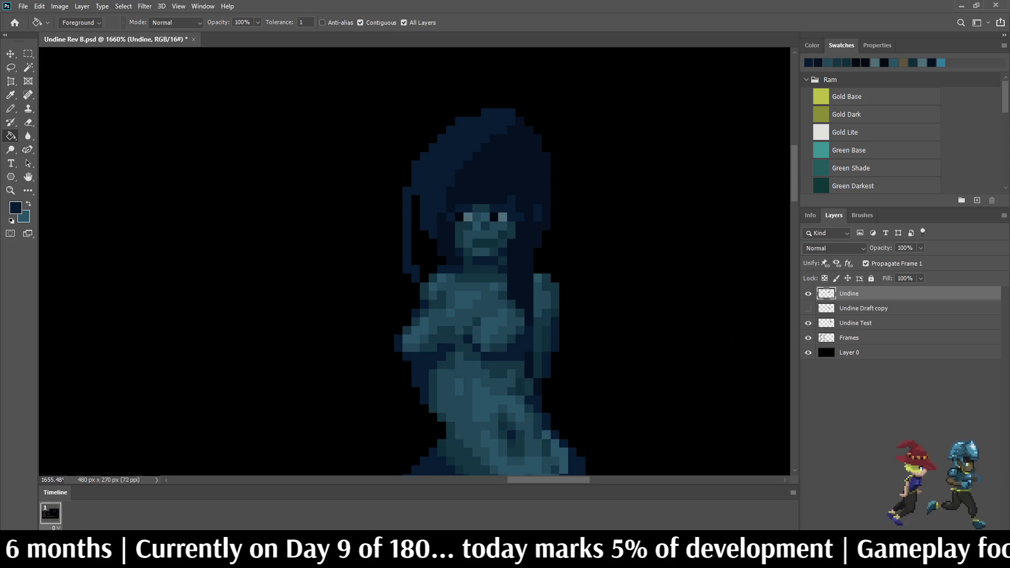
scroll(460, 274, "down", 2)
scroll(517, 251, "down", 2)
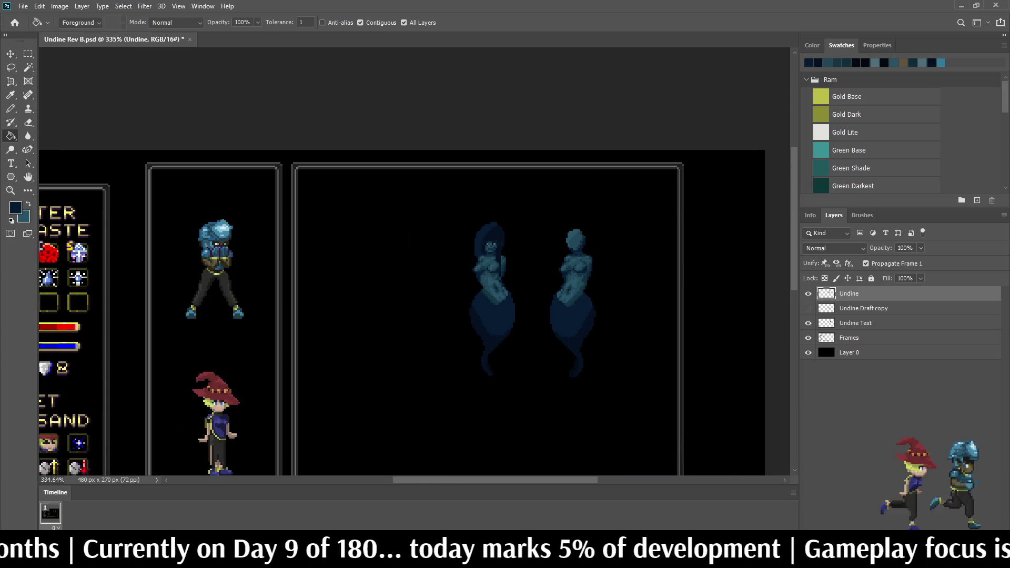
scroll(501, 255, "up", 5)
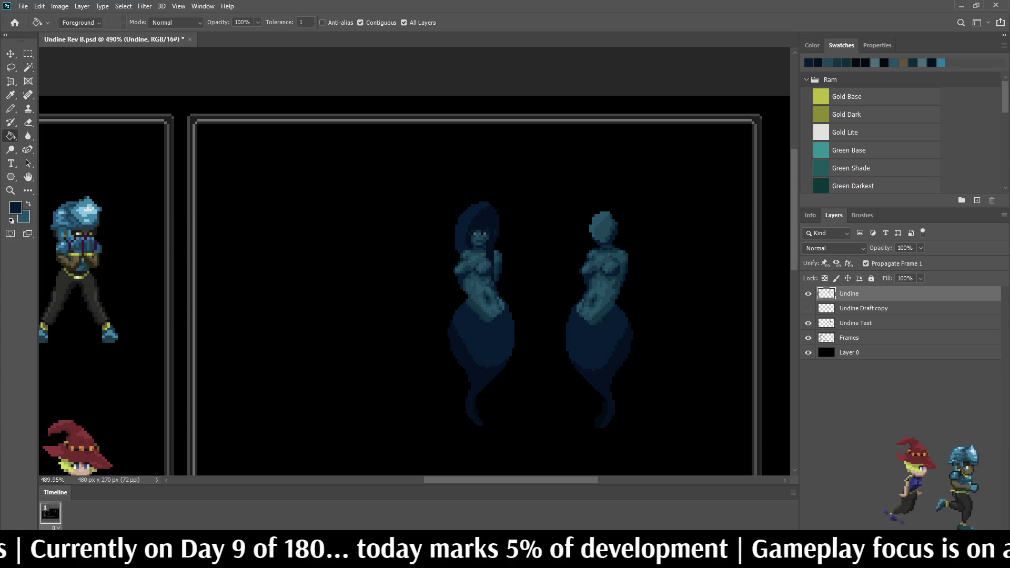
key("b")
scroll(501, 255, "down", 3)
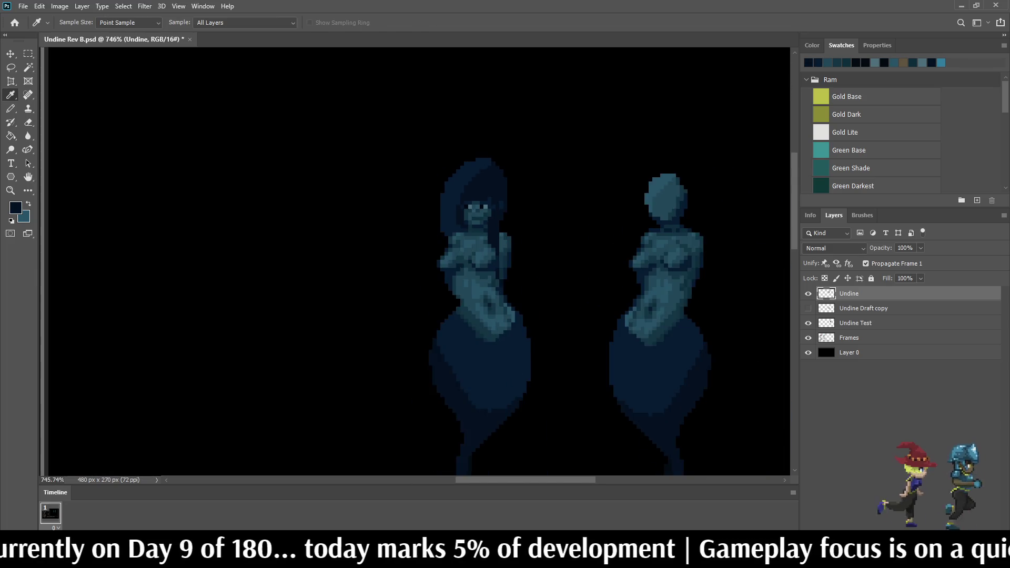
scroll(501, 255, "up", 2)
scroll(477, 195, "up", 3)
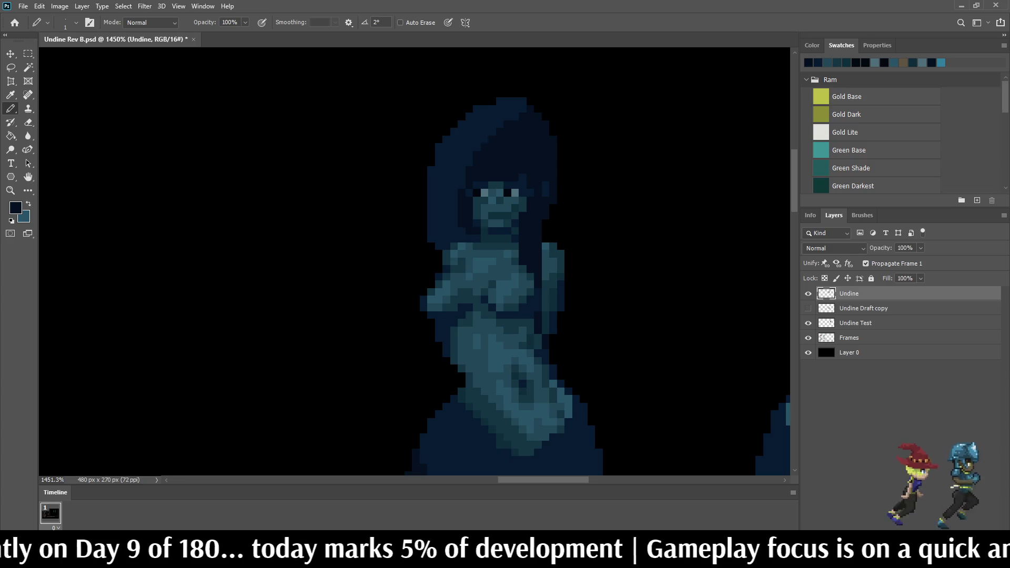
left_click_drag(431, 208, 446, 238)
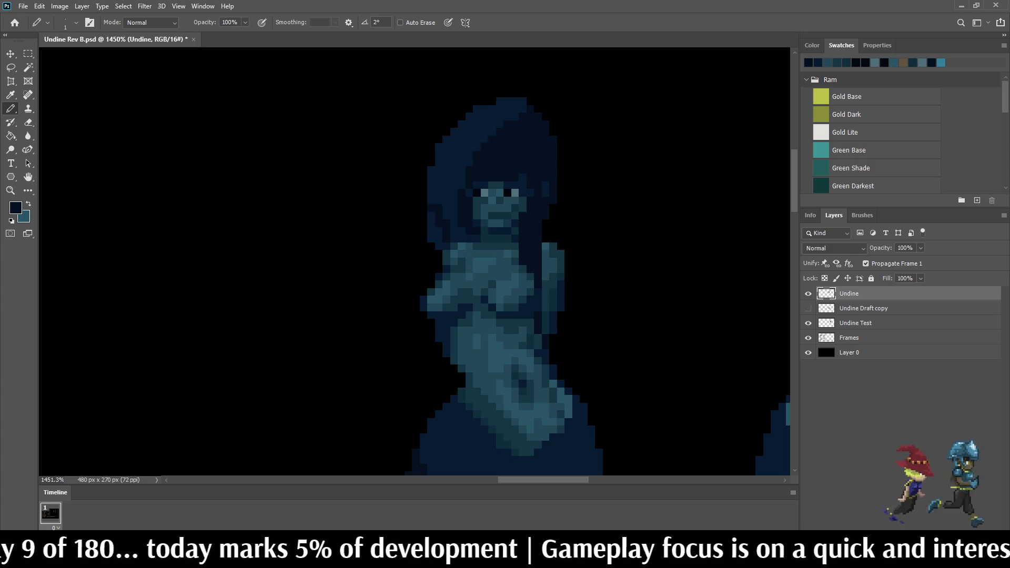
Step: Darken a few pixels along the hair edge with the Pencil
scroll(433, 227, "up", 4)
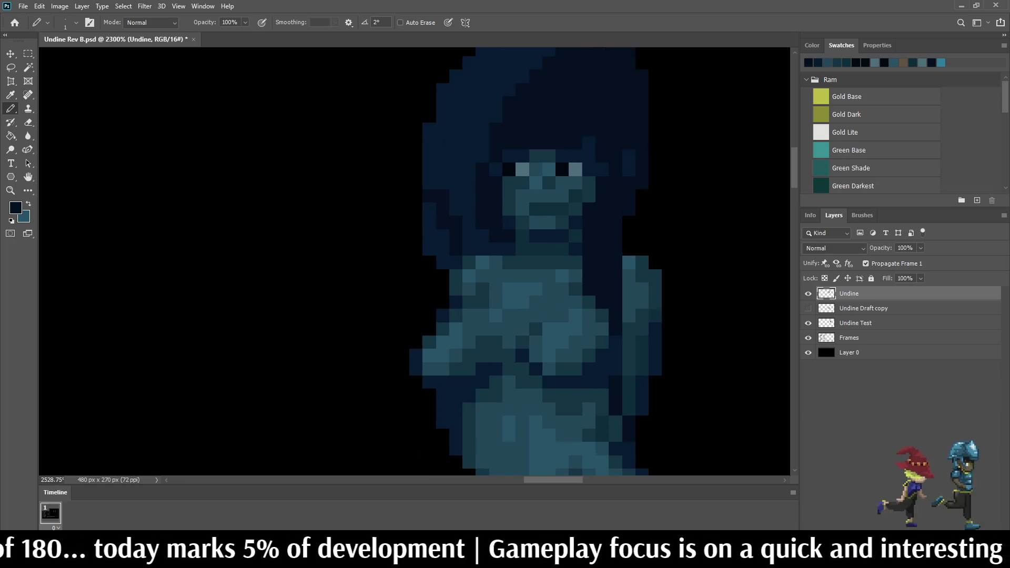
key("g")
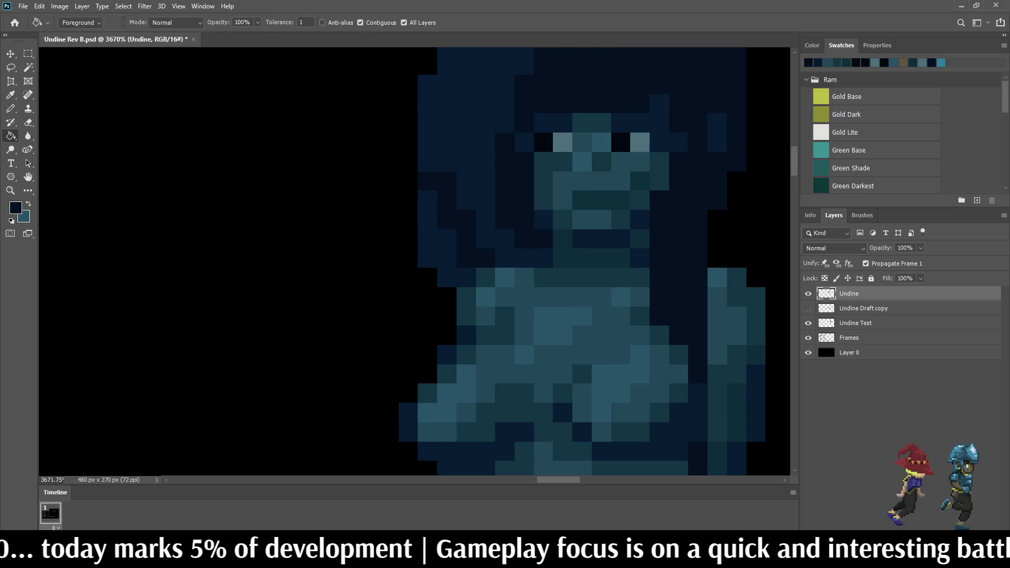
scroll(452, 247, "down", 8)
scroll(505, 274, "down", 3)
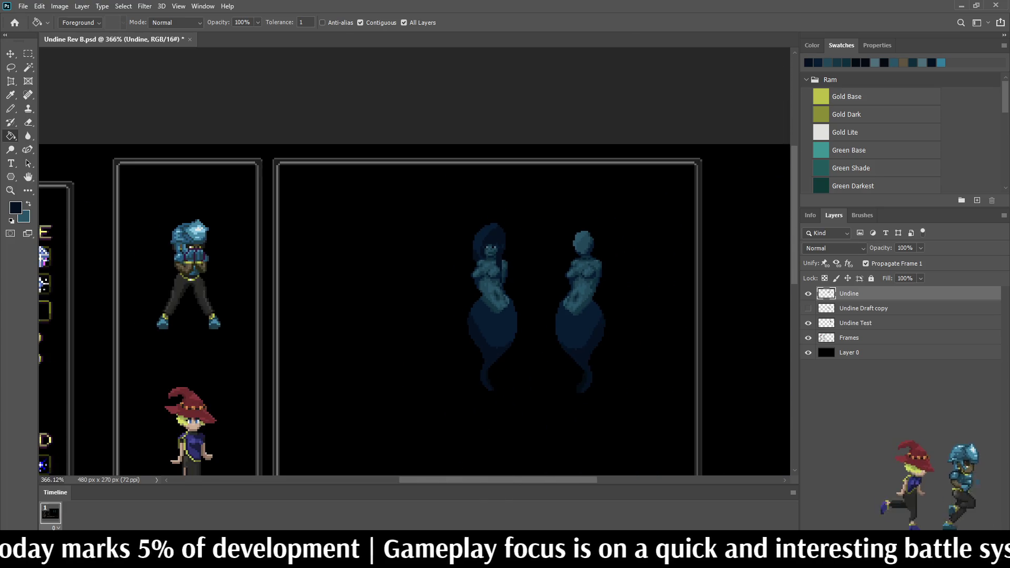
scroll(472, 239, "up", 7)
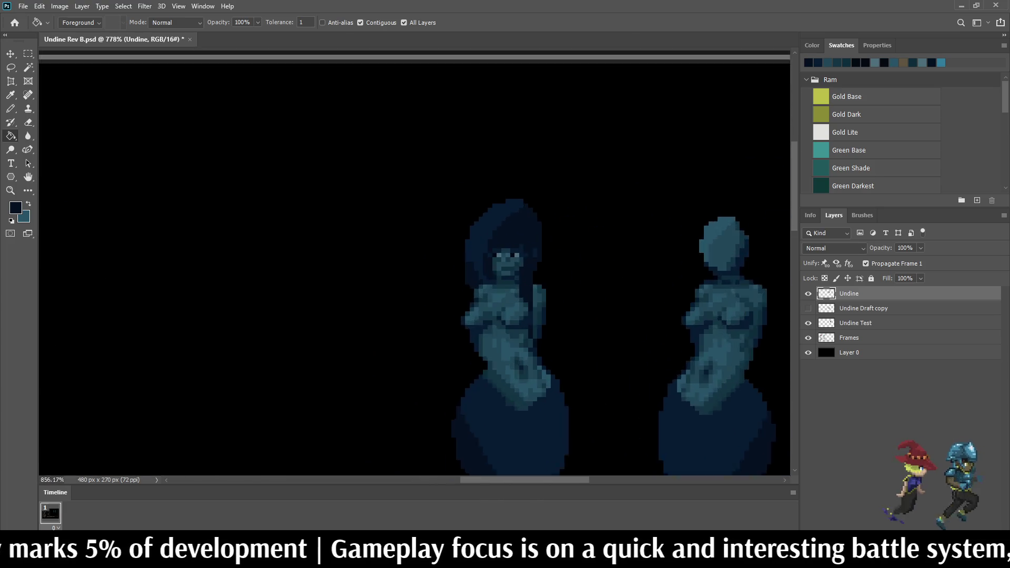
key("b")
left_click_drag(472, 293, 472, 262)
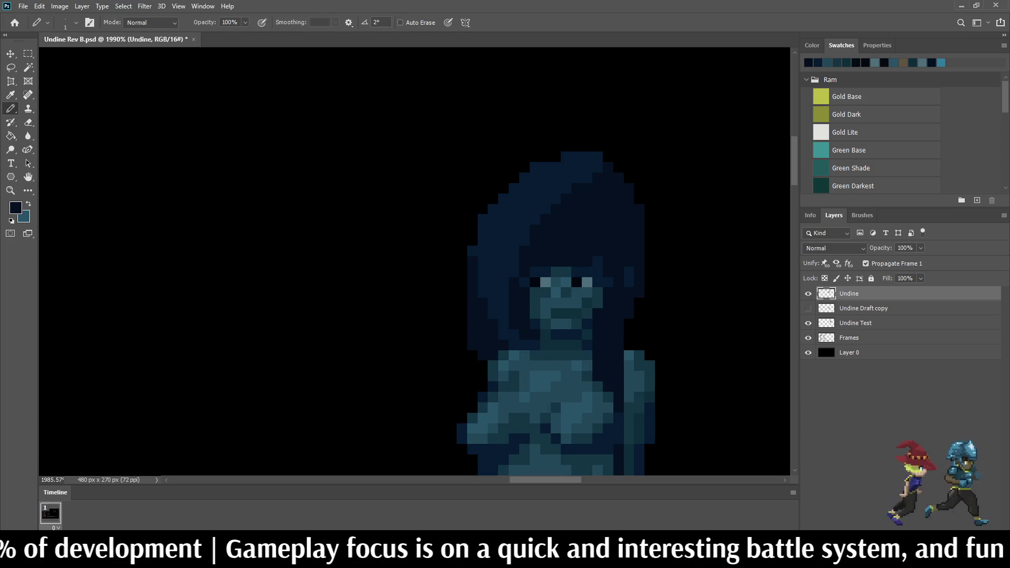
Step: Extend the dark hair further out to the left
scroll(559, 275, "down", 7)
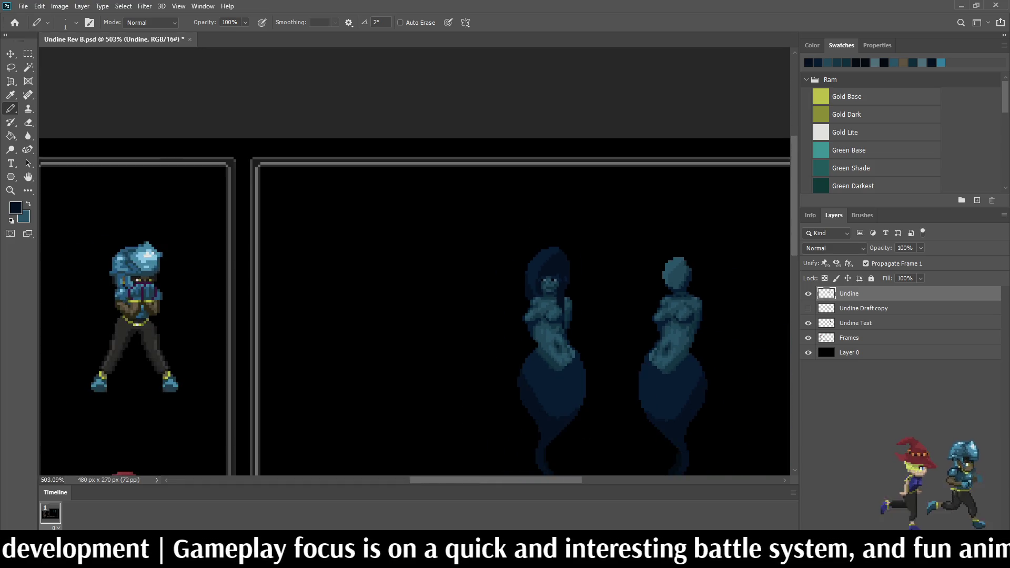
scroll(582, 268, "up", 5)
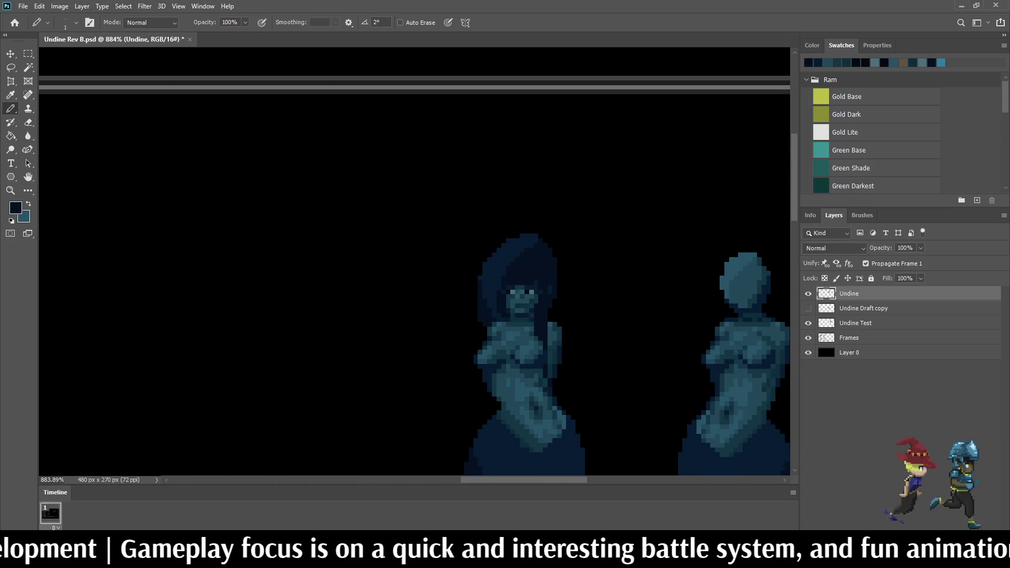
scroll(500, 316, "up", 1)
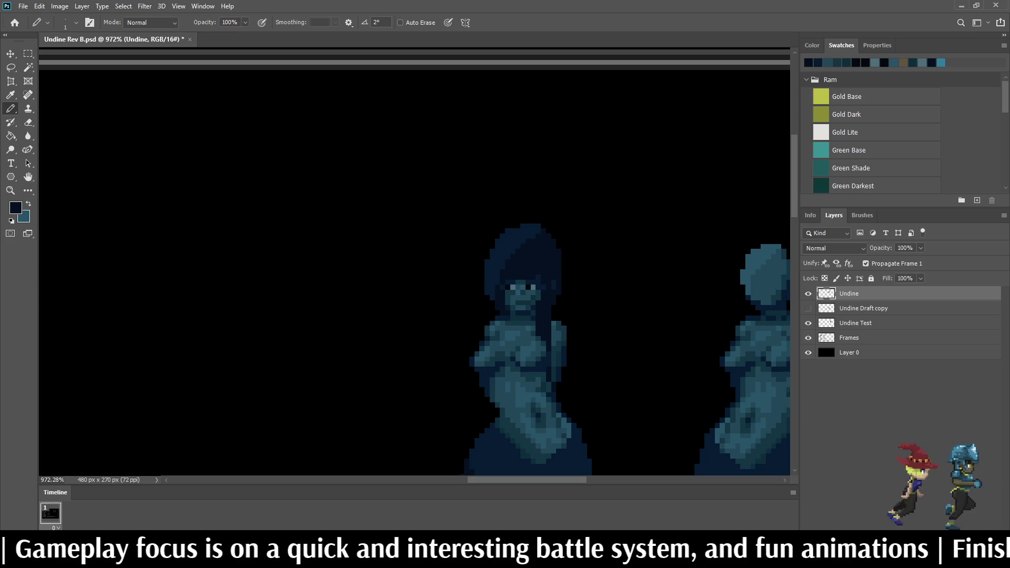
scroll(452, 315, "down", 4)
scroll(453, 316, "up", 5)
mouse_move(502, 232)
left_mouse_down()
mouse_move(483, 321)
mouse_move(481, 265)
left_mouse_up()
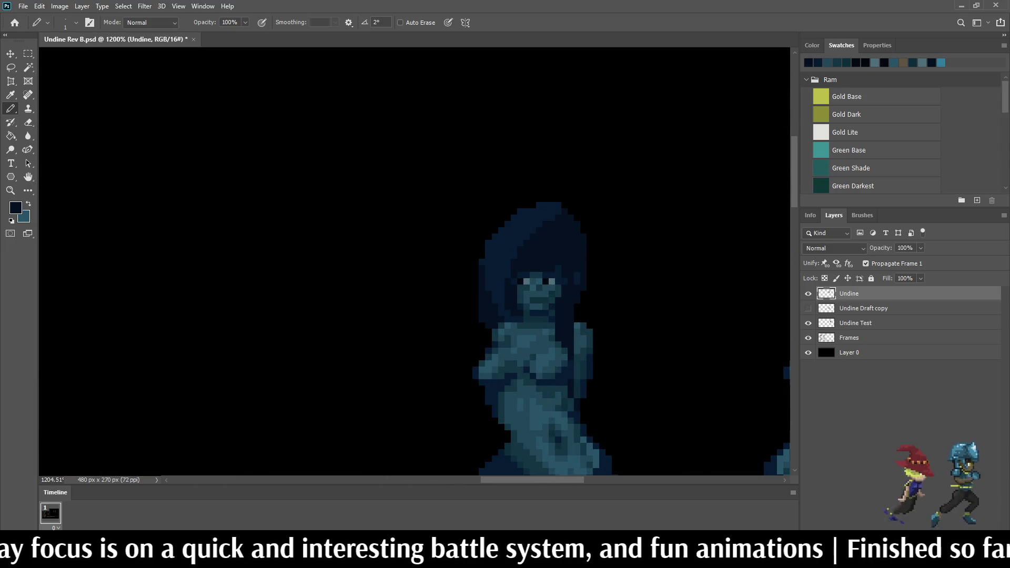
Step: Fit the battle mockup in view and paint a lighter diagonal strand across the hair
scroll(526, 316, "down", 6)
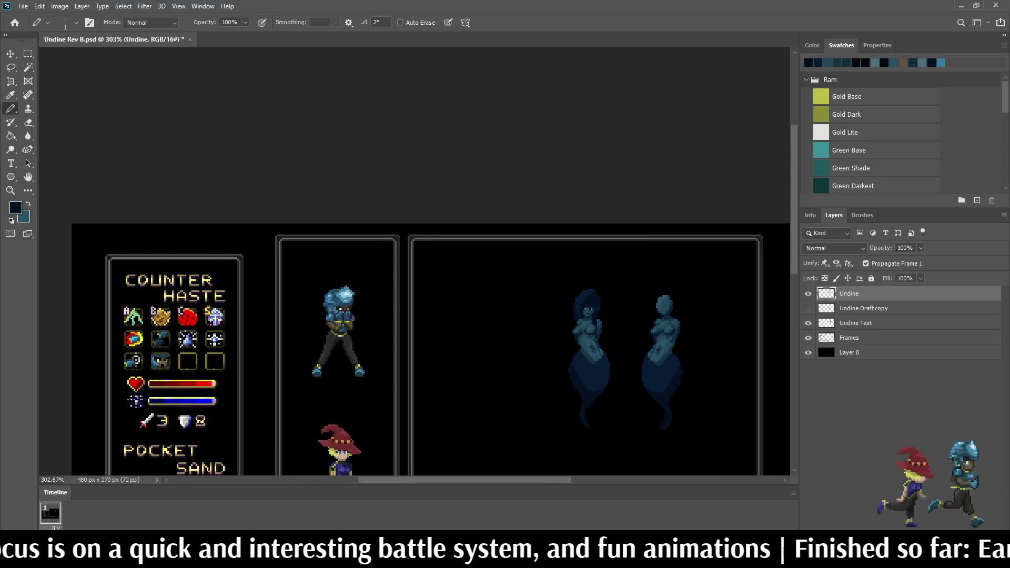
scroll(526, 316, "up", 2)
scroll(598, 307, "up", 3)
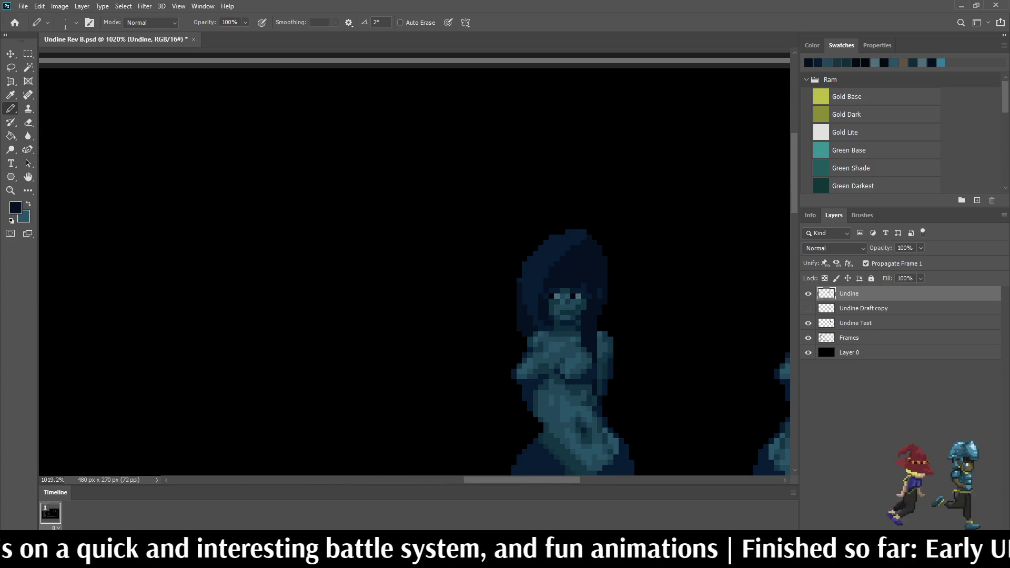
key("ctrl+0")
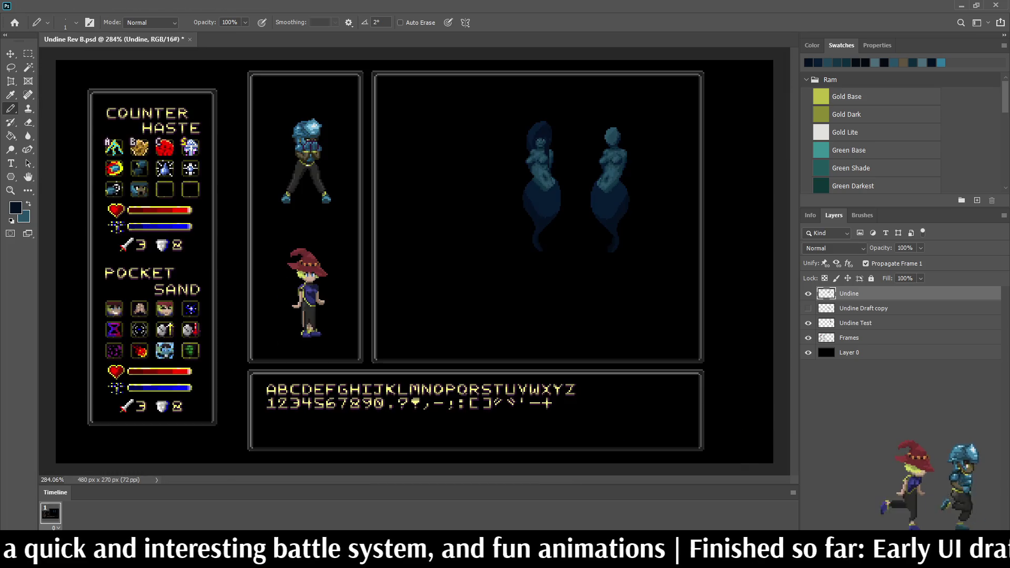
scroll(537, 134, "up", 4)
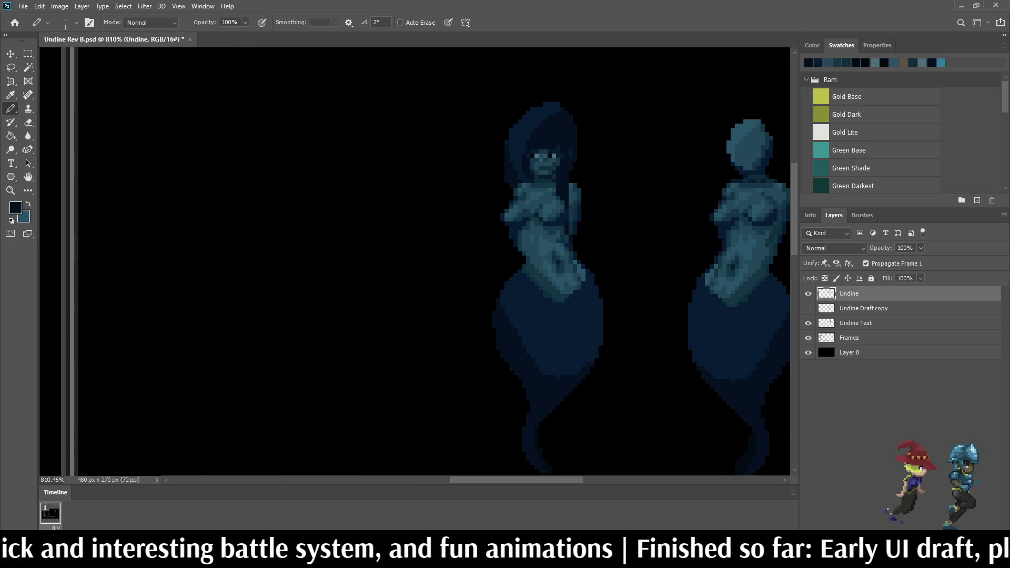
scroll(541, 147, "up", 2, "alt")
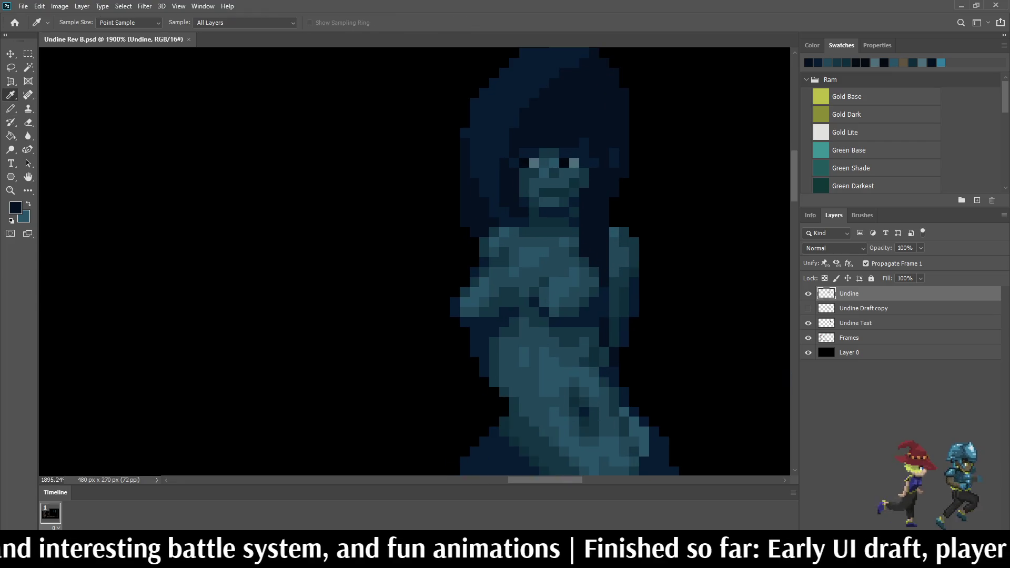
scroll(588, 212, "down", 8)
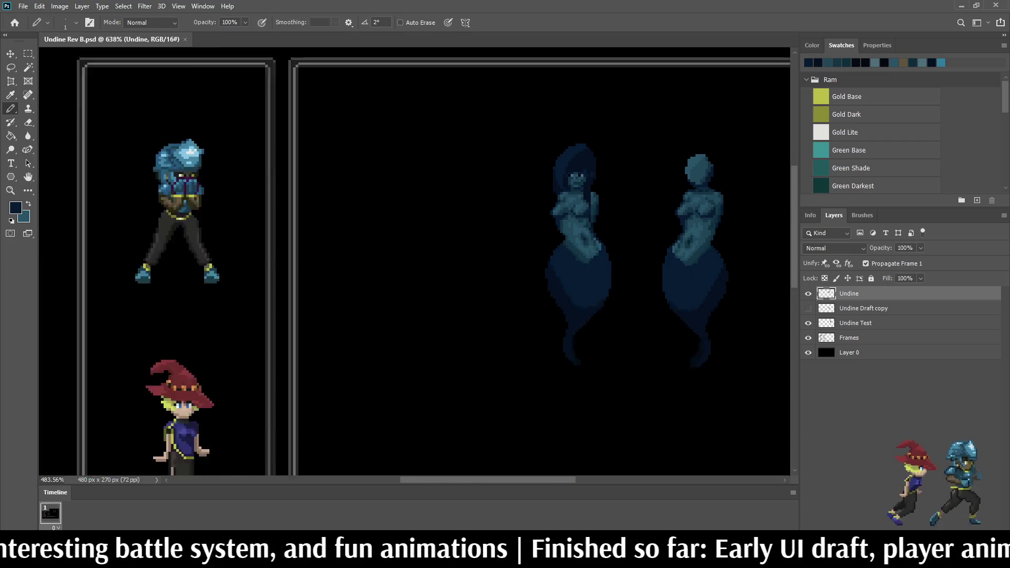
scroll(600, 165, "up", 8, "alt")
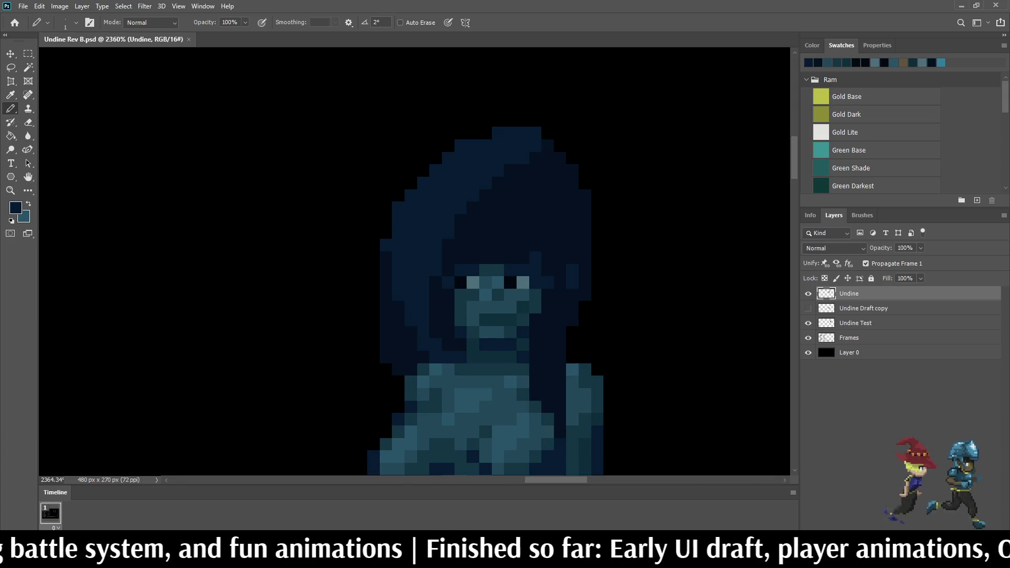
mouse_move(535, 194)
left_mouse_down()
mouse_move(523, 220)
mouse_move(498, 232)
left_mouse_up()
left_click(485, 232)
left_click(498, 220)
left_click(510, 208)
left_click(523, 195)
Step: Continue the lighter hair strand upward and out to the hair's right side
left_click_drag(547, 182, 560, 207)
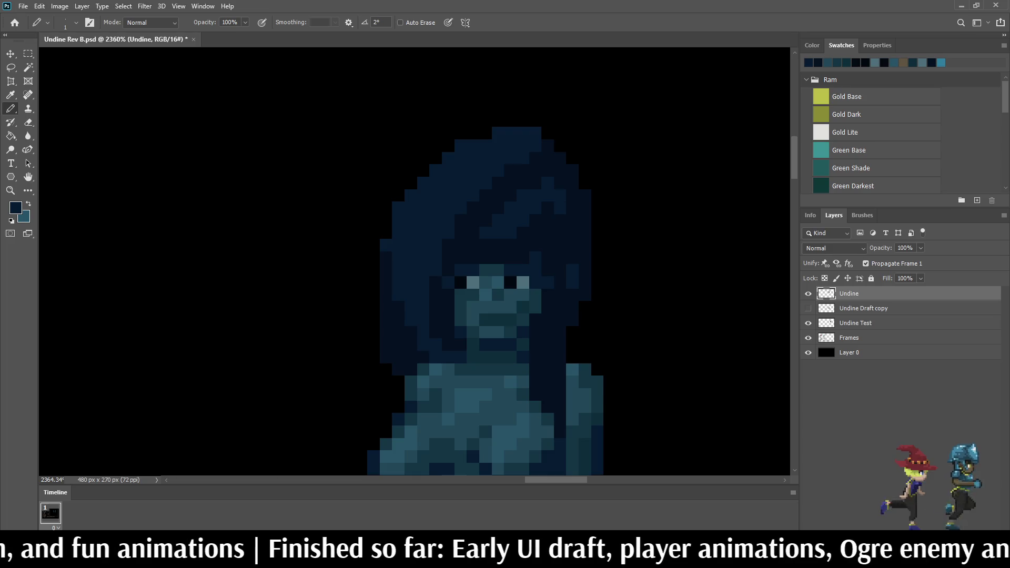
left_click(548, 207)
left_click(566, 226)
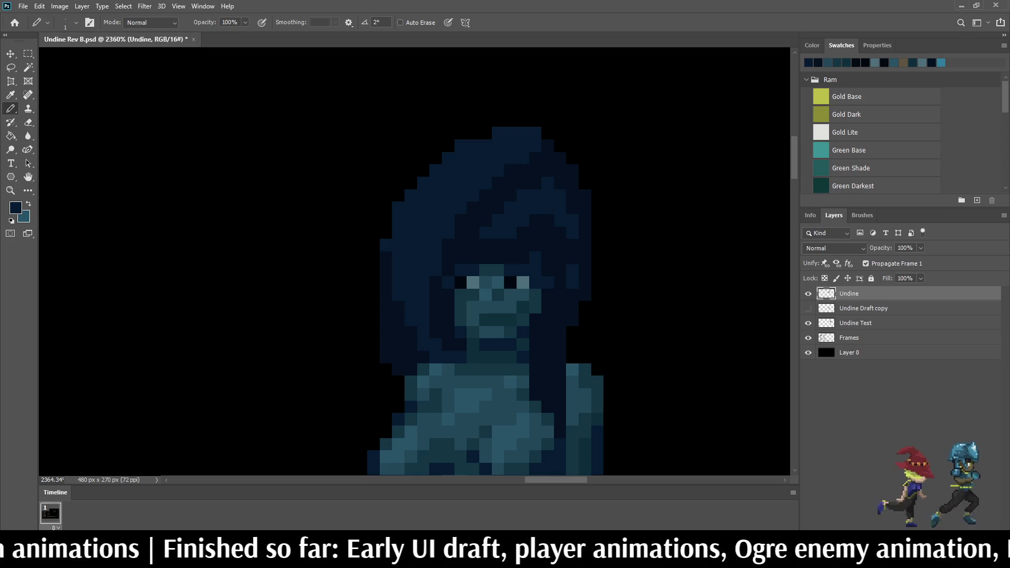
Step: Save the Undine Rev B.psd sprite file
scroll(540, 129, "down", 10)
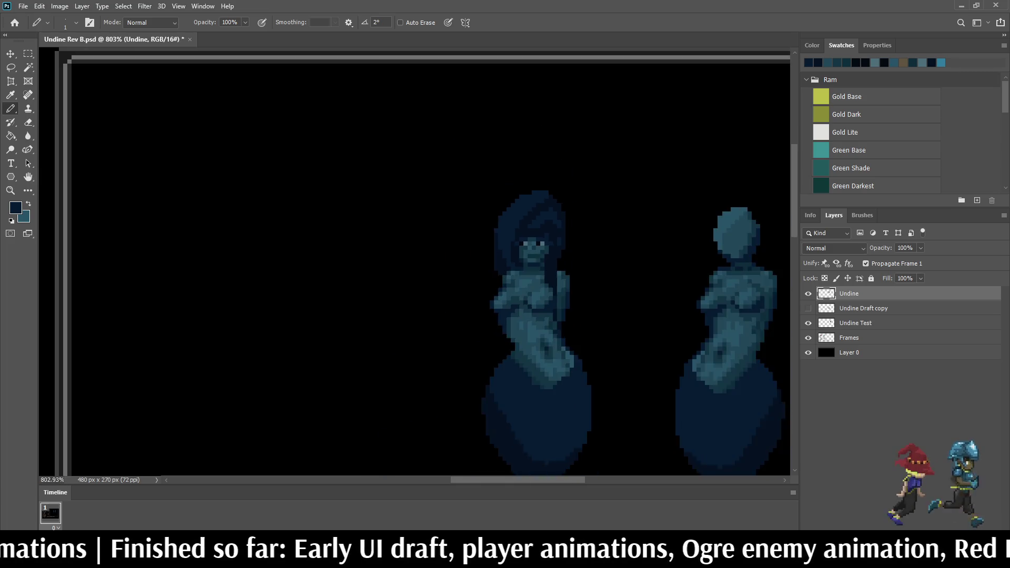
scroll(534, 136, "up", 10)
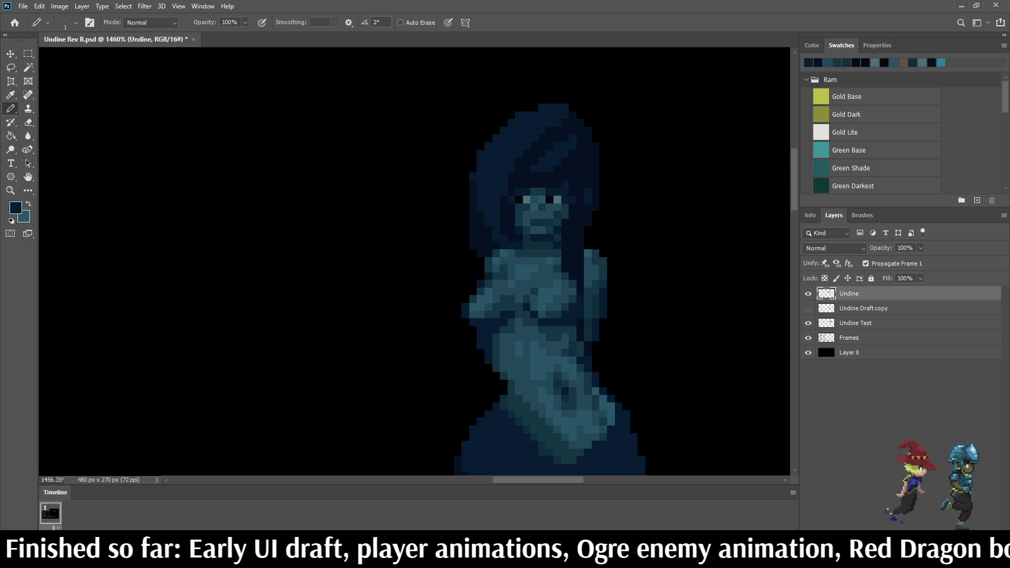
key("ctrl+s")
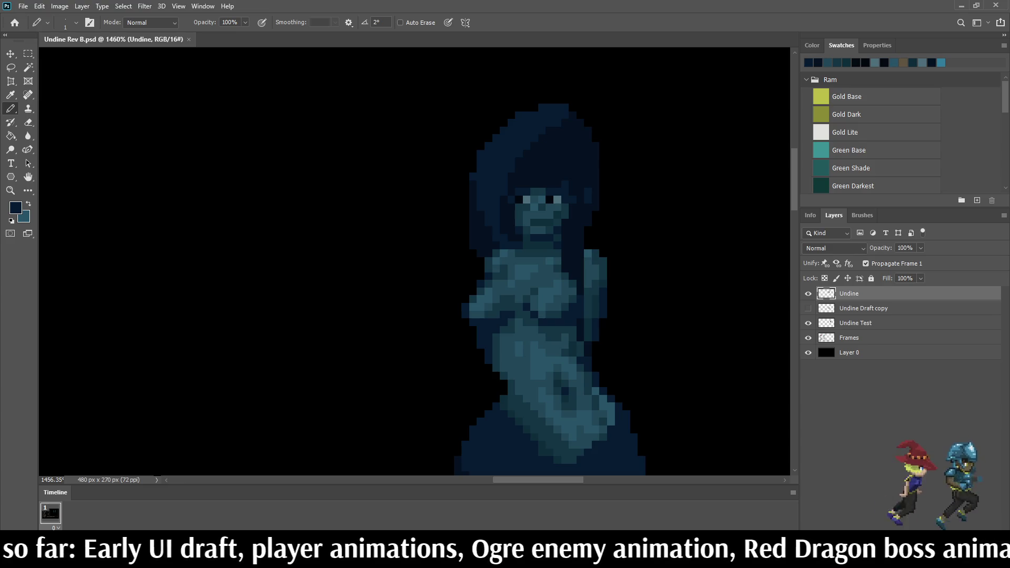
scroll(602, 147, "down", 3)
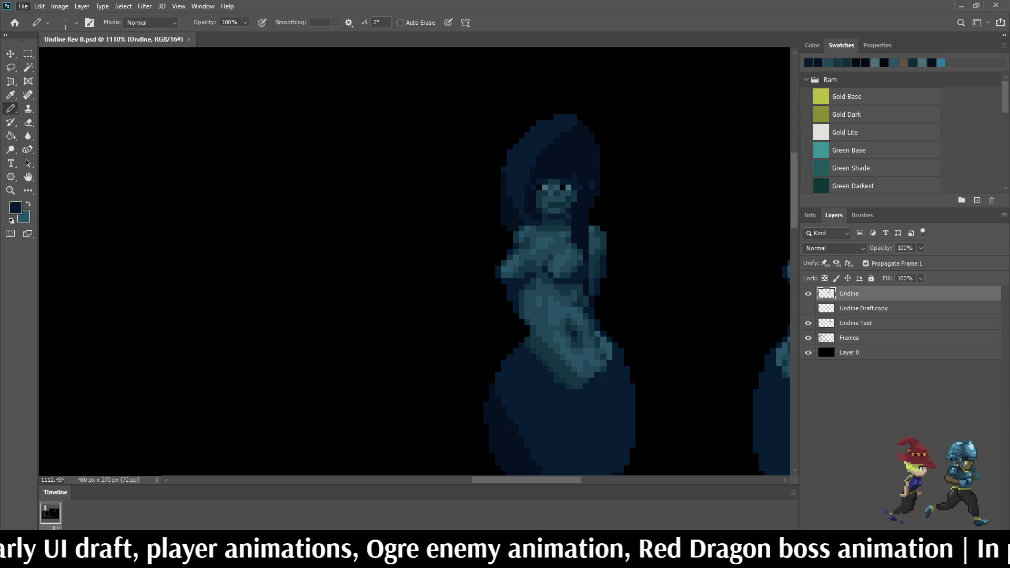
scroll(467, 252, "up", 5)
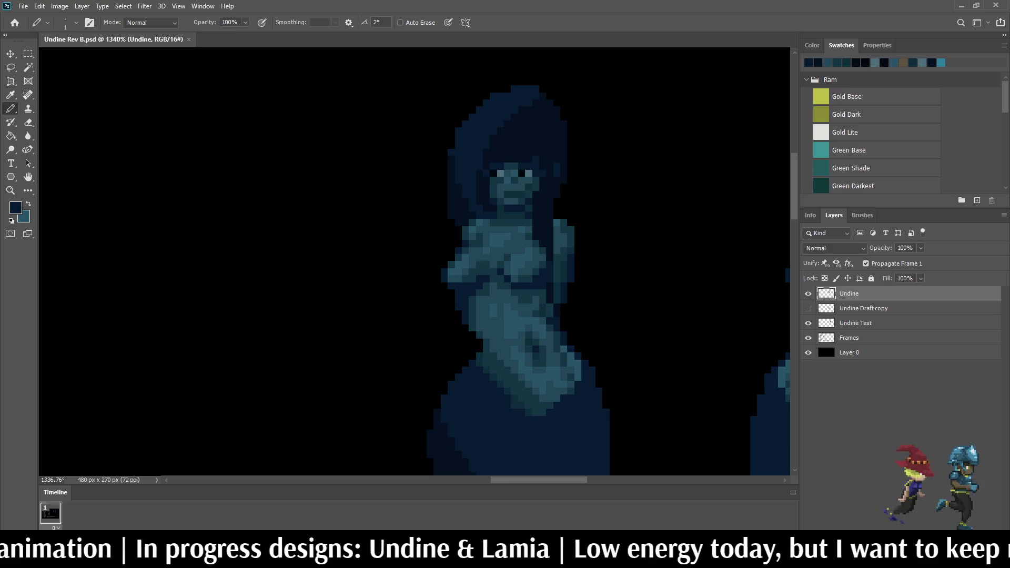
Step: Zoom out on the Undine Rev B canvas to view the sprites
scroll(414, 262, "down", 6)
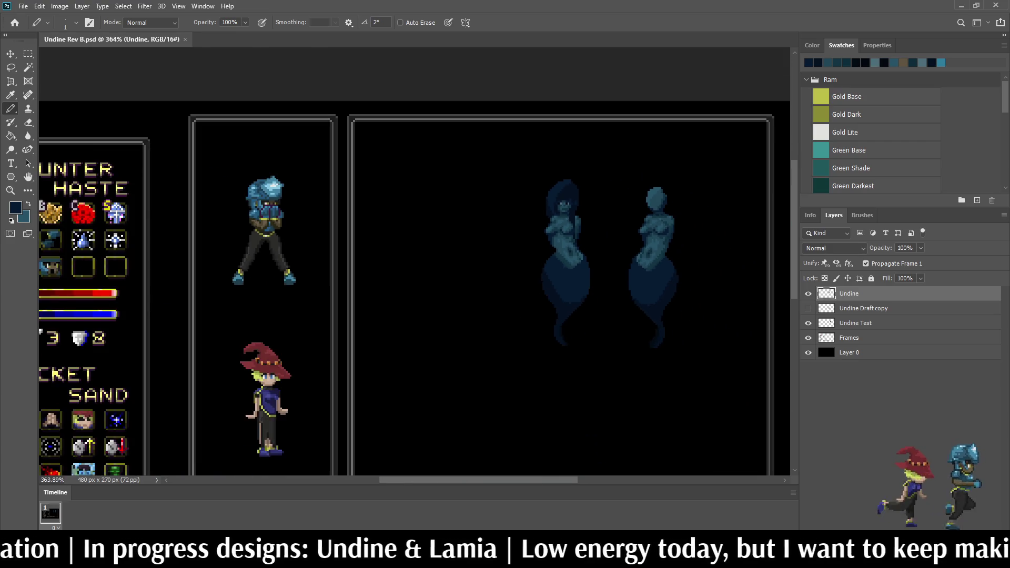
Step: Paint dark blue pixels down the hair's left edge and extend it further down
scroll(559, 205, "up", 6)
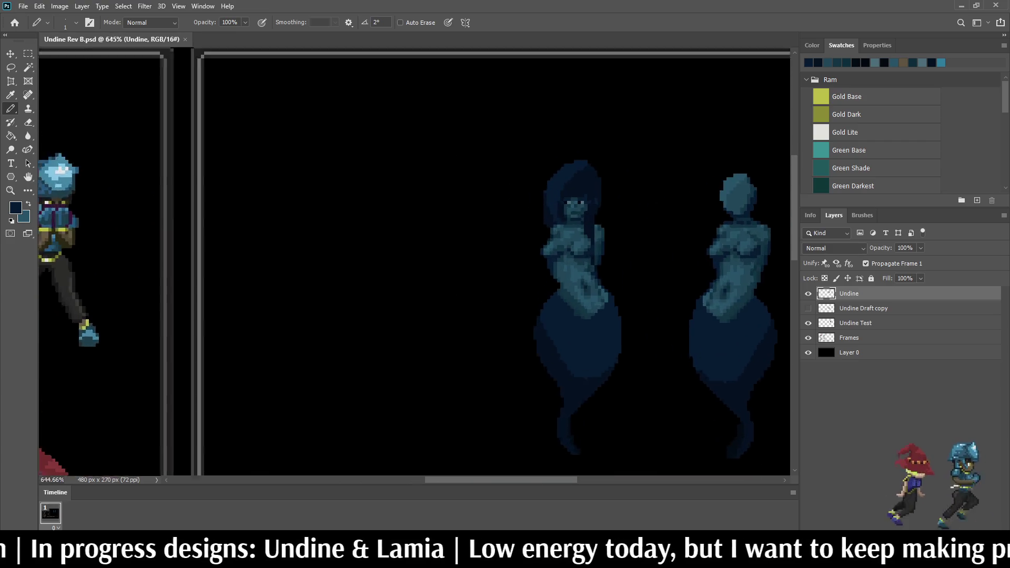
scroll(548, 205, "up", 5)
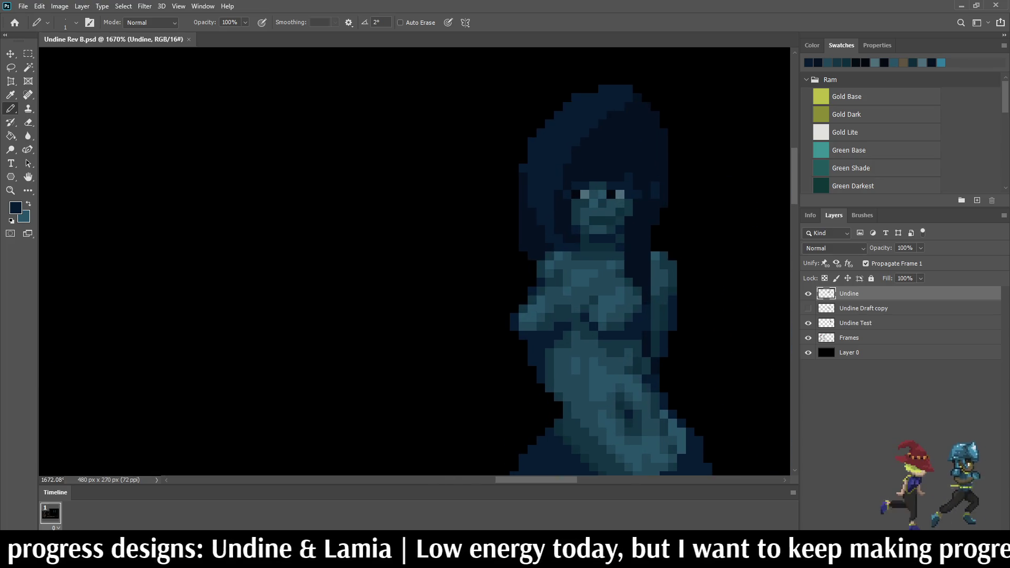
scroll(579, 263, "up", 2)
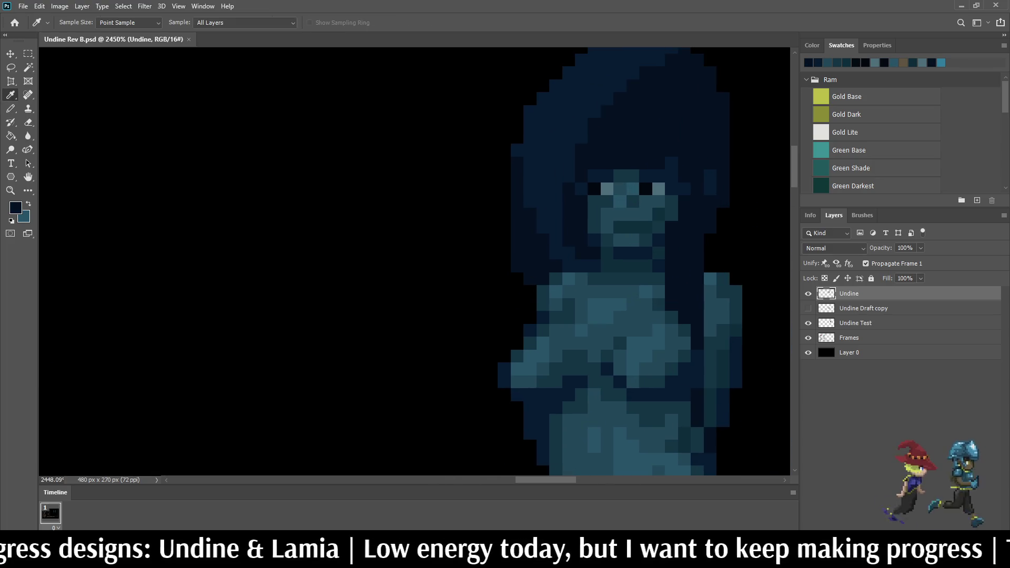
scroll(557, 263, "down", 3)
scroll(558, 264, "up", 2)
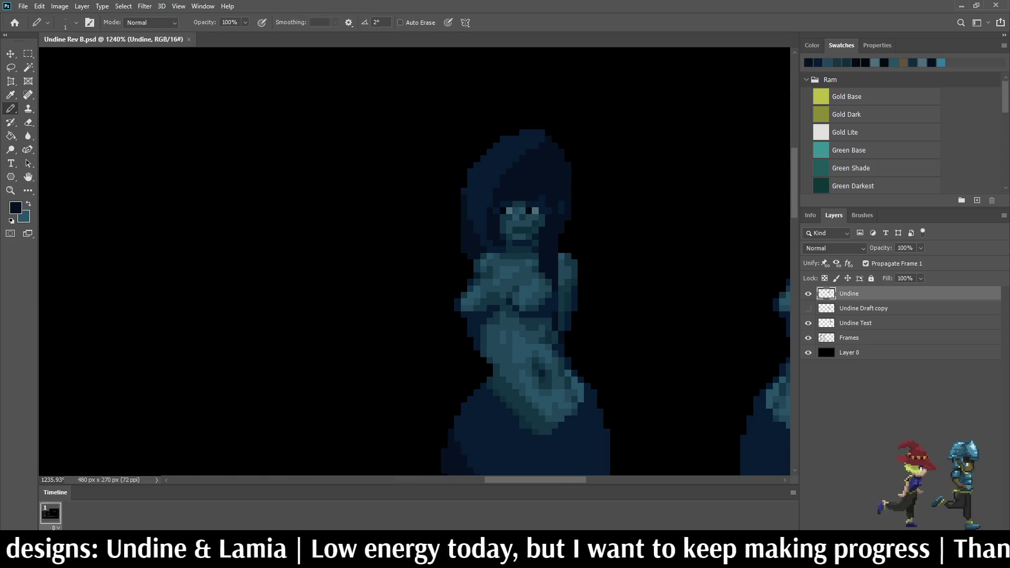
left_click_drag(457, 245, 458, 209)
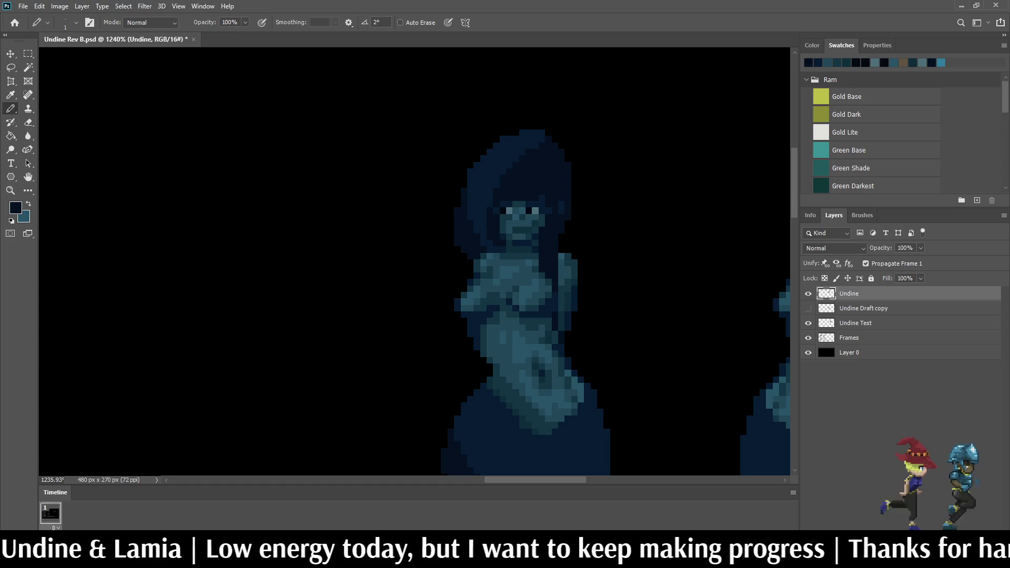
left_click(464, 185)
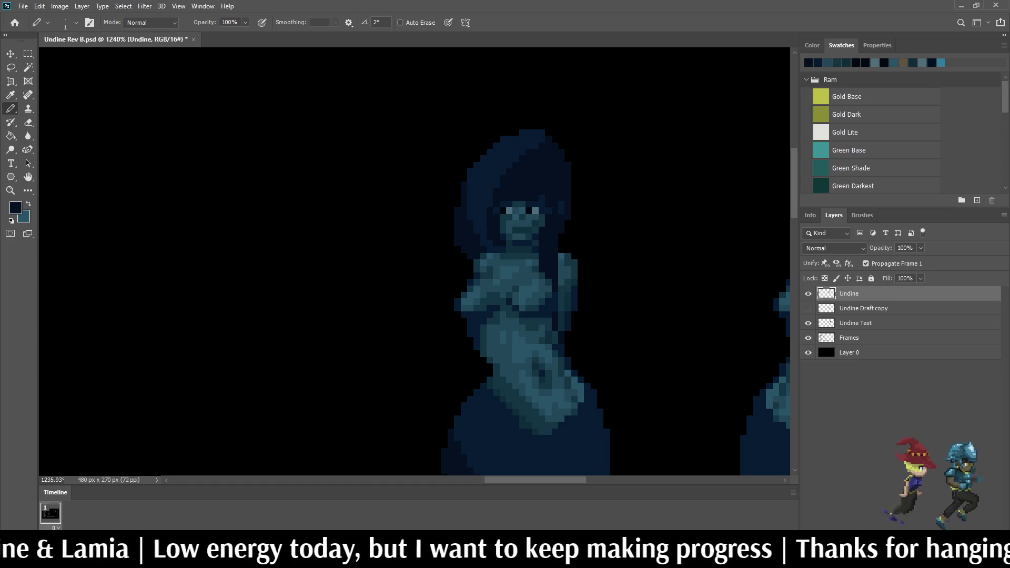
scroll(466, 152, "down", 6)
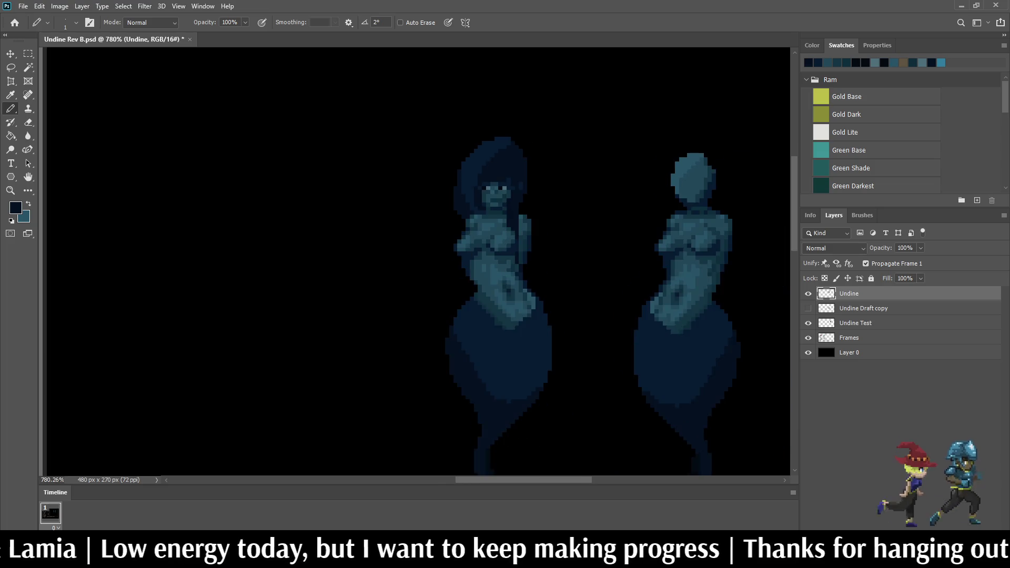
scroll(466, 153, "up", 3)
scroll(434, 177, "up", 4)
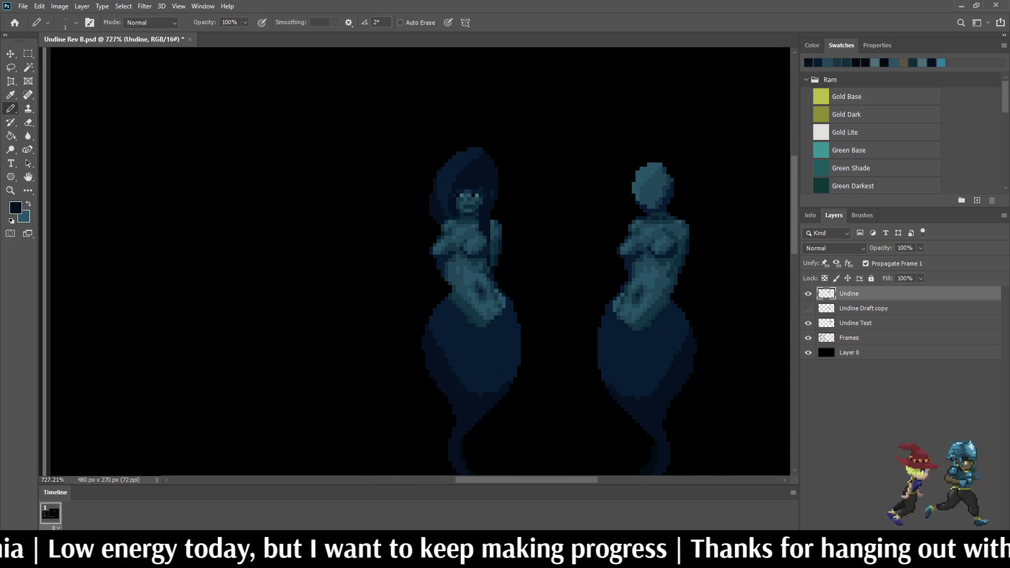
mouse_move(443, 151)
left_mouse_down()
mouse_move(434, 199)
mouse_move(425, 186)
left_mouse_up()
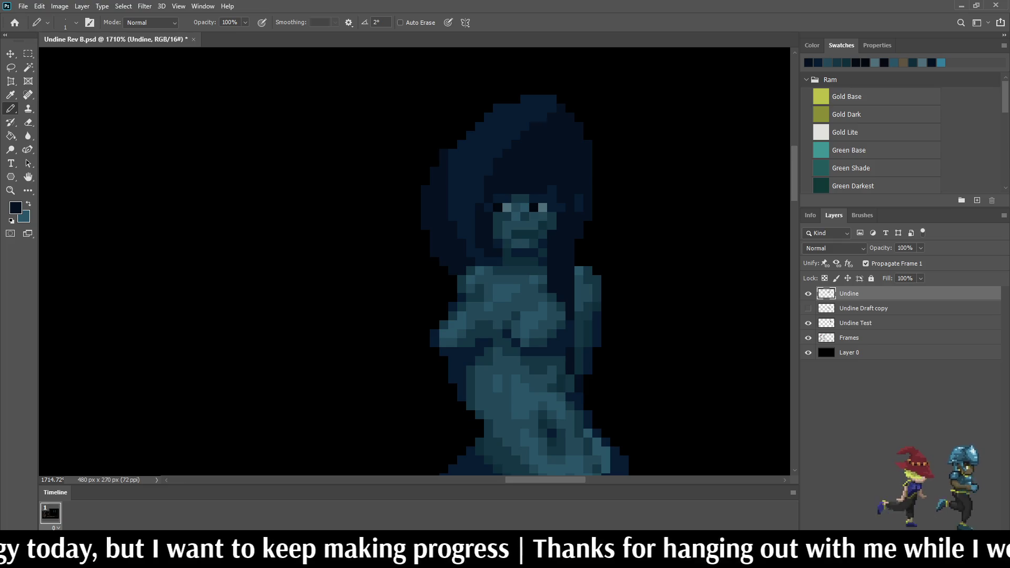
Step: Trim the outer left pixels off the hair and save
scroll(581, 211, "down", 7)
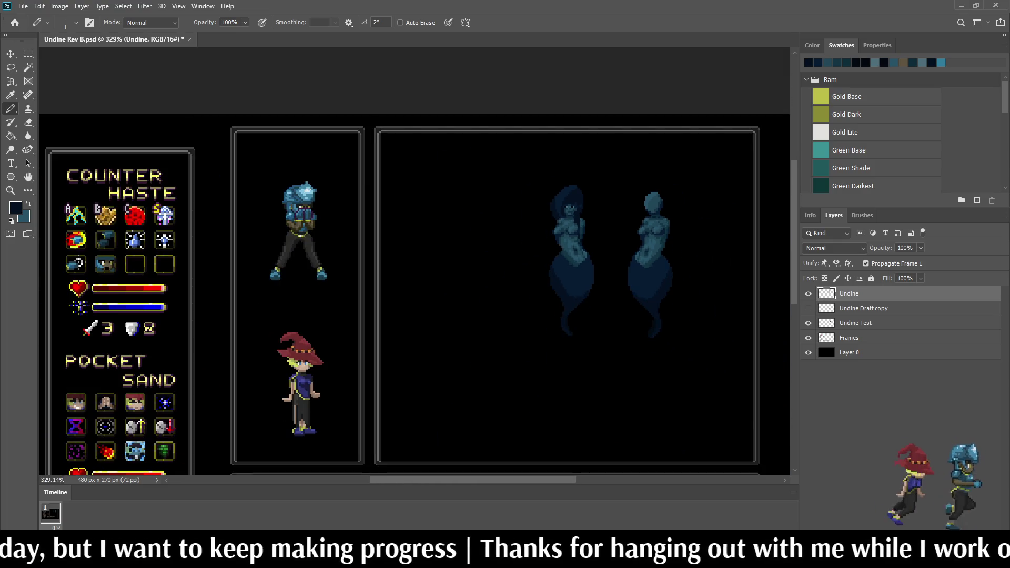
scroll(598, 216, "up", 4)
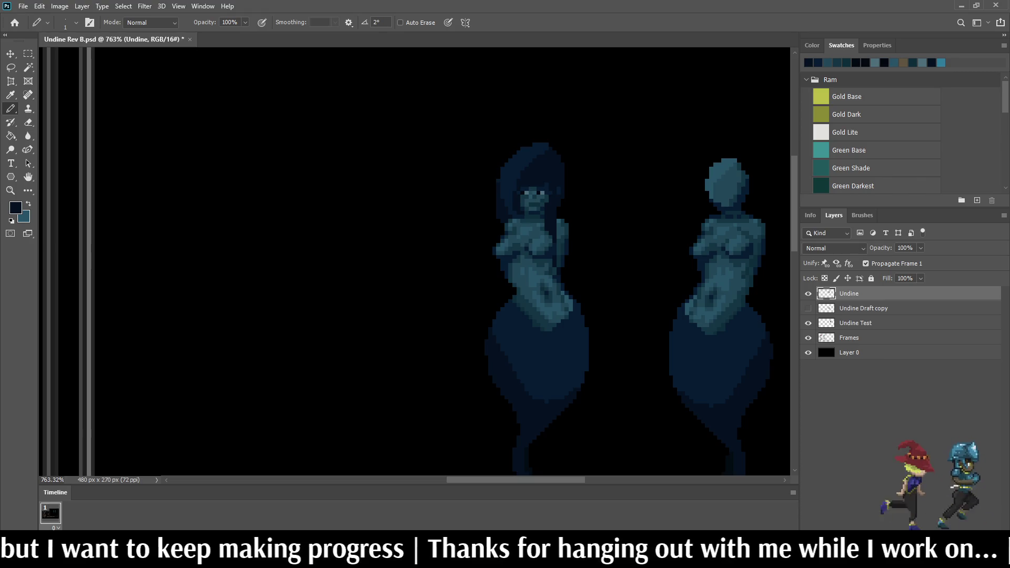
left_click_drag(506, 221, 507, 159)
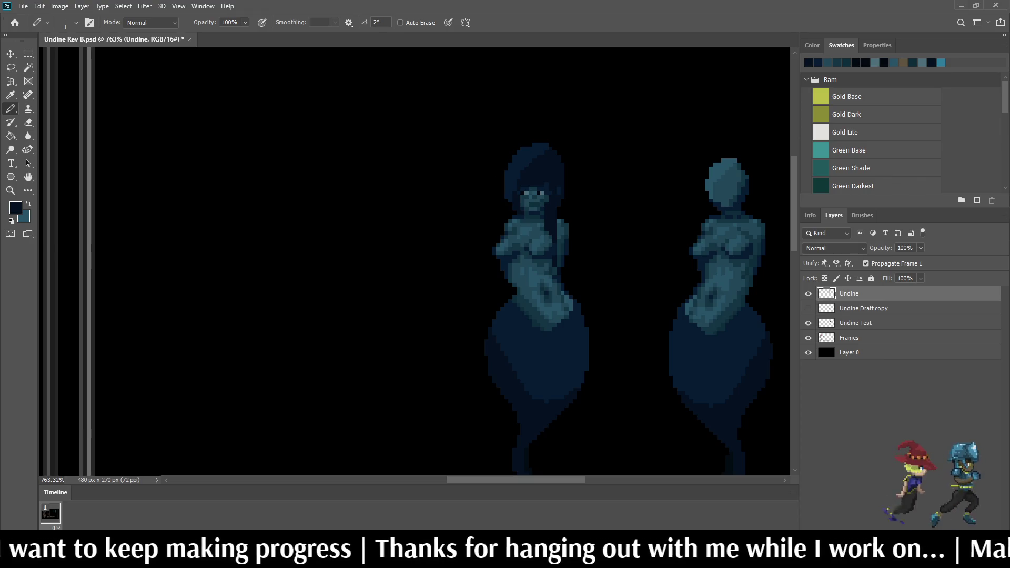
key("ctrl+s")
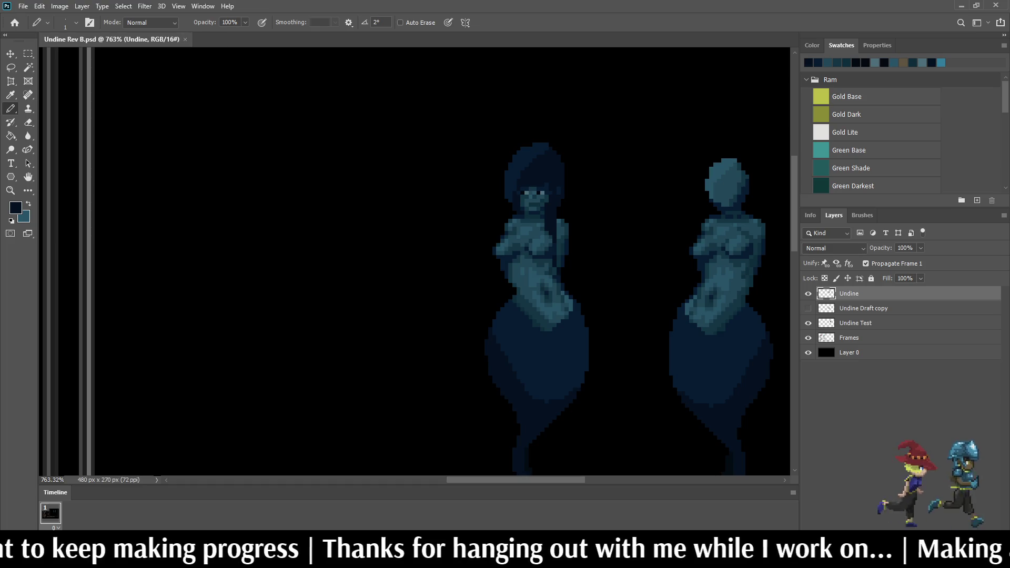
Step: Undo the trim, push the hair edge one pixel further left, touch up, and save
key("ctrl+alt+f")
key("ctrl+z")
left_click_drag(502, 204, 502, 223)
left_click_drag(498, 185, 494, 214)
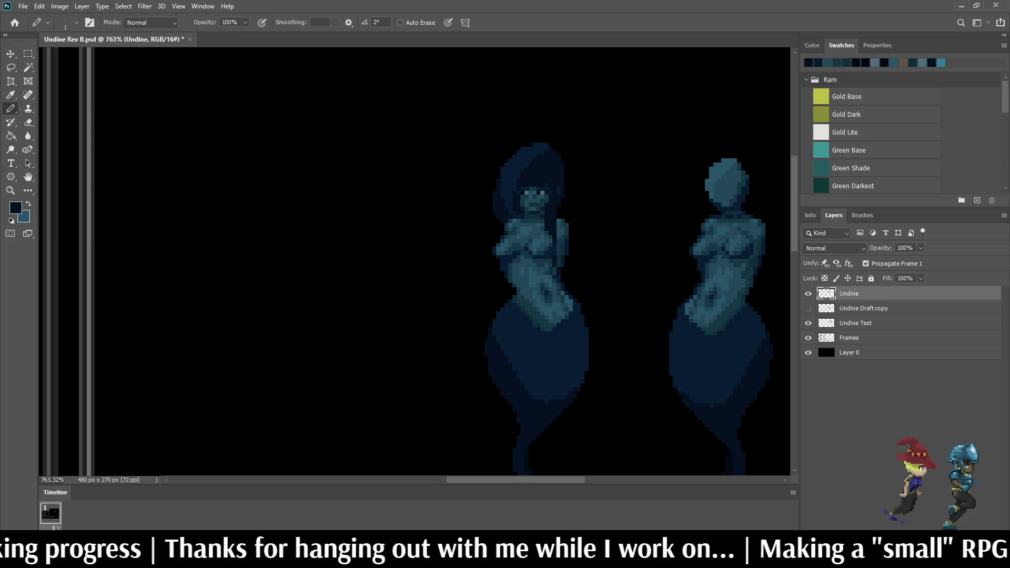
key("ctrl+s")
scroll(588, 207, "down", 5)
scroll(588, 207, "up", 4)
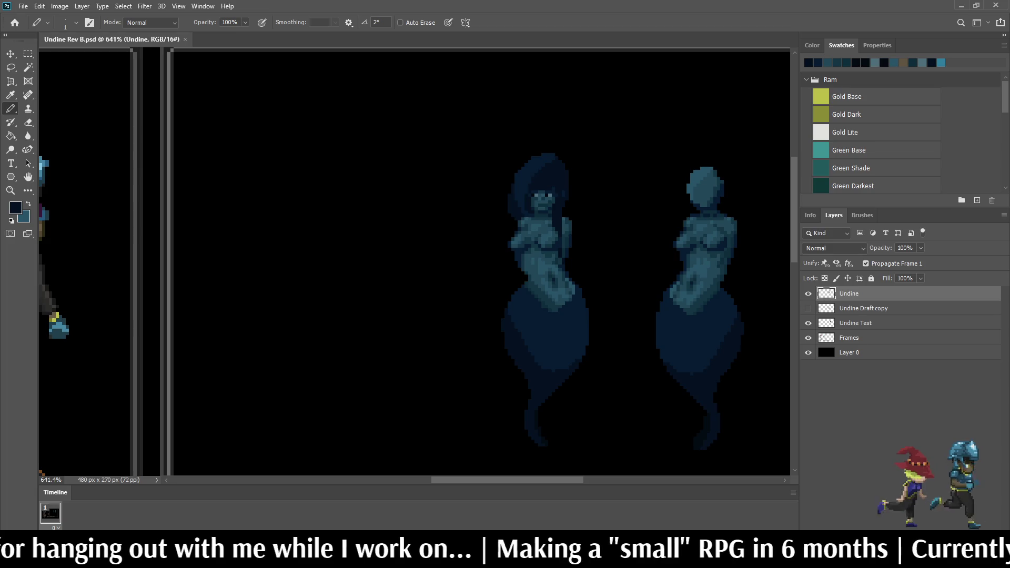
scroll(415, 261, "down", 5)
scroll(415, 261, "up", 1)
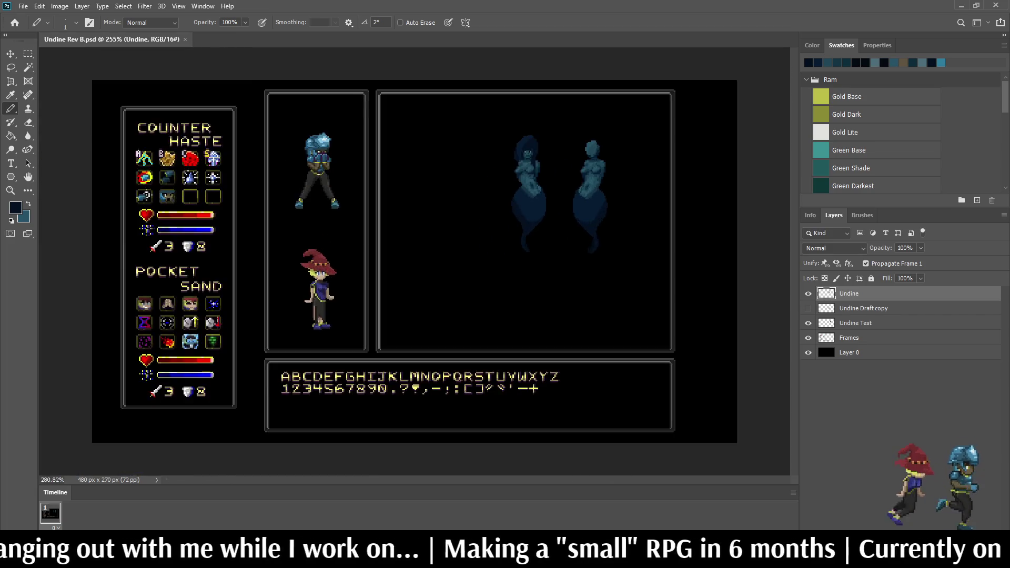
scroll(528, 152, "up", 10)
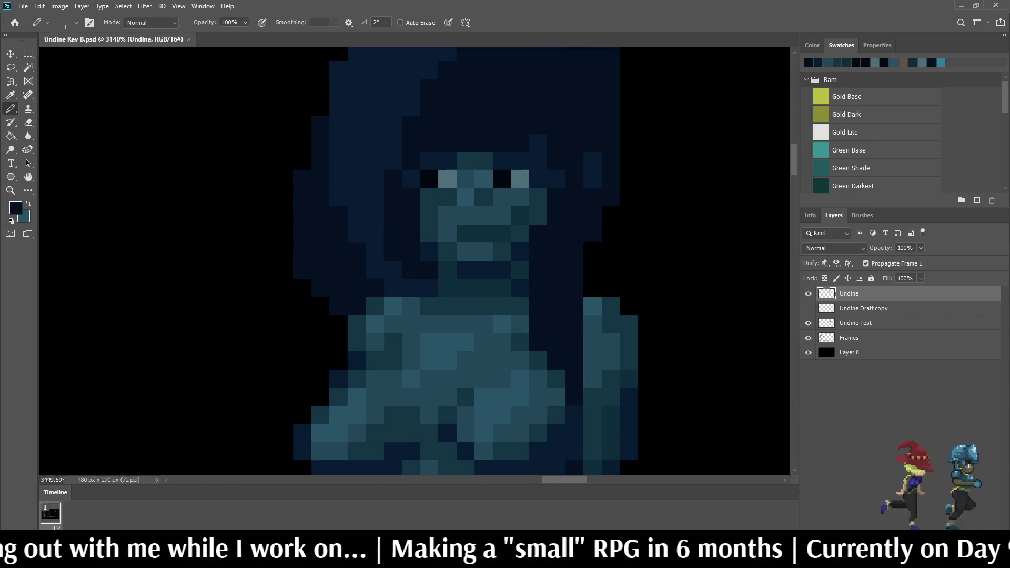
scroll(437, 78, "up", 2)
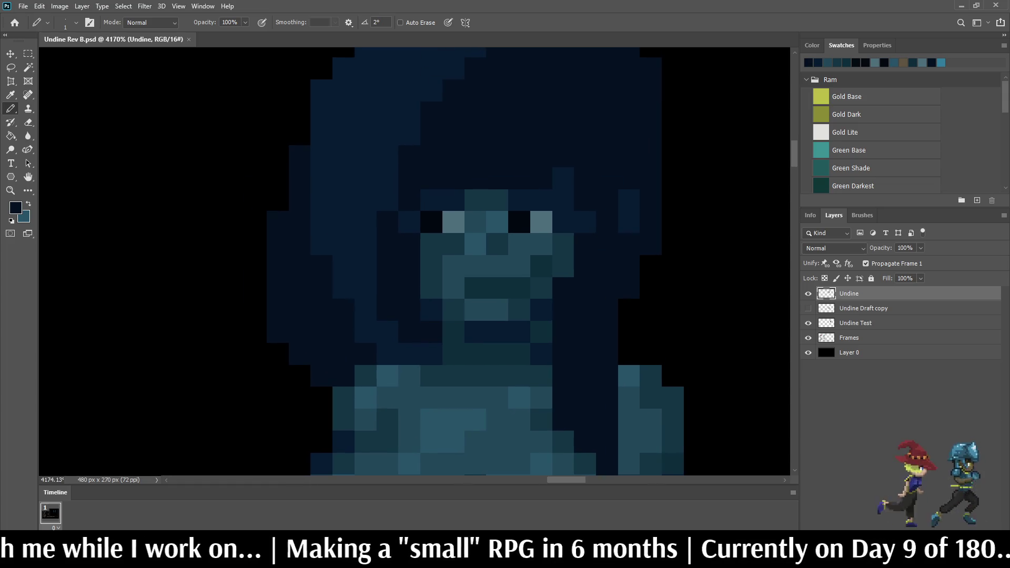
scroll(526, 263, "down", 6)
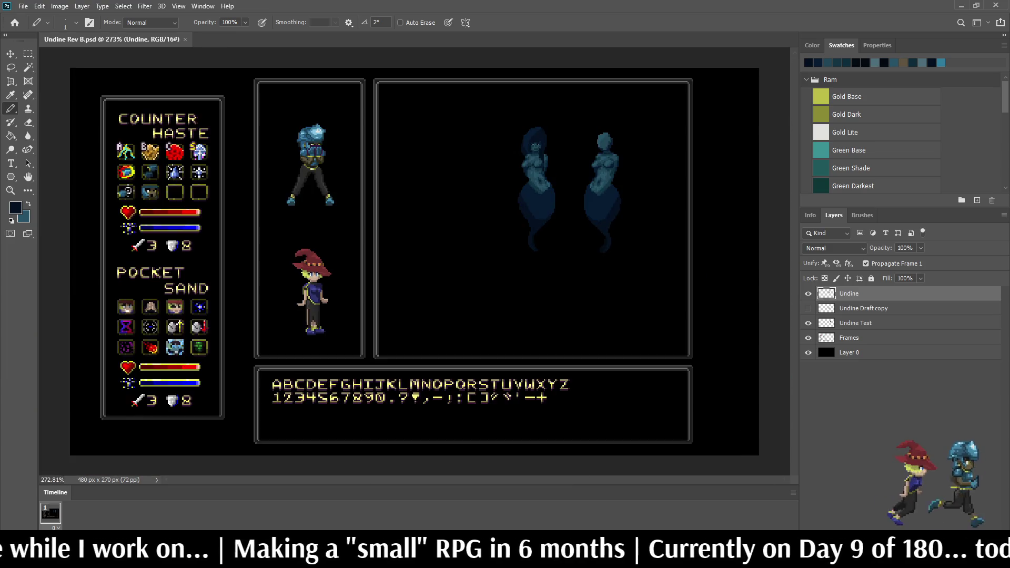
scroll(547, 295, "up", 2)
Step: Show the Undine Draft copy layer and make it the active layer
left_click(808, 308)
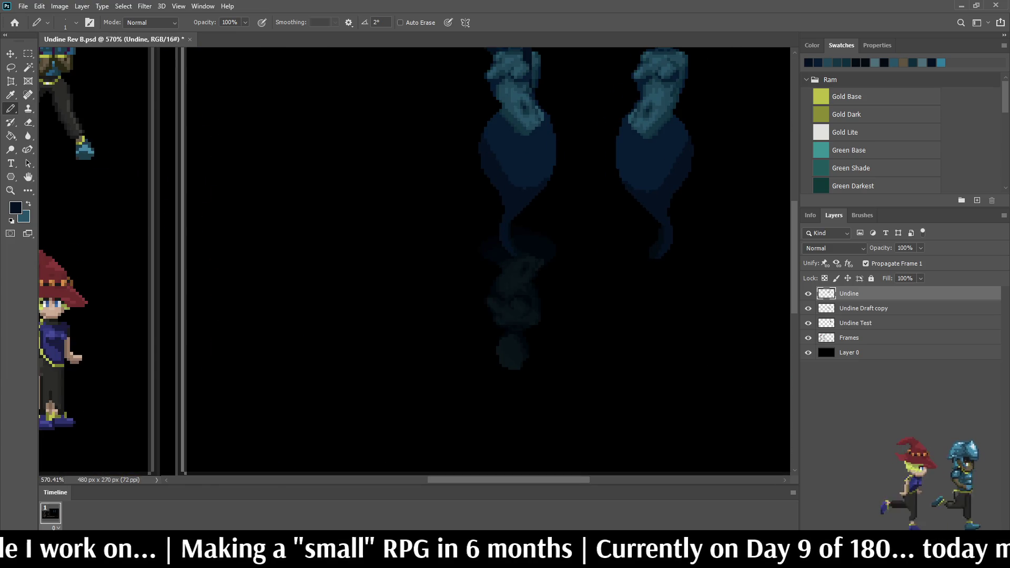
scroll(484, 263, "up", 5)
scroll(484, 263, "down", 6)
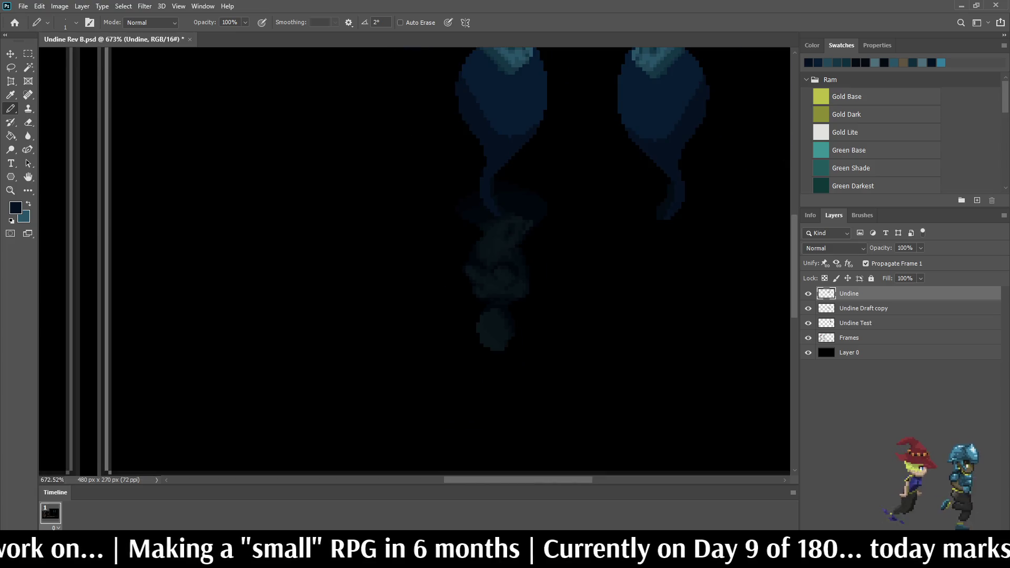
scroll(495, 291, "up", 7)
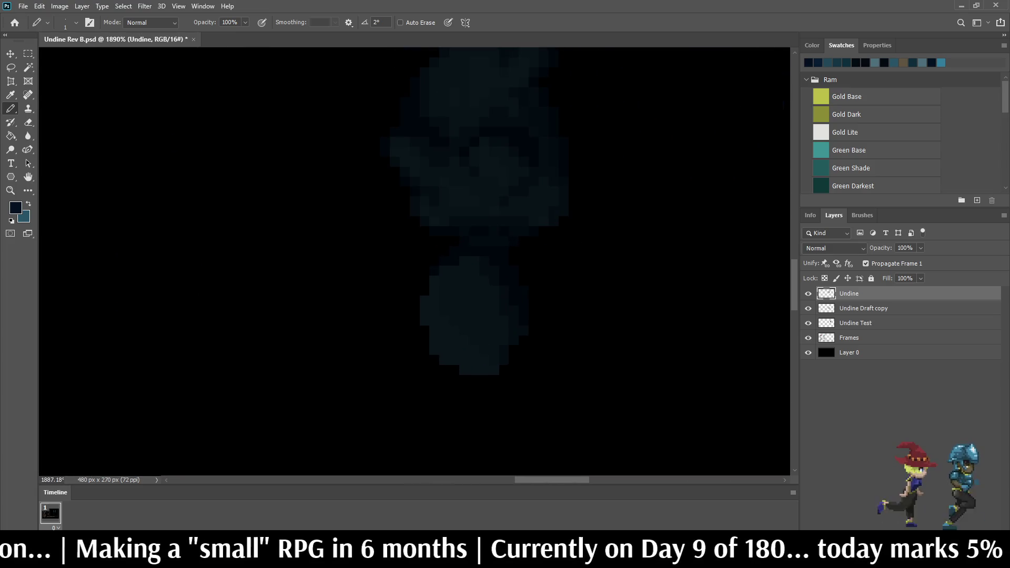
key("alt+bracketleft")
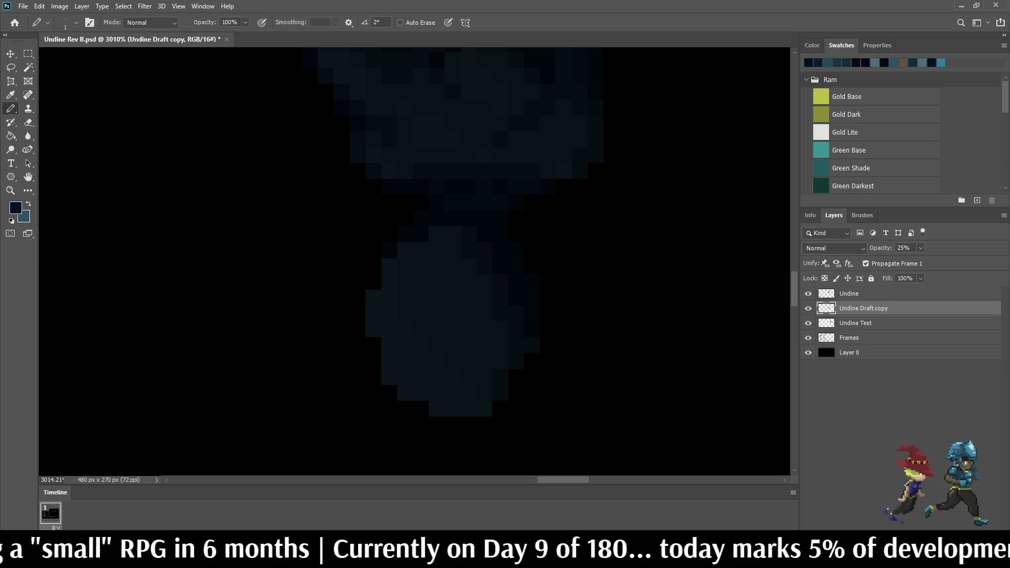
Step: Paint dark strokes across the ghost's faded tail to break it into gaps
mouse_move(374, 316)
left_mouse_down()
mouse_move(374, 298)
mouse_move(437, 282)
mouse_move(500, 282)
mouse_move(484, 298)
left_mouse_up()
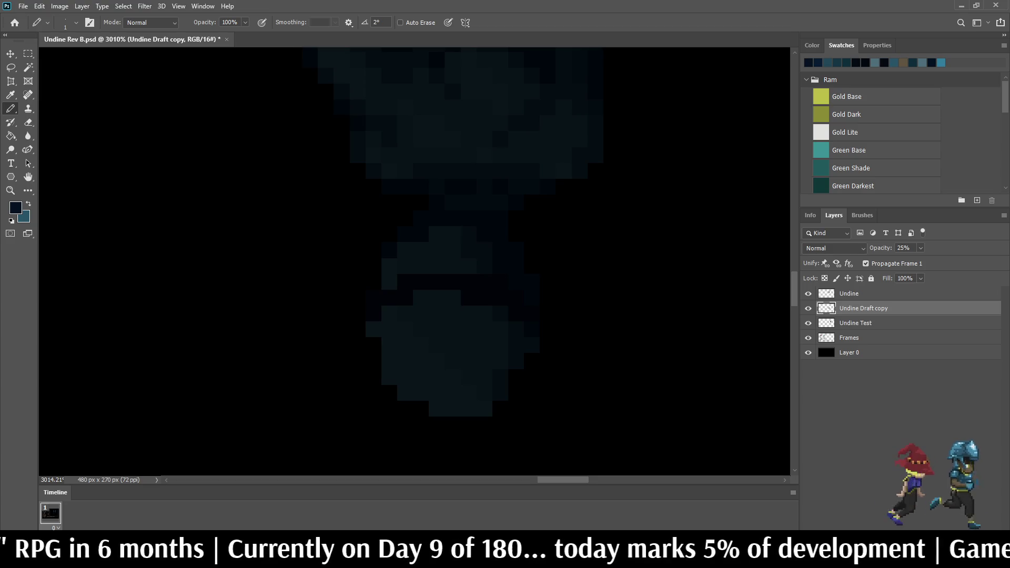
mouse_move(374, 330)
left_mouse_down()
mouse_move(405, 346)
mouse_move(500, 353)
left_mouse_up()
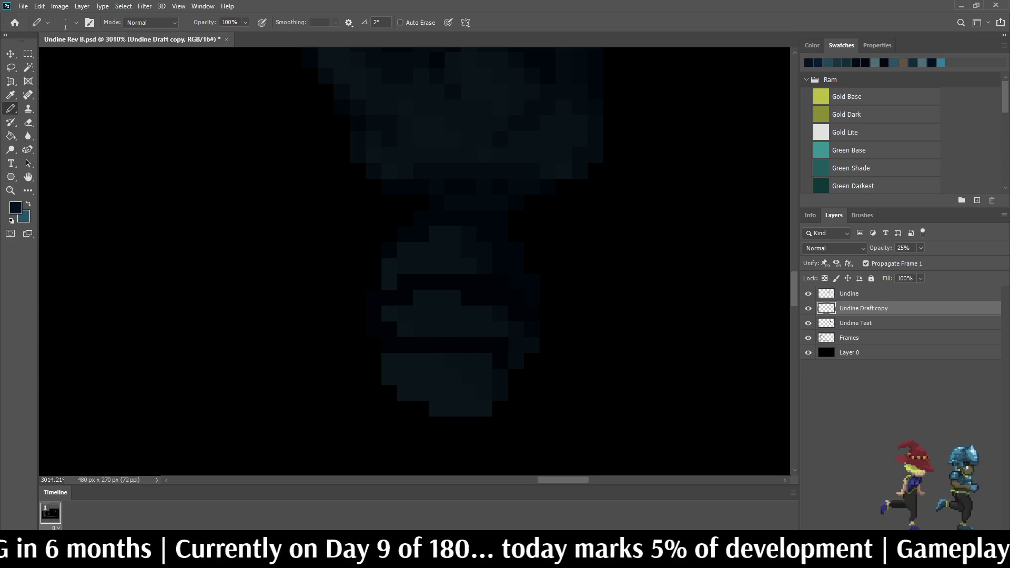
mouse_move(501, 315)
left_mouse_down()
mouse_move(469, 330)
mouse_move(390, 314)
mouse_move(453, 298)
left_mouse_up()
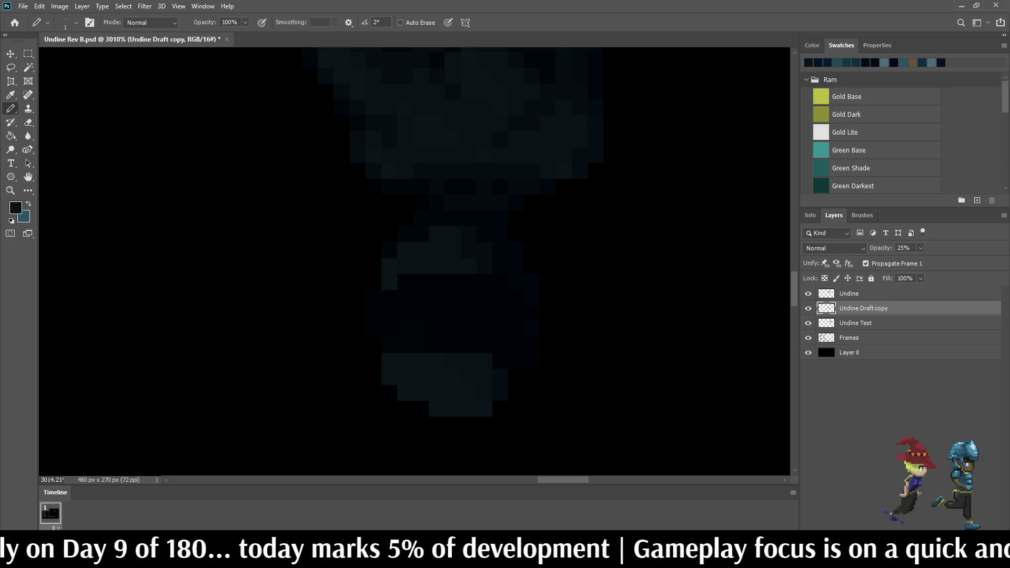
scroll(450, 77, "down", 3)
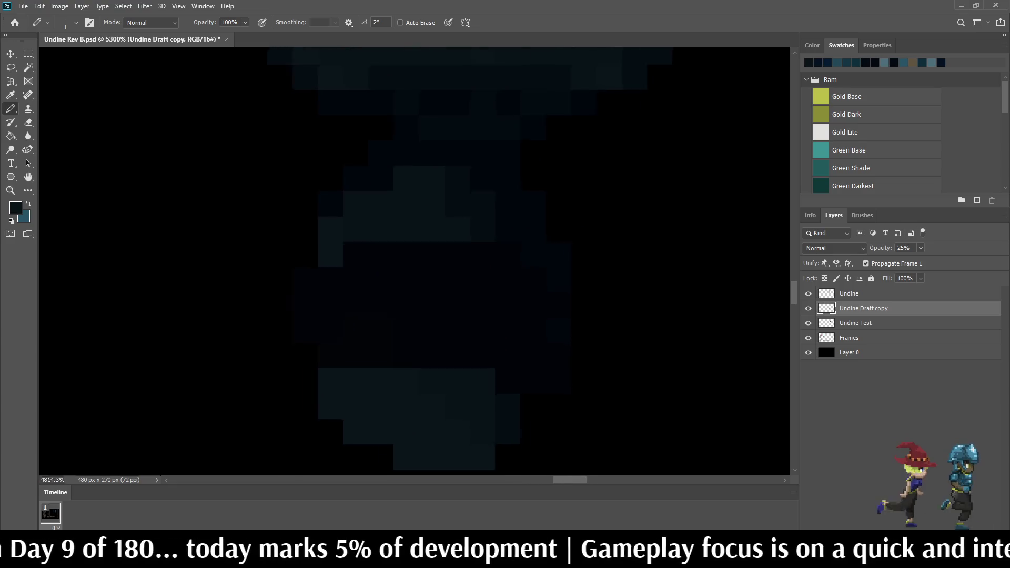
scroll(450, 77, "down", 5)
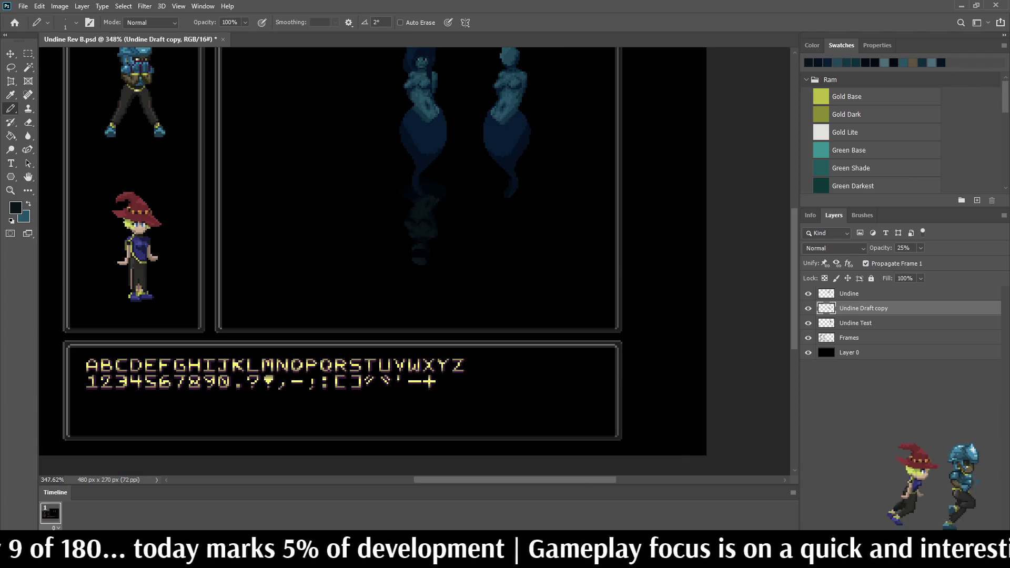
scroll(450, 77, "down", 2)
scroll(450, 77, "up", 6)
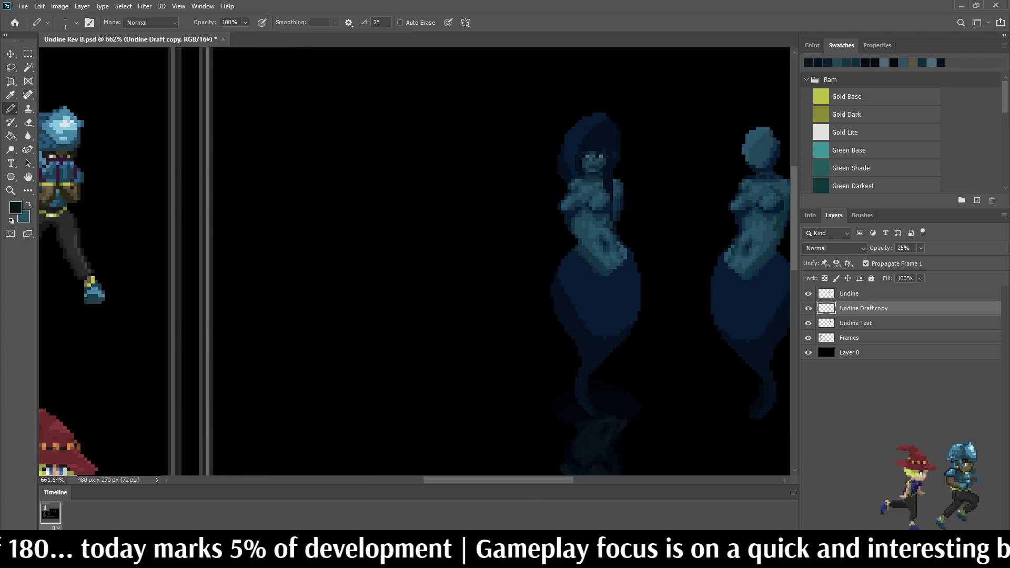
Step: Sample the body's teal and add a small stepped teal stroke and pixels to the tail wisp
key("i")
left_click(621, 242)
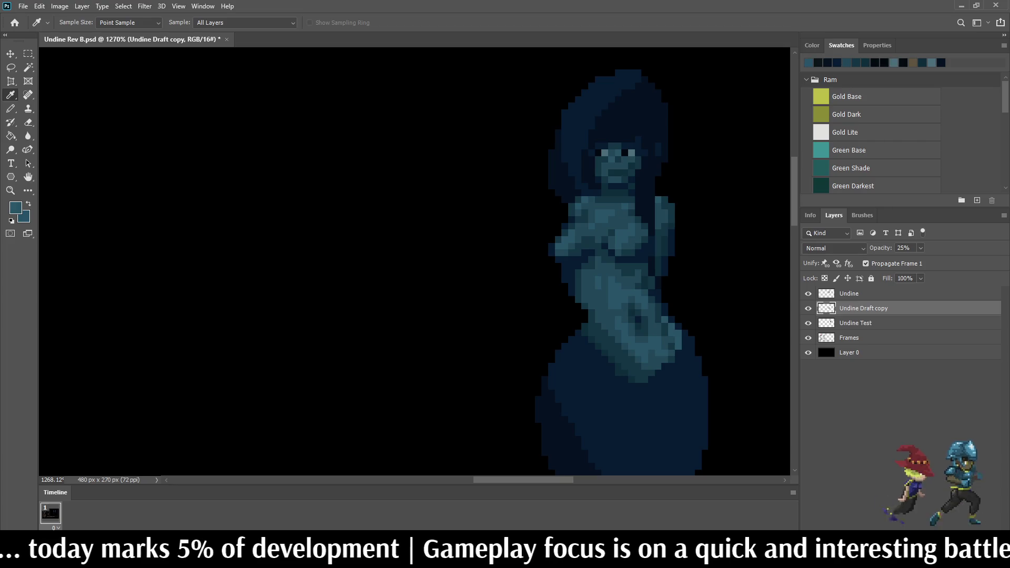
key("b")
scroll(523, 80, "down", 5)
scroll(547, 252, "up", 10)
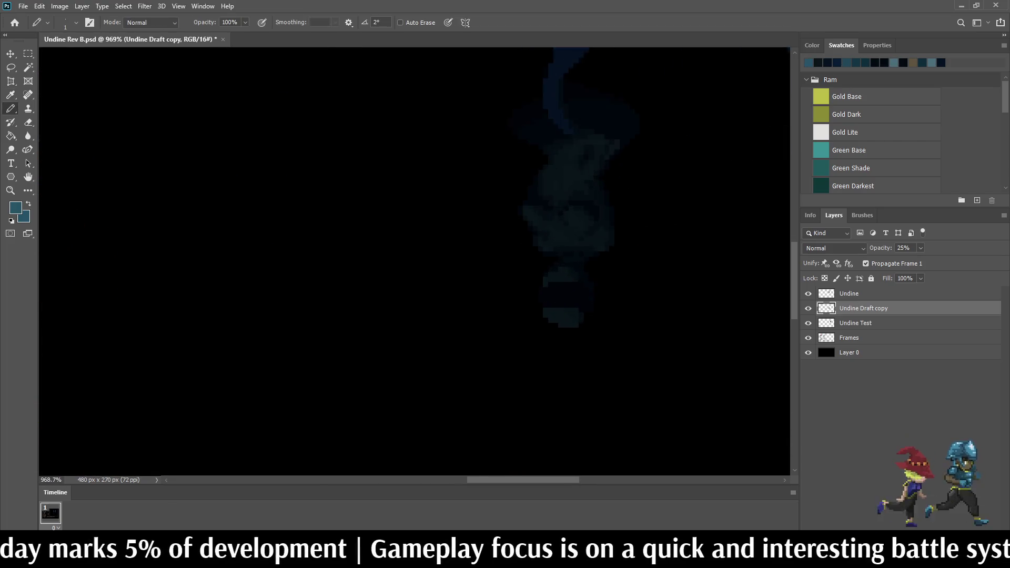
mouse_move(503, 296)
left_mouse_down()
mouse_move(518, 279)
mouse_move(566, 295)
left_mouse_up()
left_click(595, 295)
left_click(611, 311)
Step: Scatter a row of single teal pixels across the upper tail
left_click(518, 233)
left_click(533, 233)
left_click(518, 248)
left_click(565, 233)
left_click(580, 232)
left_click(595, 233)
left_click(580, 248)
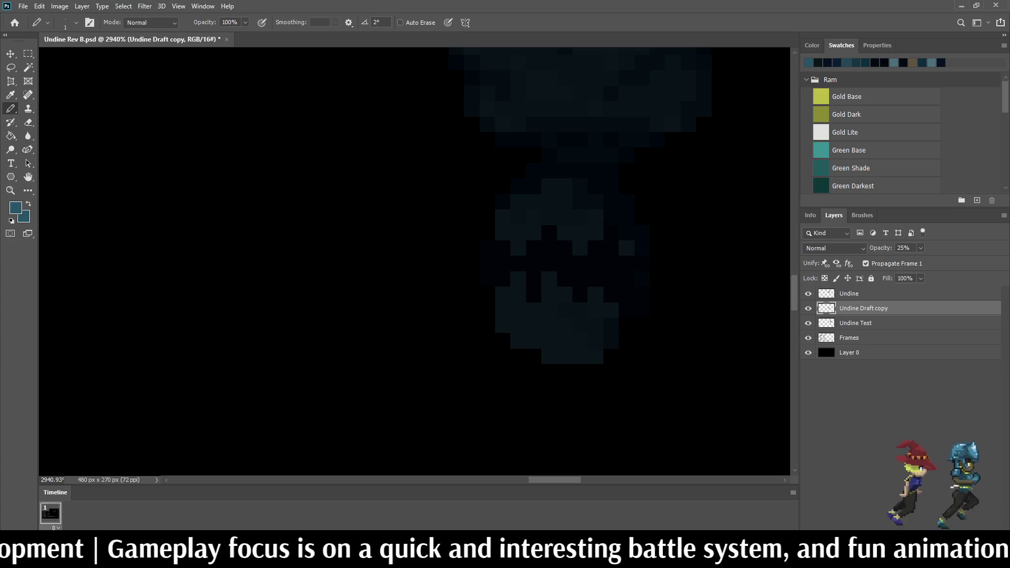
scroll(652, 273, "down", 5)
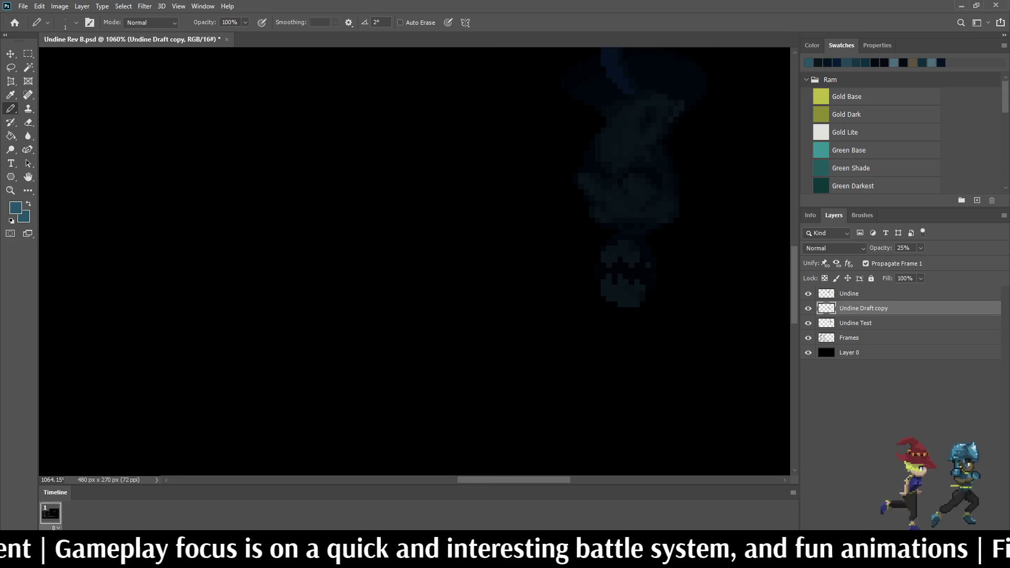
Step: Save the Undine document
scroll(589, 263, "down", 5)
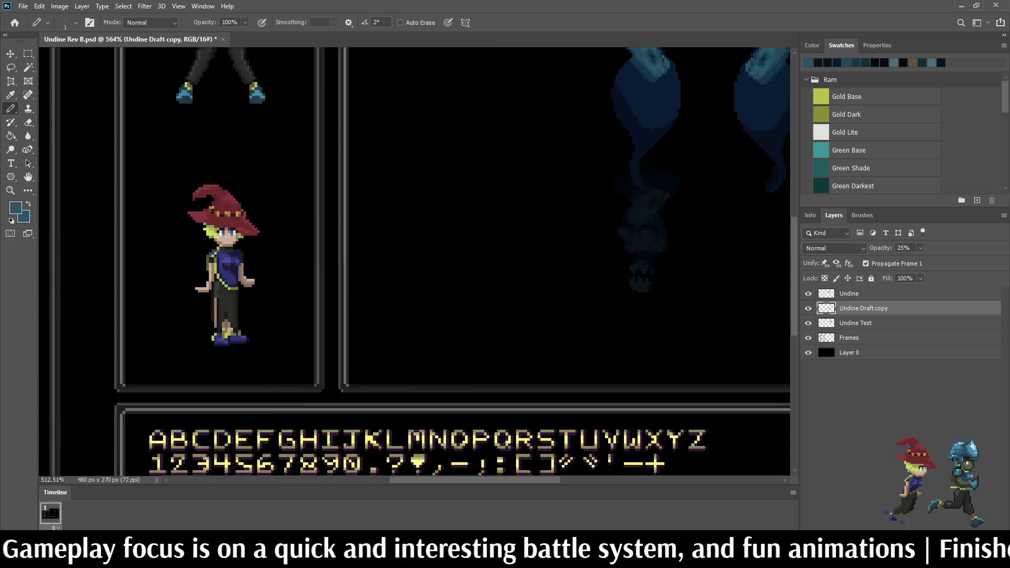
scroll(719, 281, "up", 3)
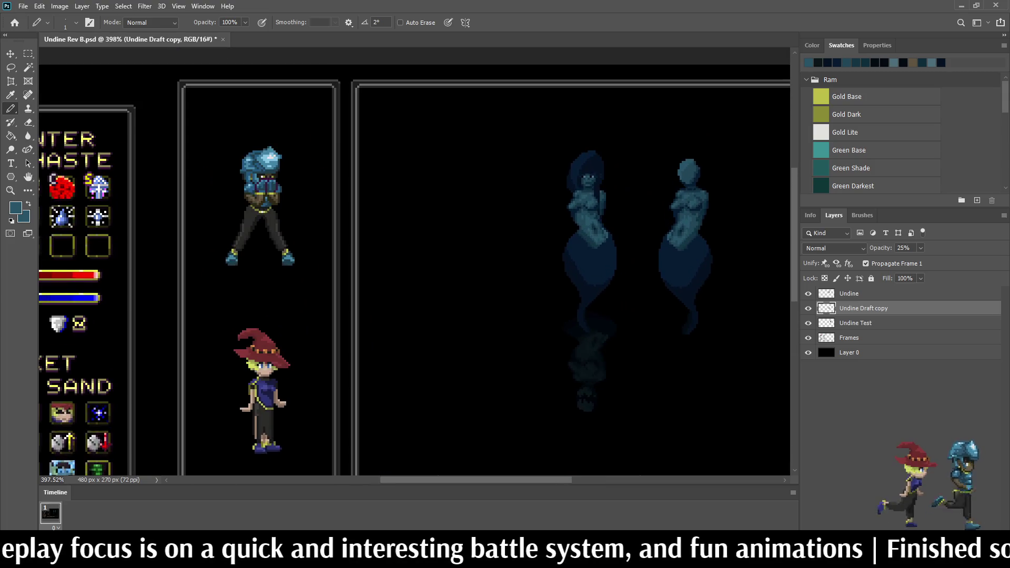
key("ctrl+s")
Step: Cycle the full-screen display modes to review the whole battle-UI mockup
key("ctrl+1")
key("f")
key("f")
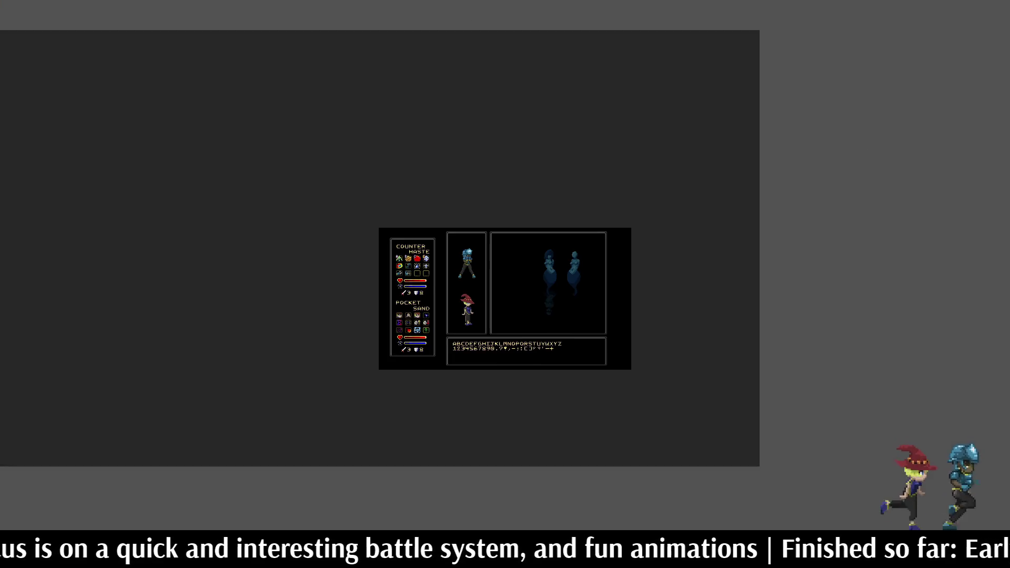
key("ctrl+0")
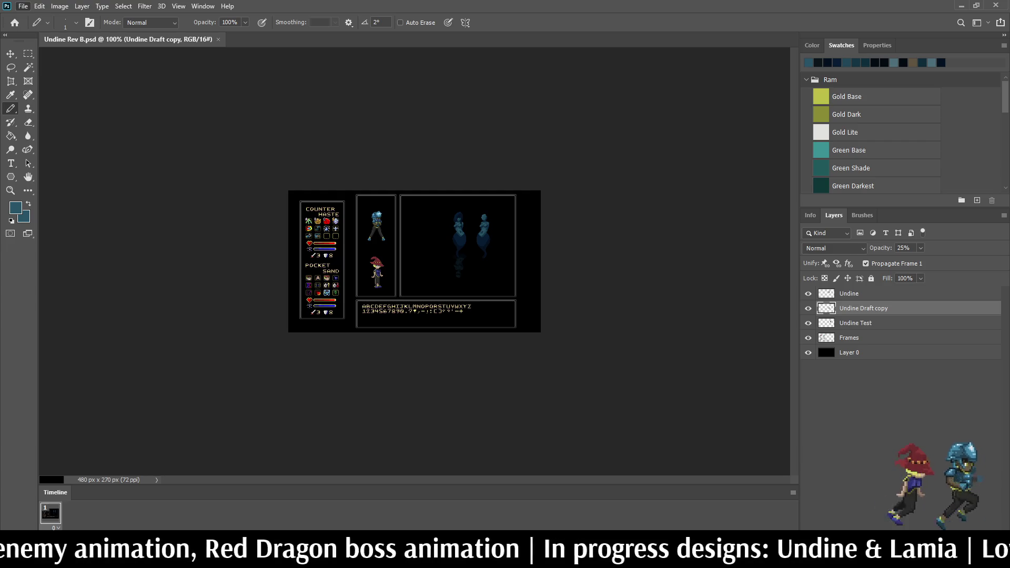
key("ctrl+0")
scroll(484, 162, "up", 5)
key("space")
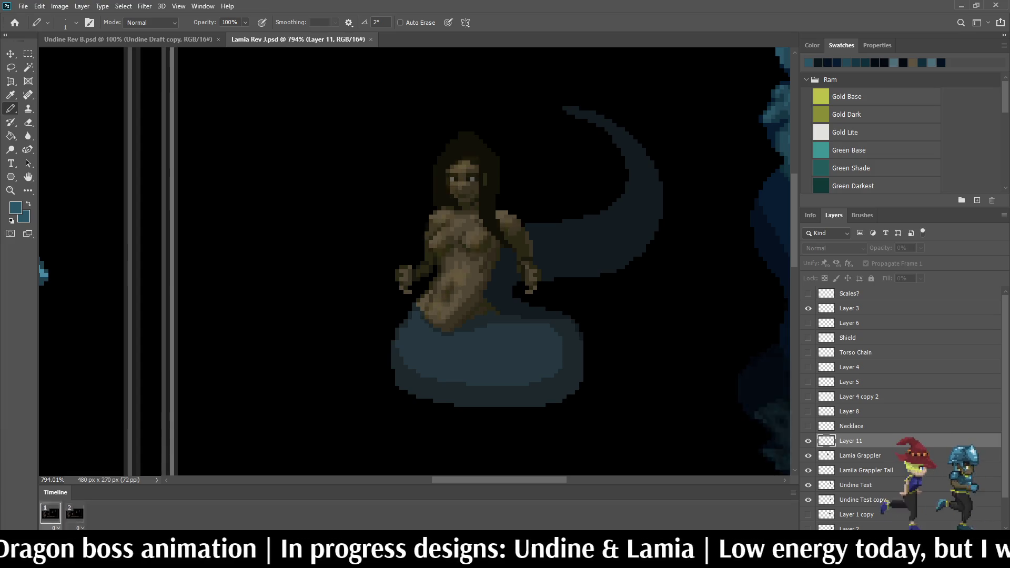
key("space")
left_click(370, 39)
scroll(431, 248, "up", 10)
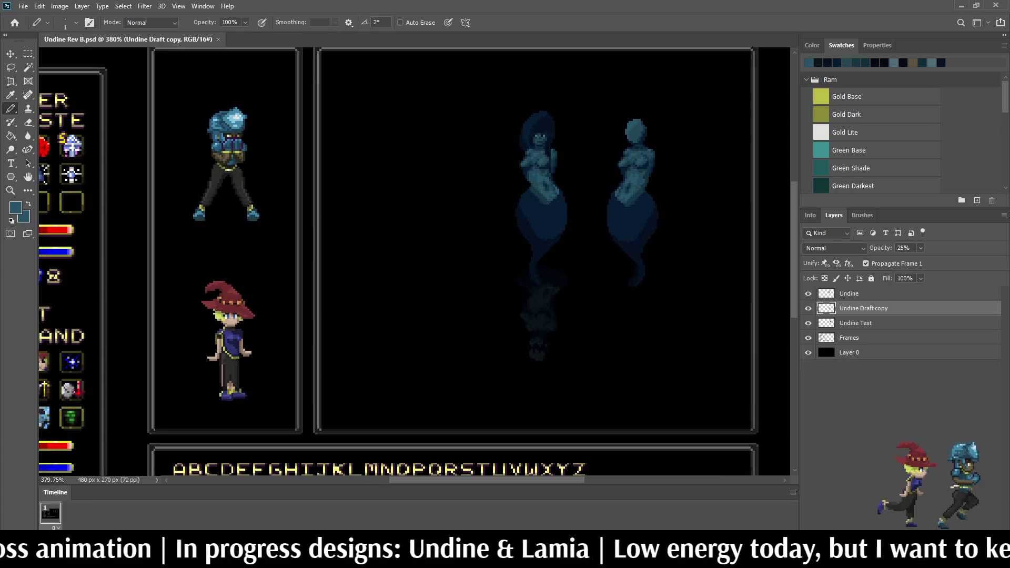
scroll(561, 179, "up", 3)
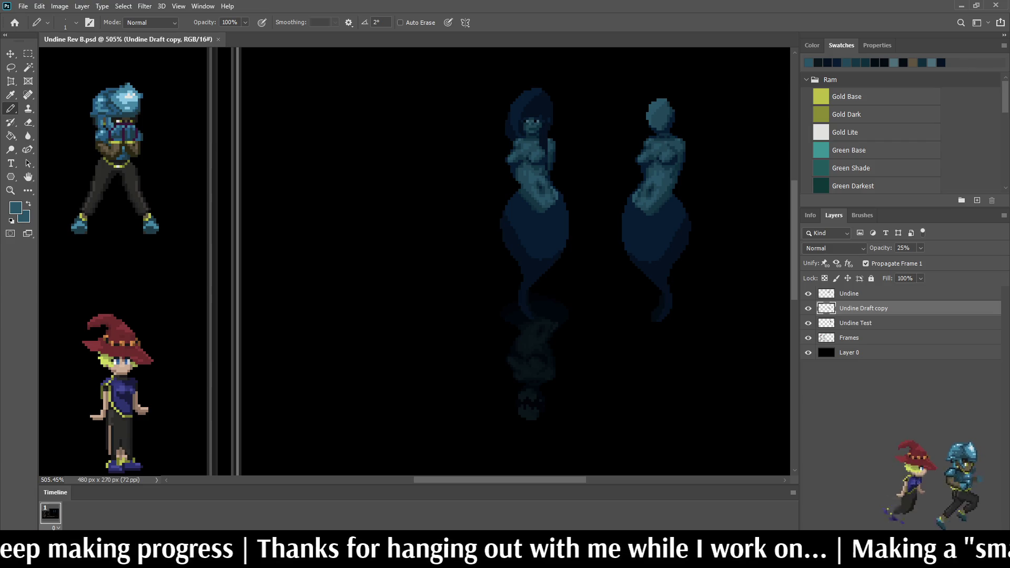
Step: Zoom into the face, pick the darkest palette colour for the Pencil, and save
scroll(540, 173, "down", 4)
scroll(540, 174, "up", 3)
scroll(563, 169, "up", 2)
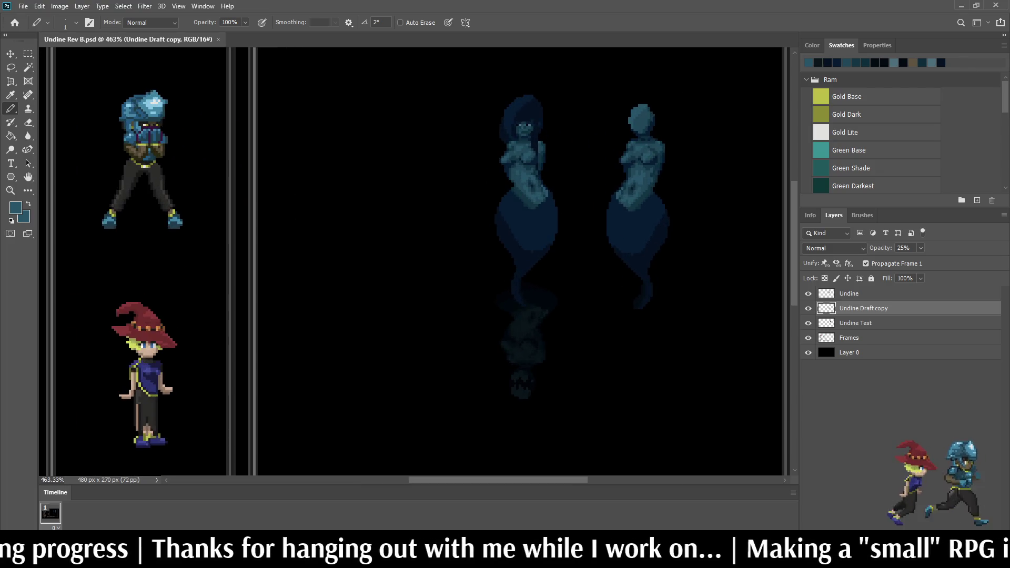
scroll(520, 123, "up", 5)
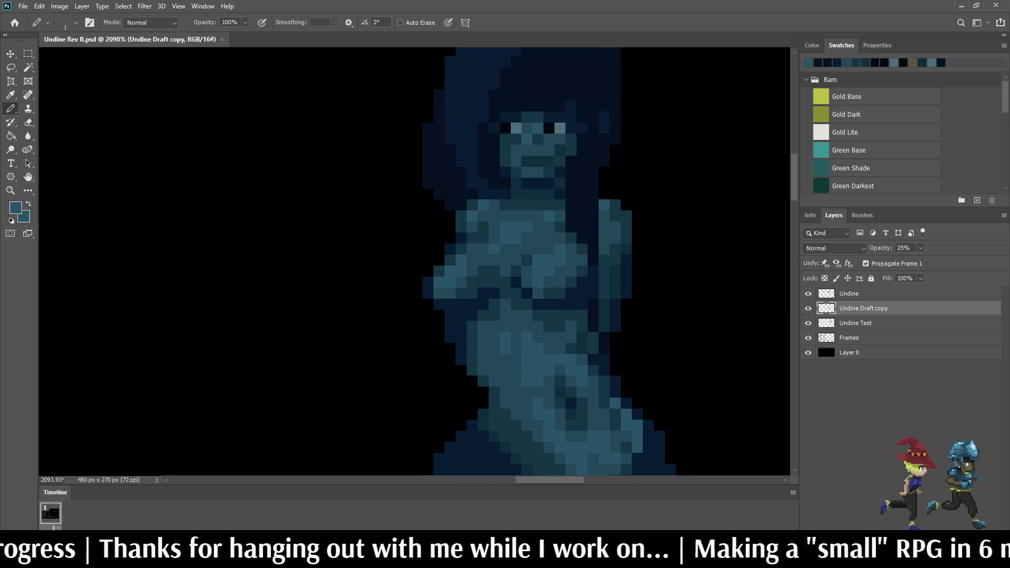
scroll(557, 157, "up", 5)
key("i")
left_click(809, 63)
key("b")
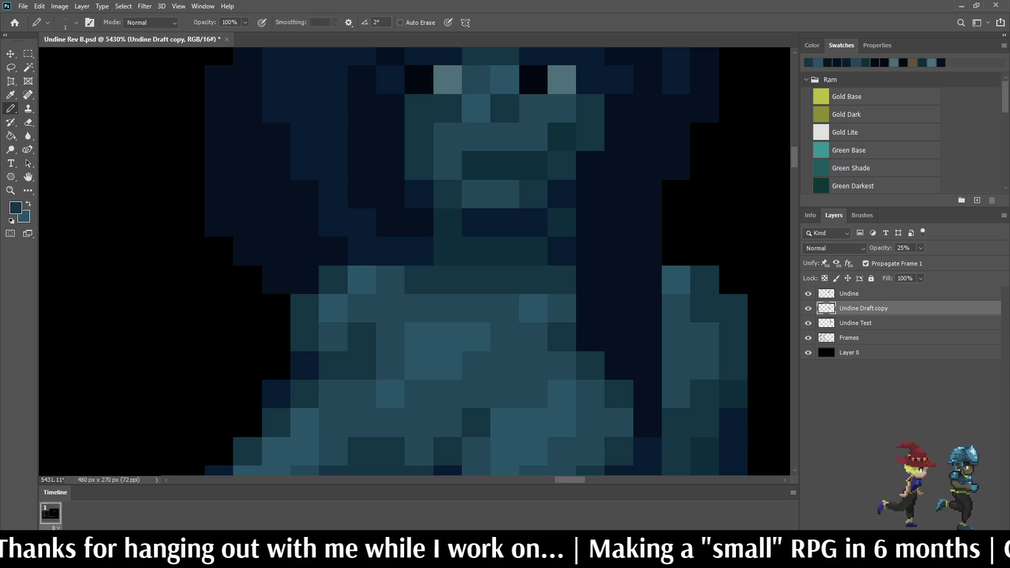
key("ctrl+s")
Step: Select the Undine layer and touch up a single pixel on the face
left_click(848, 294)
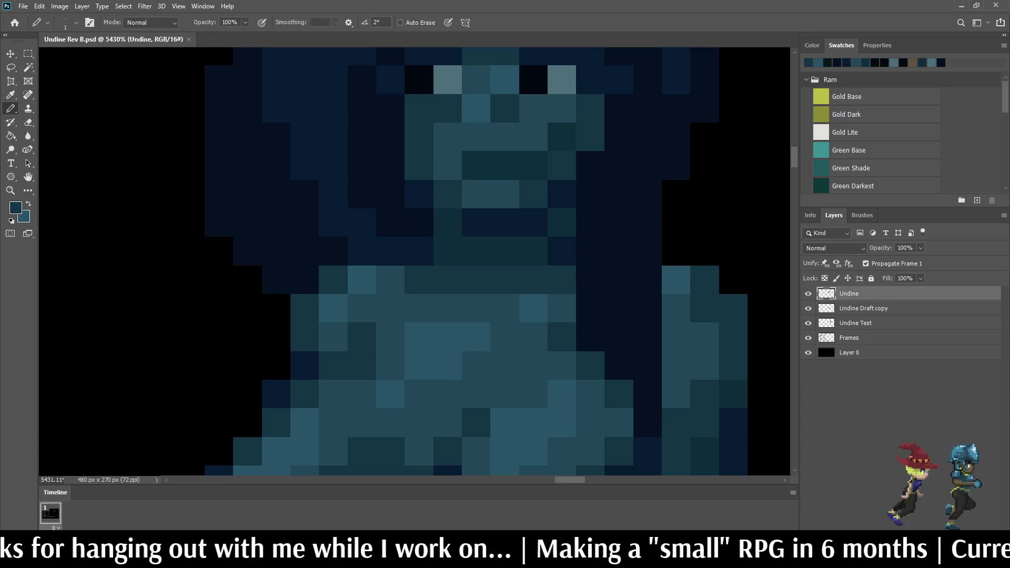
left_click(562, 194)
scroll(517, 252, "down", 5)
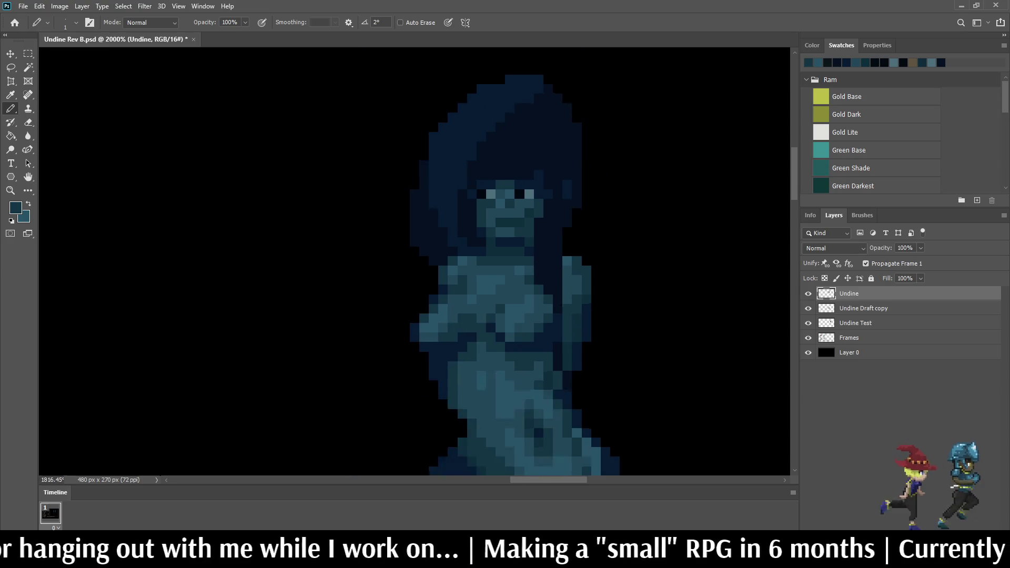
scroll(528, 233, "up", 5)
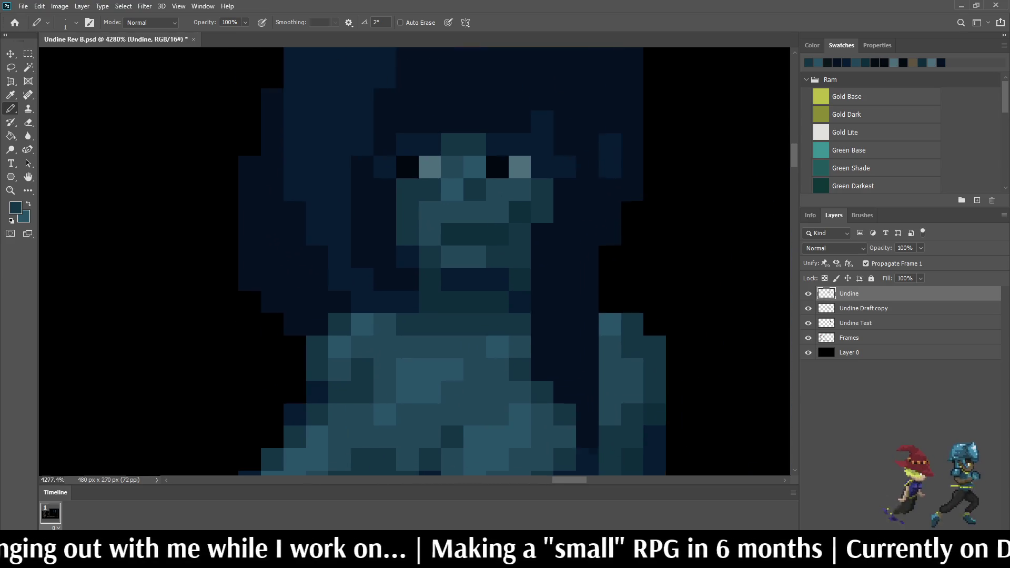
Step: Sample a face colour and recolour one navy hair pixel dark teal
key("i")
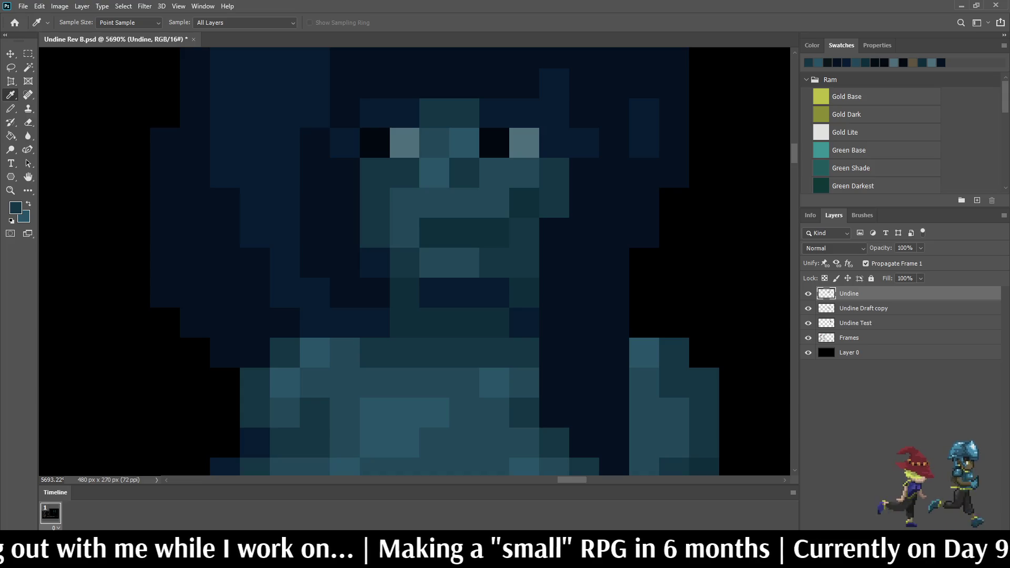
key("b")
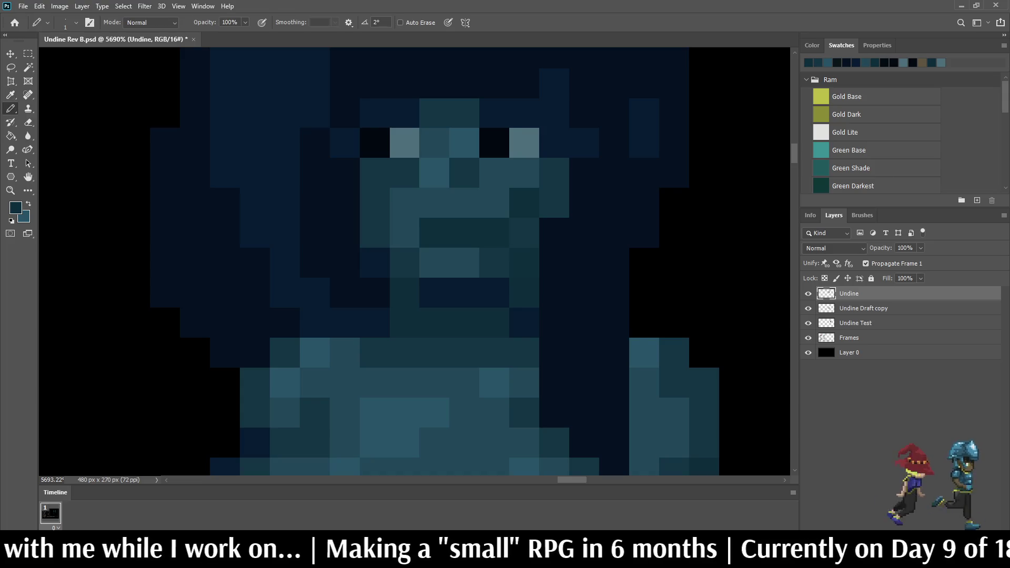
scroll(618, 267, "down", 4)
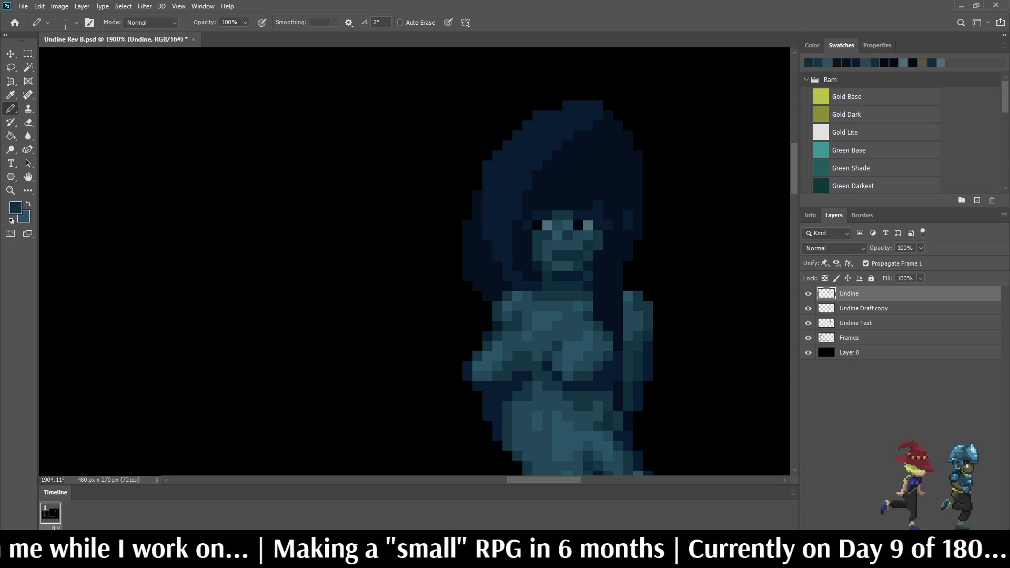
scroll(602, 274, "up", 3)
scroll(576, 275, "up", 2)
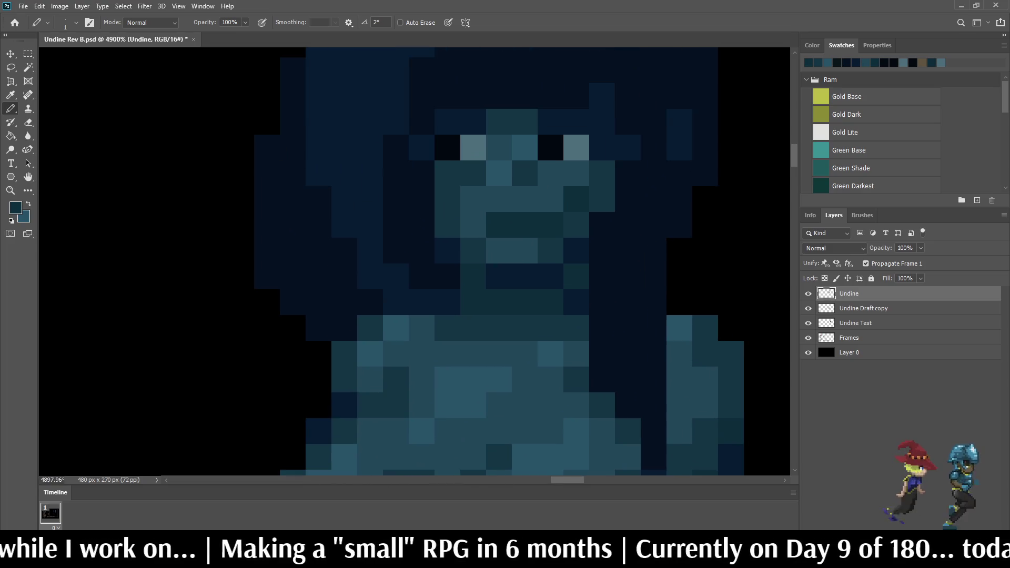
left_click(550, 276)
scroll(593, 252, "down", 8)
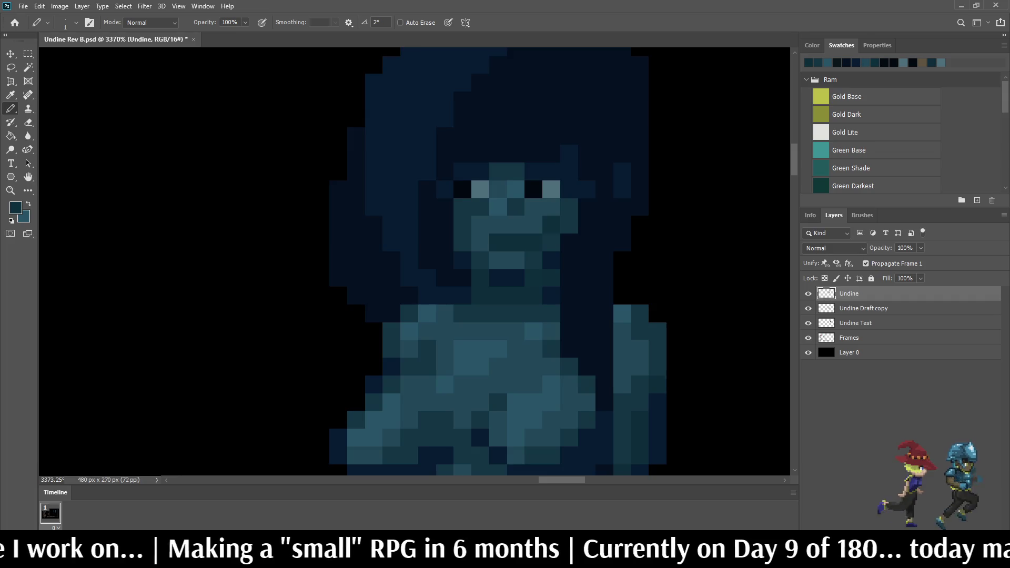
scroll(588, 252, "up", 8)
scroll(515, 453, "down", 8)
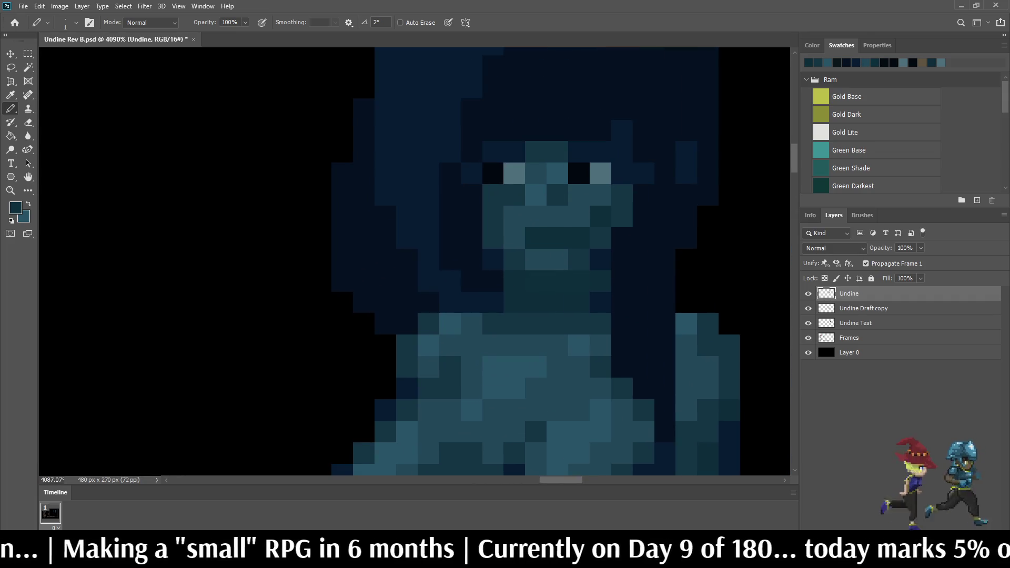
scroll(516, 453, "up", 4)
scroll(622, 257, "up", 4)
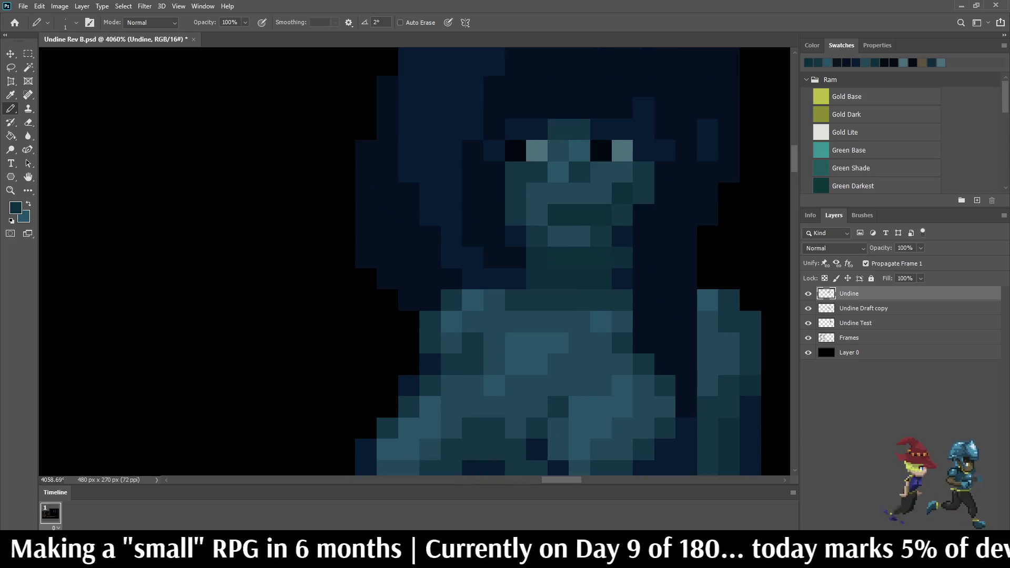
Step: Darken two pixels just below Undine's mouth with dark navy
key("i")
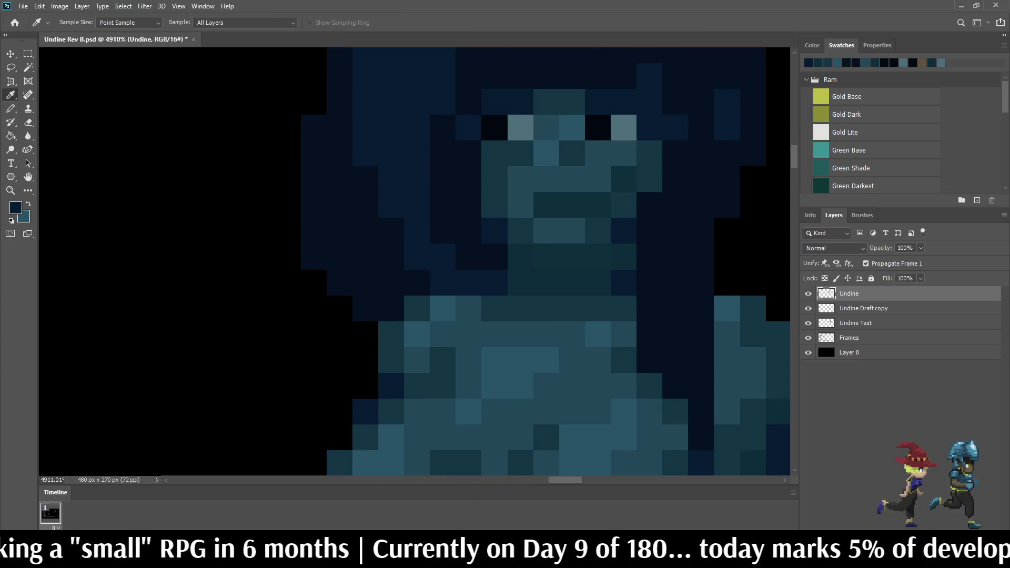
key("b")
scroll(585, 293, "up", 1)
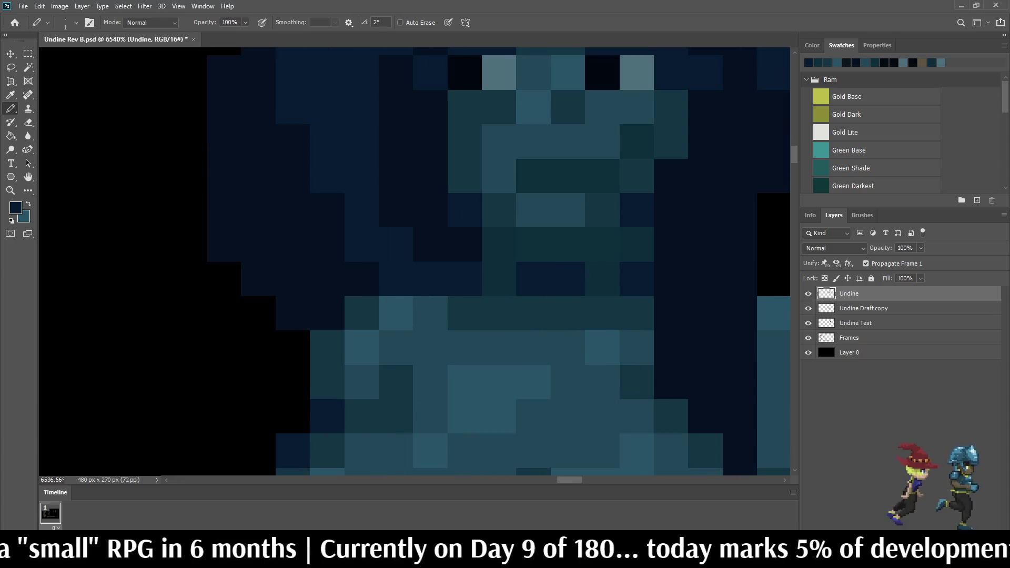
scroll(468, 255, "down", 6)
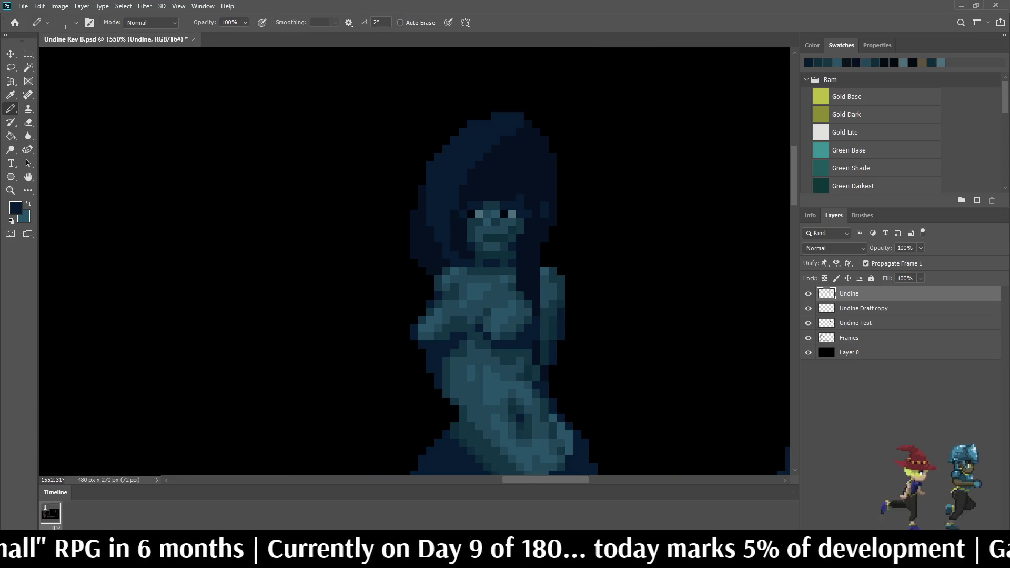
scroll(486, 247, "up", 4)
left_click(461, 290)
scroll(542, 283, "down", 7)
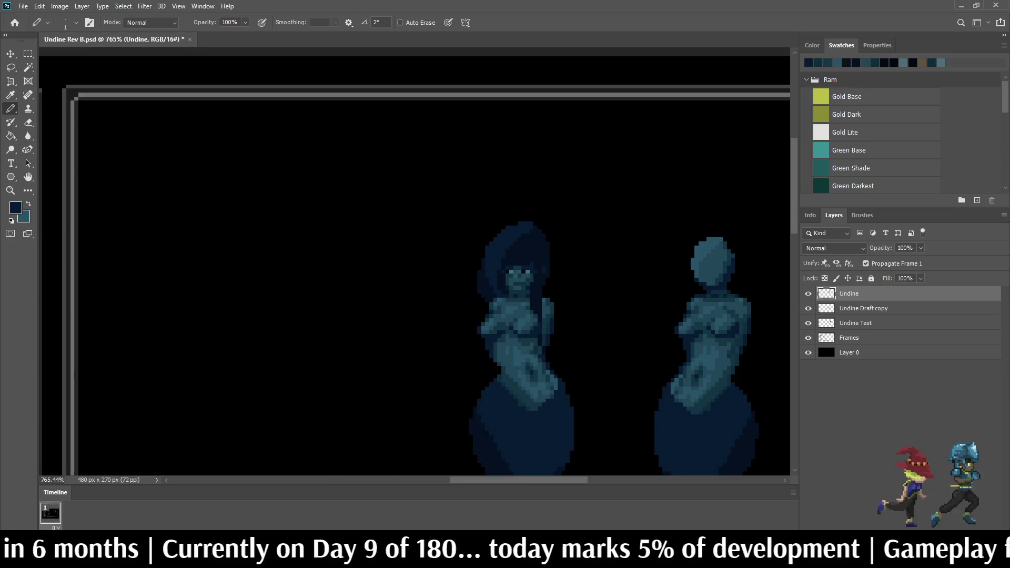
scroll(529, 284, "up", 8)
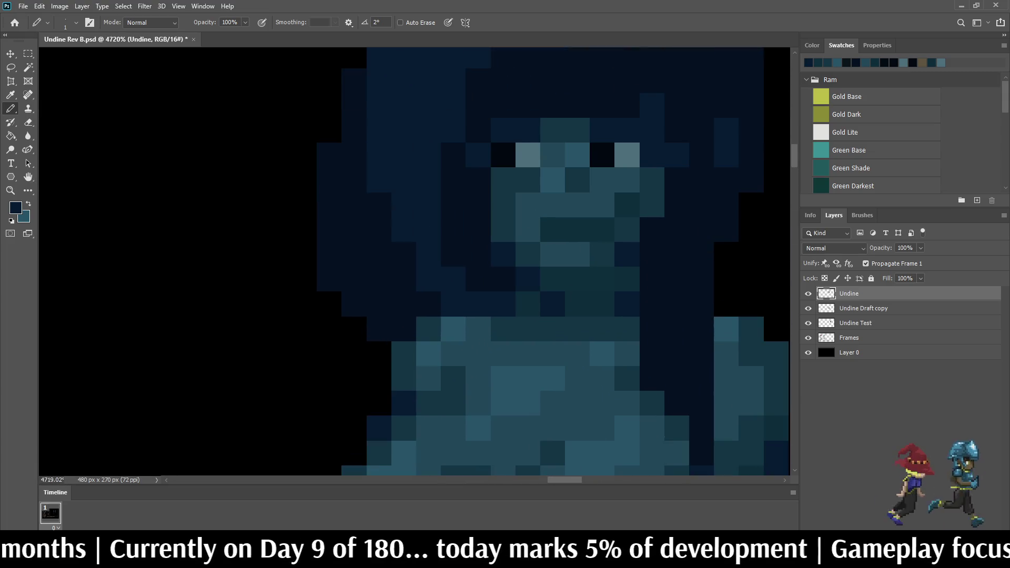
left_click(527, 305)
Step: Sample a face colour, then set the Paint Bucket to fill non-contiguously
scroll(528, 304, "down", 5)
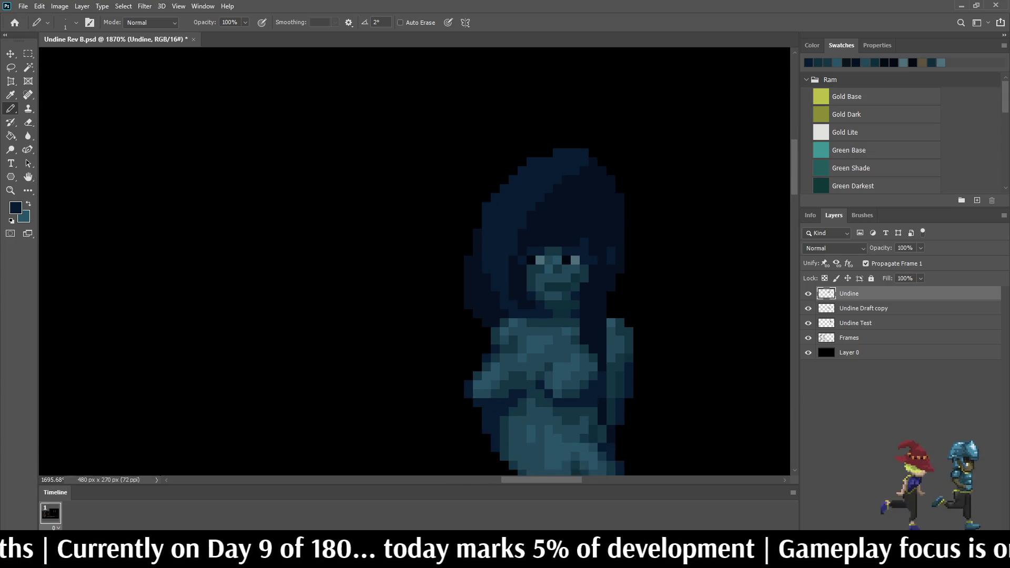
scroll(528, 305, "down", 2)
scroll(607, 307, "up", 8)
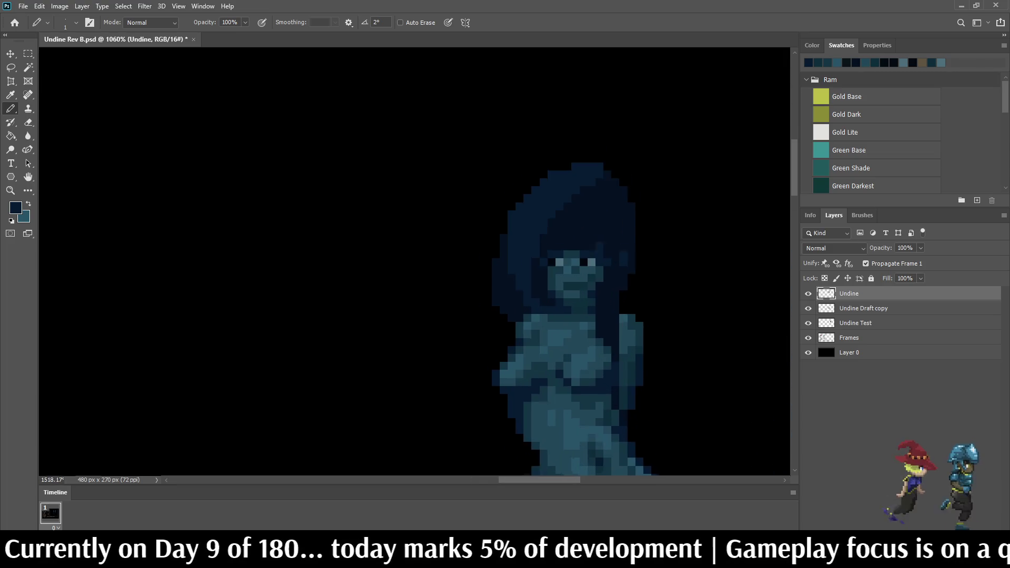
scroll(575, 295, "up", 2)
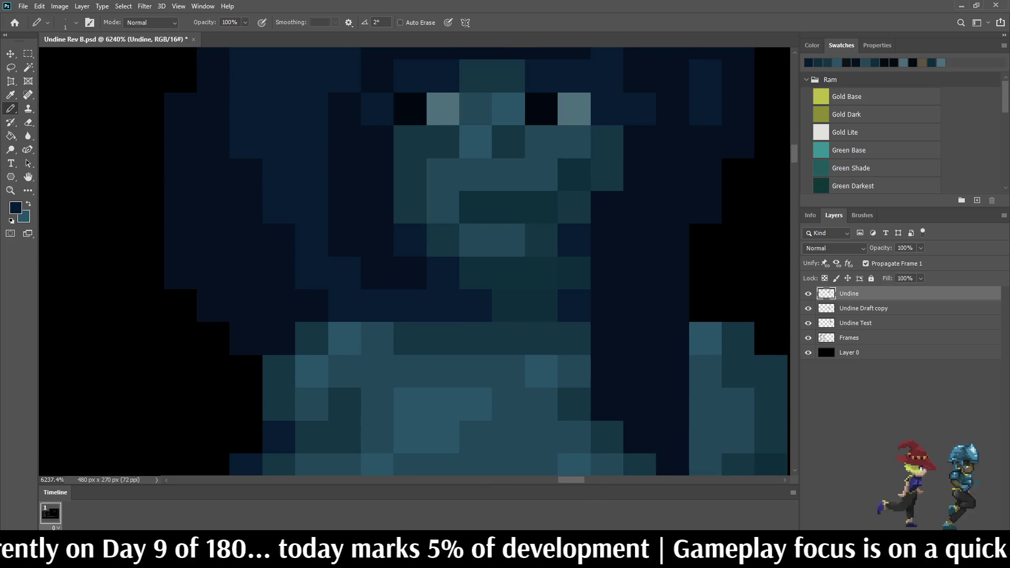
key("i")
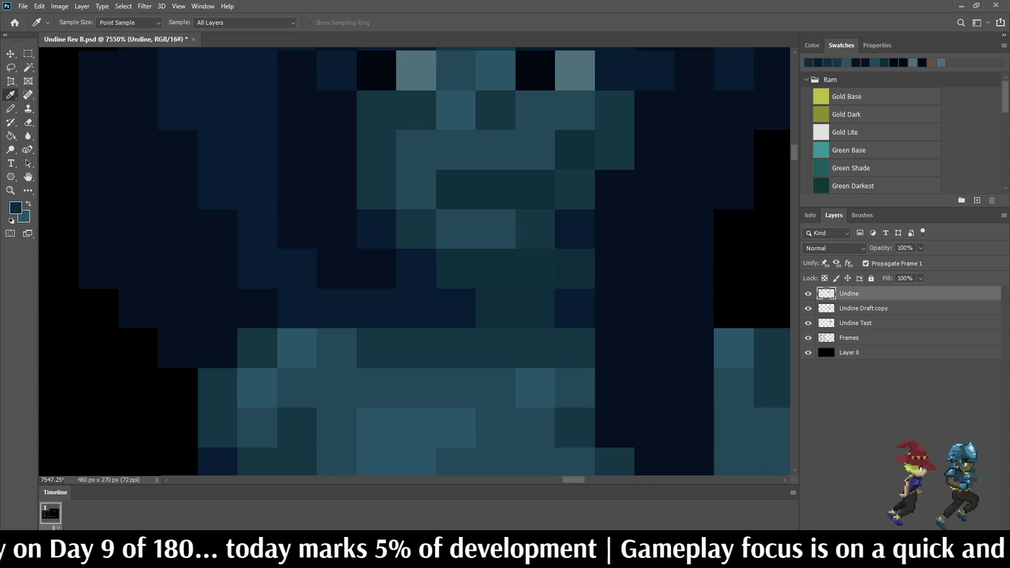
scroll(528, 290, "up", 2)
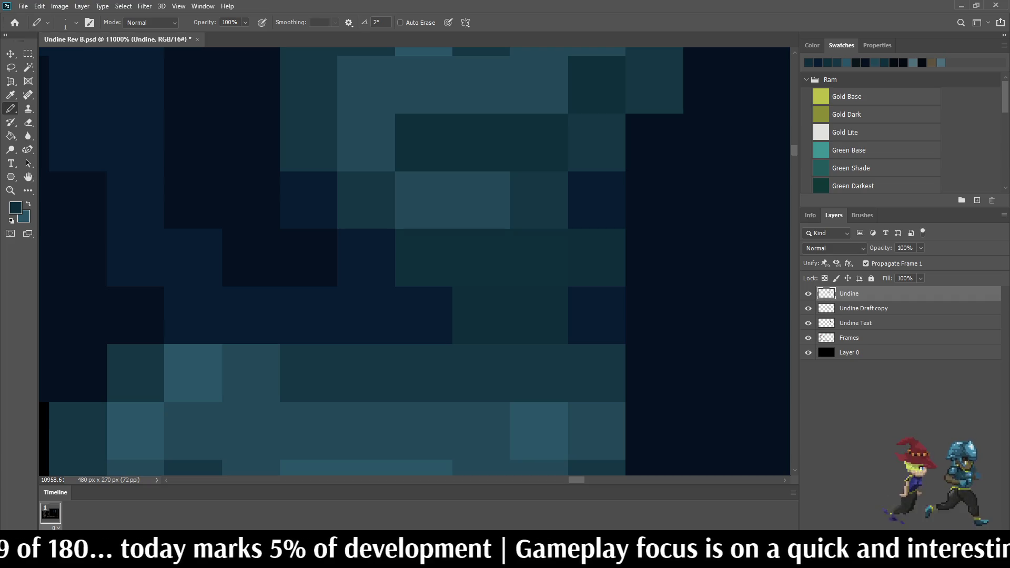
key("g")
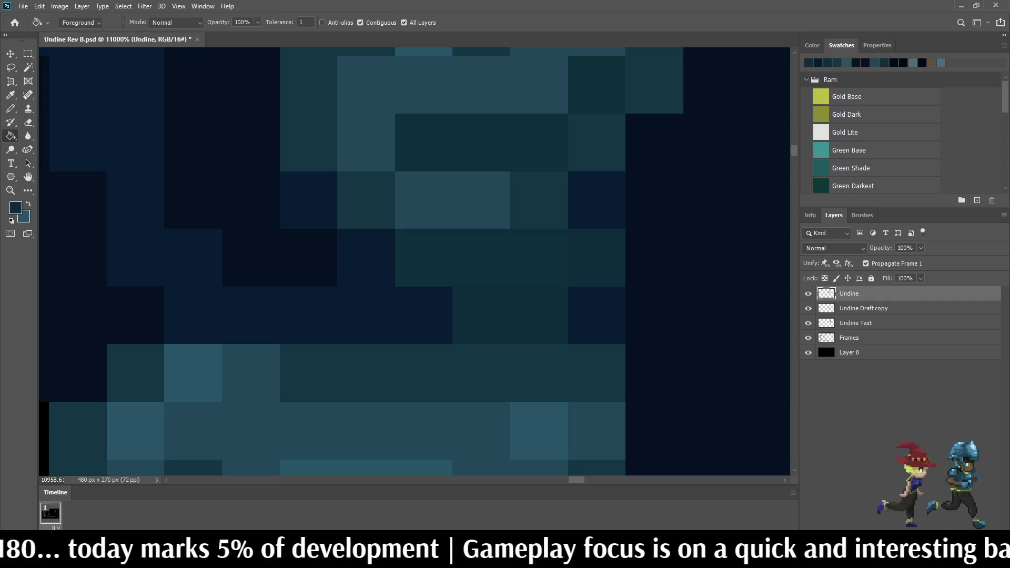
left_click(360, 22)
Step: Restrict the Paint Bucket to sample the current layer only
left_click(404, 23)
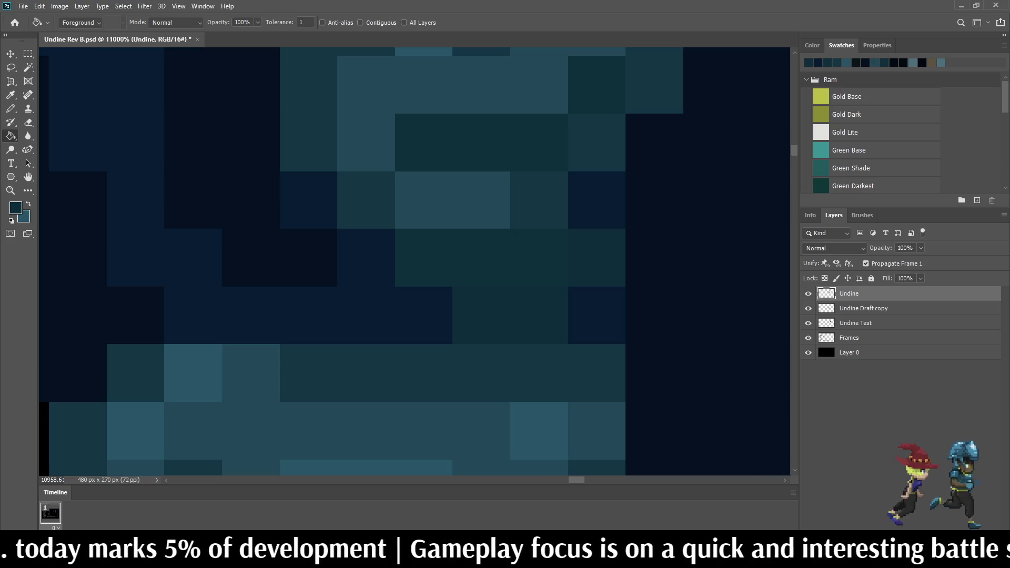
scroll(414, 262, "down", 10)
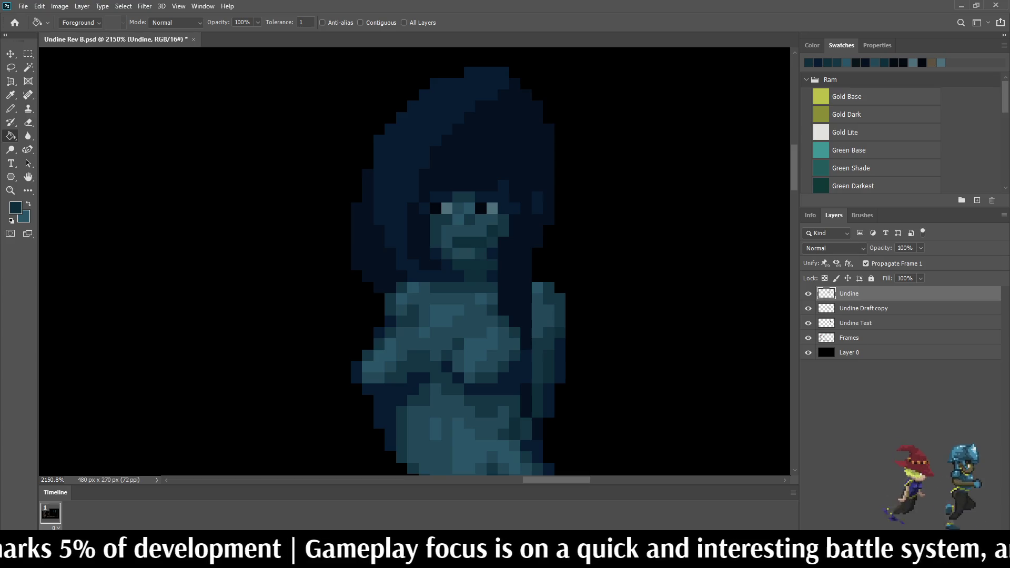
scroll(525, 289, "down", 4)
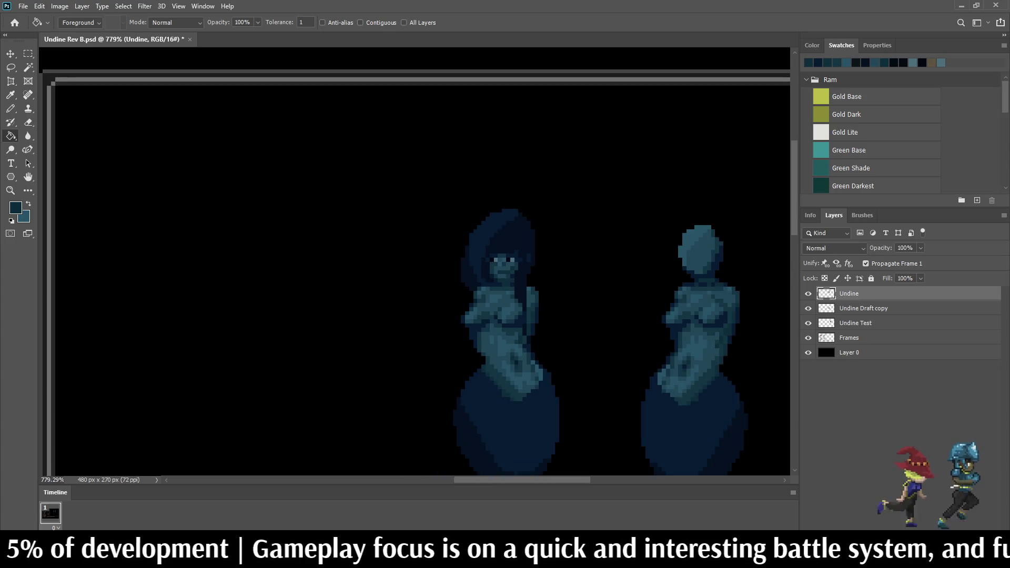
scroll(513, 282, "up", 10)
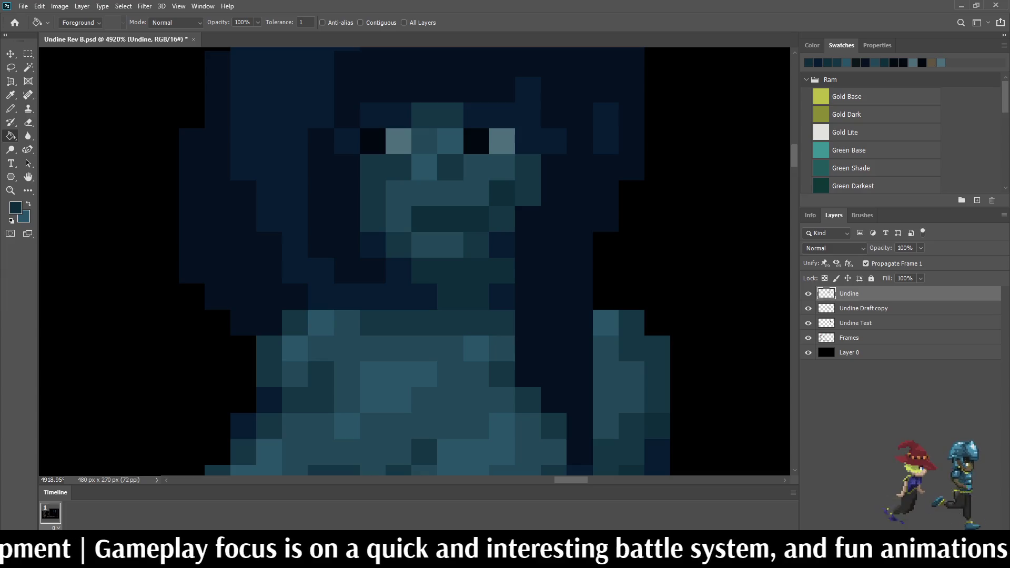
Step: Repaint three pixels along Undine's chin with the Pencil
key("b")
key("shift+b")
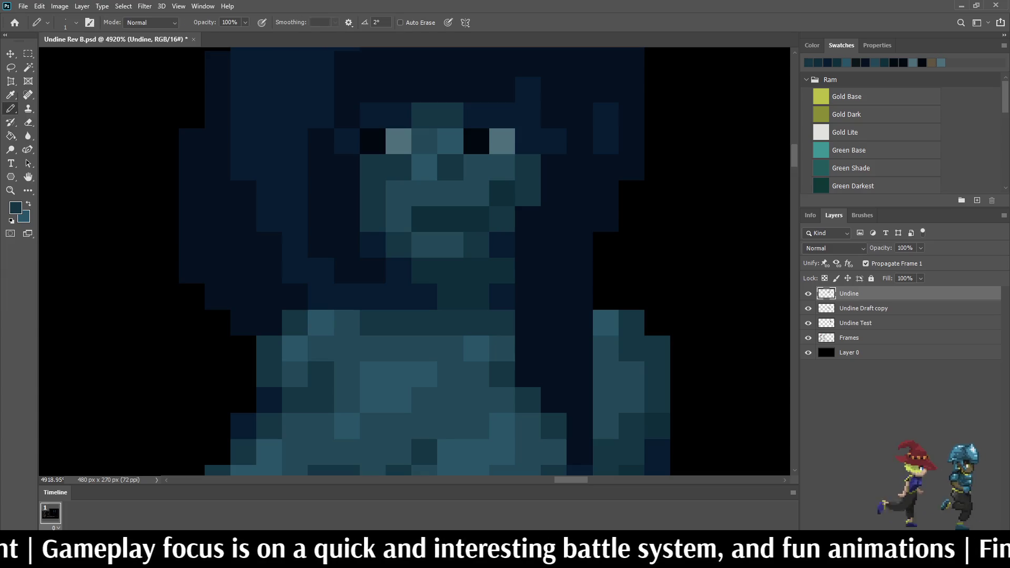
left_click_drag(477, 270, 450, 271)
left_click(425, 271)
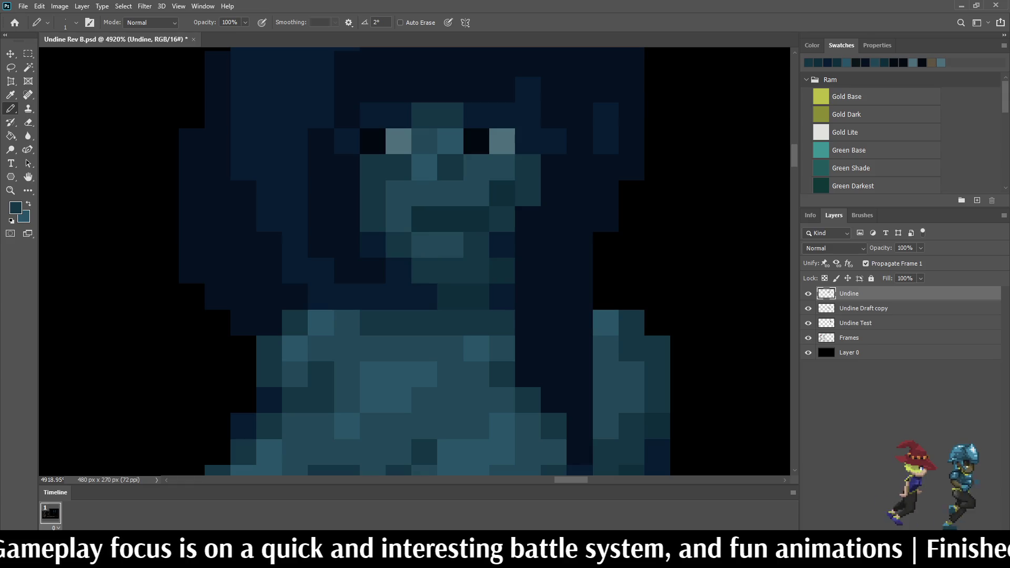
scroll(421, 264, "down", 5)
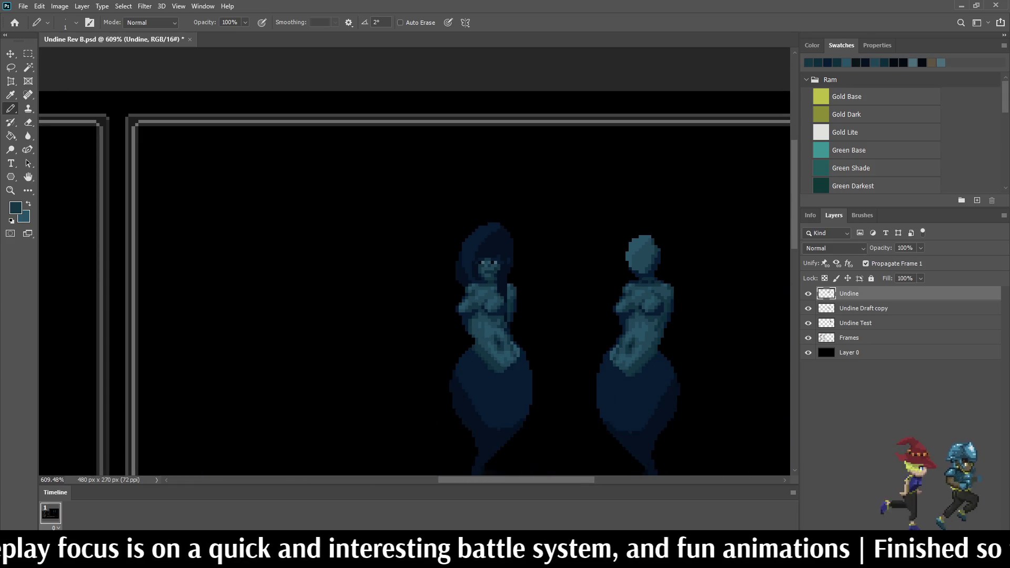
scroll(421, 263, "up", 4)
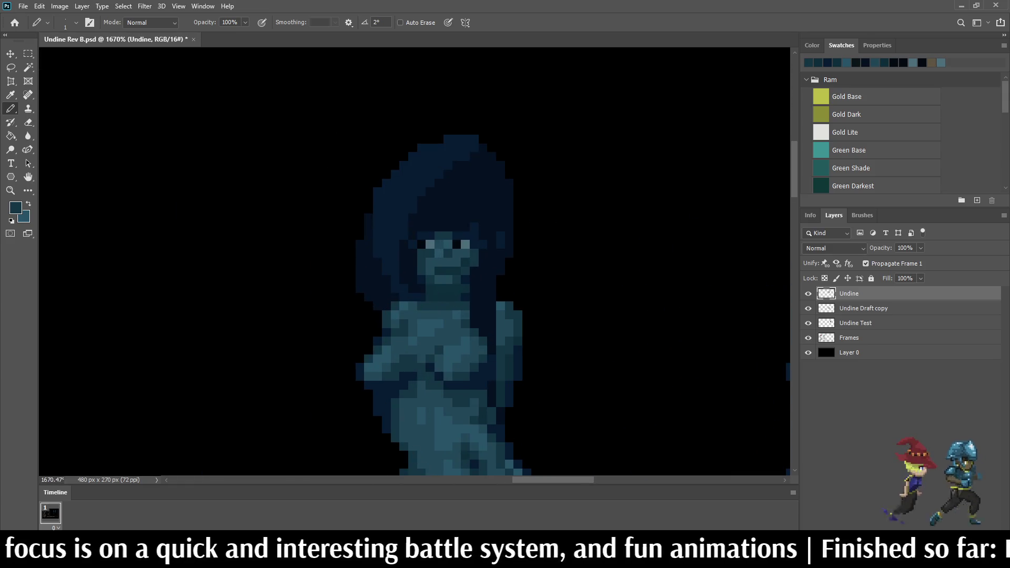
Step: Darken three pixels at Undine's neck
left_click(439, 298)
left_click(430, 289)
left_click(430, 298)
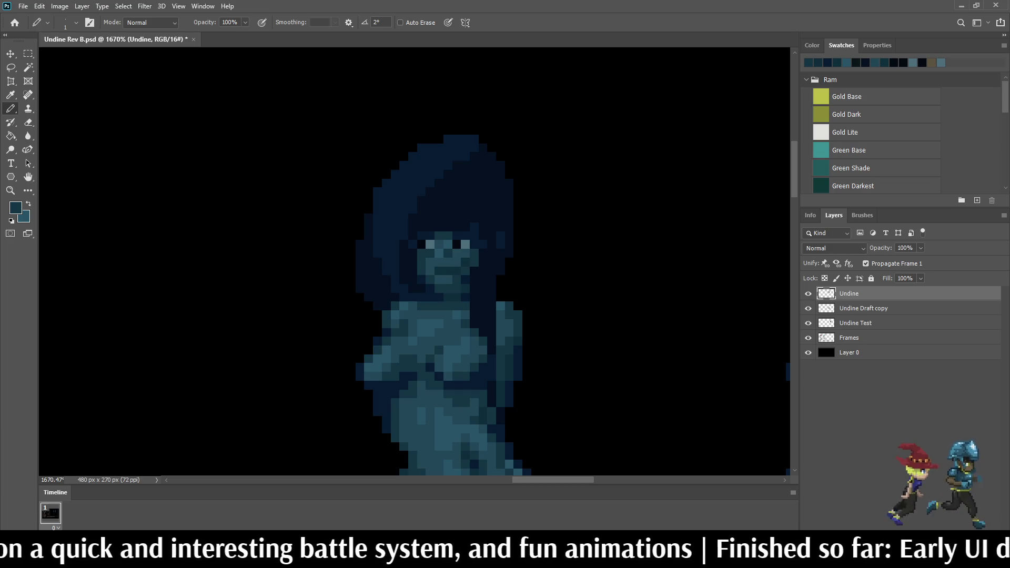
scroll(465, 269, "down", 3)
scroll(465, 270, "up", 4)
scroll(465, 269, "down", 8)
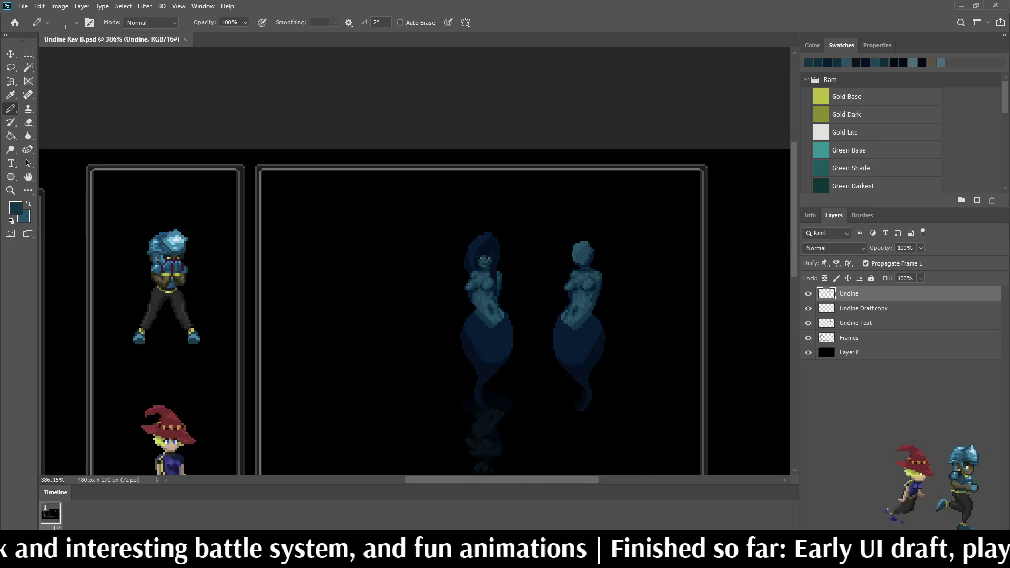
scroll(465, 269, "up", 2)
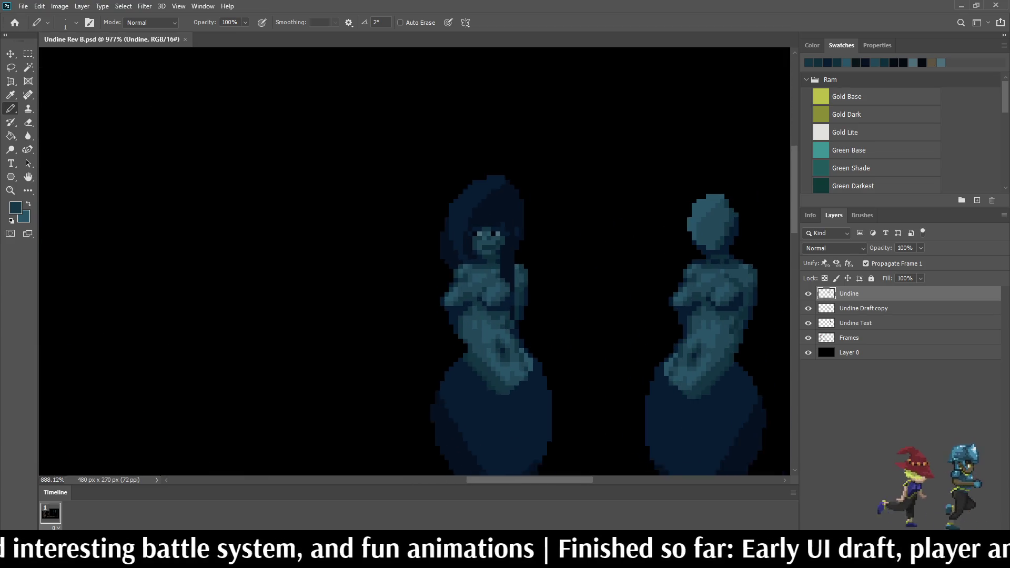
scroll(500, 271, "down", 3)
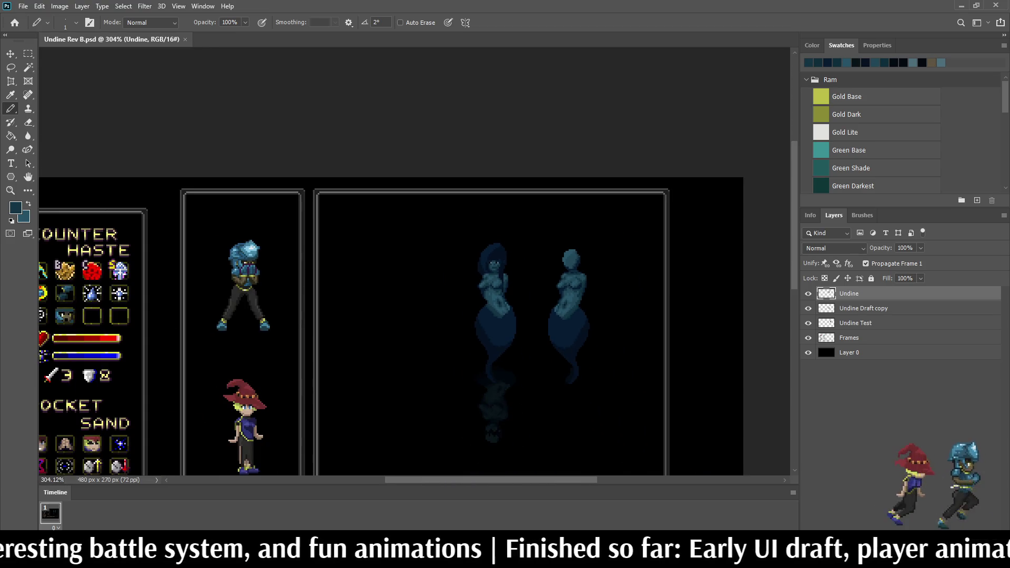
scroll(474, 376, "down", 2)
scroll(473, 376, "up", 5)
scroll(546, 201, "down", 1)
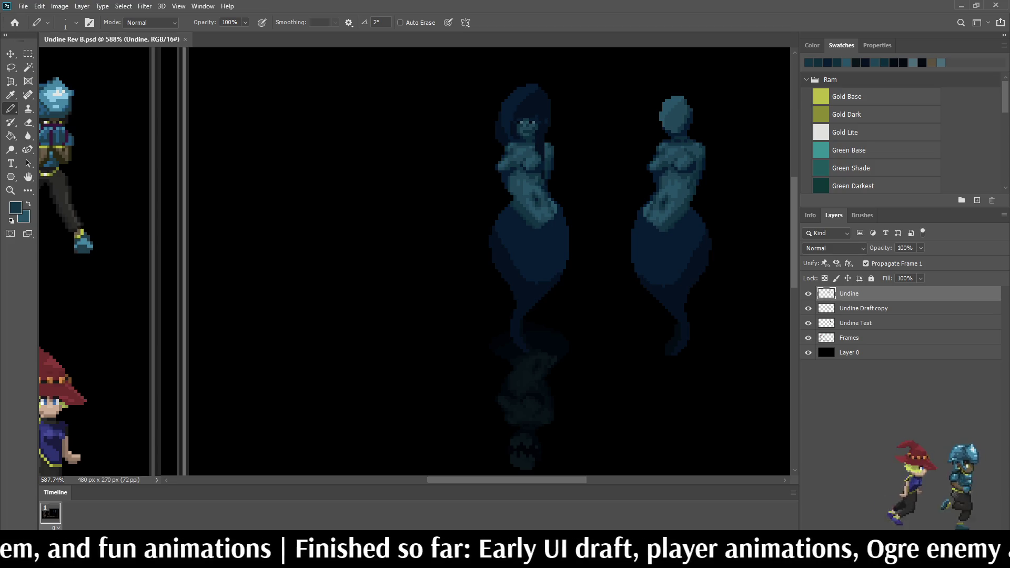
scroll(374, 262, "down", 1)
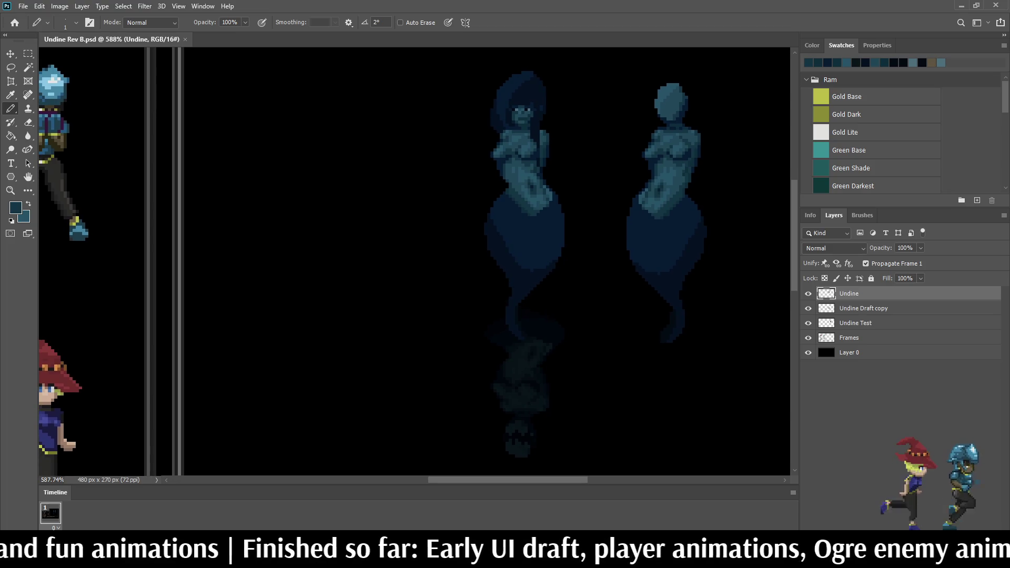
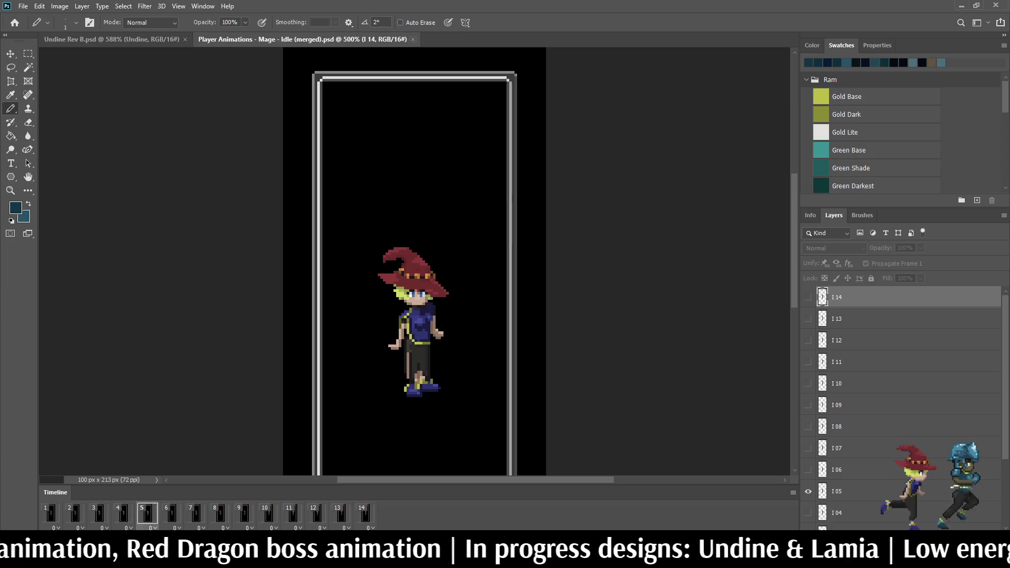
Step: Close the 'Player Animations - Mage - Idle' document and return to the Undine Rev B canvas
key("ctrl+w")
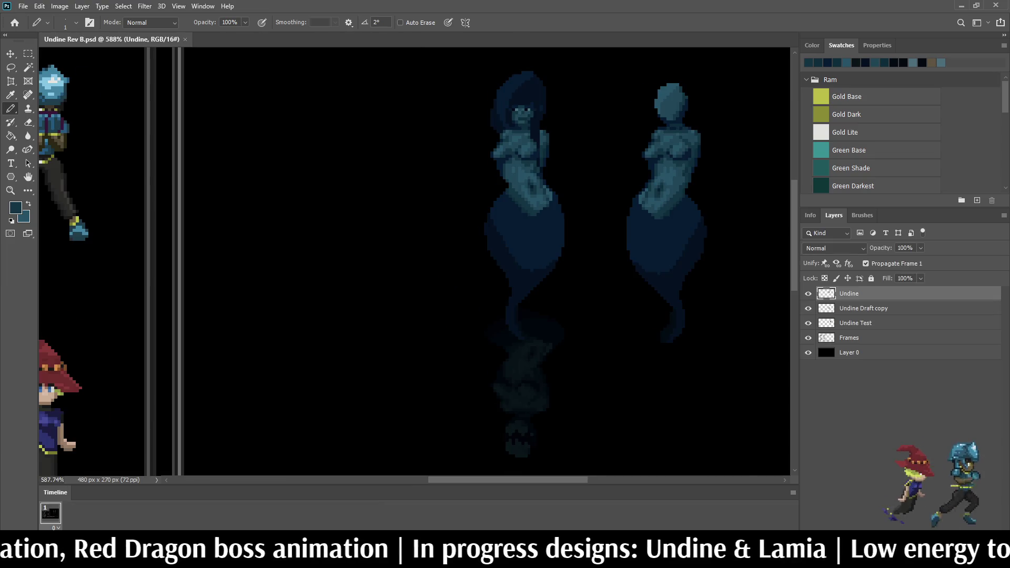
scroll(414, 261, "down", 5)
scroll(414, 262, "up", 5)
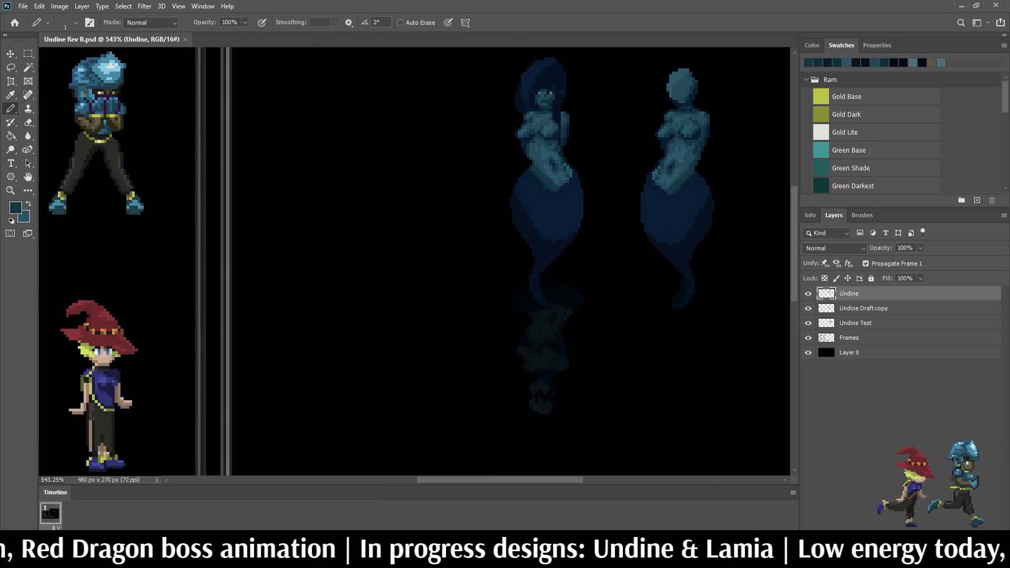
scroll(590, 79, "up", 3)
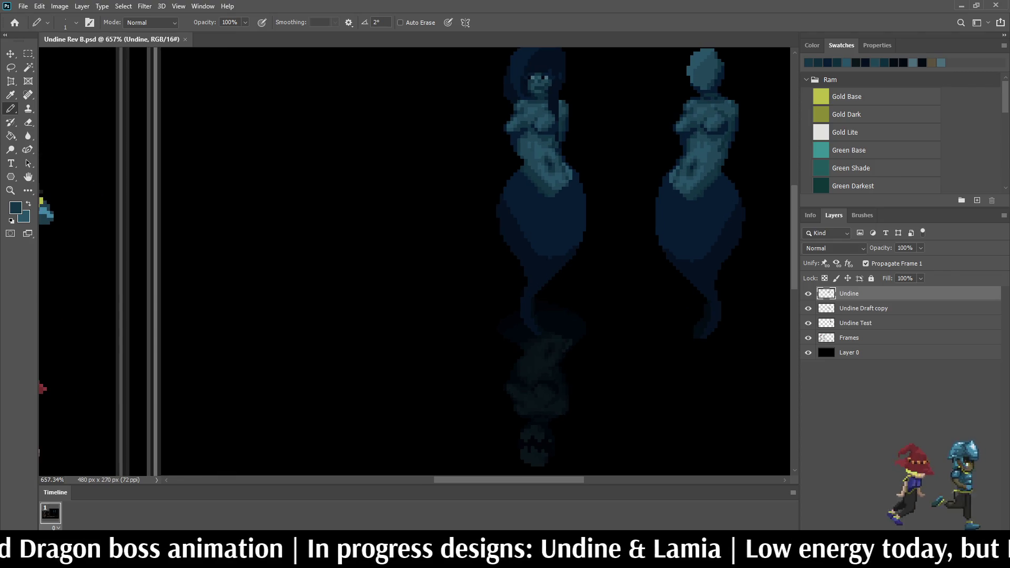
scroll(414, 261, "up", 1)
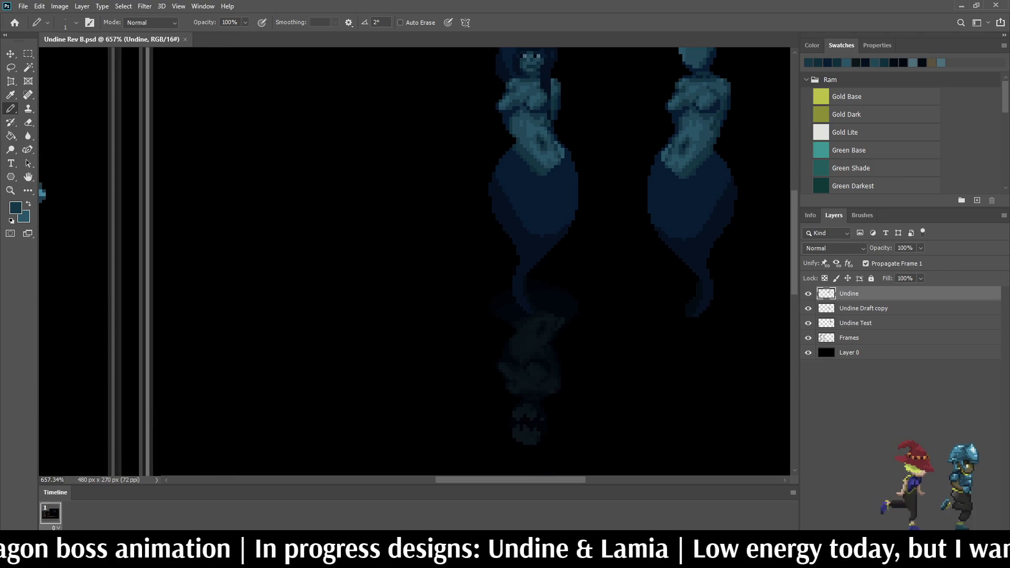
Step: Duplicate the Undine sprite layer and start transforming the copy
scroll(414, 262, "left", 3)
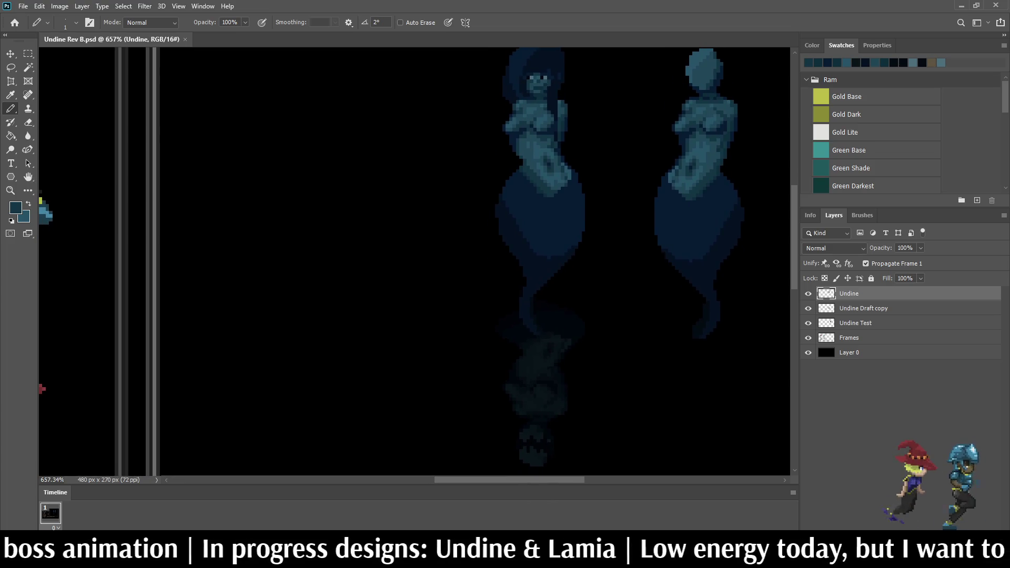
scroll(414, 262, "up", 1)
scroll(414, 262, "left", 1)
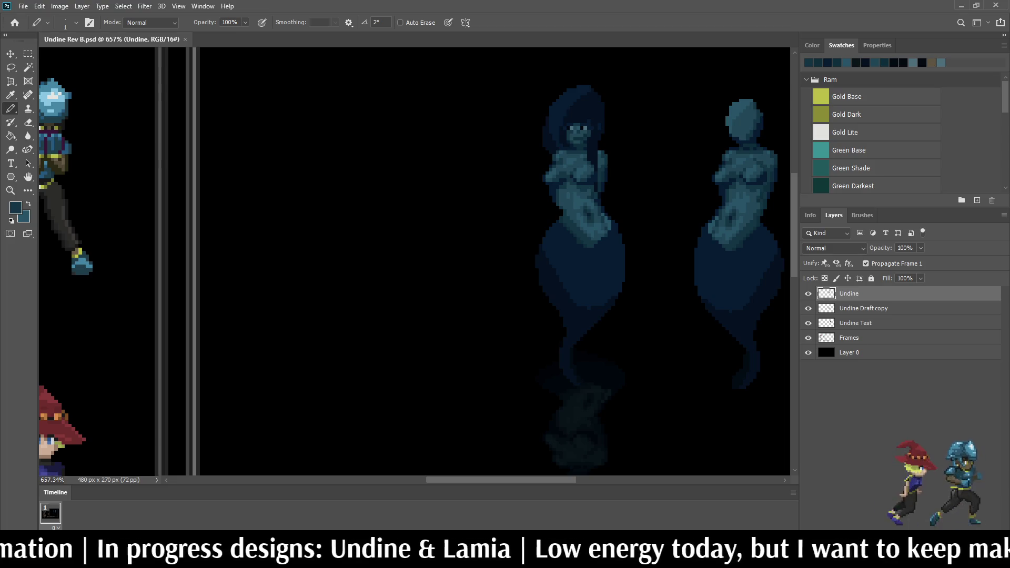
key("ctrl+j")
key("ctrl+t")
Step: Shift the duplicated sprite about 330 px left and commit the move
key("shift+Left")
key("shift+Left")
key("shift+Left")
key("Return")
key("b")
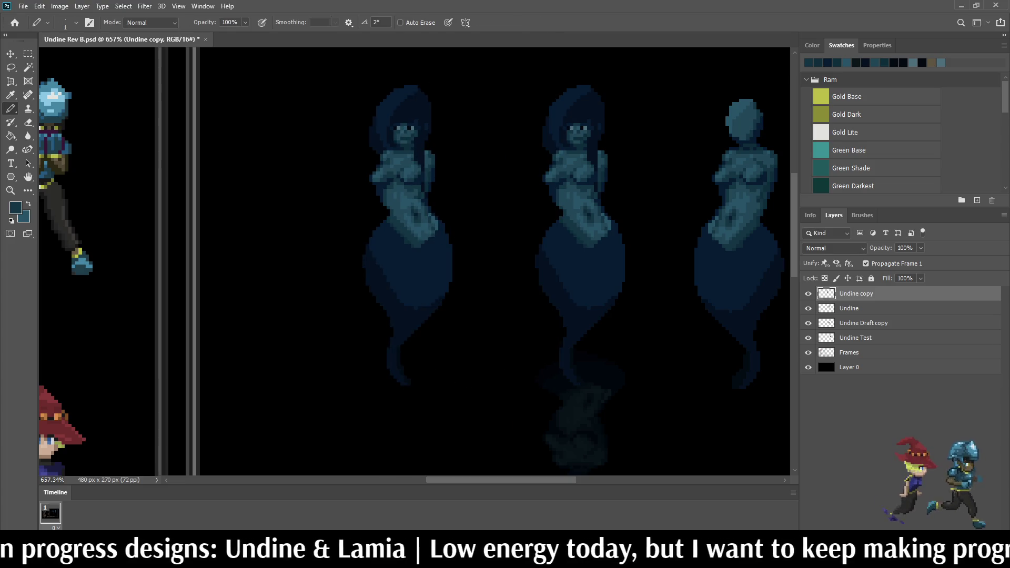
Step: Hide the Undine, Undine Draft copy and Undine Test layers
left_click(808, 309)
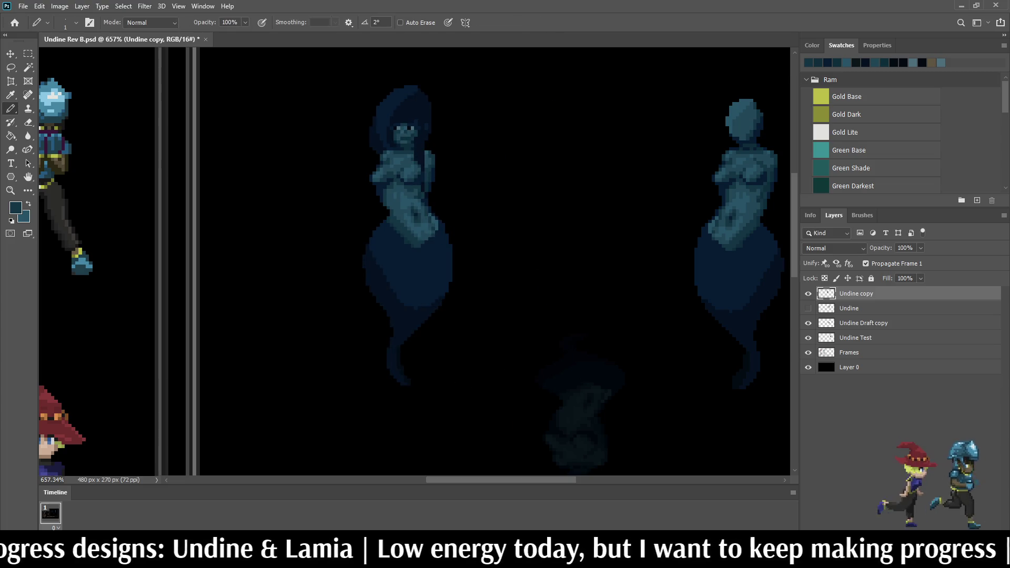
left_click(808, 323)
left_click(809, 337)
Step: Rename the copy 'Undine 1' and the original 'Undine (draft original)', then save as Undine Rev C
double_click(856, 294)
left_click(872, 293)
key("BackSpace")
key("BackSpace")
key("BackSpace")
type("1")
key("Return")
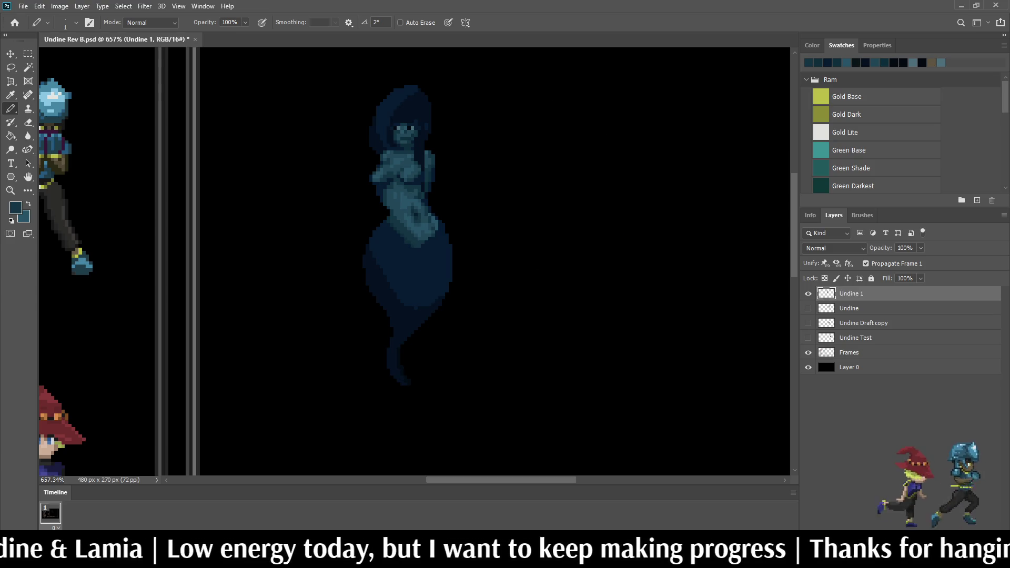
double_click(849, 308)
left_click(858, 309)
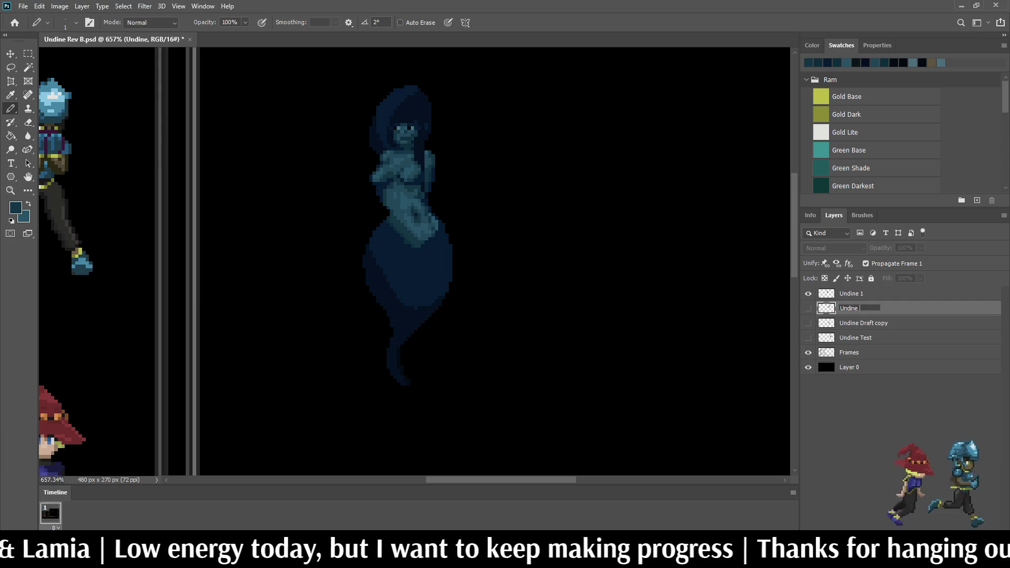
type("(draft)")
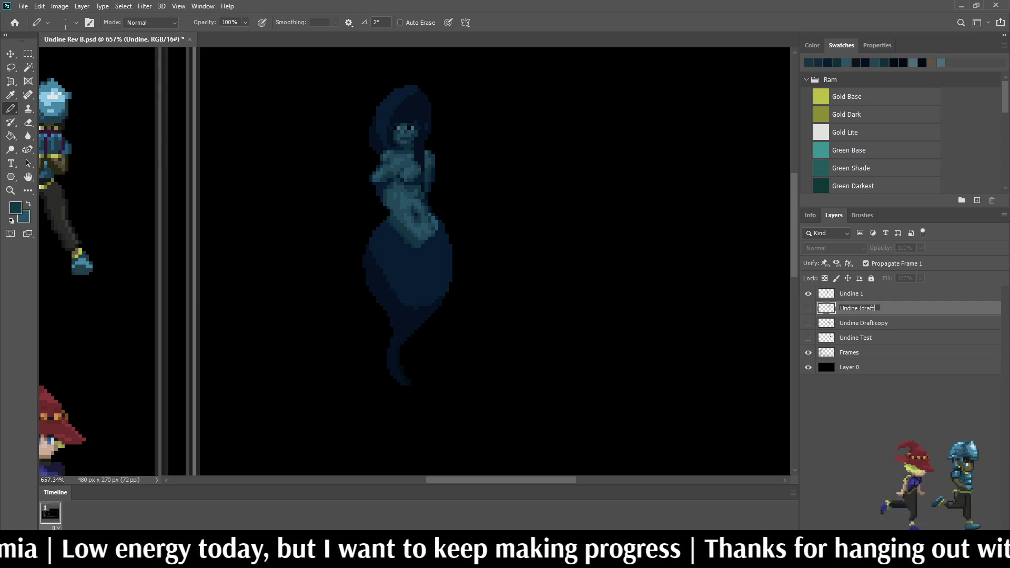
type(" original)")
key("Return")
key("ctrl+s")
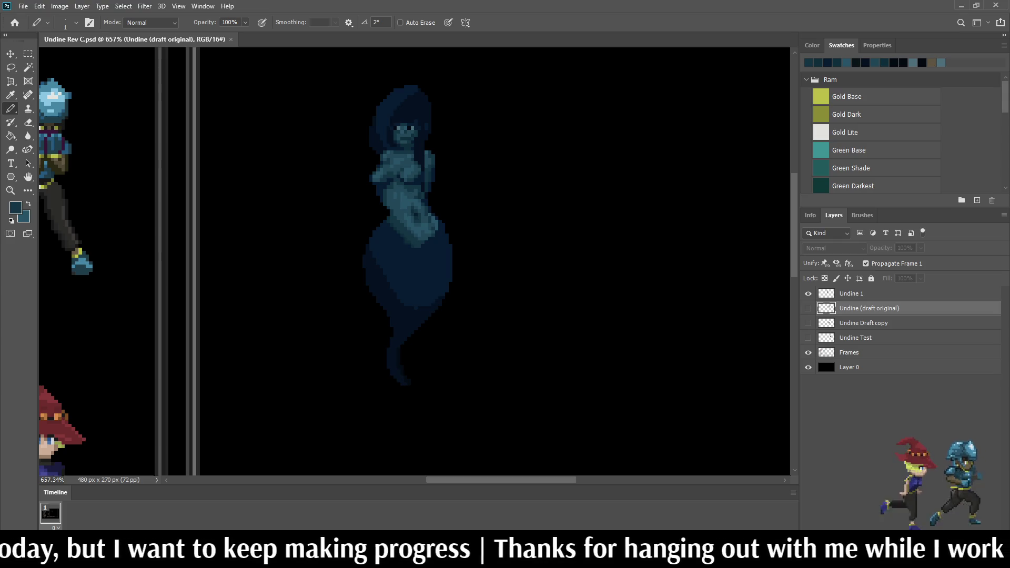
Step: Nudge the Undine 1 sprite to the right
left_click(851, 294)
key("ctrl+t")
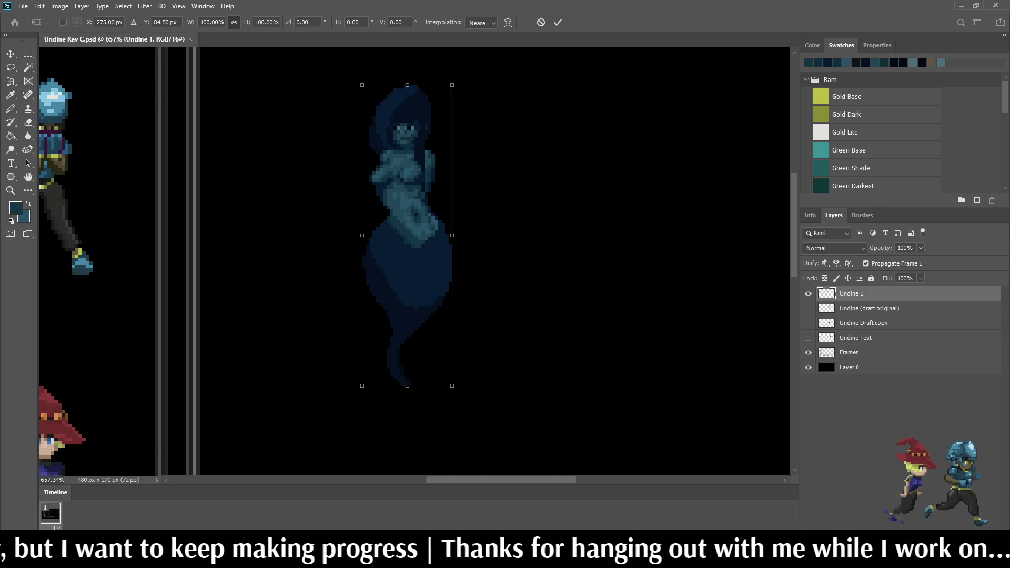
key("shift+Right")
key("shift+Right")
key("shift+Right")
key("shift+Right")
key("Return")
key("b")
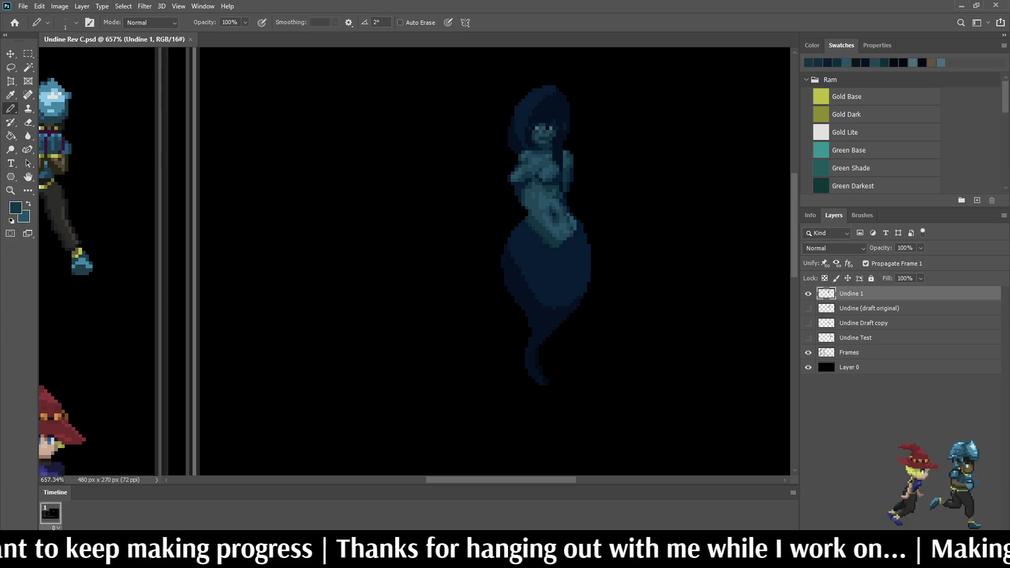
Step: Sample the darker tail colour and pencil in the two pixels beside the tail notch
scroll(558, 294, "down", 2)
scroll(557, 295, "up", 5)
scroll(526, 263, "up", 1)
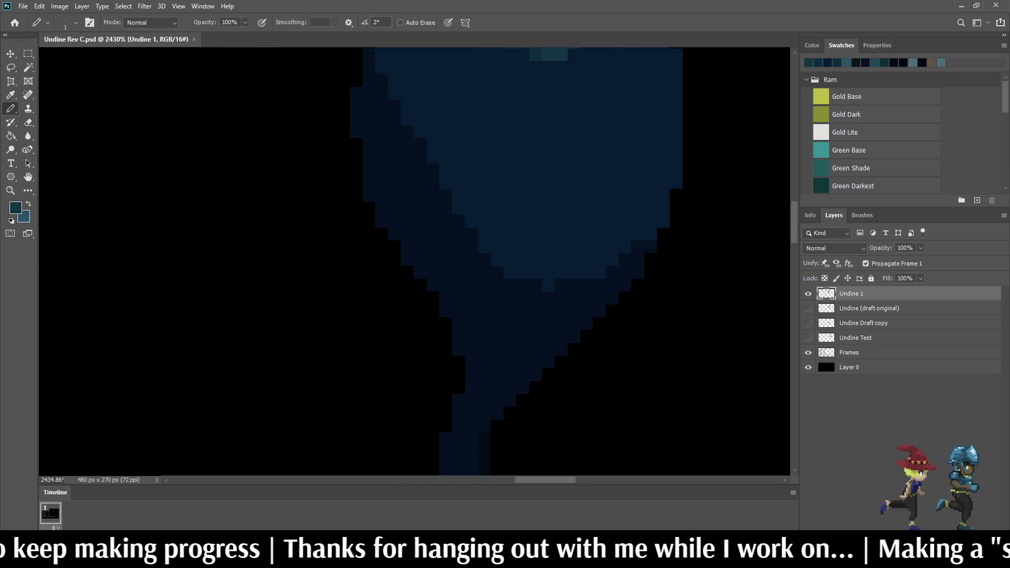
key("i")
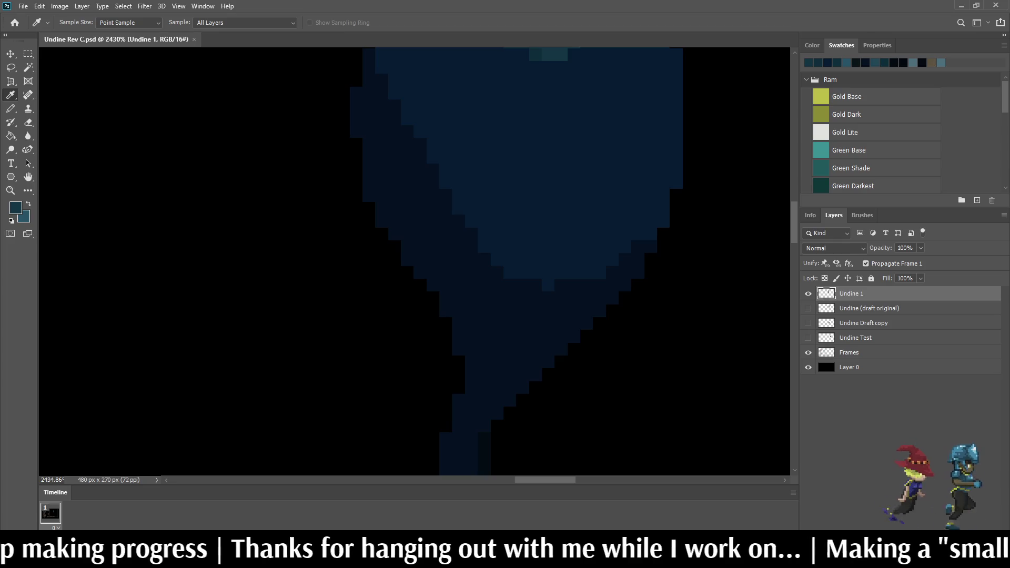
left_click(548, 285)
key("b")
left_click(561, 285)
left_click(536, 285)
Step: Save the file and switch to the Lasso tool
scroll(537, 263, "down", 10)
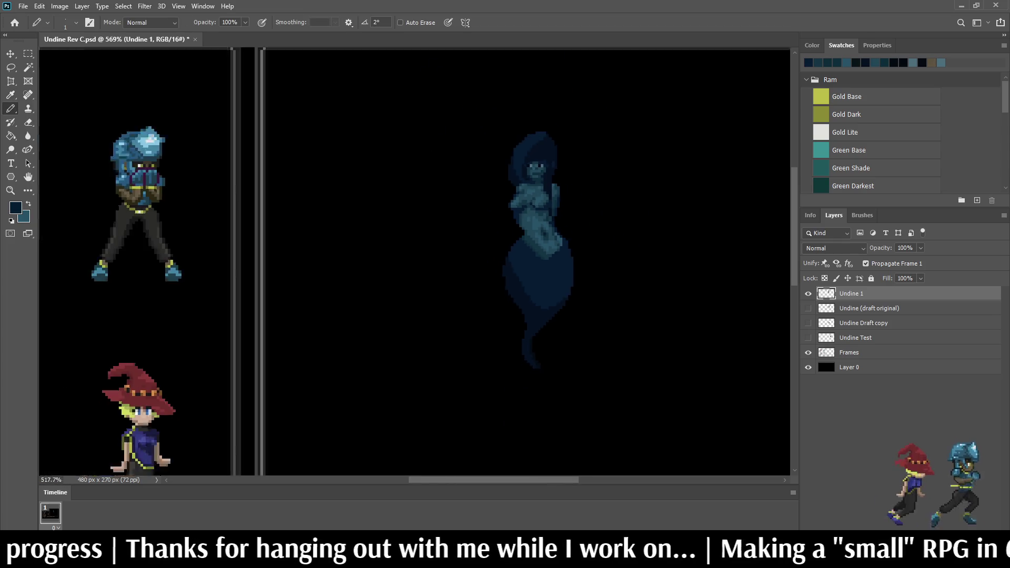
scroll(552, 321, "up", 4)
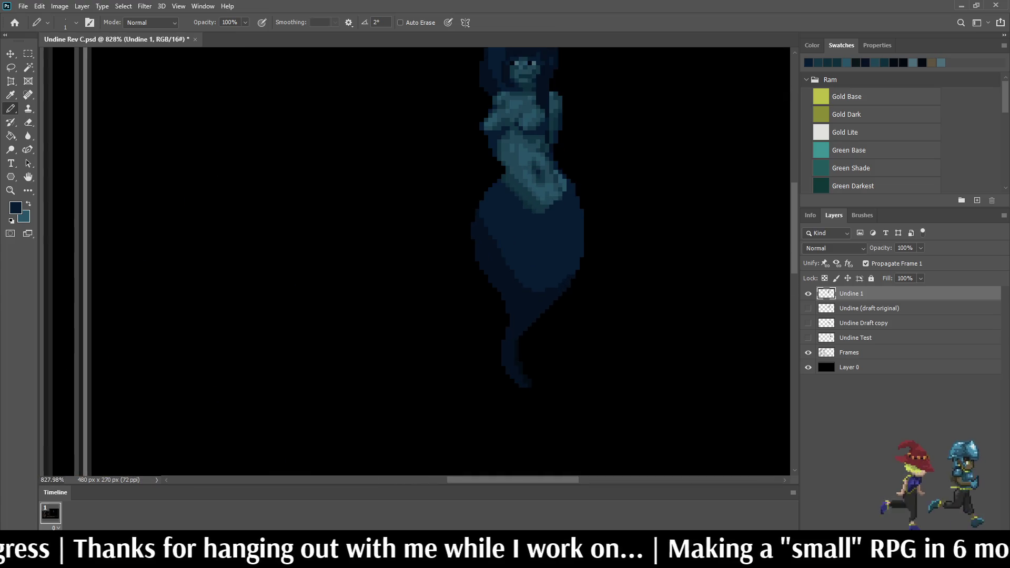
key("ctrl+s")
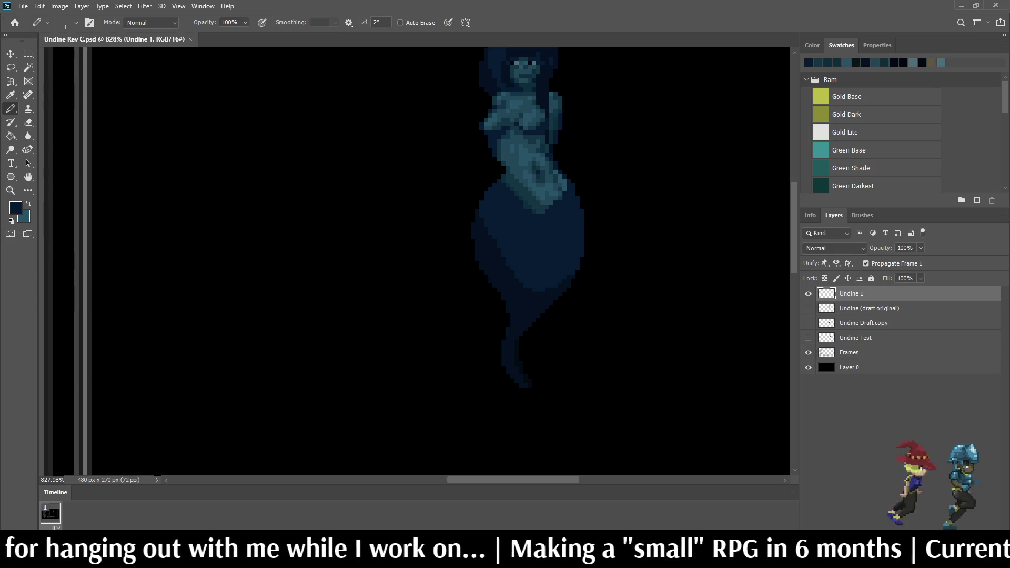
scroll(503, 197, "down", 5)
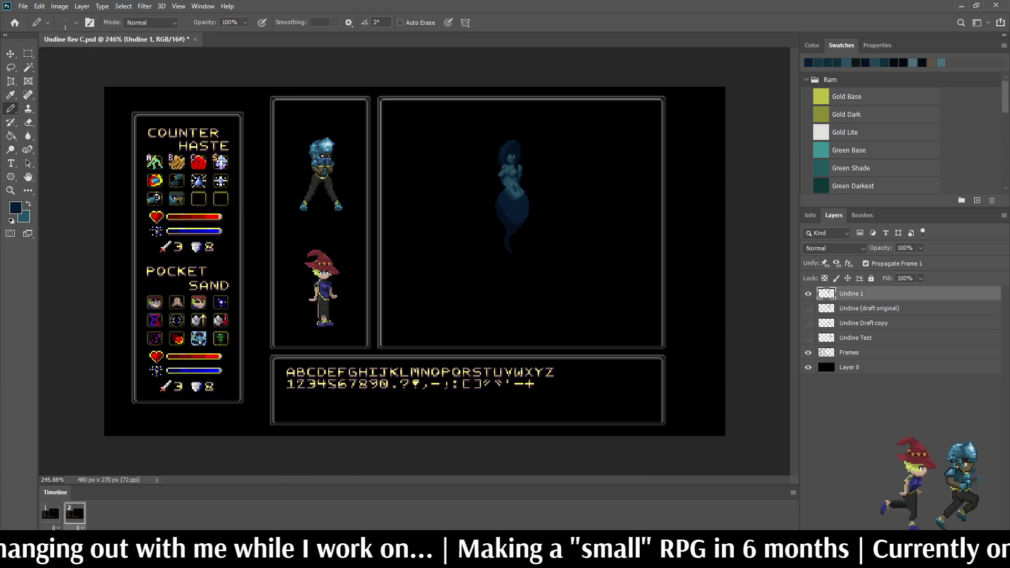
scroll(497, 158, "up", 5)
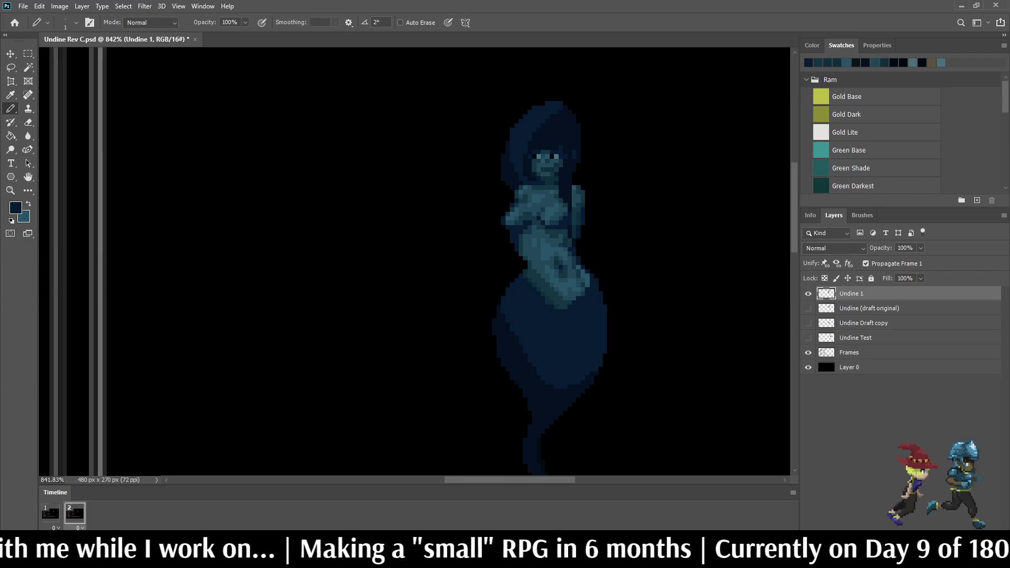
key("l")
scroll(492, 214, "up", 5)
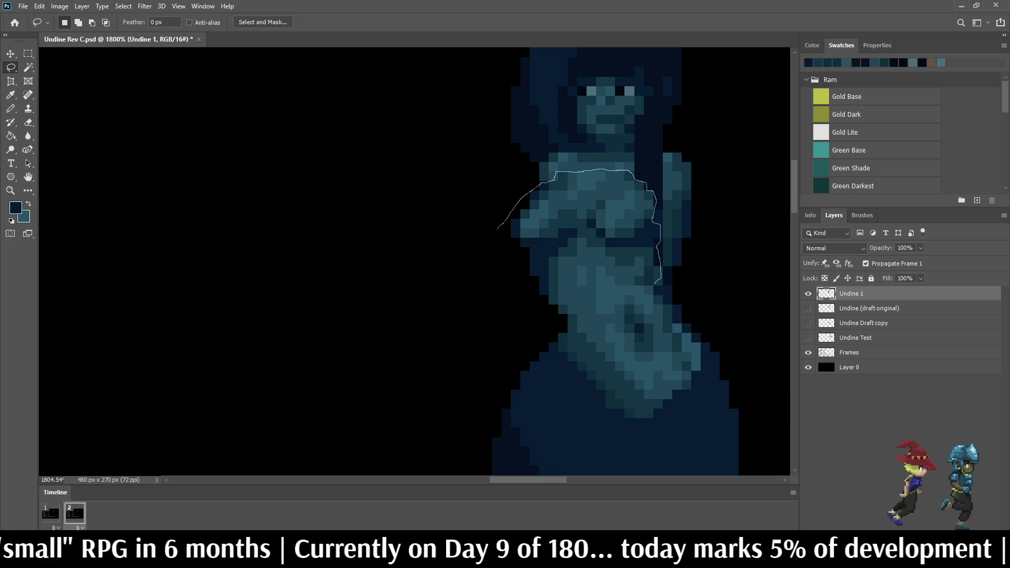
Step: Lasso Undine 1's torso and arms, stretch it slightly wider and nudge it one pixel right
left_click_drag(644, 290, 577, 299)
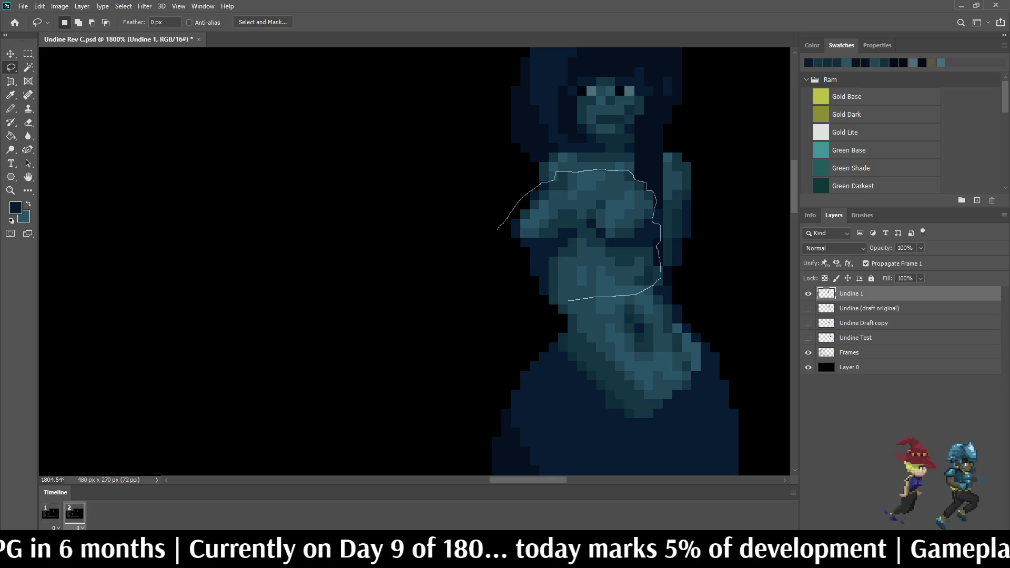
mouse_move(557, 304)
left_mouse_down()
mouse_move(521, 290)
mouse_move(501, 230)
left_mouse_up()
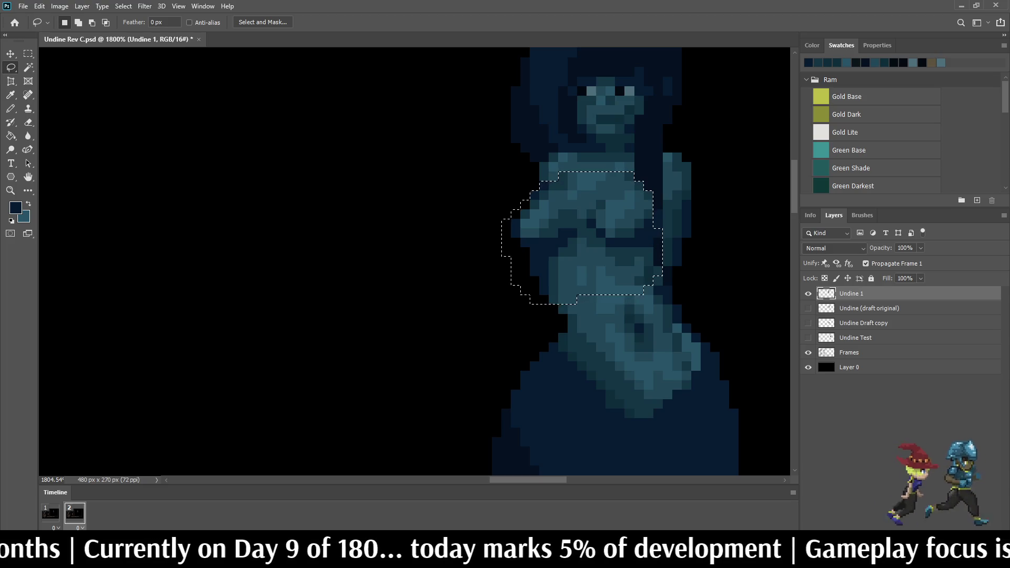
key("ctrl+t")
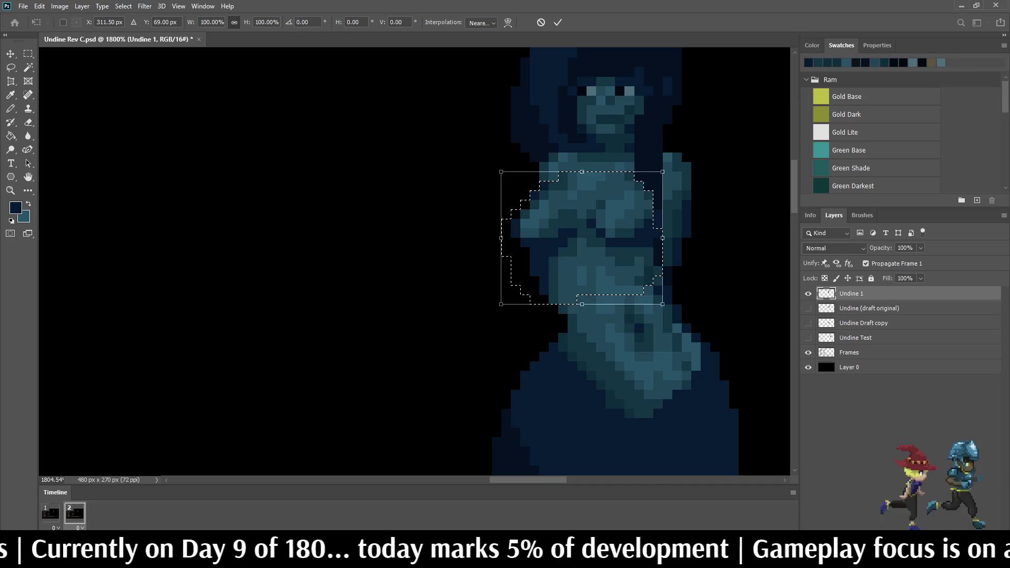
left_click_drag(501, 238, 487, 237)
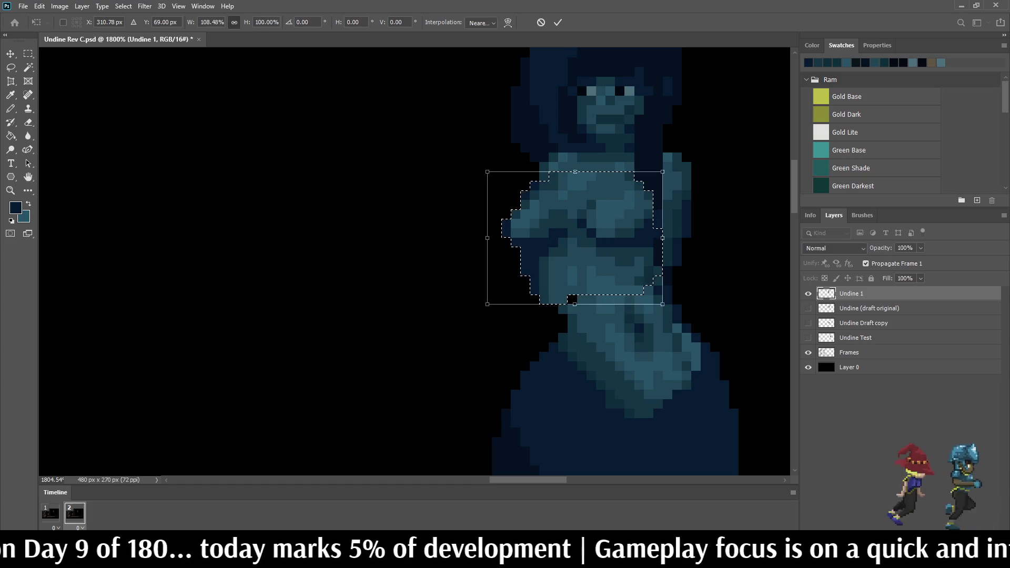
key("Right")
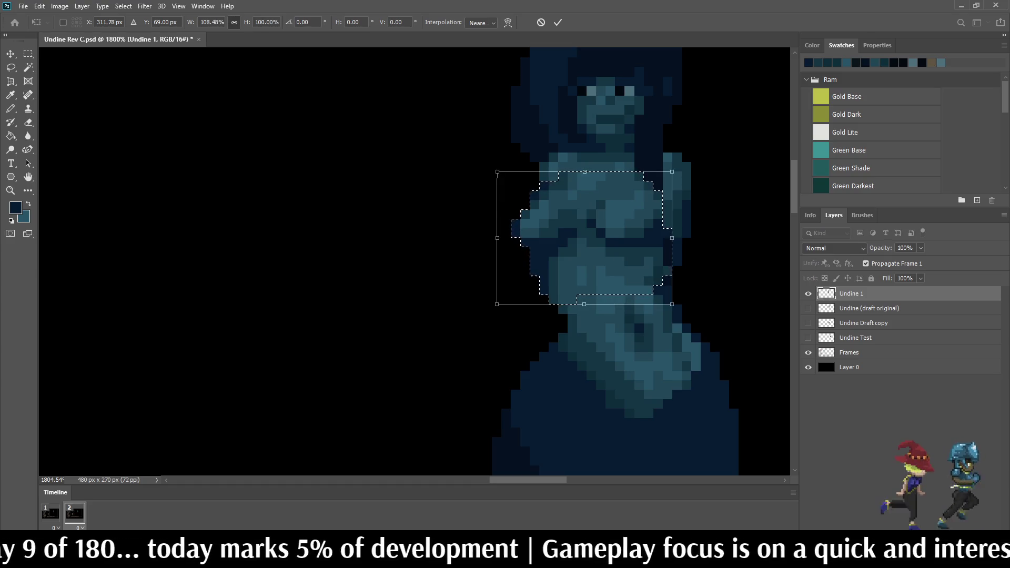
key("Return")
key("ctrl+d")
Step: Duplicate Undine 1 as a new Undine 2 layer
left_click(50, 513)
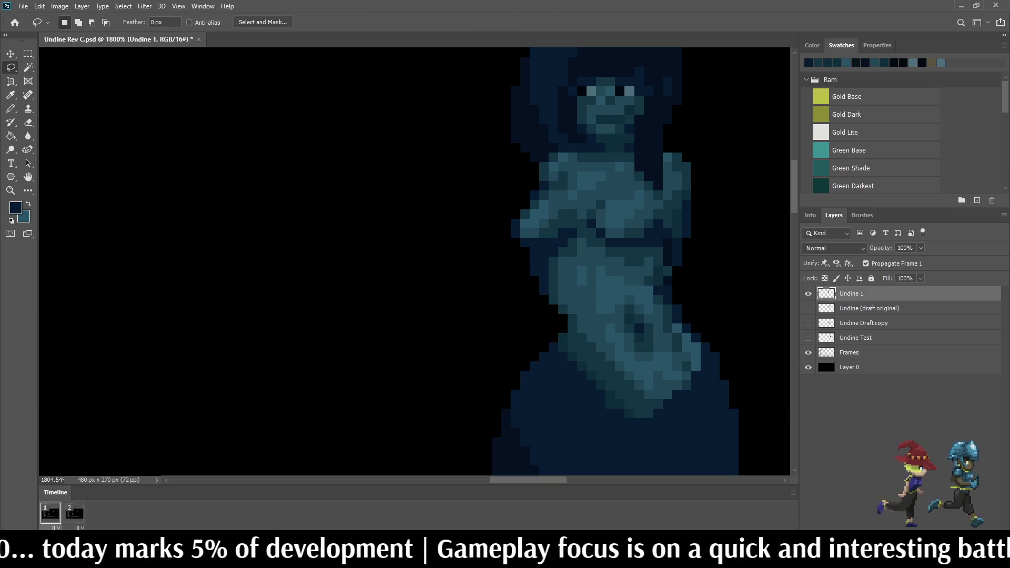
key("ctrl+j")
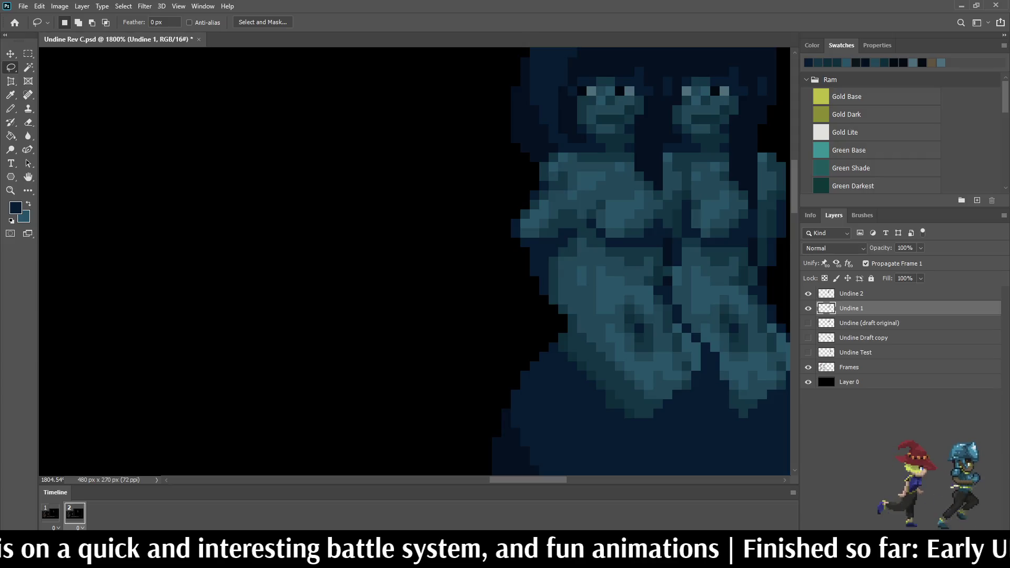
key("ctrl+t")
key("Return")
key("l")
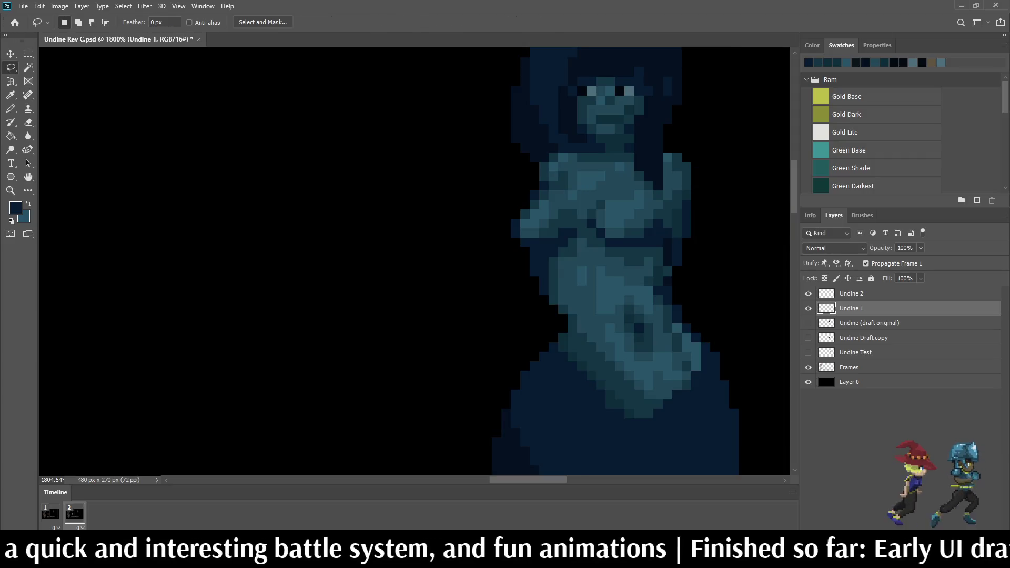
Step: Make frame 1 show Undine 1, with Undine 2 hidden
left_click(808, 308)
left_click(50, 513)
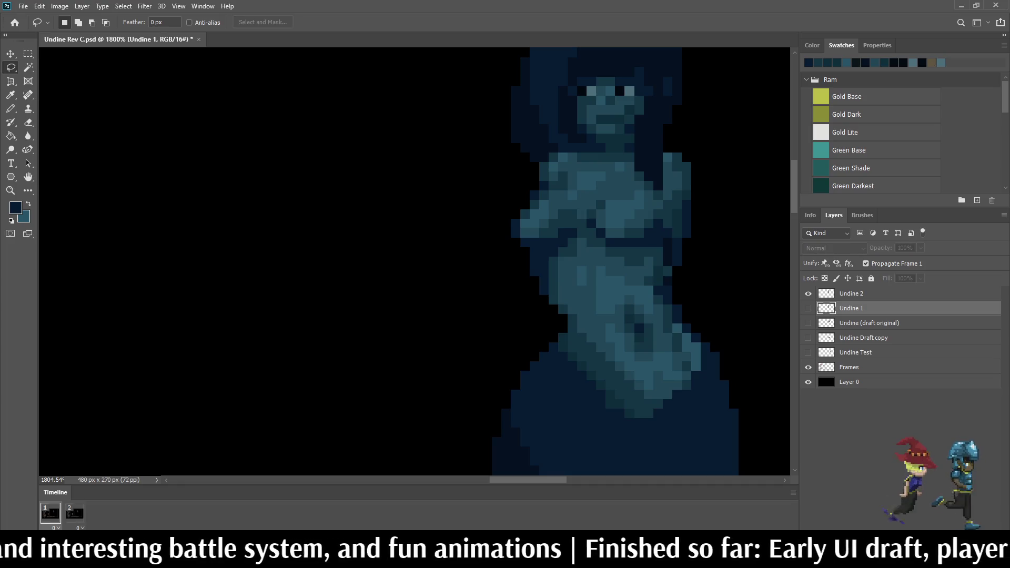
left_click(808, 294)
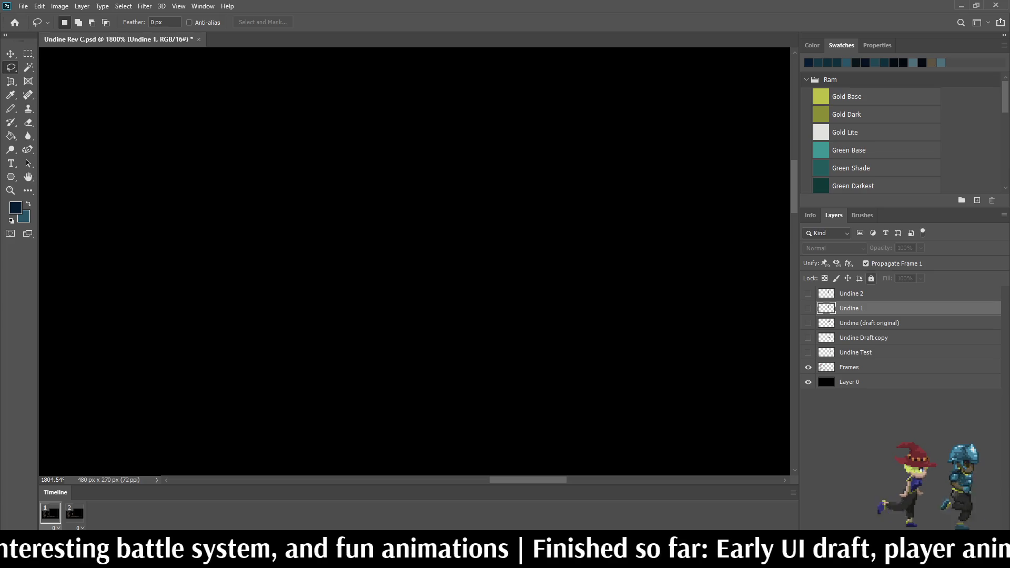
left_click(808, 309)
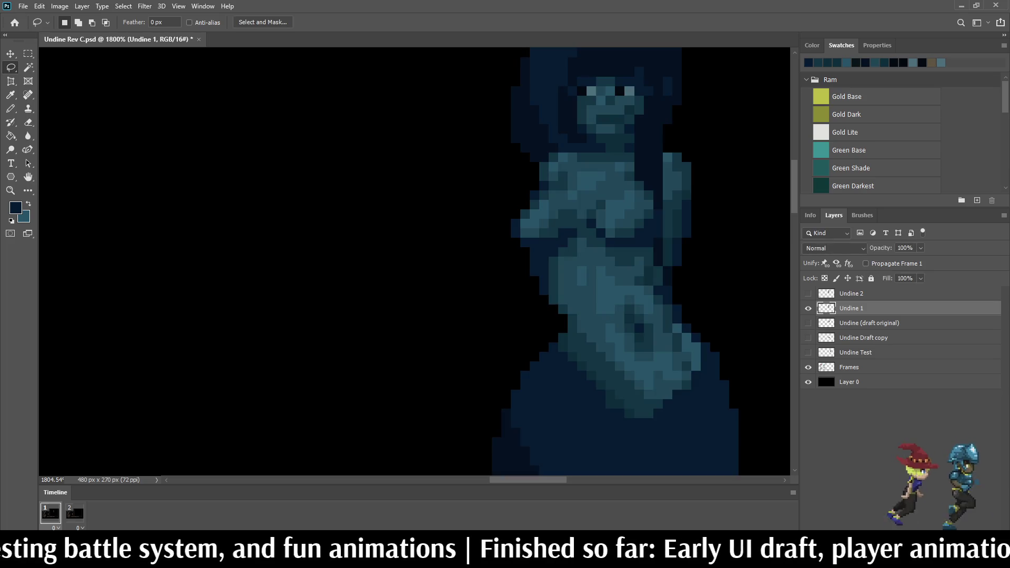
Step: Play the two-frame idle loop and stop on the Undine 2 frame
scroll(709, 265, "down", 2)
left_click(74, 513)
scroll(709, 264, "down", 3)
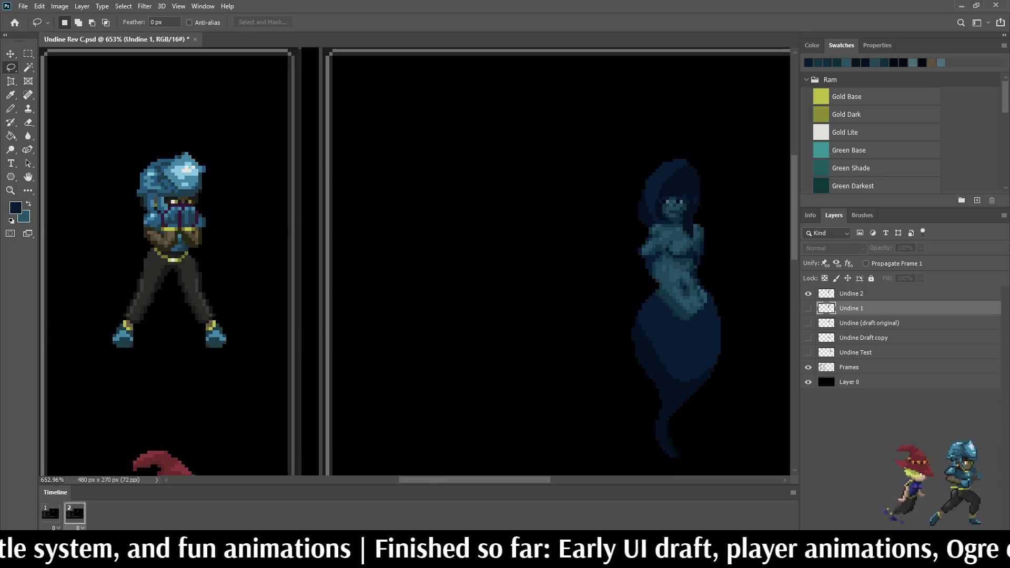
scroll(709, 237, "down", 1)
scroll(708, 237, "up", 2)
scroll(708, 261, "up", 5)
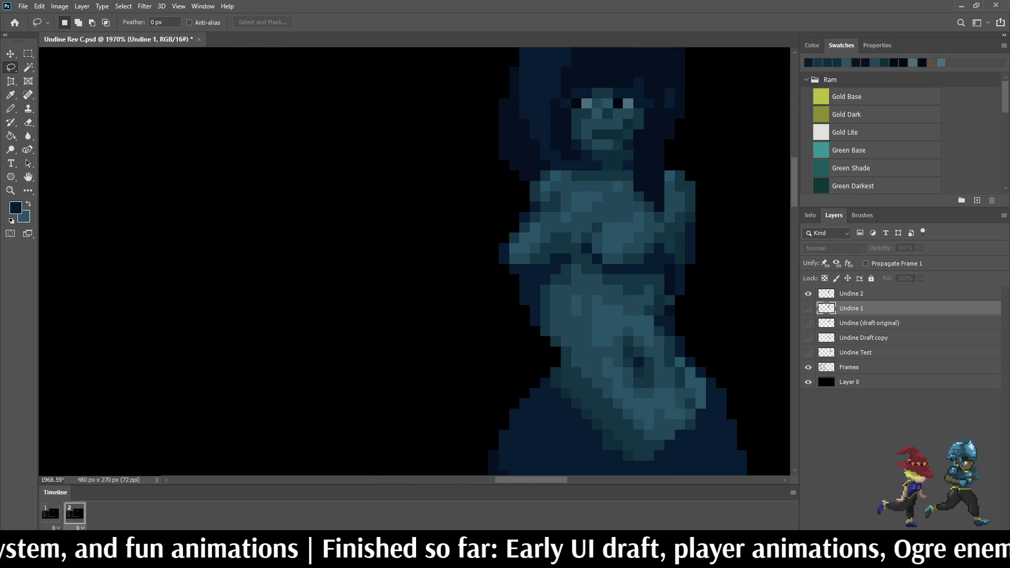
left_click(50, 513)
scroll(632, 263, "down", 2)
key("space")
scroll(631, 263, "down", 1)
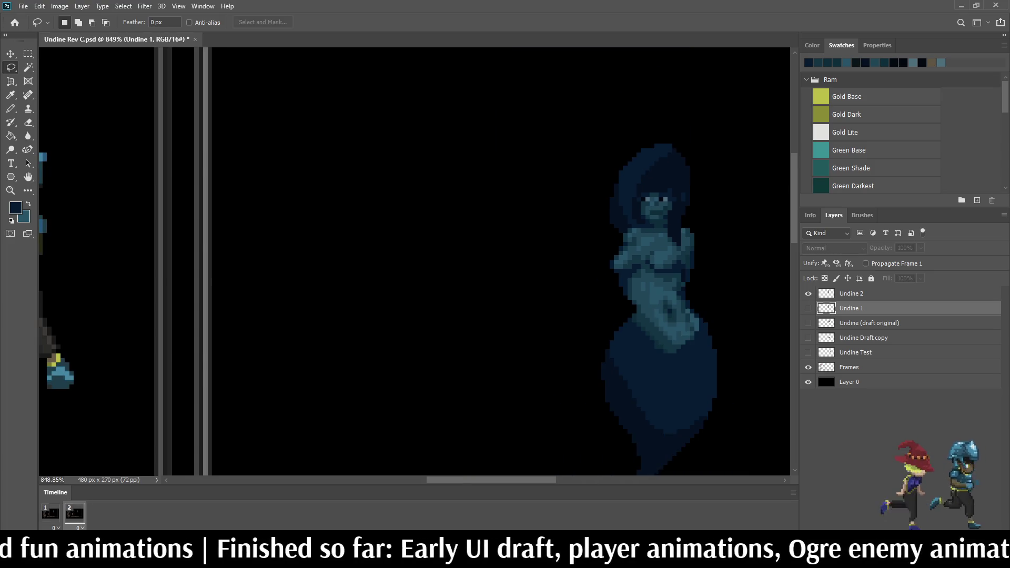
scroll(684, 256, "up", 3)
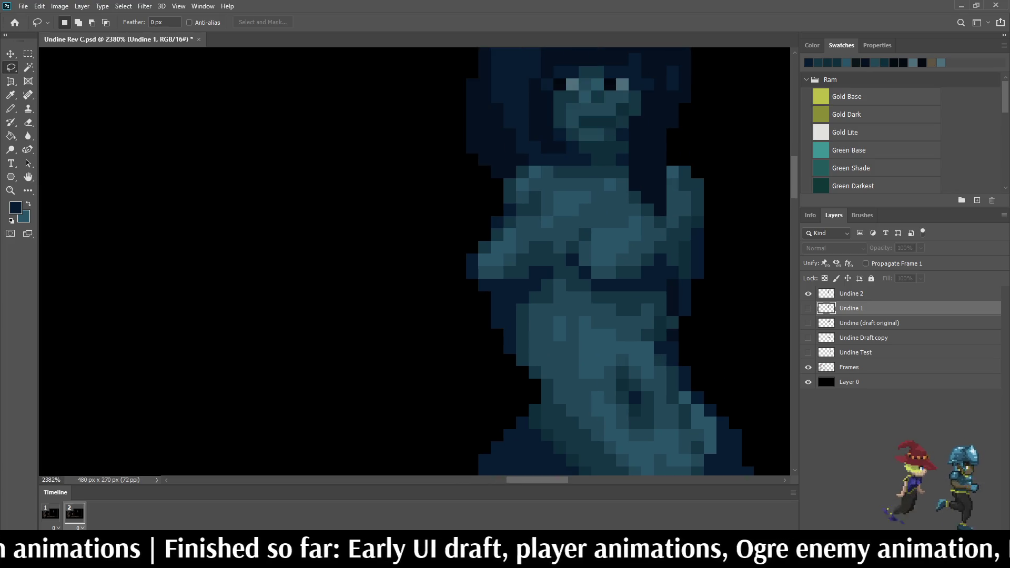
key("space")
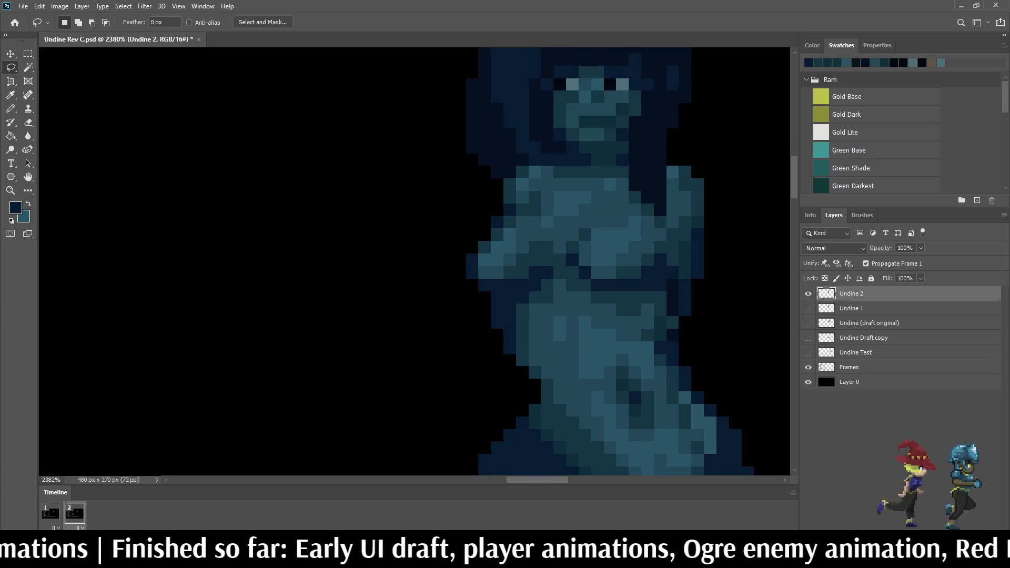
Step: Lasso Undine 2's upper torso and move it up one pixel
mouse_move(448, 260)
left_mouse_down()
mouse_move(452, 238)
mouse_move(499, 209)
left_mouse_up()
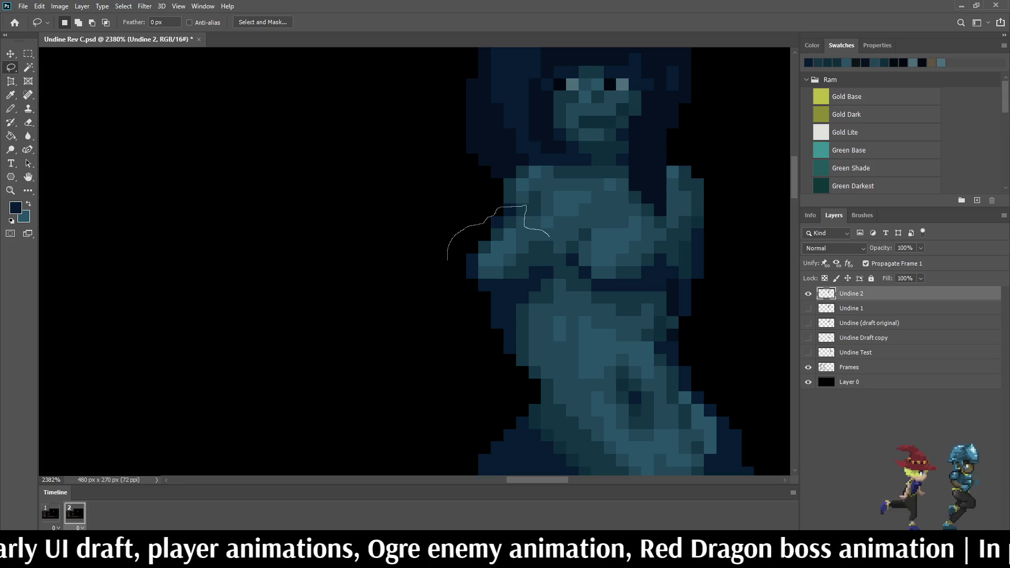
left_click_drag(550, 235, 618, 211)
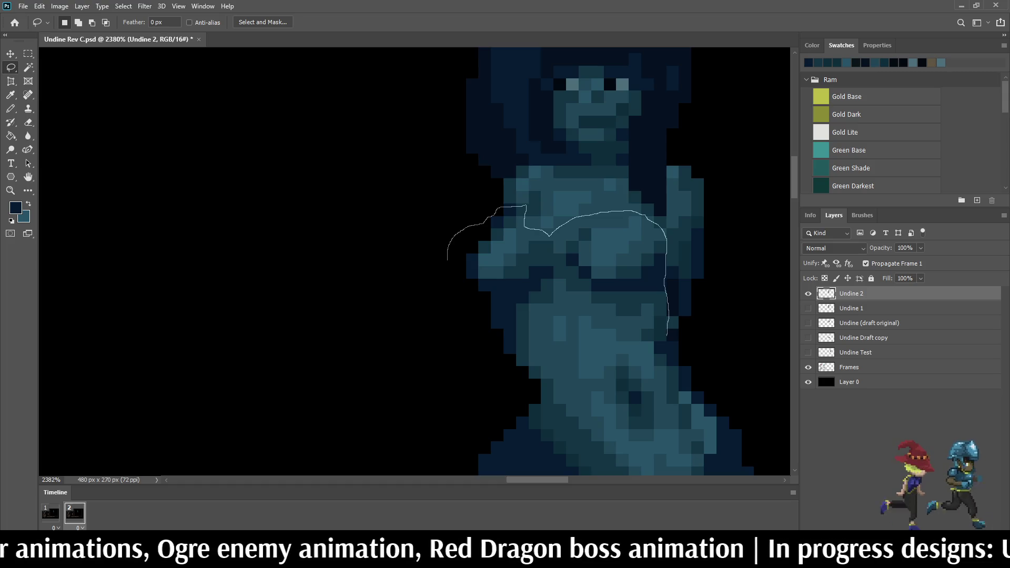
mouse_move(646, 343)
left_mouse_down()
mouse_move(508, 358)
mouse_move(450, 293)
mouse_move(448, 262)
left_mouse_up()
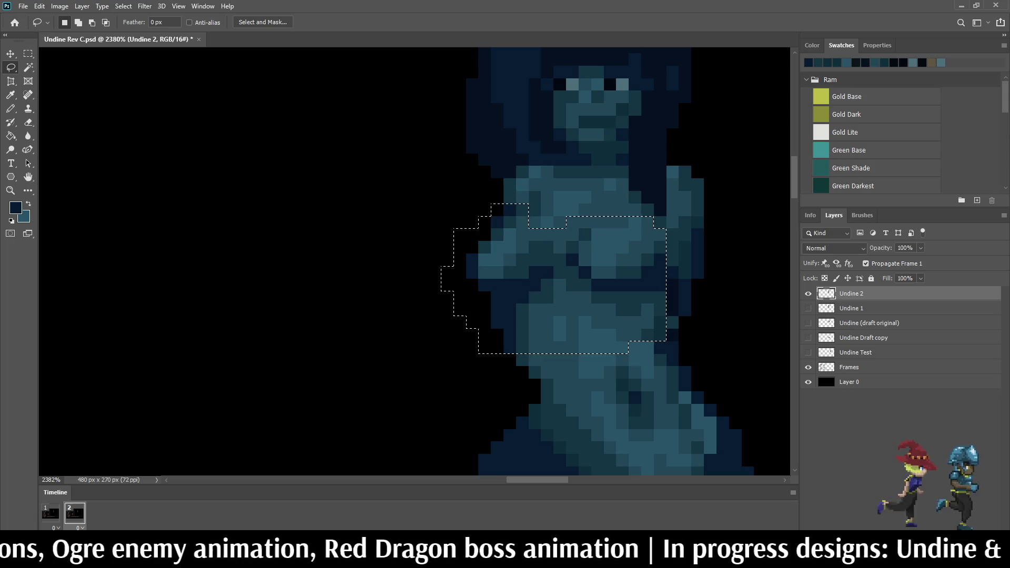
key("ctrl+t")
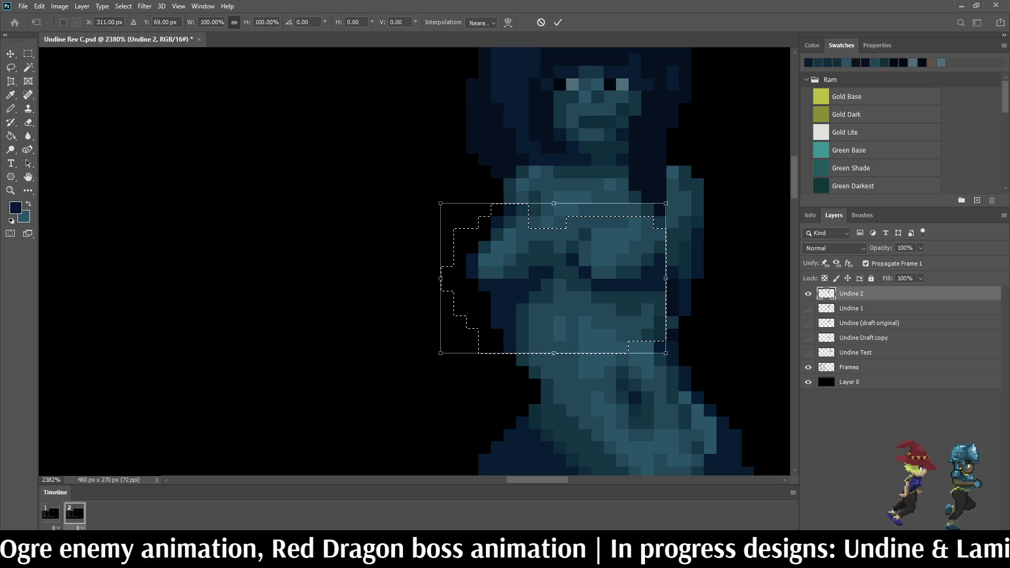
key("Up")
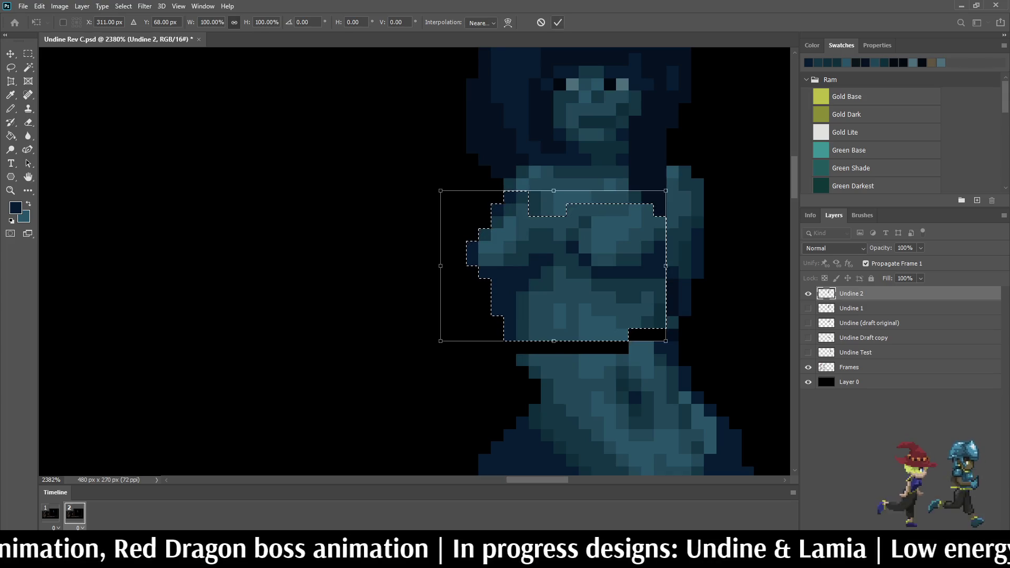
left_click(557, 22)
Step: Select Undine 2's lower body from the waist through the tail and transform it slightly lower
scroll(627, 229, "down", 8)
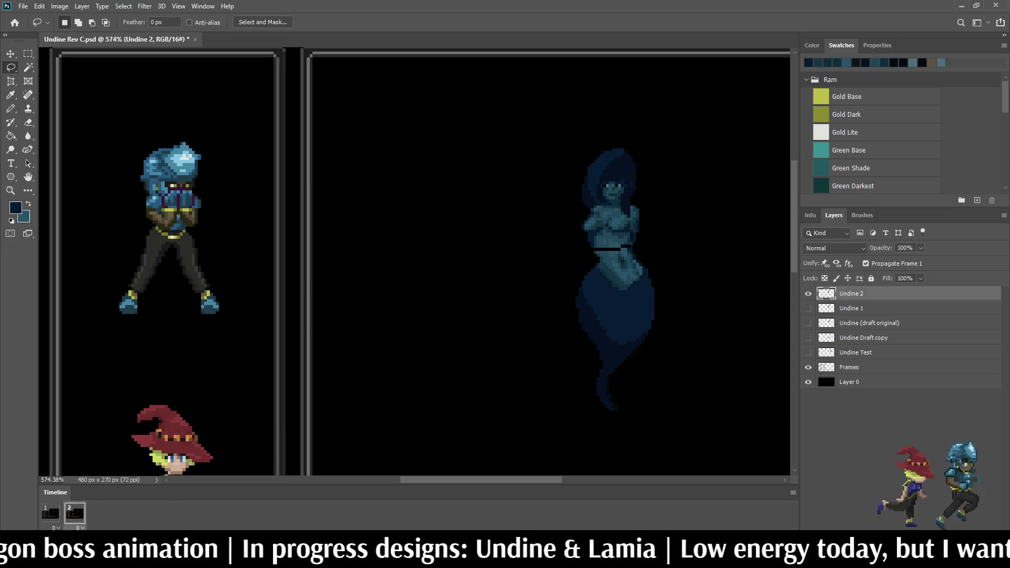
scroll(634, 250, "up", 5)
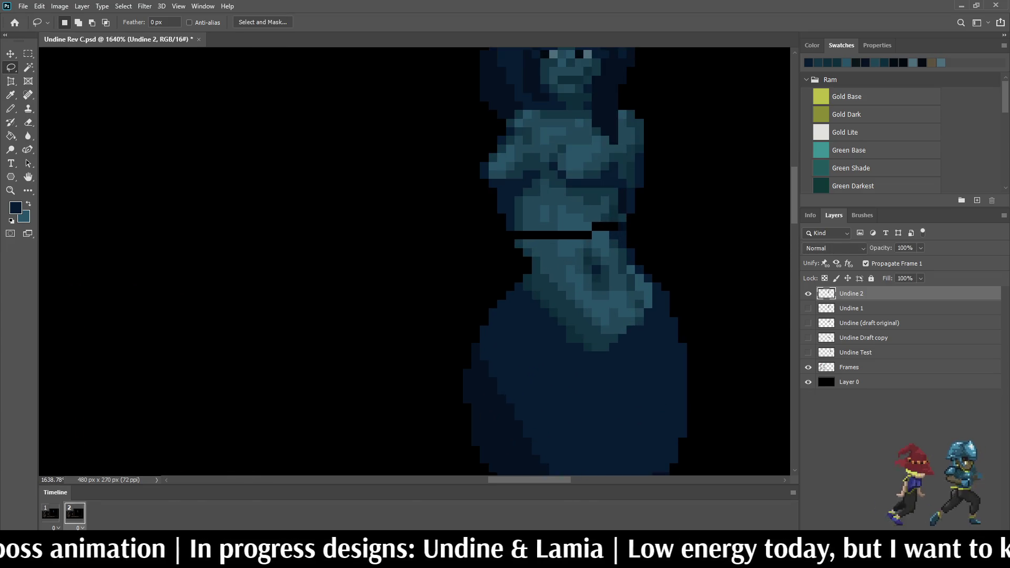
scroll(506, 234, "up", 2)
mouse_move(510, 240)
left_mouse_down()
mouse_move(610, 239)
mouse_move(722, 265)
mouse_move(758, 389)
mouse_move(429, 409)
mouse_move(509, 241)
left_mouse_up()
scroll(486, 155, "down", 5)
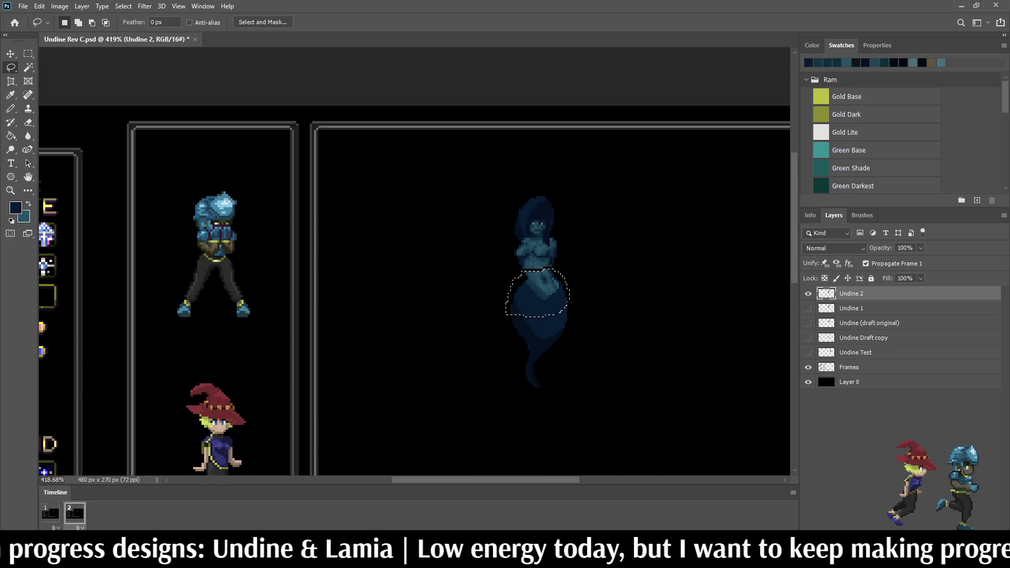
scroll(486, 155, "up", 3)
mouse_move(592, 249)
left_mouse_down()
mouse_move(599, 437)
mouse_move(429, 349)
mouse_move(431, 261)
left_mouse_up()
key("Escape")
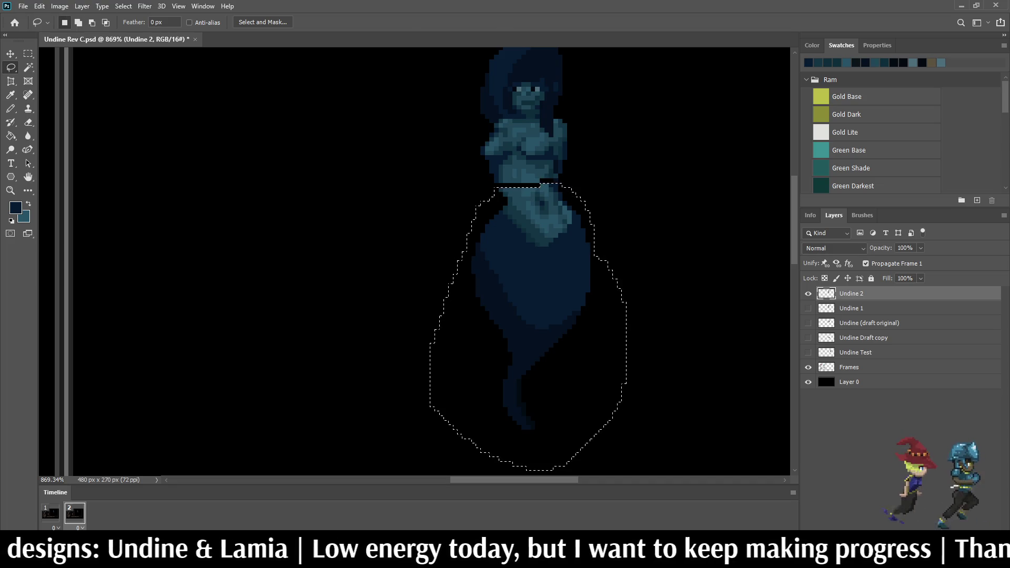
key("ctrl+t")
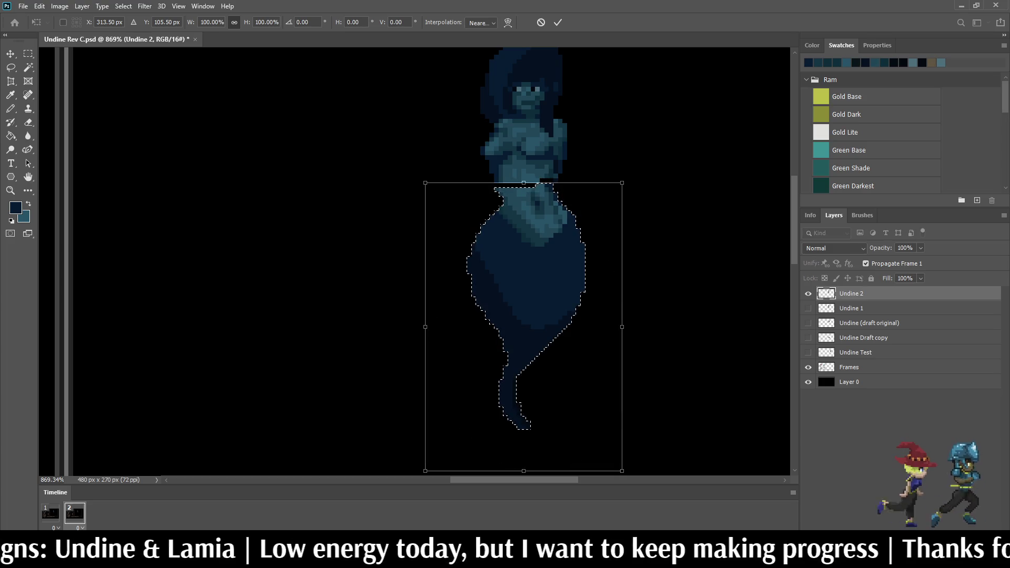
key("Return")
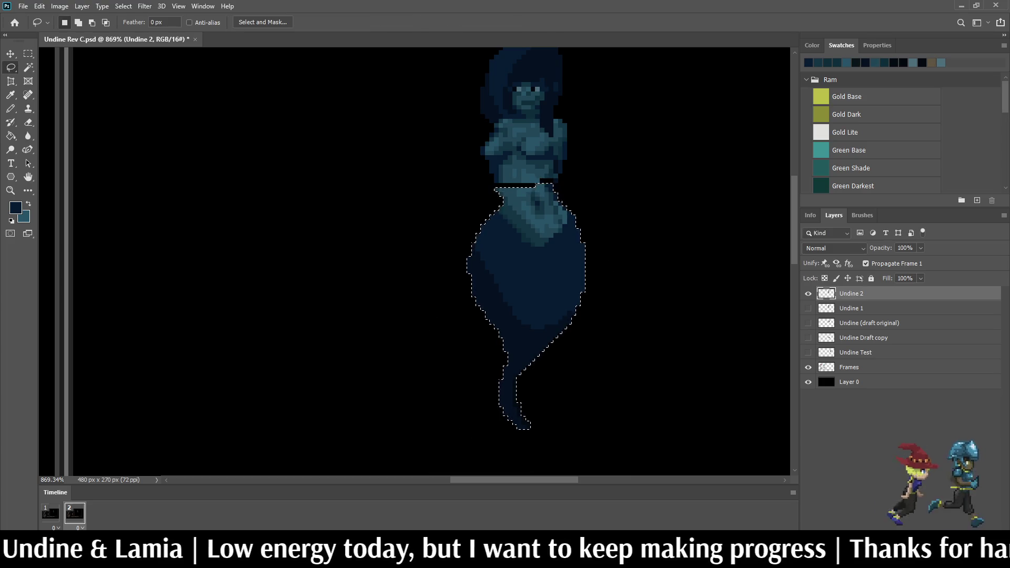
scroll(597, 256, "down", 3)
scroll(552, 242, "down", 5)
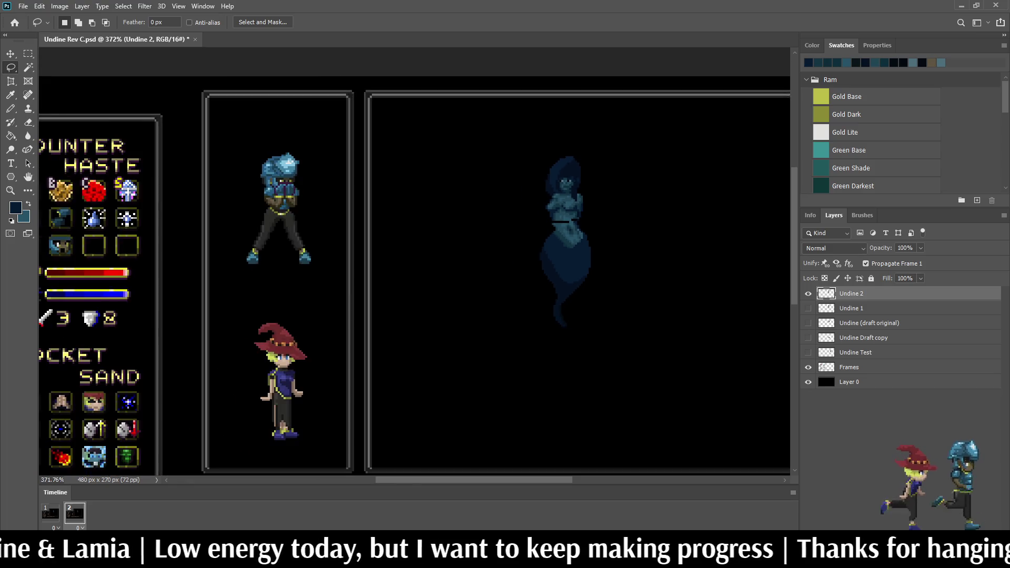
scroll(553, 242, "up", 5)
scroll(564, 230, "up", 5)
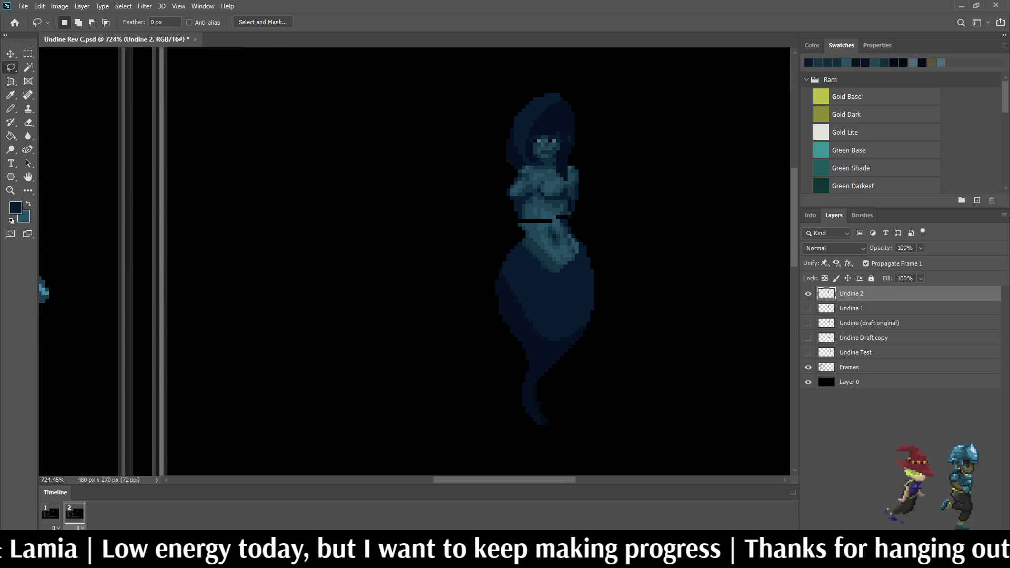
scroll(544, 233, "up", 3)
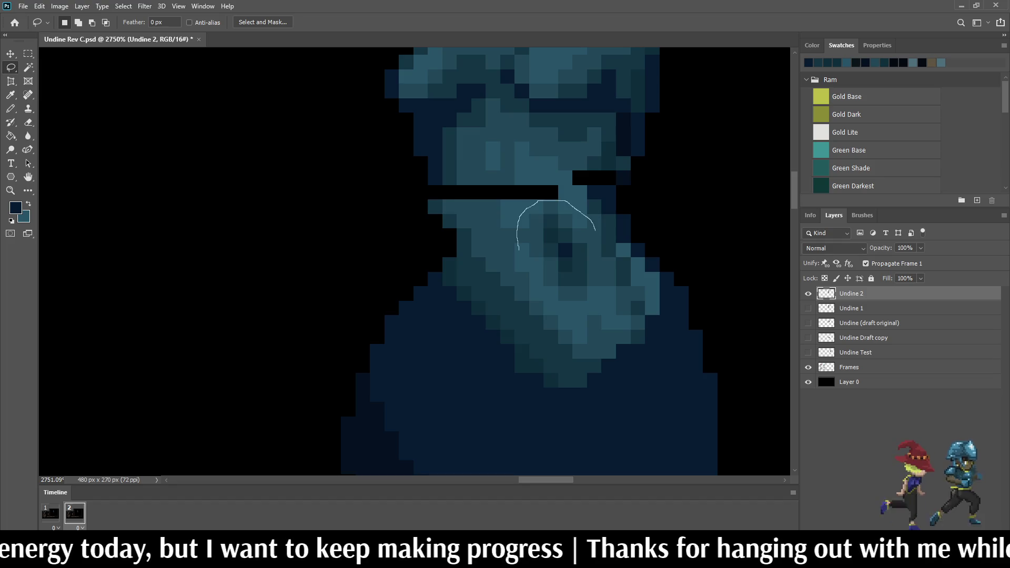
Step: Shift Undine 2's belly selection one pixel left
left_click_drag(520, 248, 521, 247)
key("ctrl+t")
key("Left")
key("Return")
scroll(590, 261, "down", 2)
scroll(591, 261, "up", 4)
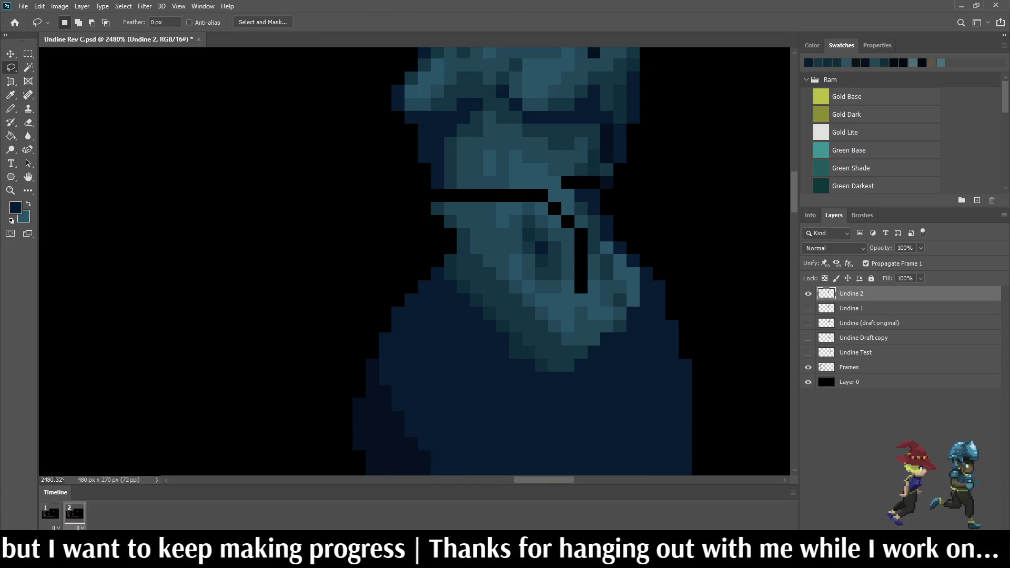
Step: Sample the teal skin colour and paint six black gap pixels teal
key("i")
left_click(614, 261)
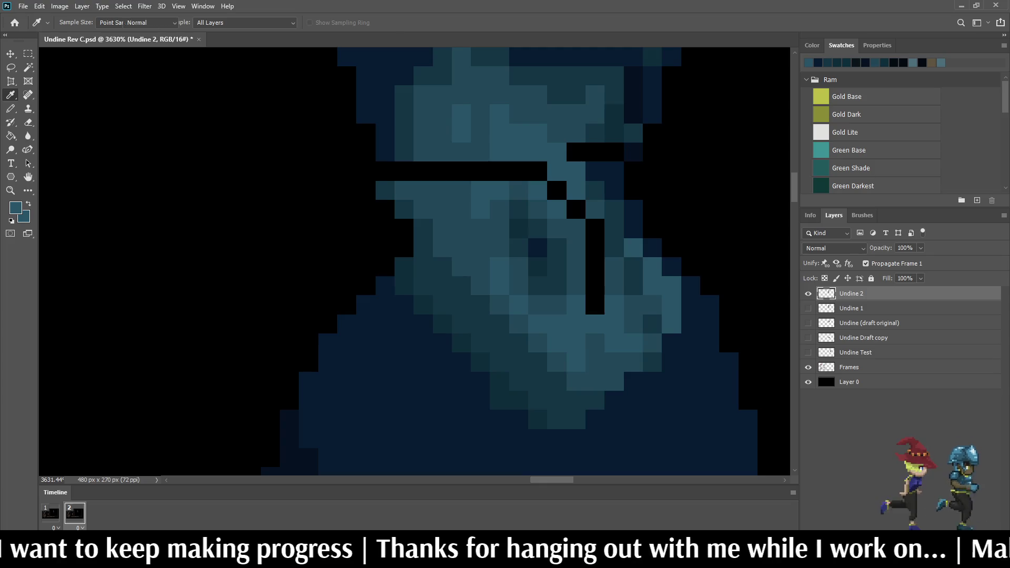
key("b")
left_click(596, 305)
left_click(576, 209)
left_click(556, 190)
left_click(537, 171)
left_click(518, 171)
left_click(499, 171)
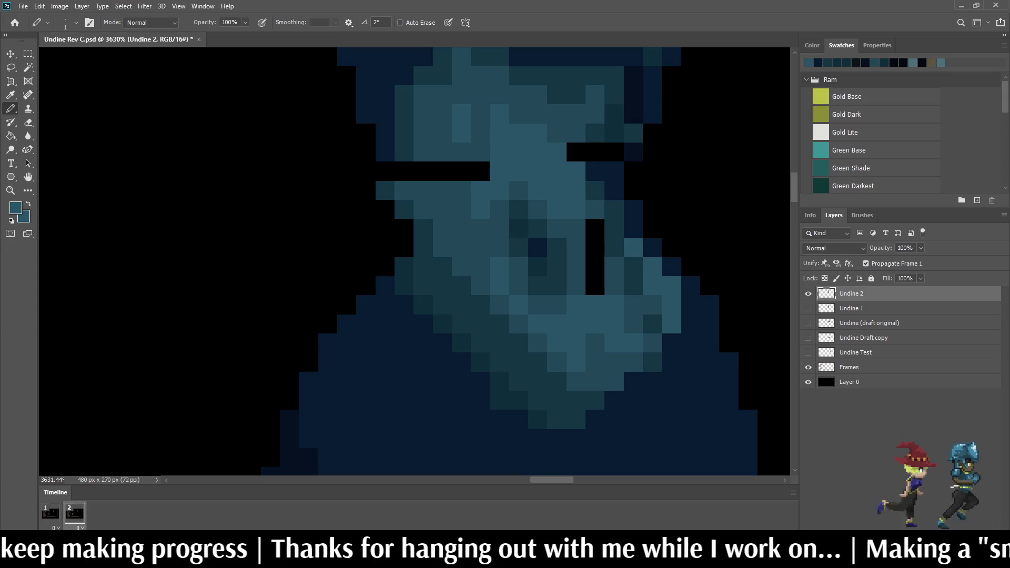
Step: Repaint the black waist bar and the tall vertical gap in teal
key("i")
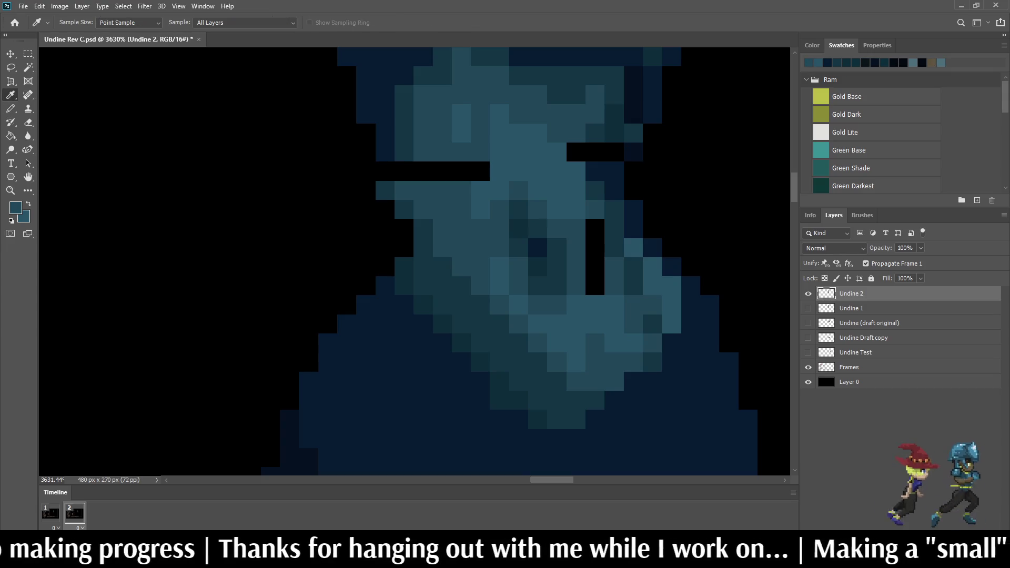
key("b")
left_click(480, 171)
left_click(461, 171)
left_click(442, 171)
left_click(423, 170)
left_click(404, 171)
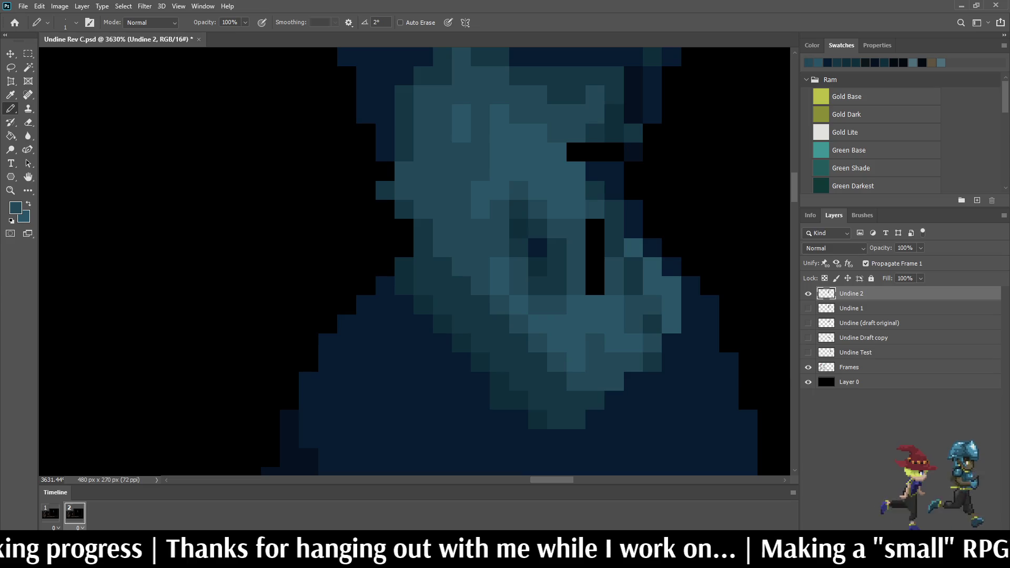
scroll(578, 158, "up", 1)
left_click(578, 152)
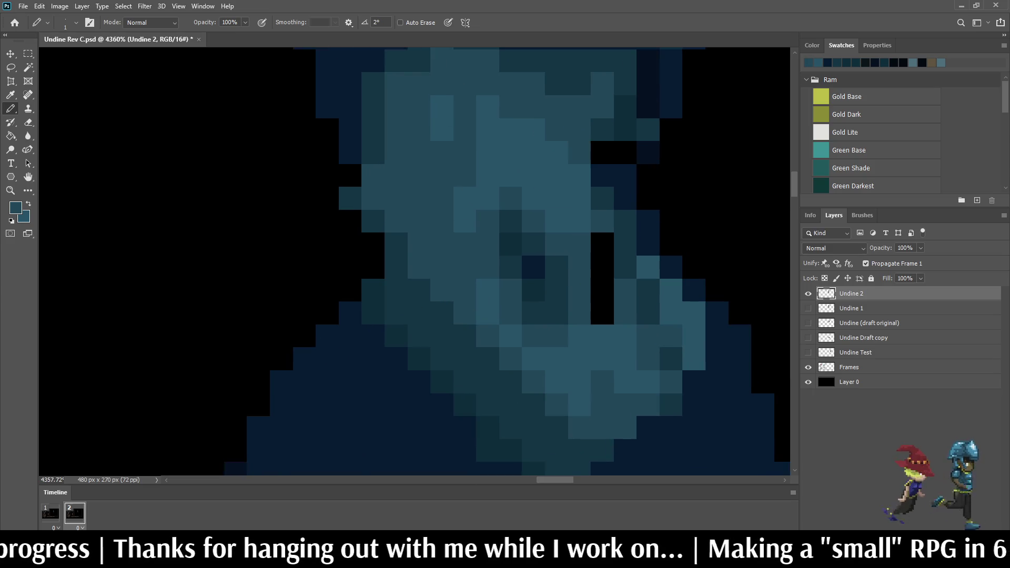
left_click_drag(597, 211, 596, 305)
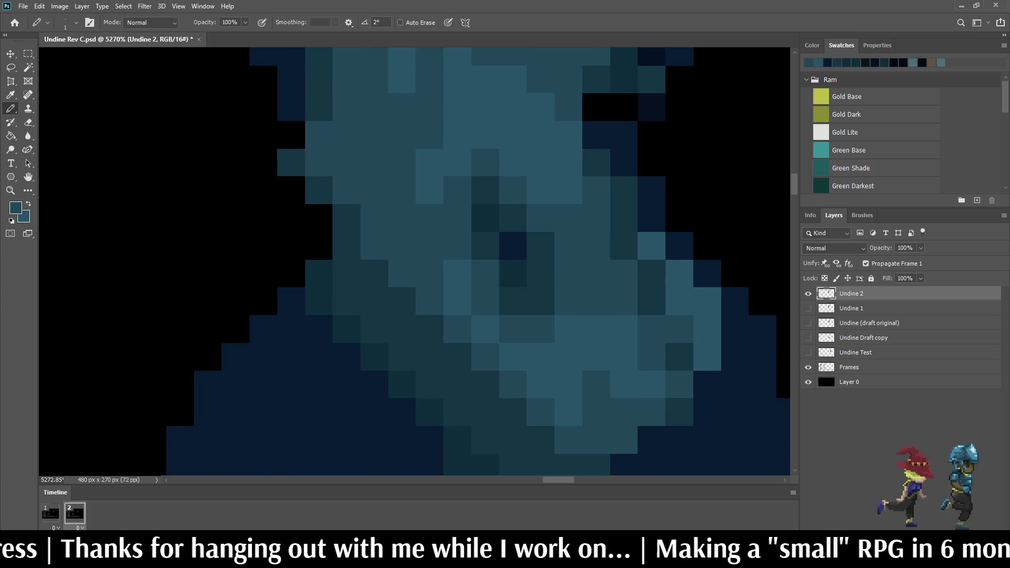
scroll(597, 263, "down", 1)
scroll(691, 169, "down", 3)
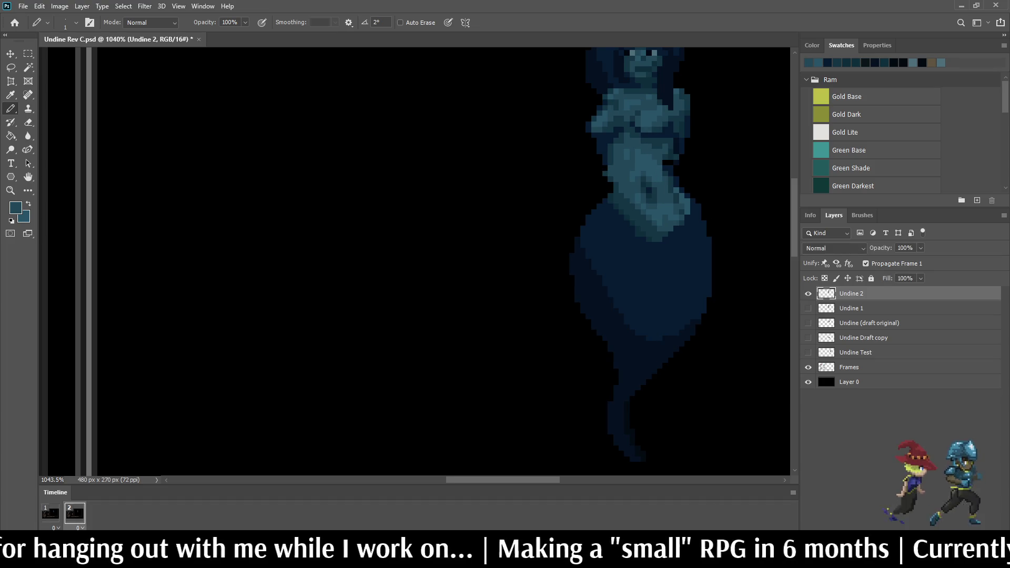
Step: Zoom in on the retouched pixels, then play back the Undine 1 / Undine 2 idle loop
scroll(623, 151, "up", 5)
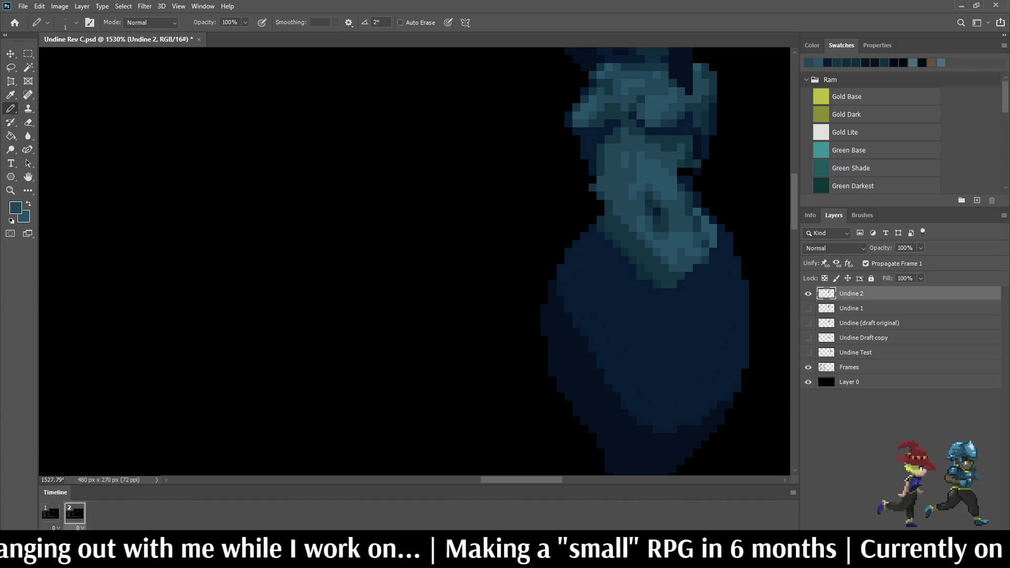
scroll(619, 165, "up", 3)
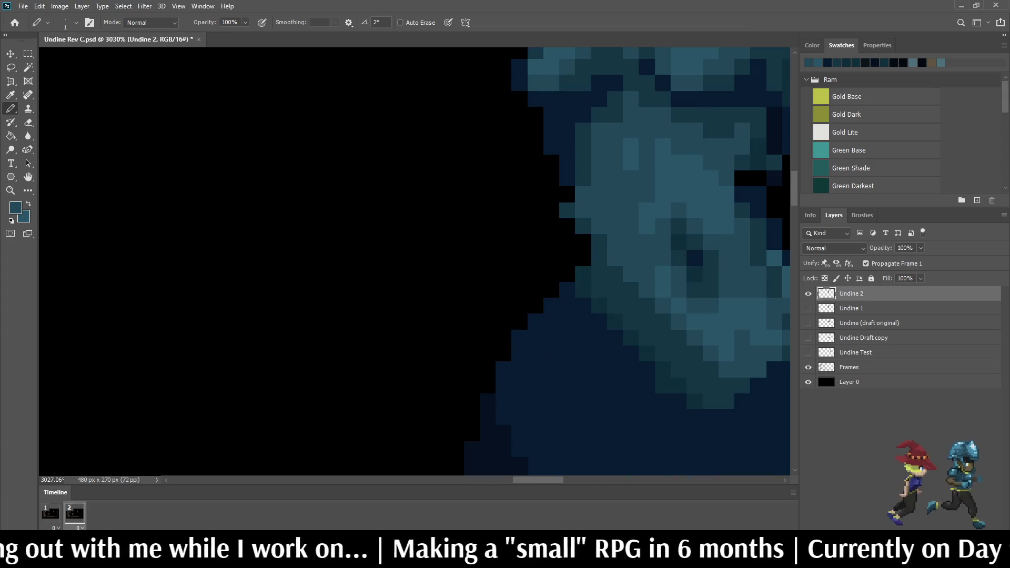
scroll(619, 165, "up", 5)
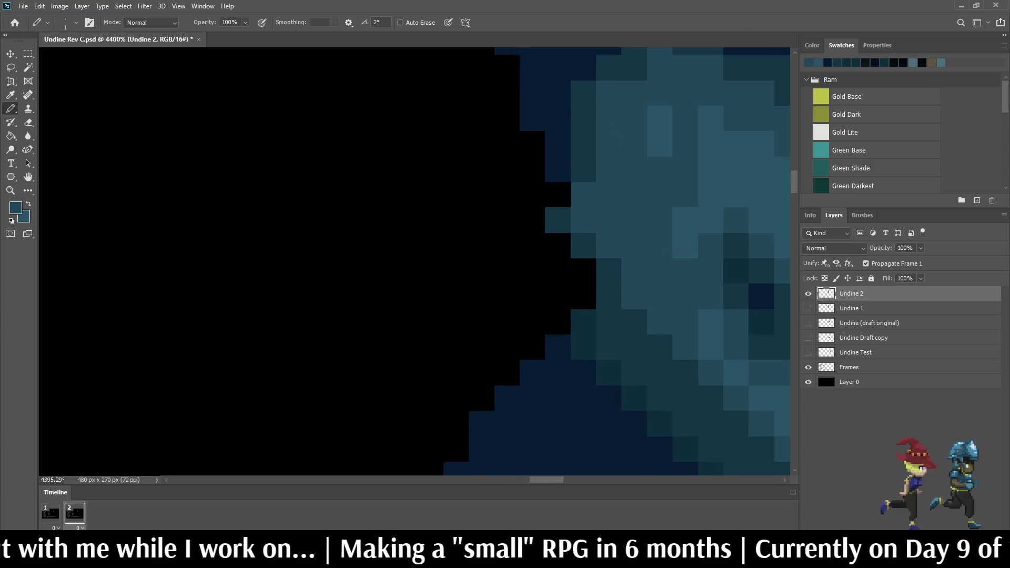
key("i")
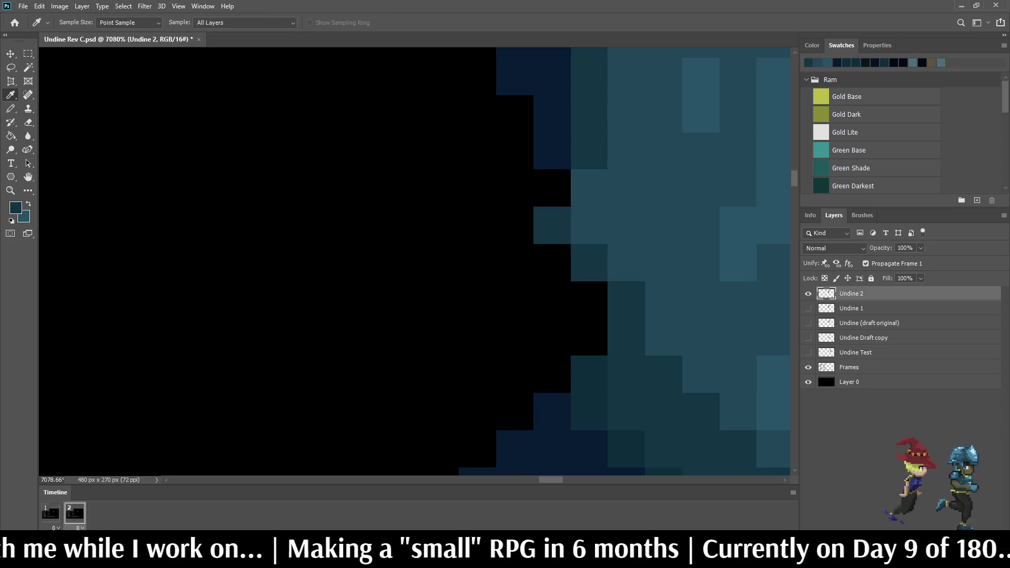
key("b")
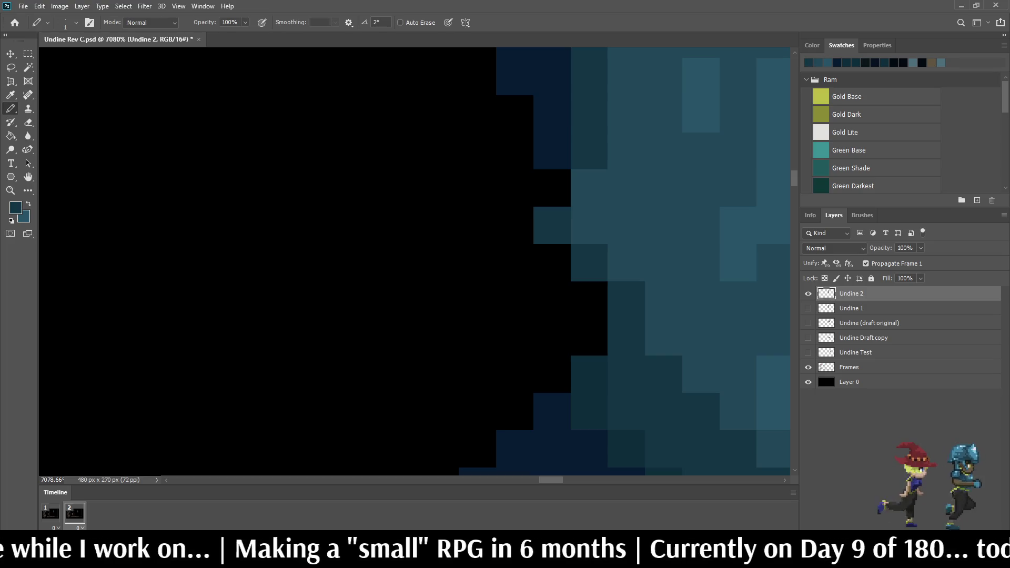
scroll(553, 188, "down", 8)
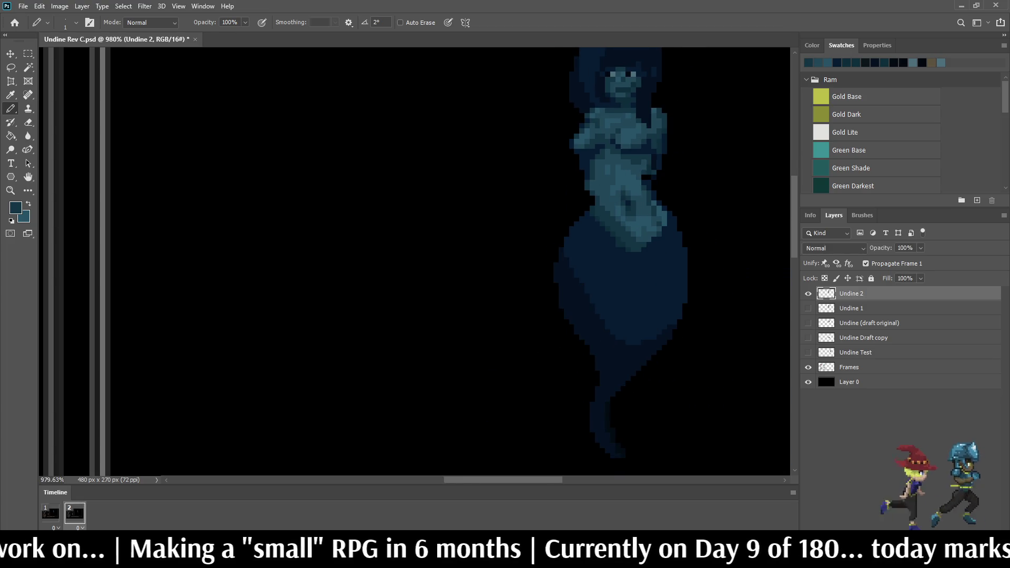
key("space")
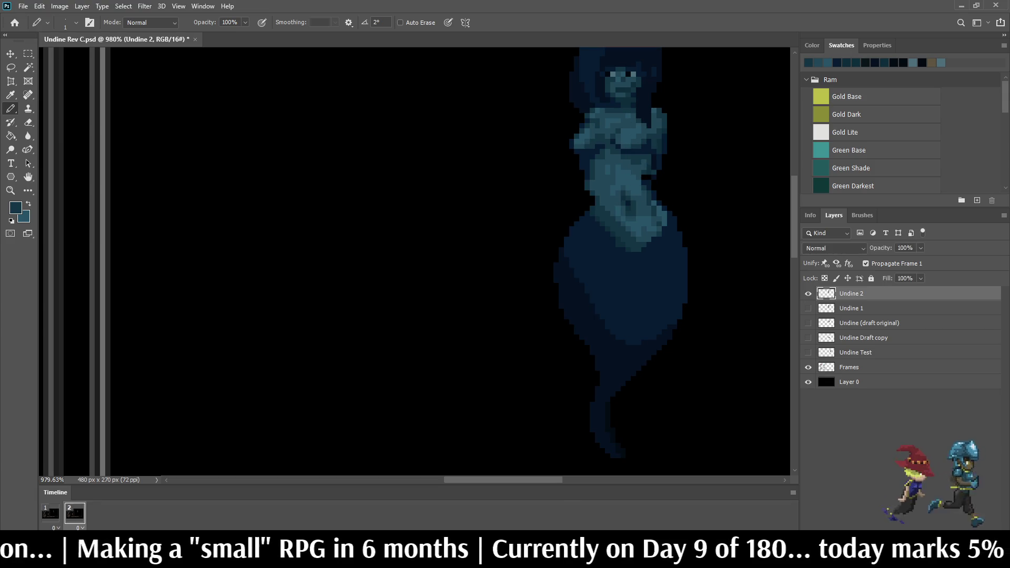
scroll(631, 237, "up", 8)
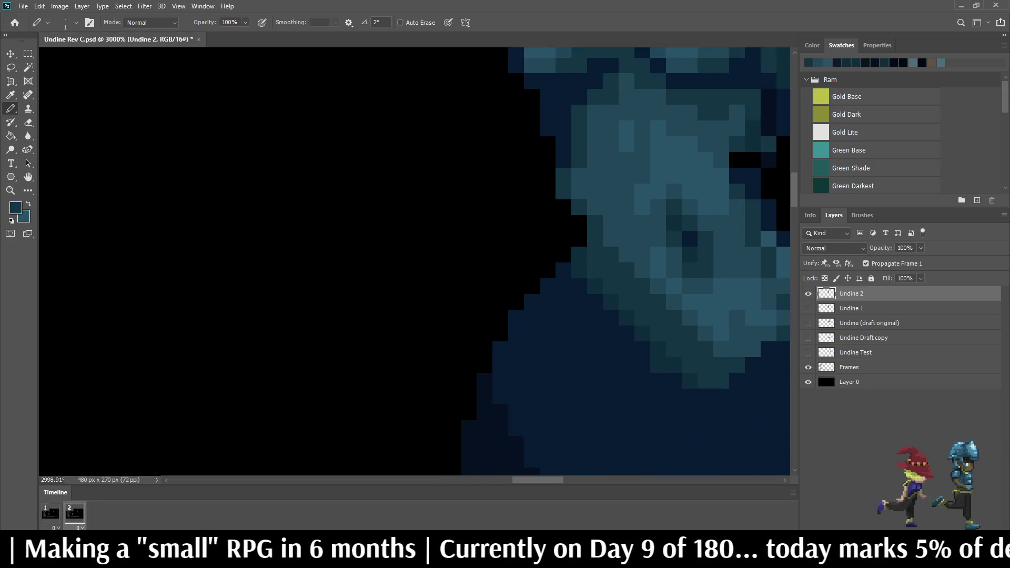
scroll(631, 237, "down", 8)
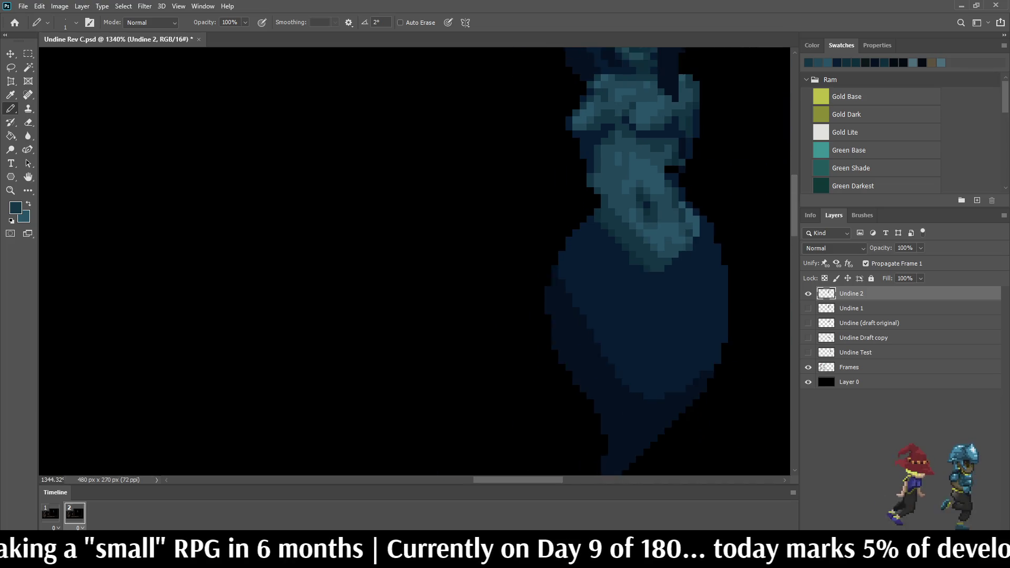
scroll(605, 105, "up", 8)
scroll(632, 237, "down", 3)
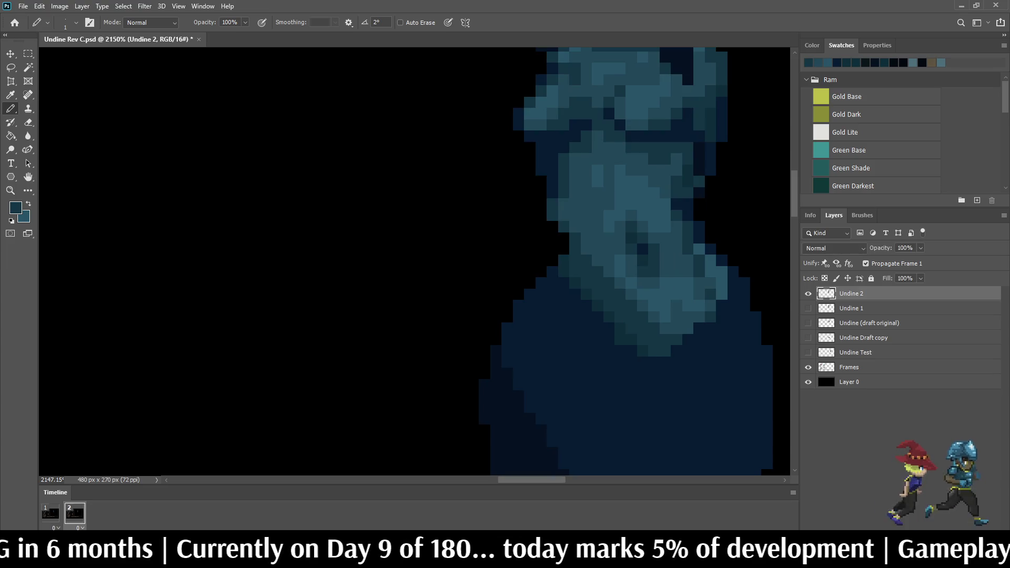
scroll(699, 316, "down", 5)
scroll(700, 316, "up", 4)
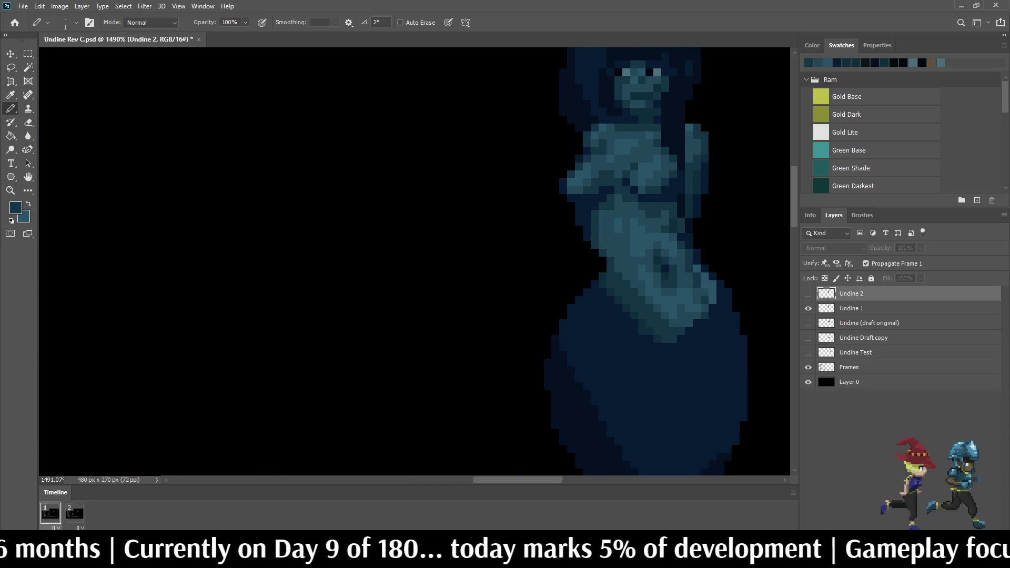
Step: Sample dark navy and pencil it along the chest's right edge, plus one extra pixel
scroll(633, 316, "up", 5)
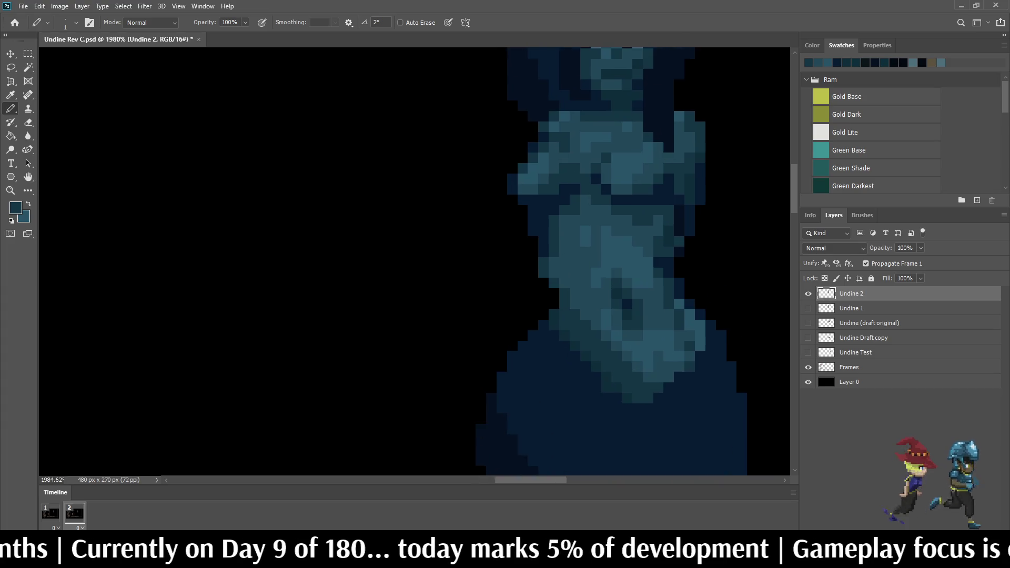
key("i")
left_click(666, 258)
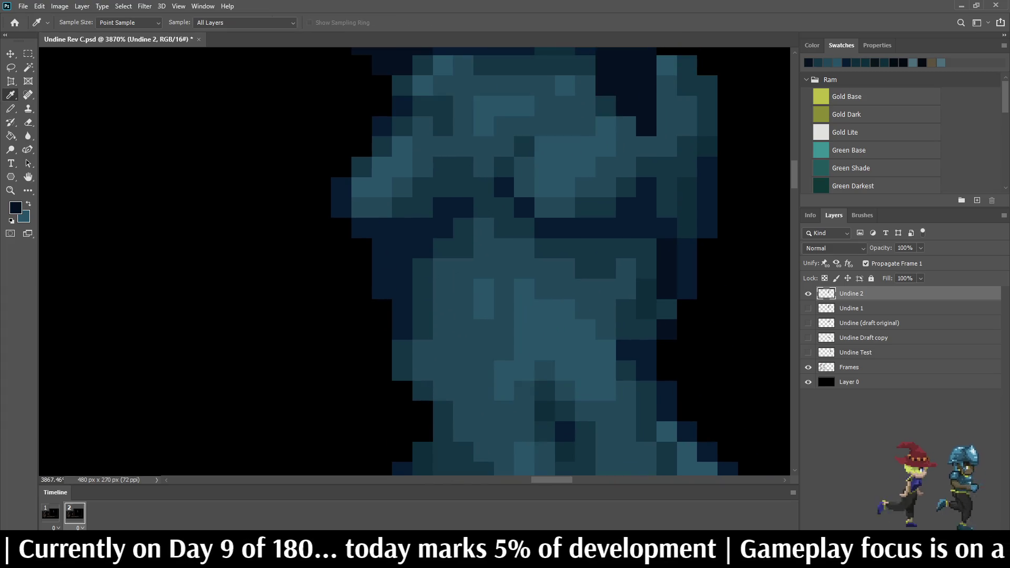
key("b")
left_click_drag(666, 228, 667, 167)
left_click(647, 147)
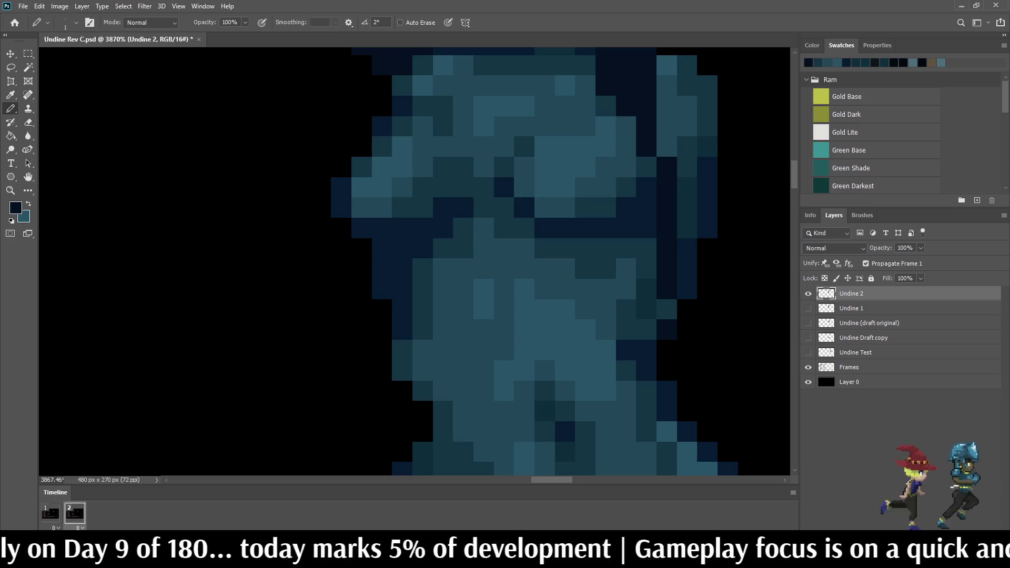
Step: Save the document with the retouched chest
scroll(647, 147, "down", 8)
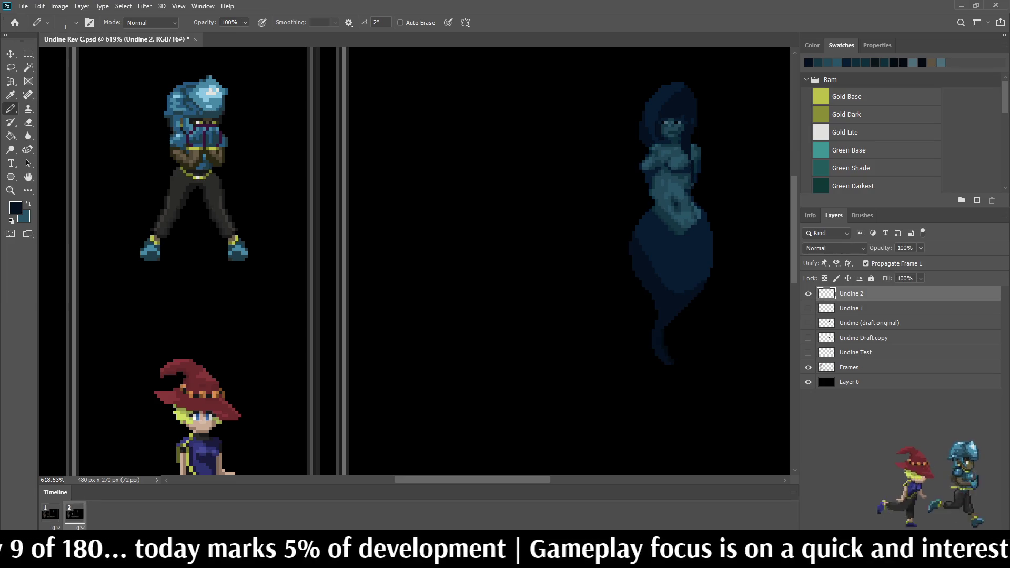
scroll(415, 261, "down", 5)
scroll(453, 211, "up", 3)
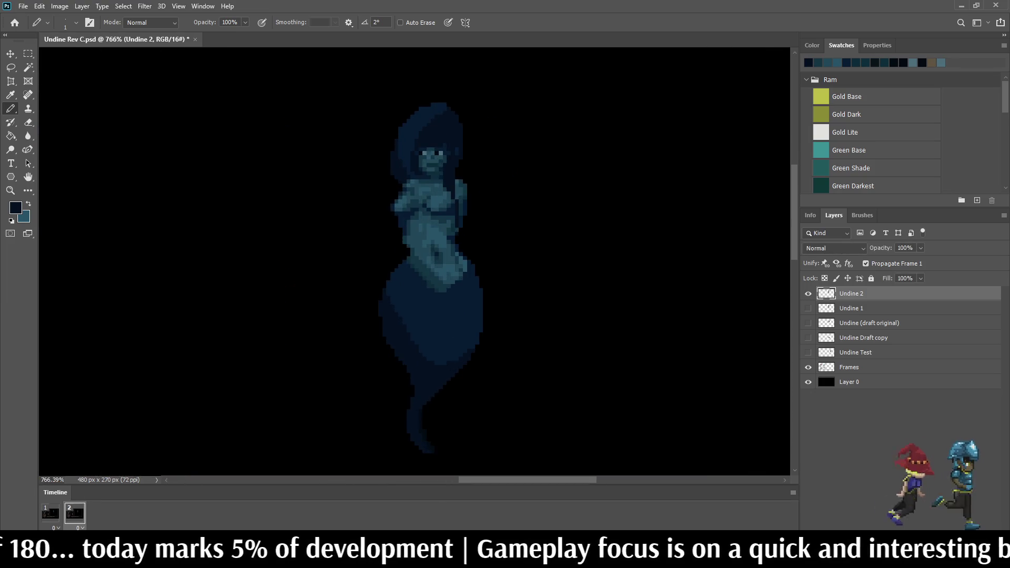
scroll(452, 210, "down", 3)
scroll(452, 211, "up", 3)
scroll(456, 193, "up", 1)
key("ctrl+s")
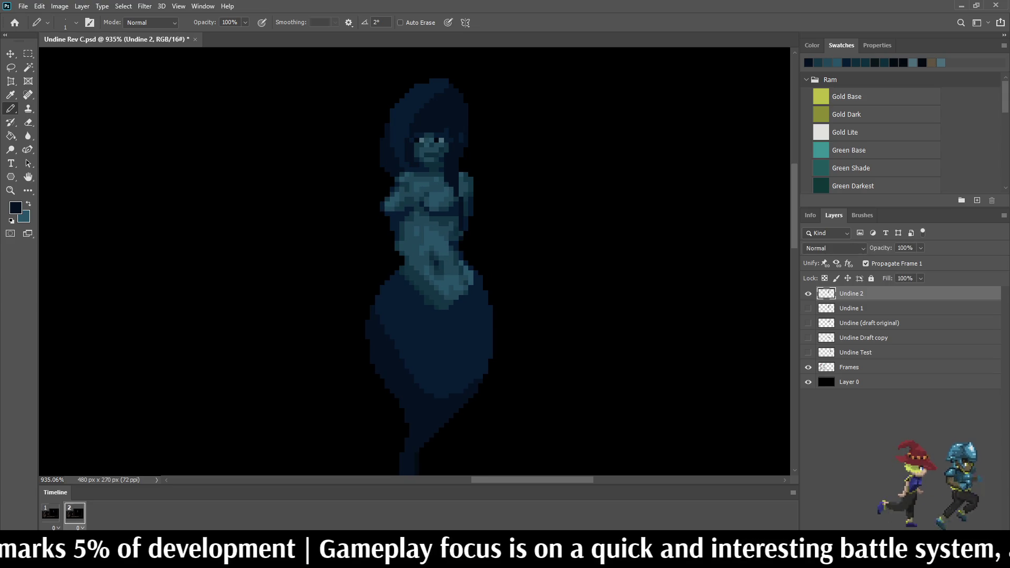
Step: Lasso a pixel and a small area beside the neck, then play the animation to compare poses
scroll(405, 253, "up", 5)
scroll(342, 369, "up", 2)
key("l")
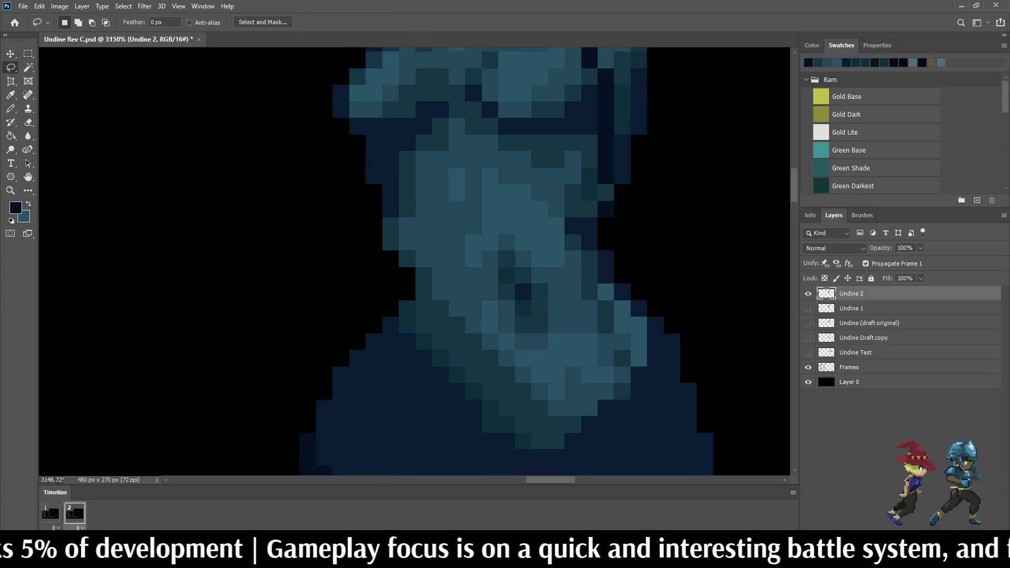
left_click_drag(380, 237, 383, 223)
key("shift")
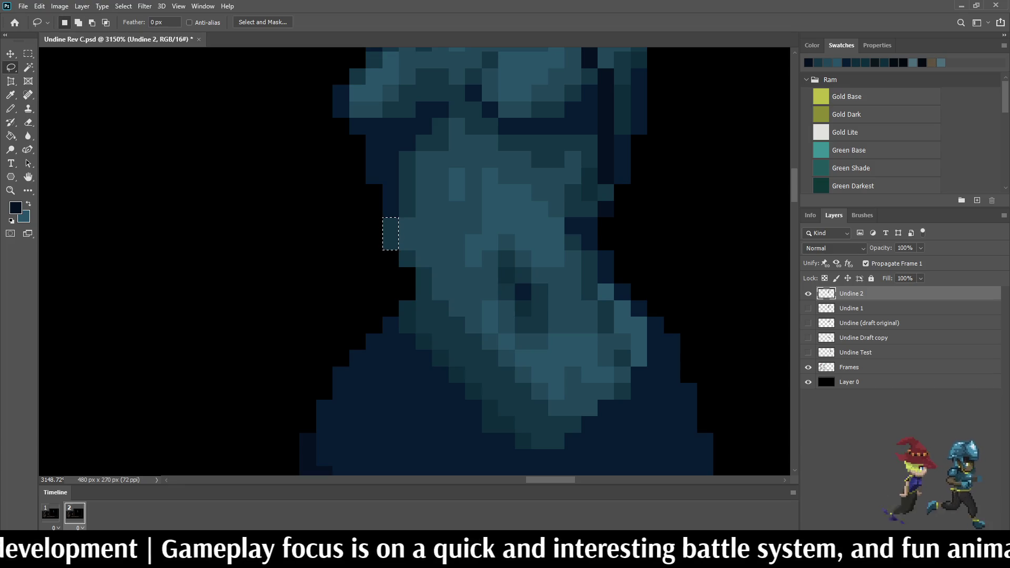
left_click_drag(399, 216, 416, 251)
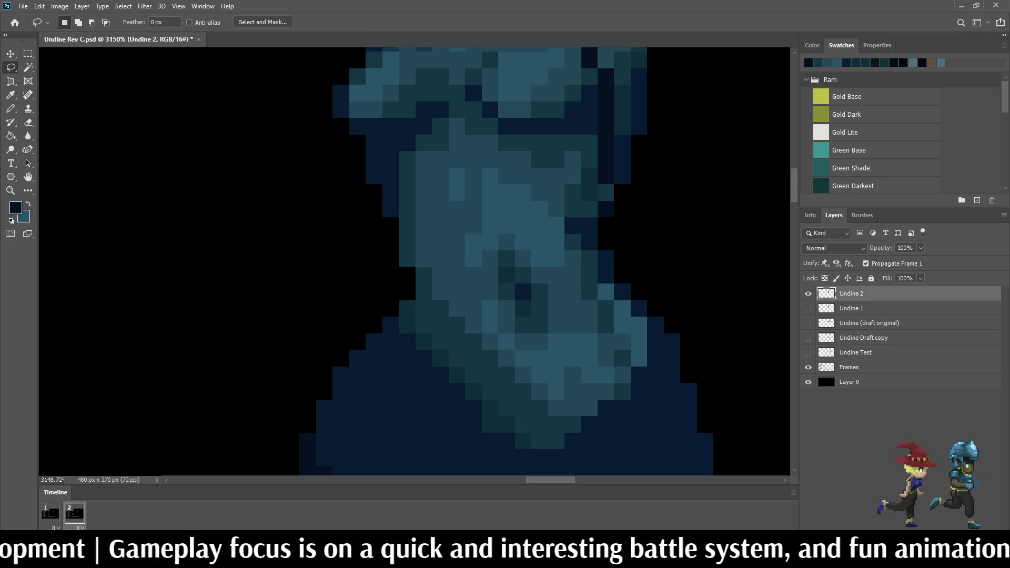
scroll(505, 263, "down", 6)
key("space")
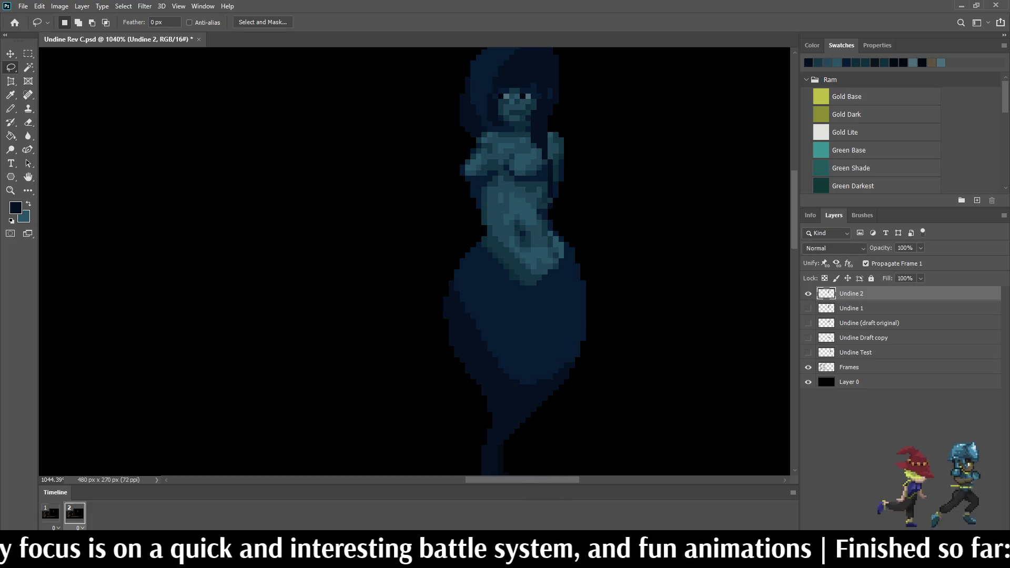
scroll(526, 237, "down", 5)
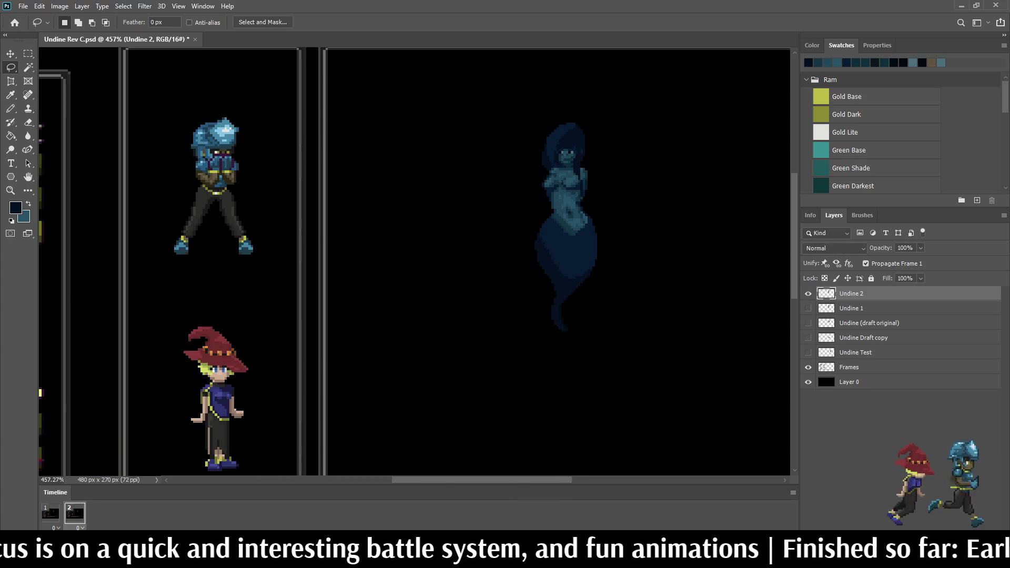
scroll(548, 237, "up", 4)
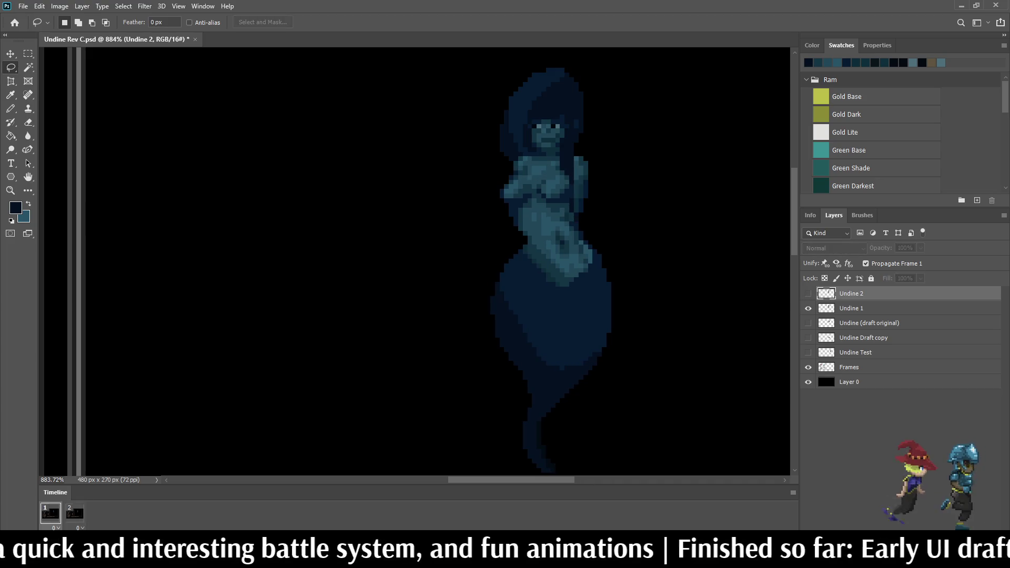
scroll(547, 237, "down", 4)
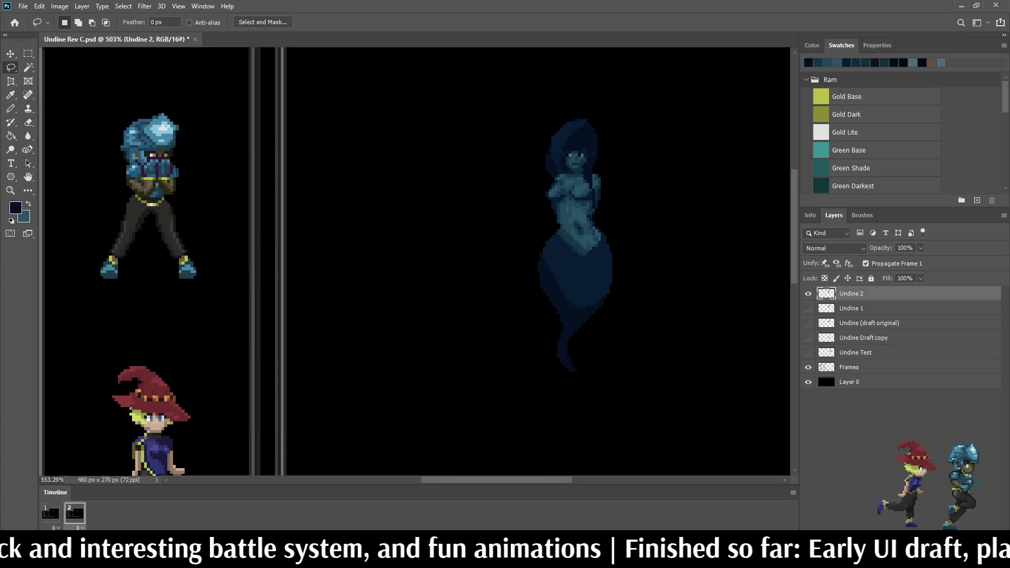
scroll(547, 237, "up", 4)
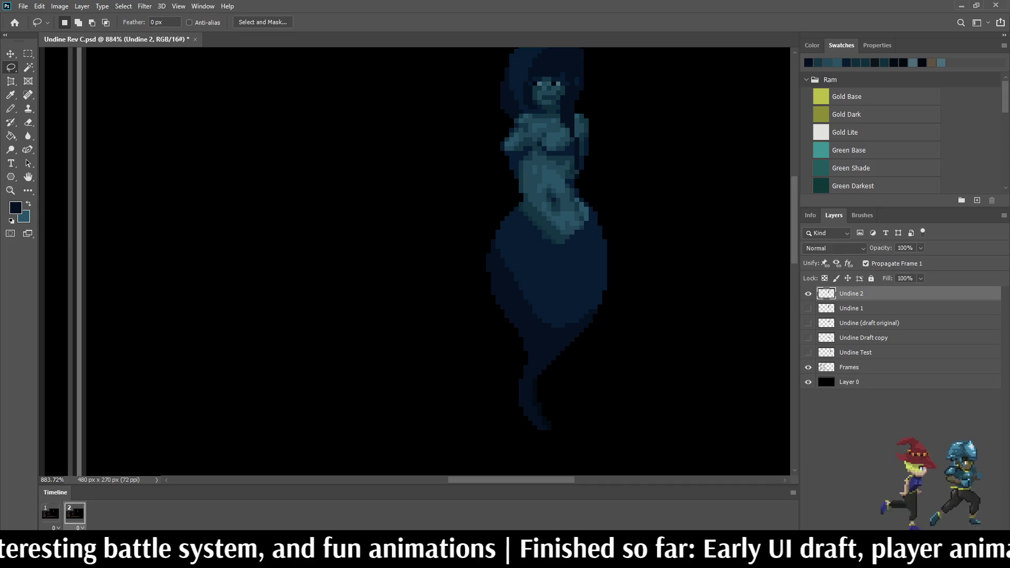
scroll(547, 316, "down", 3)
scroll(547, 316, "up", 5)
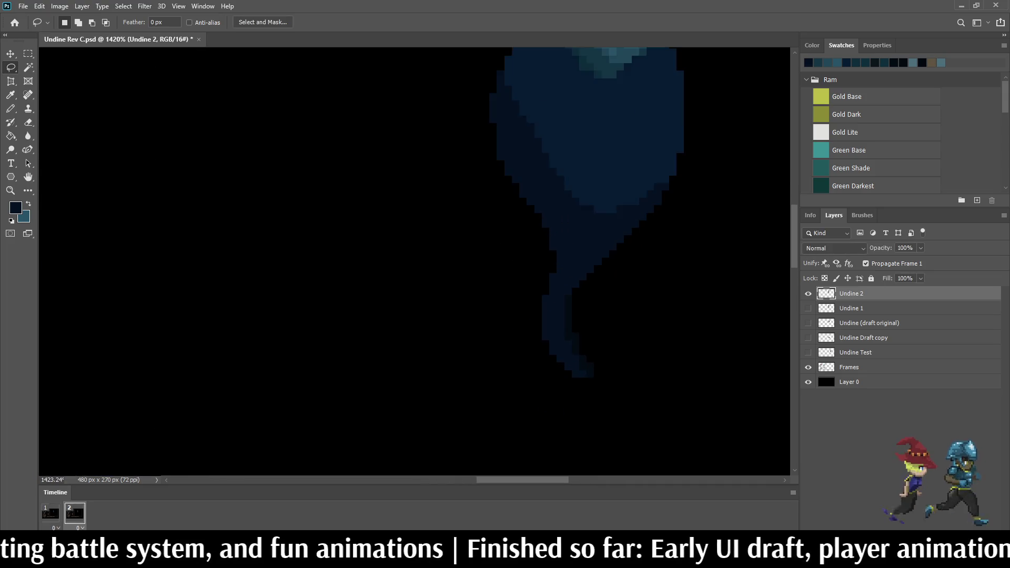
scroll(617, 313, "down", 4)
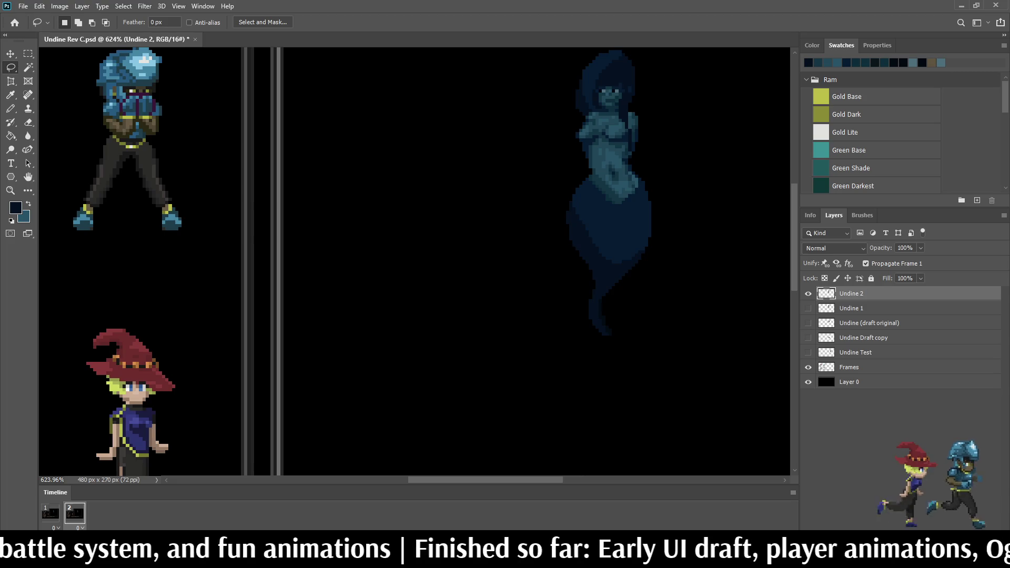
scroll(631, 322, "up", 3)
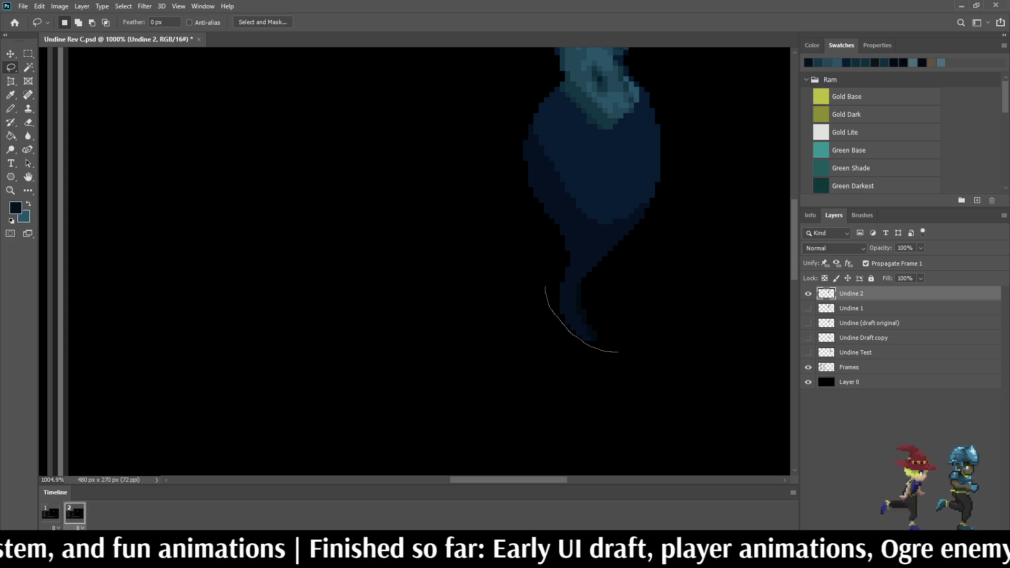
Step: Lasso the tail tip, apply a free transform to it, and deselect
left_click_drag(570, 264, 612, 310)
left_click_drag(624, 345, 618, 351)
scroll(605, 314, "up", 3)
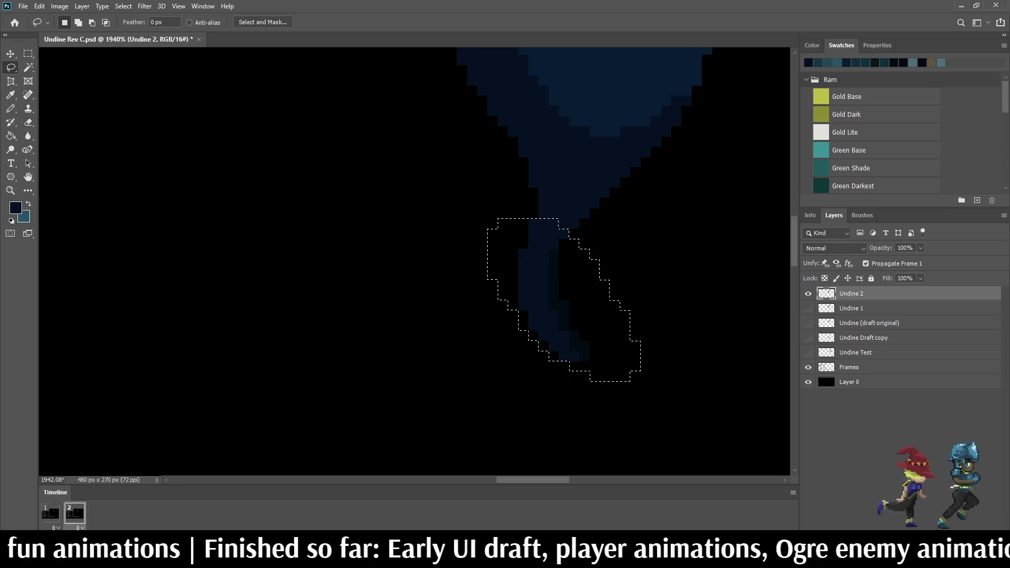
key("ctrl+t")
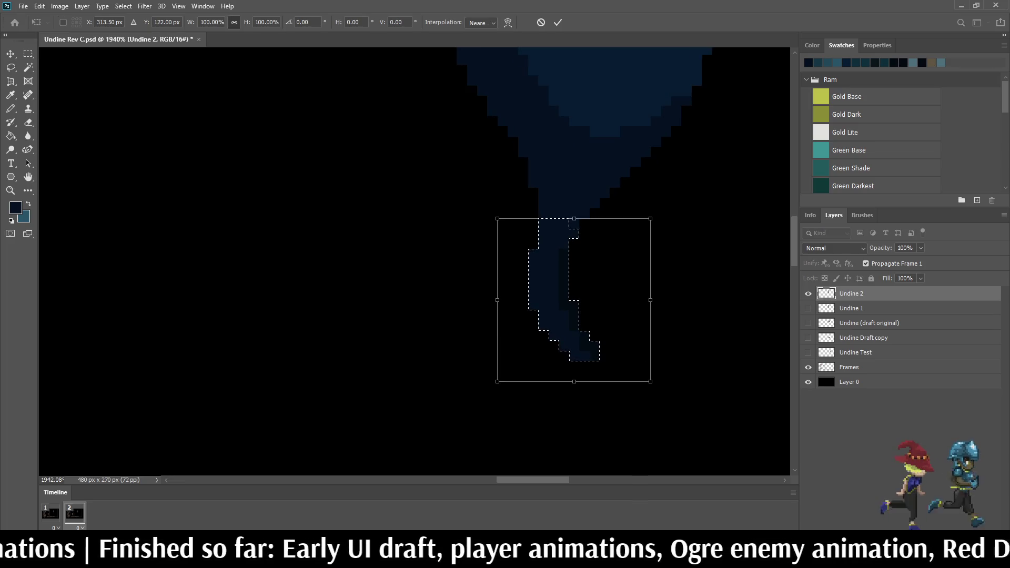
key("Return")
key("ctrl+d")
Step: Apply a second transform to the tail pixels and deselect
scroll(516, 255, "down", 10)
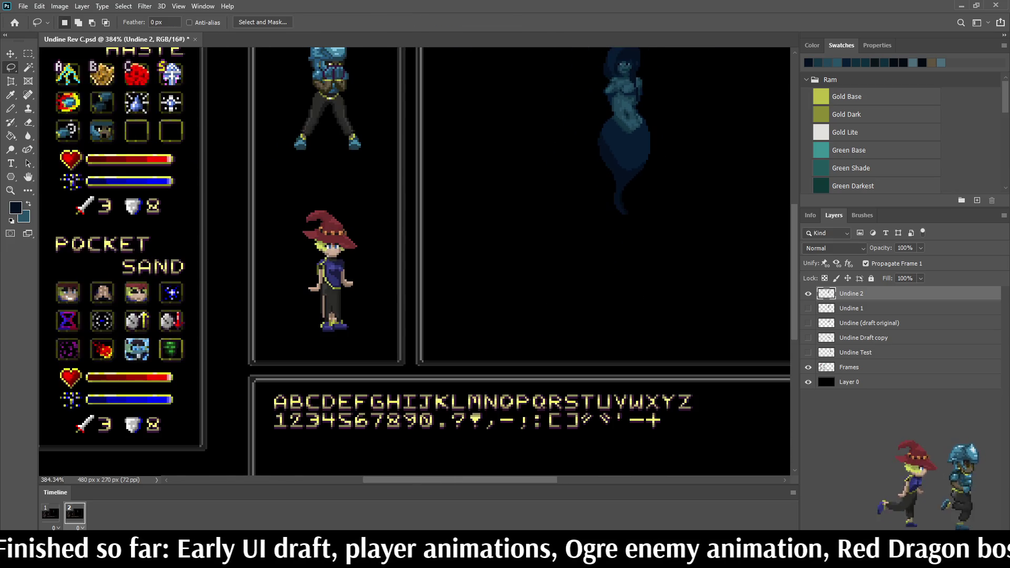
scroll(515, 255, "up", 1)
scroll(542, 161, "up", 3)
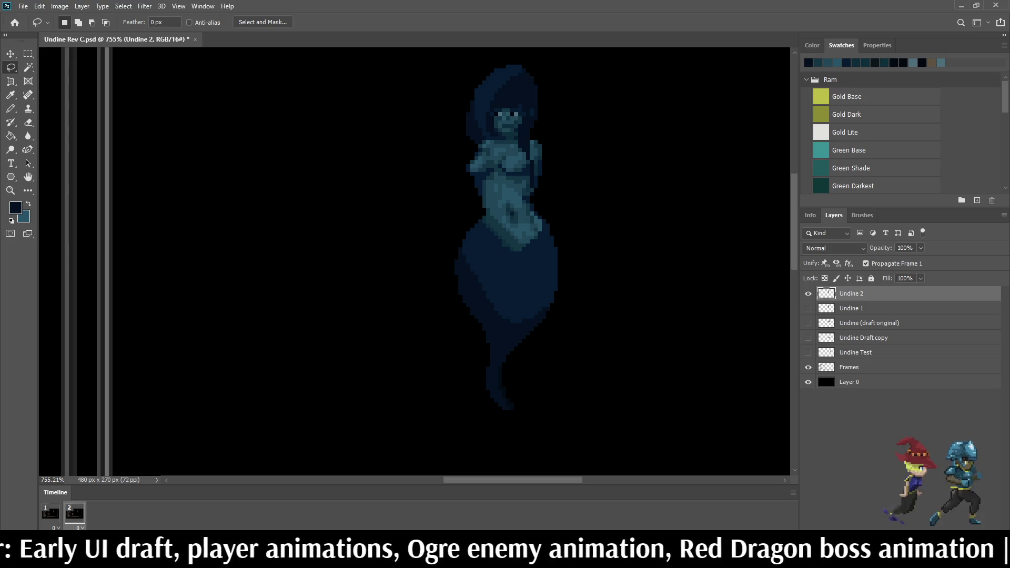
scroll(521, 397, "up", 3)
key("ctrl+t")
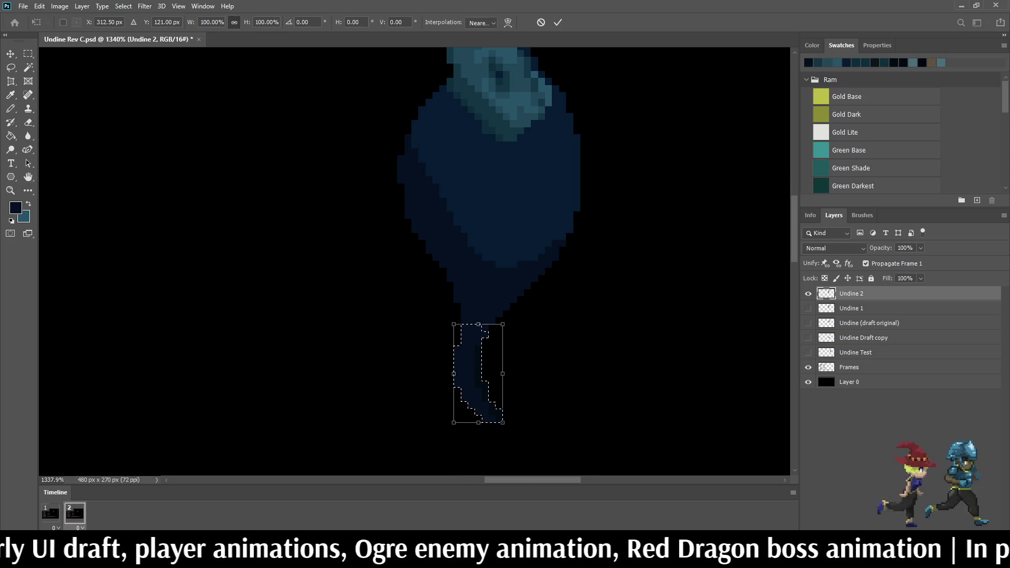
key("Return")
key("ctrl+d")
scroll(500, 363, "up", 3)
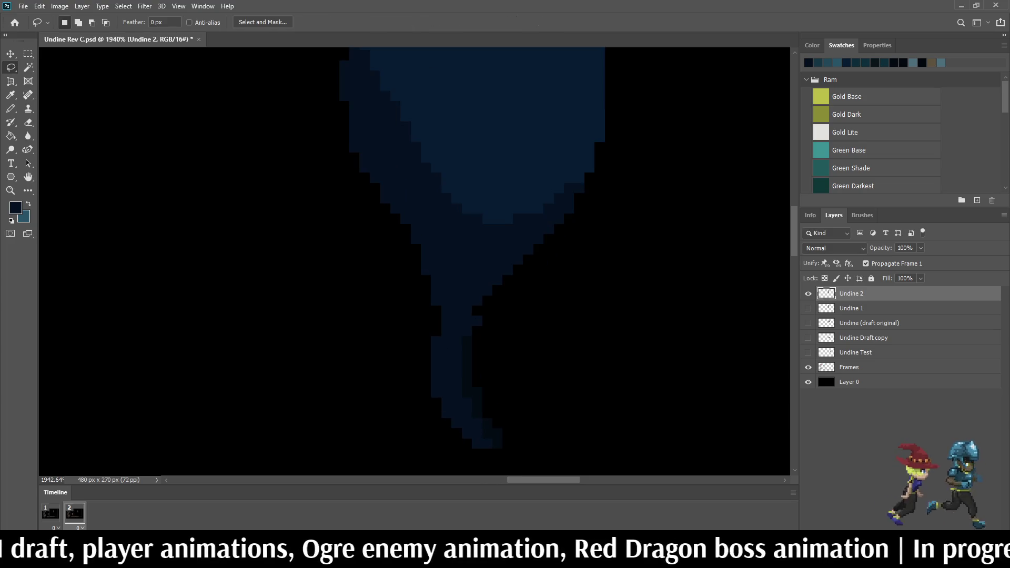
Step: Erase the stray pixel protruding from the tail and return to the Pencil
key("e")
left_click(471, 305)
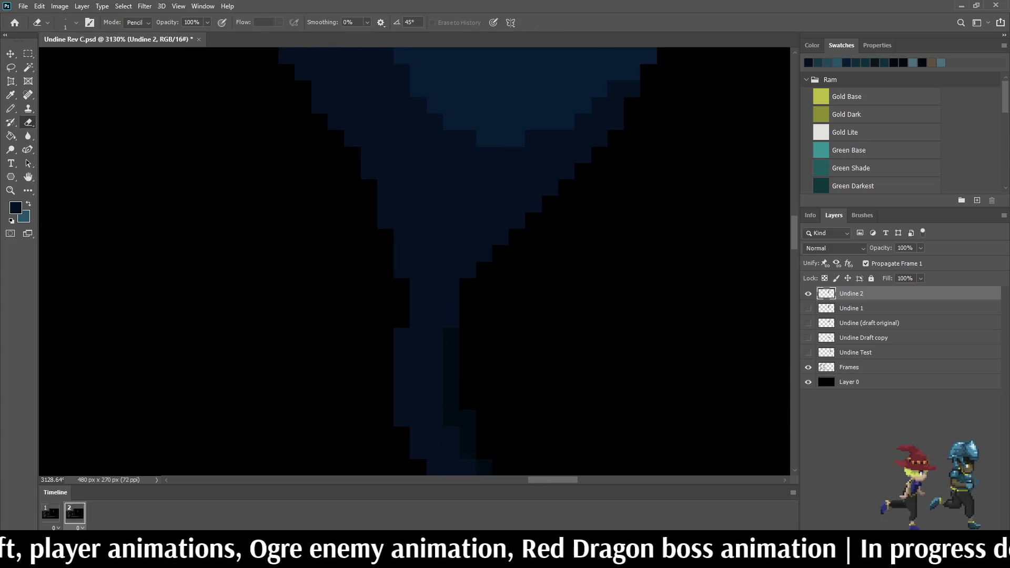
scroll(542, 247, "down", 1)
scroll(557, 277, "down", 4)
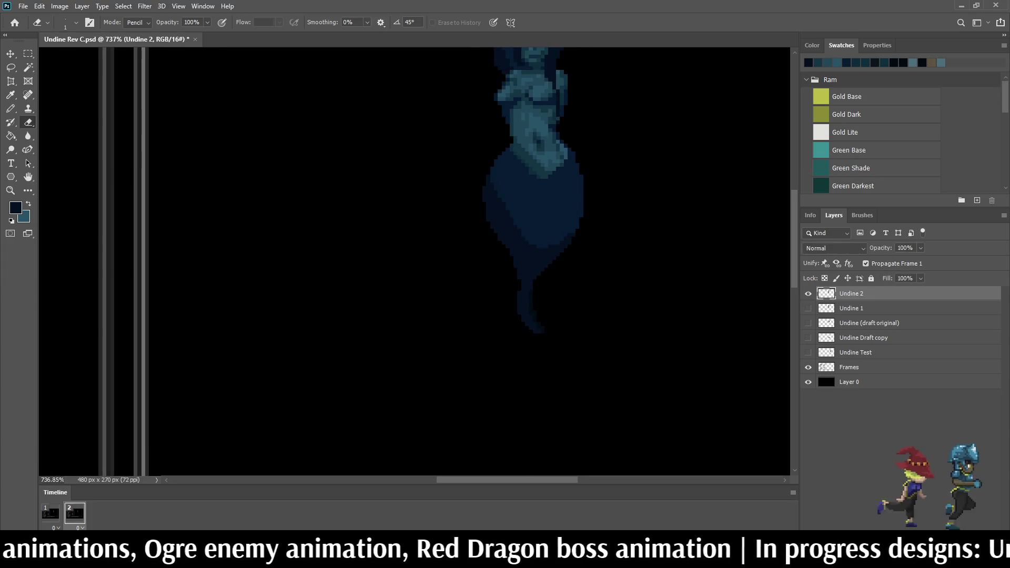
scroll(528, 286, "up", 3)
scroll(514, 292, "up", 4)
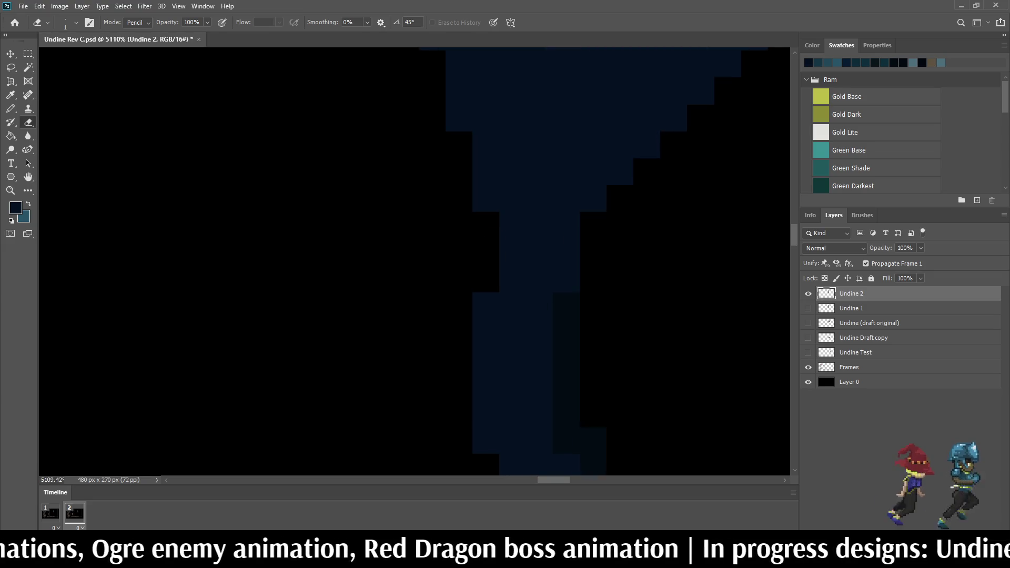
key("b")
key("shift+b")
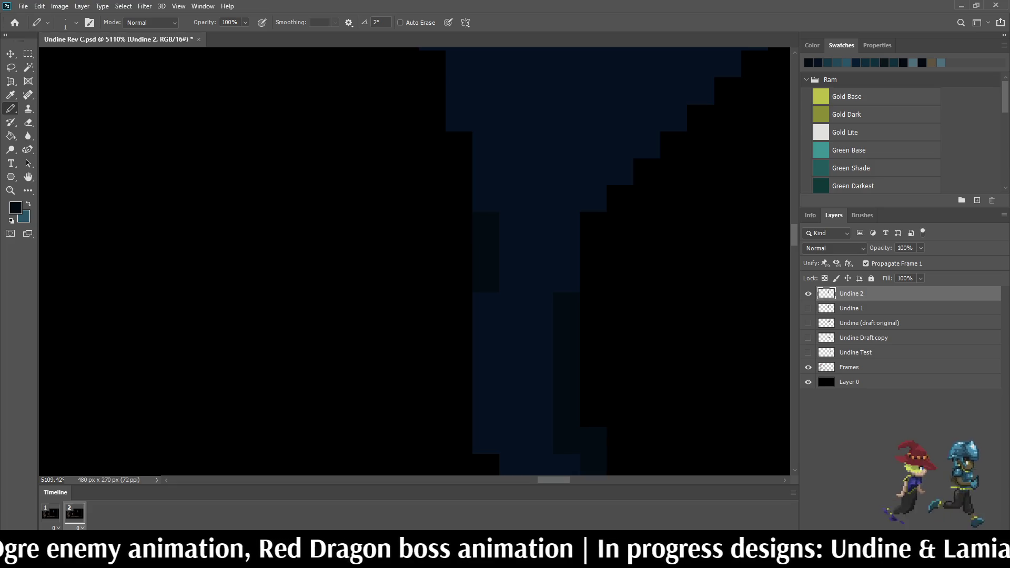
Step: Play the idle loop from the first frame to preview it
scroll(526, 264, "down", 8)
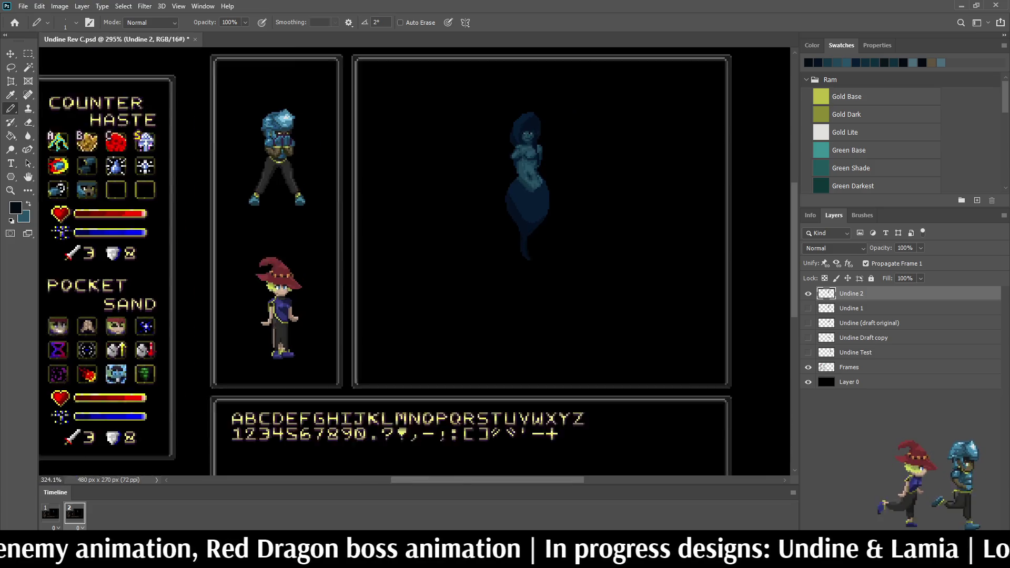
scroll(557, 145, "up", 2)
left_click(50, 513)
key("space")
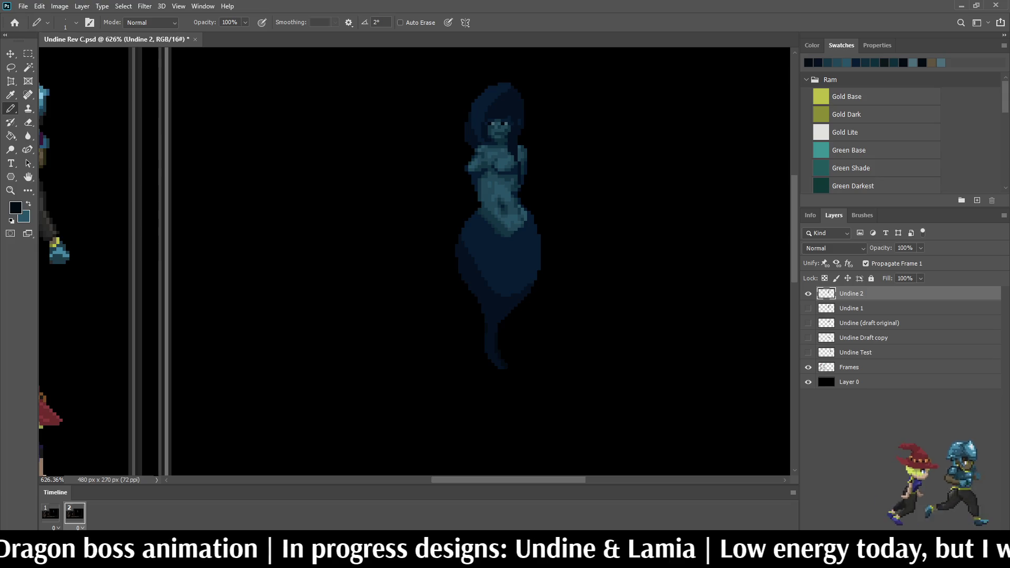
Step: Repaint one dark face pixel teal and one figure pixel dark navy
scroll(521, 186, "up", 8)
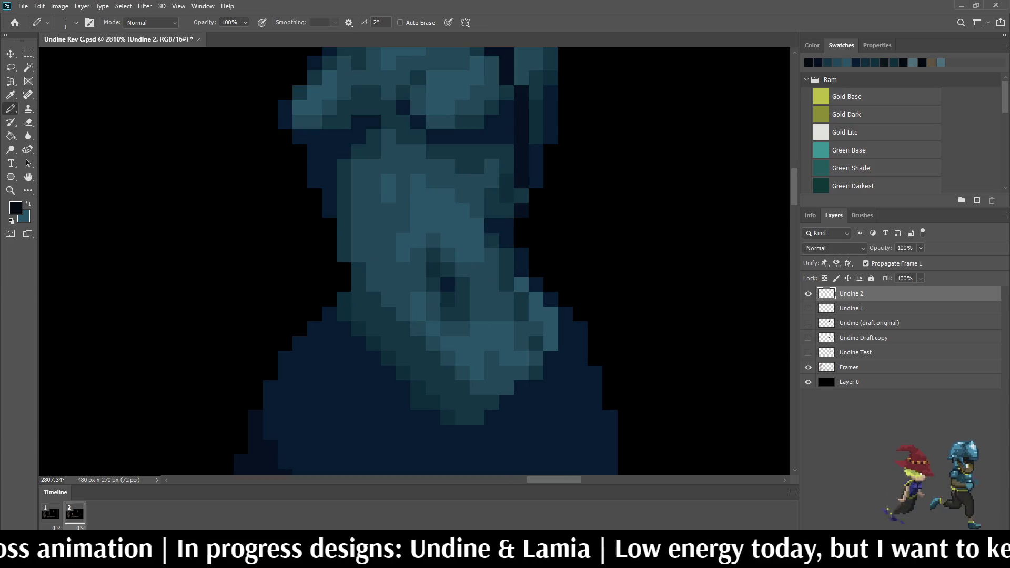
scroll(411, 263, "up", 2)
scroll(495, 221, "up", 2)
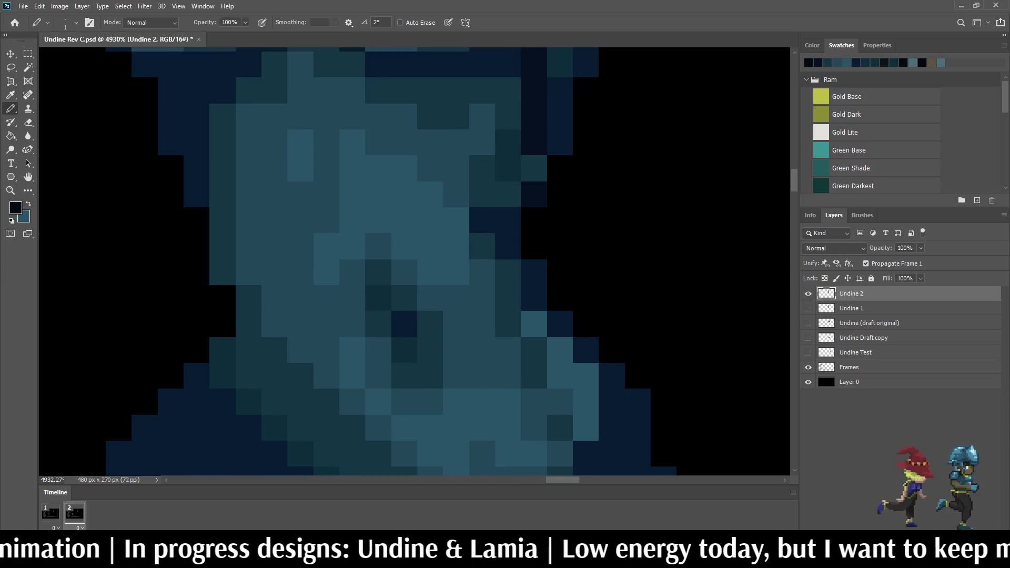
left_click(456, 220, "alt")
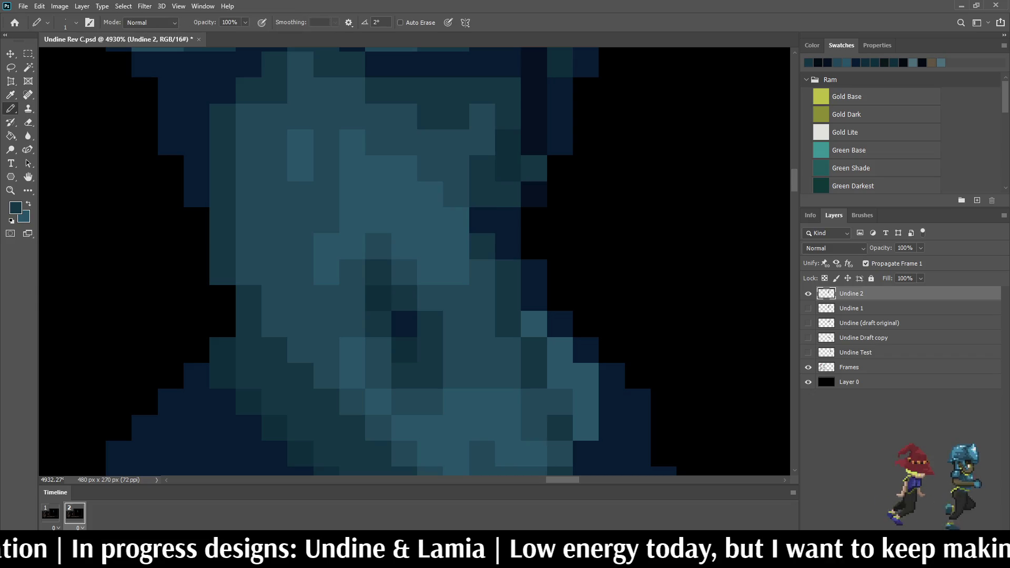
left_click(482, 219)
left_click(508, 231, "alt")
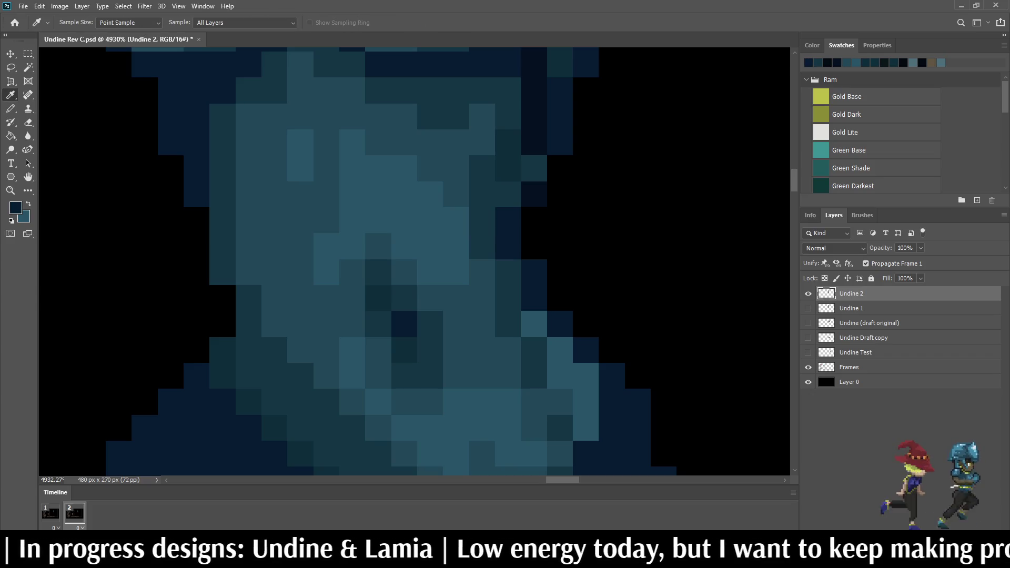
left_click(508, 194)
Step: Replay the animation to check the touch-up, save, and add a third frame
scroll(590, 157, "down", 10)
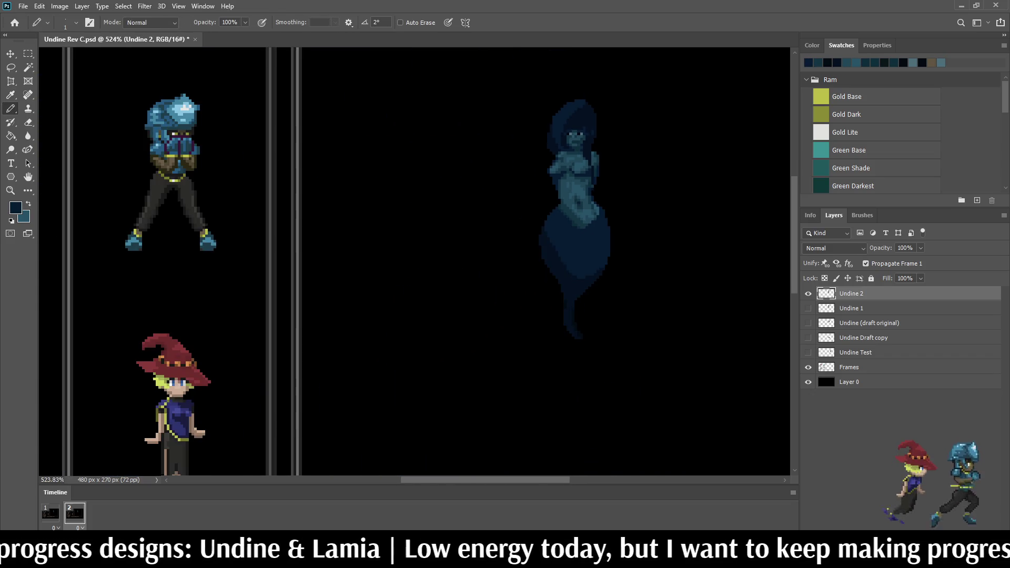
scroll(605, 179, "up", 5)
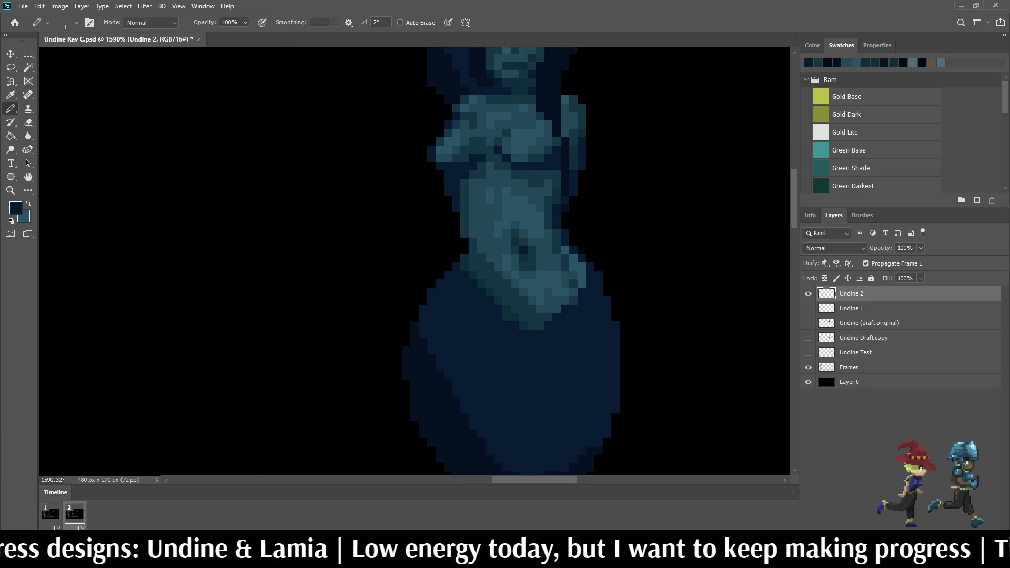
scroll(677, 172, "down", 3)
key("space")
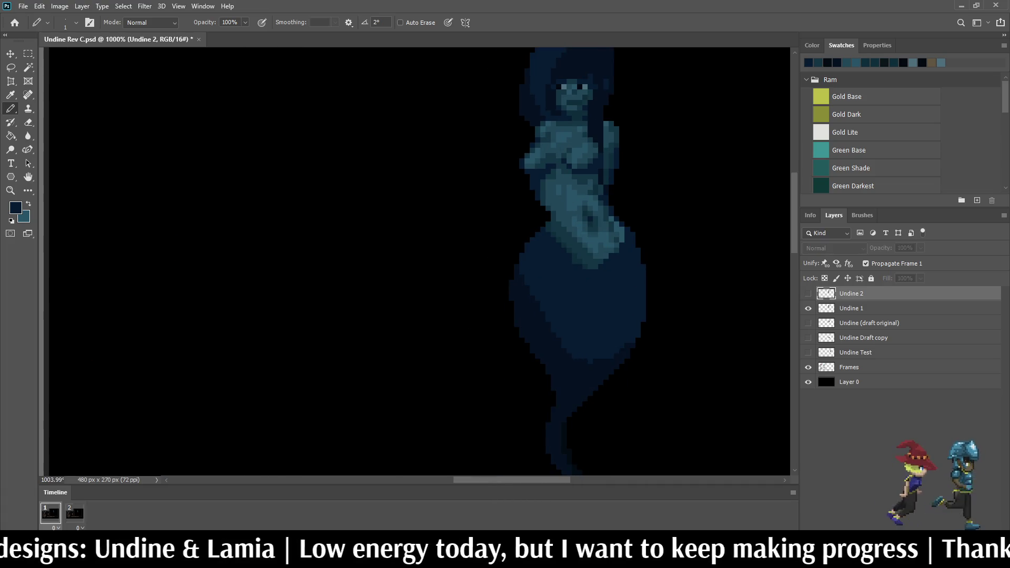
scroll(605, 210, "down", 4)
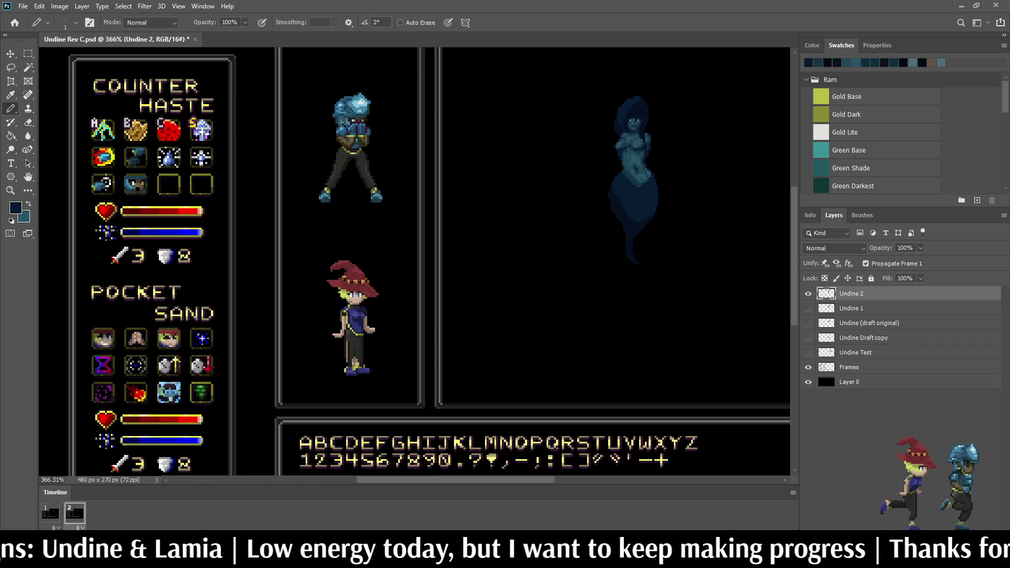
scroll(605, 211, "up", 3)
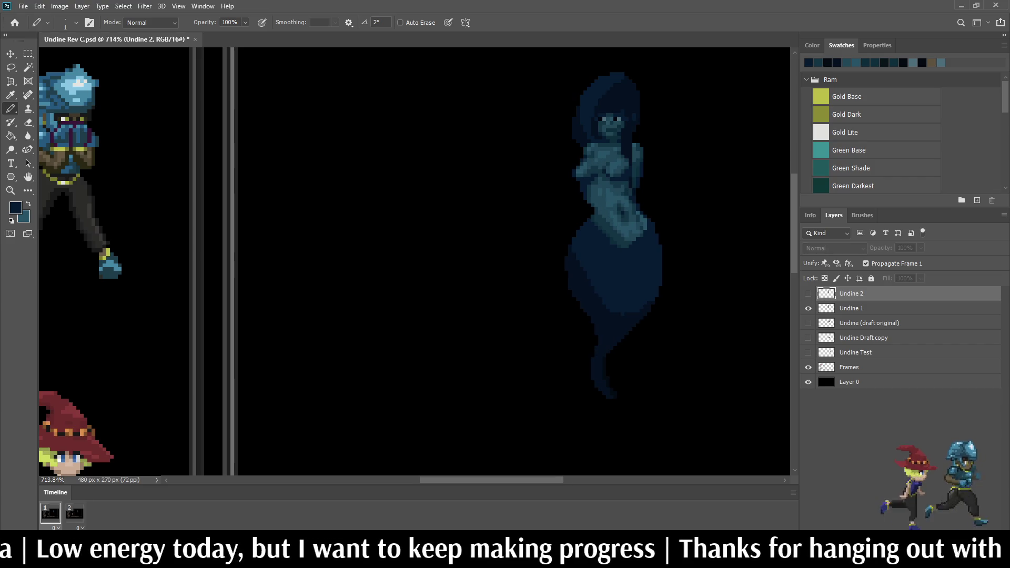
key("space")
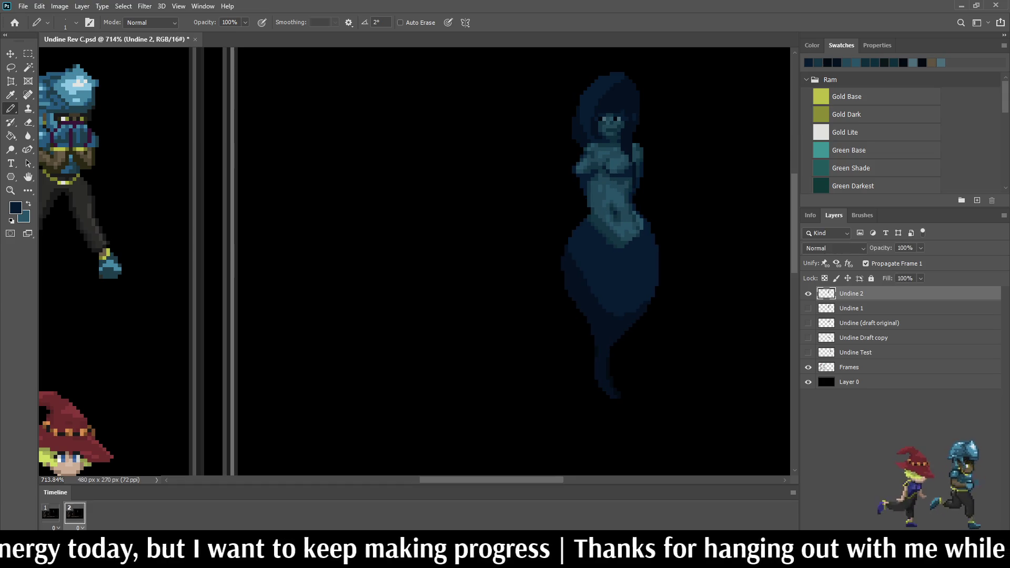
key("ctrl+s")
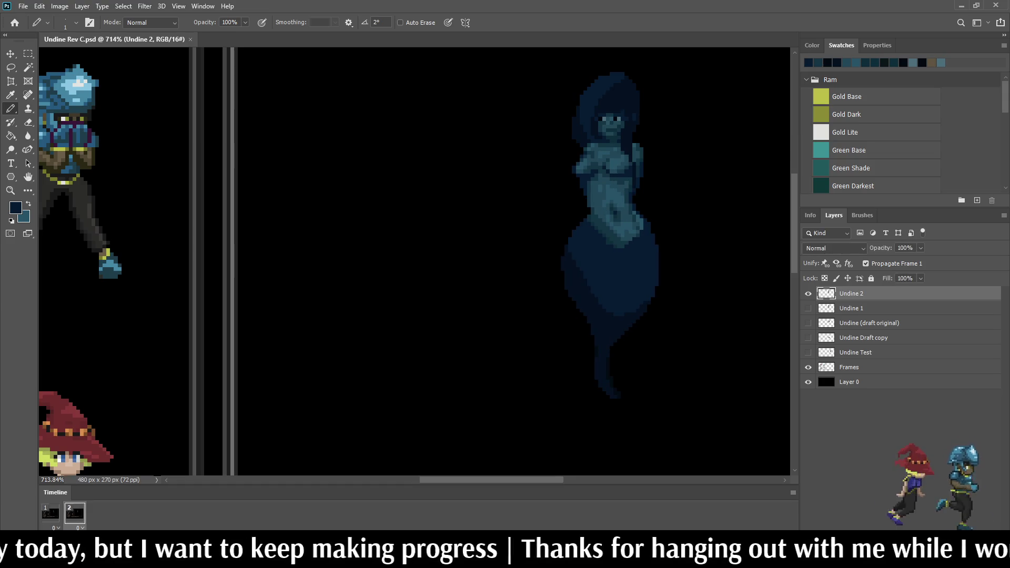
left_click(174, 539)
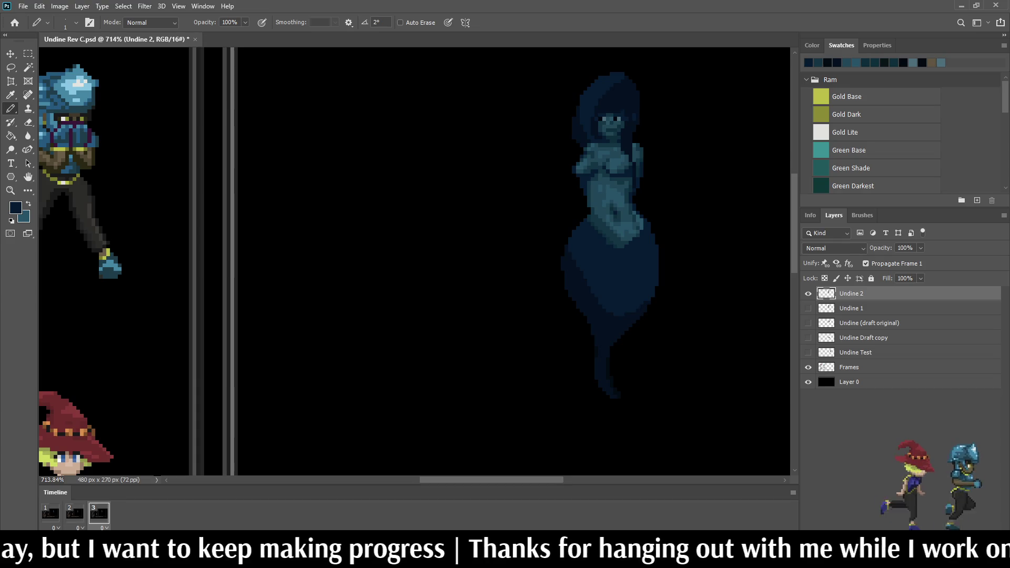
Step: Duplicate Undine 2 into a new layer named 'Undine 3', visible only in frame 3
left_click(808, 293)
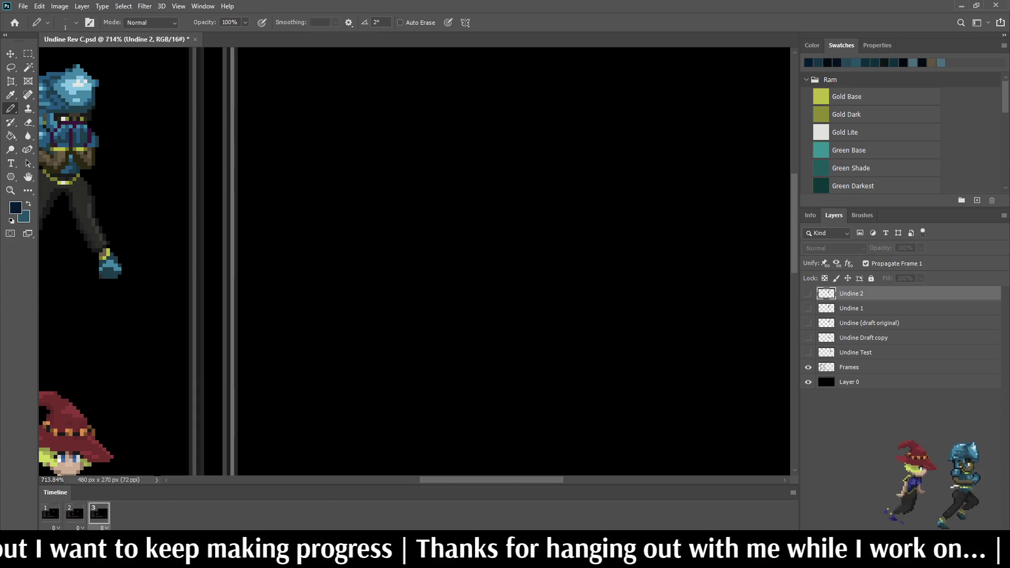
key("ctrl+j")
left_click(808, 293)
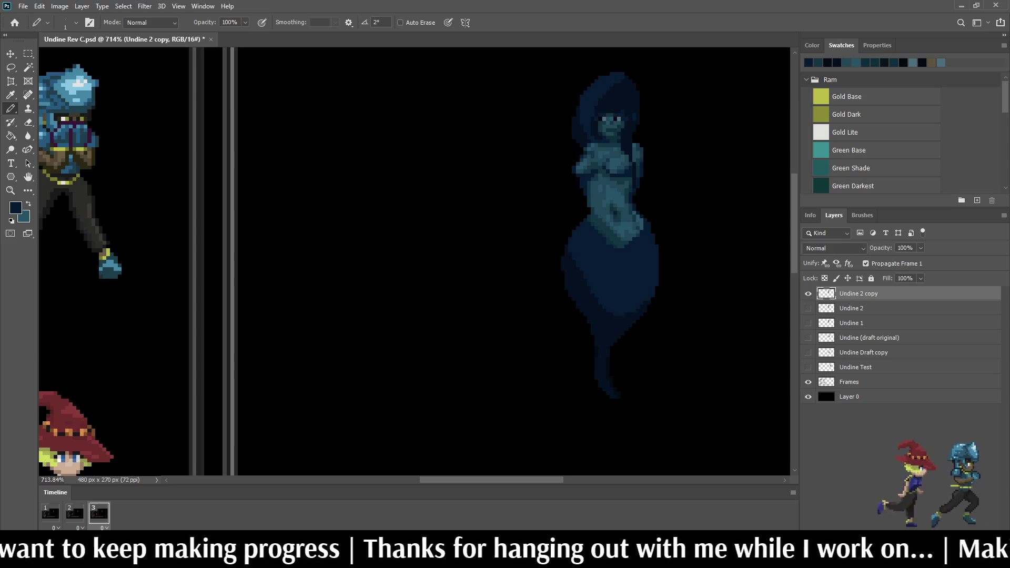
double_click(857, 294)
key("End")
key("BackSpace")
key("BackSpace")
key("BackSpace")
type("3")
key("Return")
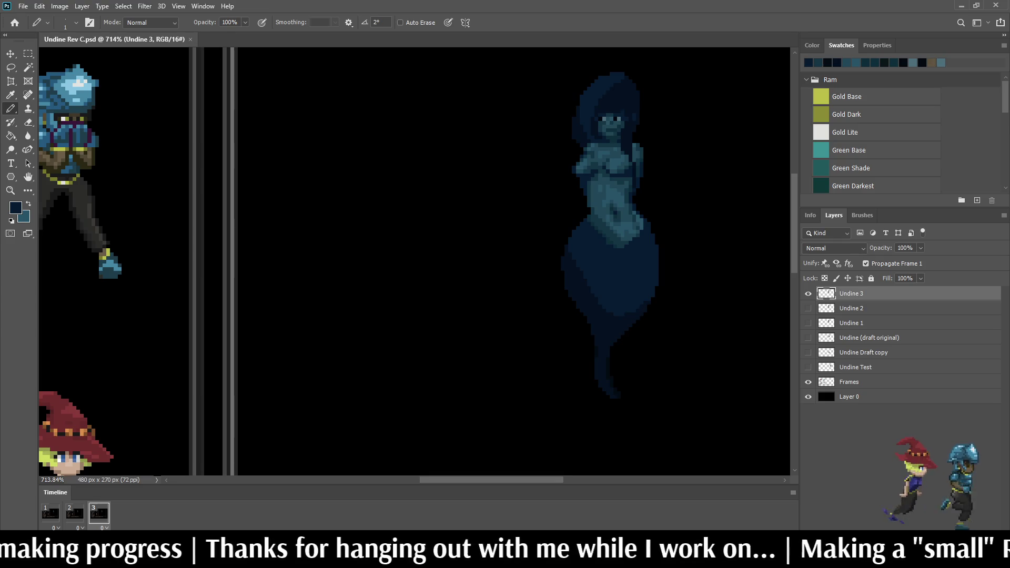
Step: Play the three-frame animation
scroll(416, 263, "down", 3)
scroll(415, 263, "up", 3)
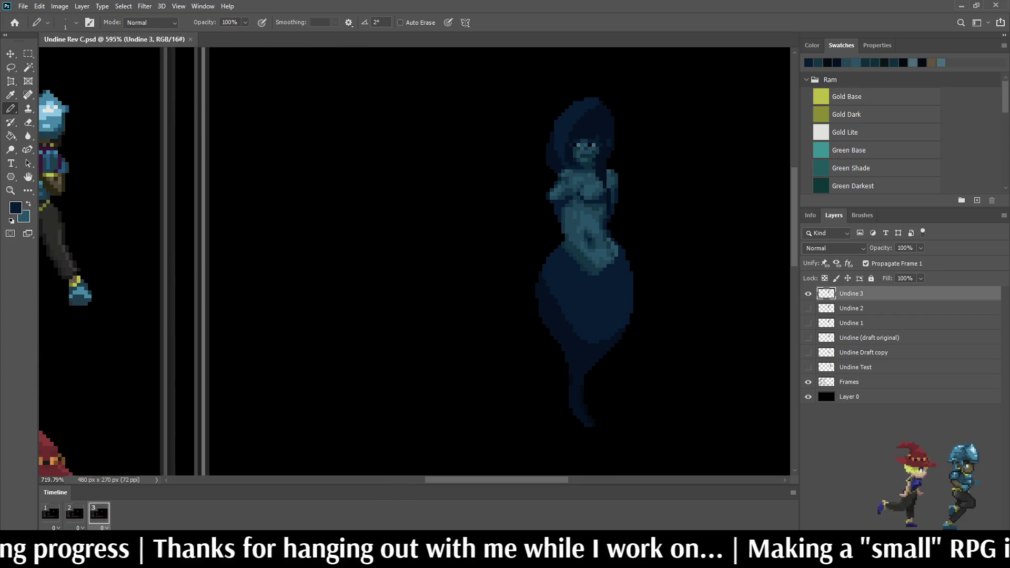
key("space")
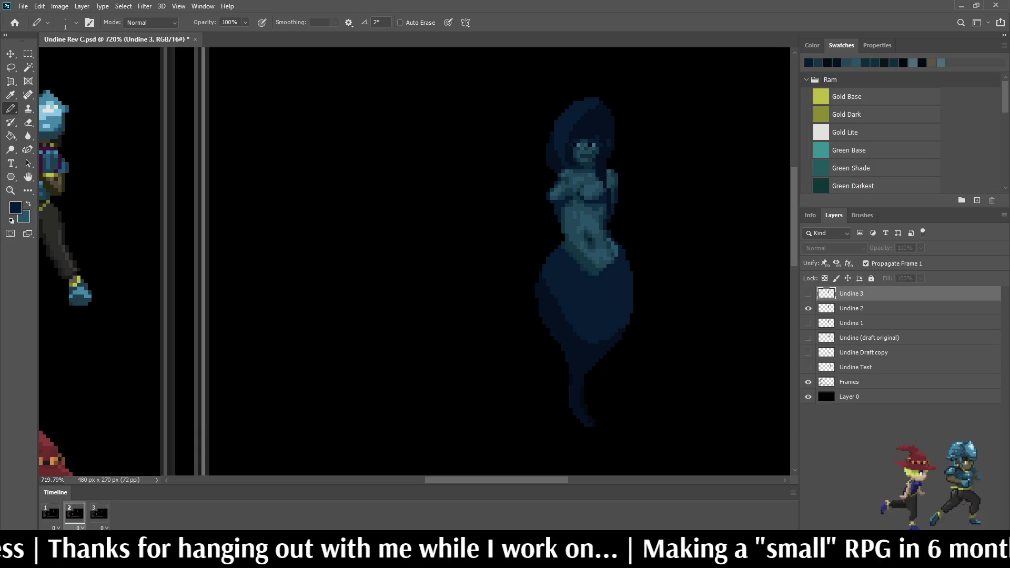
scroll(649, 168, "up", 5)
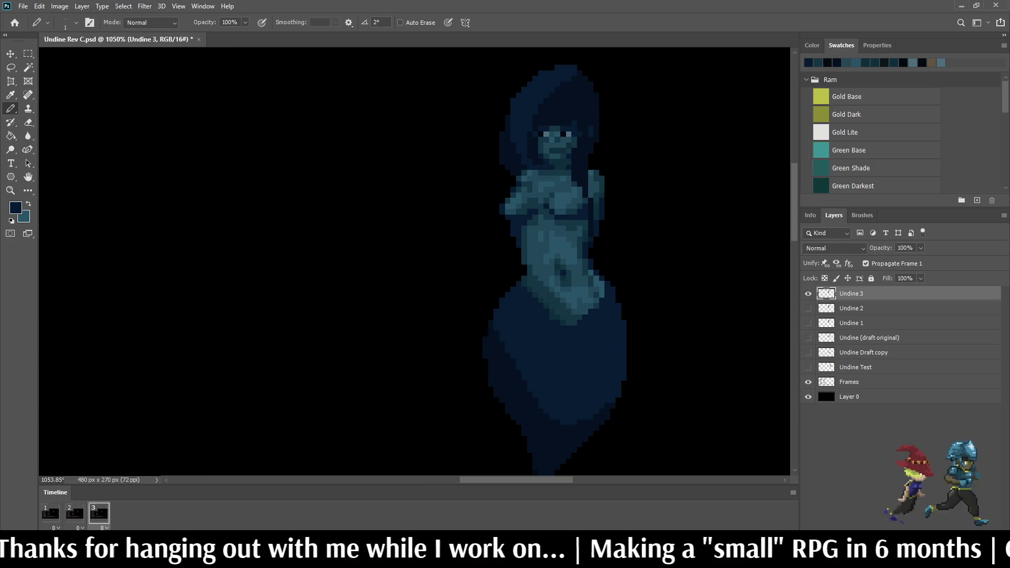
Step: Lasso part of the upper body, apply a transform to it, and deselect
key("l")
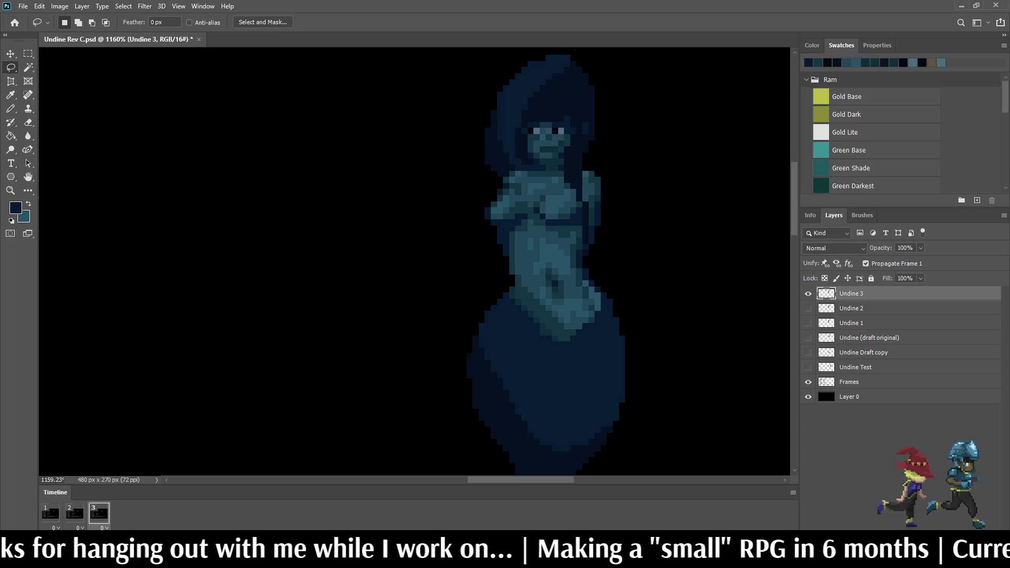
scroll(615, 85, "up", 4)
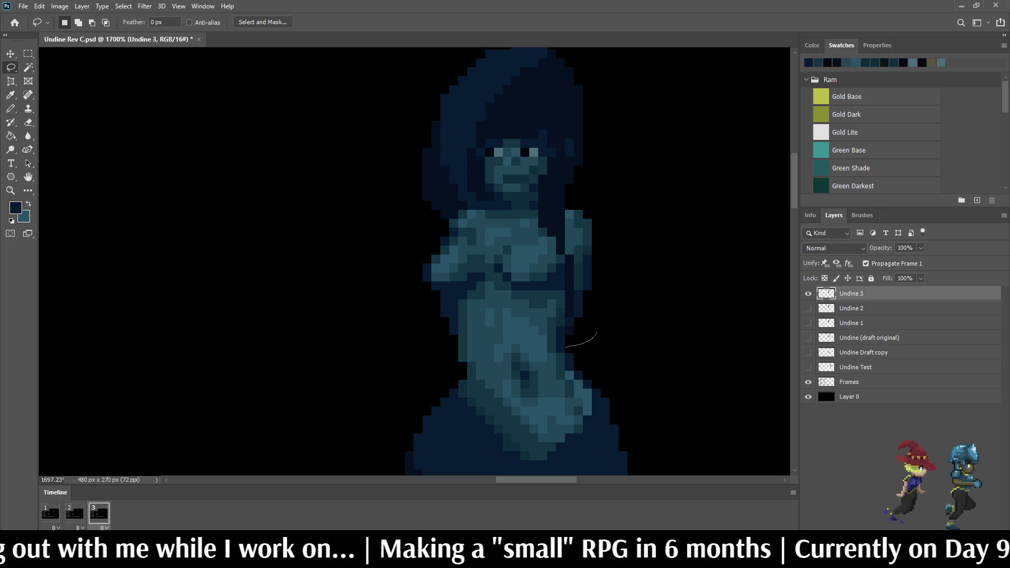
mouse_move(554, 347)
left_mouse_down()
mouse_move(409, 304)
mouse_move(385, 47)
mouse_move(637, 251)
mouse_move(598, 327)
mouse_move(569, 346)
left_mouse_up()
key("ctrl+t")
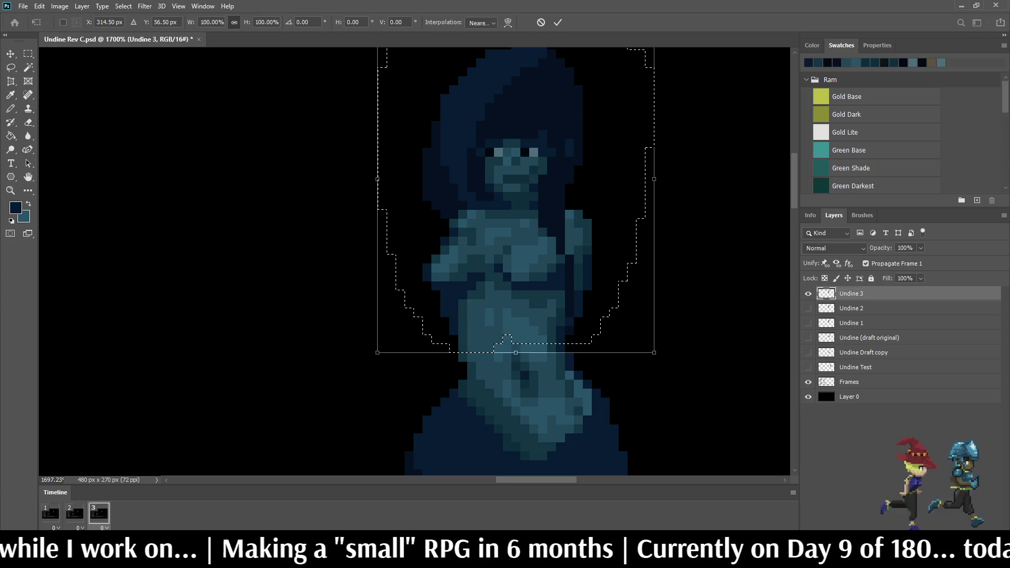
key("Return")
key("ctrl+d")
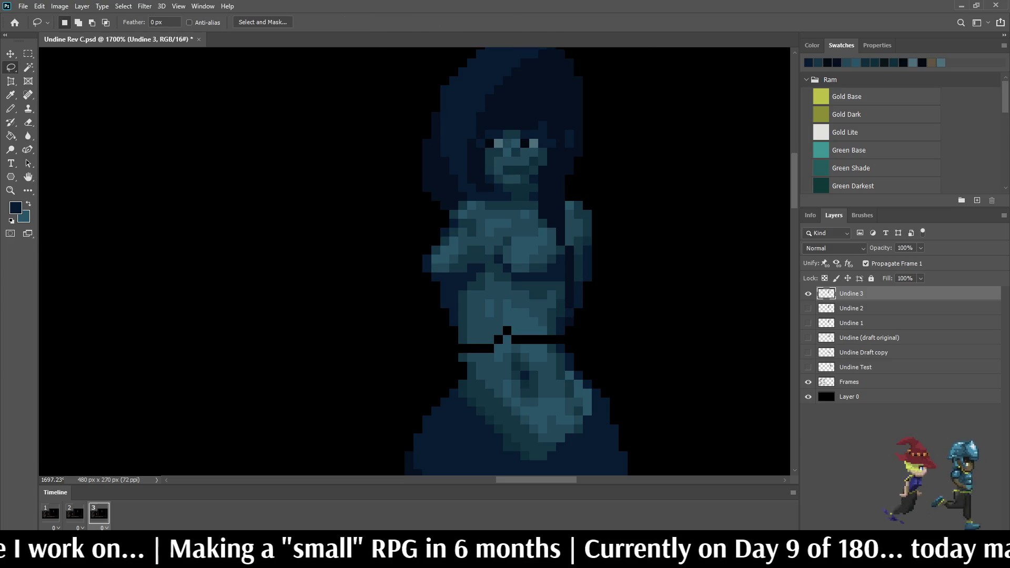
Step: Trace a freehand selection around Undine 3's lower body from waist to tail tip
scroll(573, 288, "down", 5)
scroll(573, 288, "down", 2)
scroll(573, 288, "up", 5)
scroll(553, 287, "up", 2)
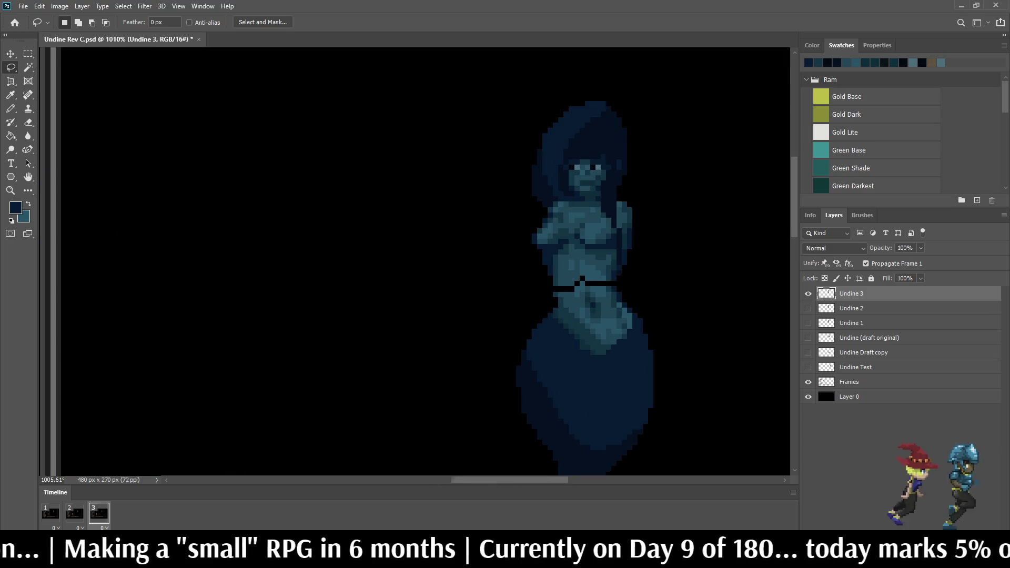
scroll(573, 284, "down", 4)
scroll(573, 284, "up", 4)
scroll(554, 304, "up", 4)
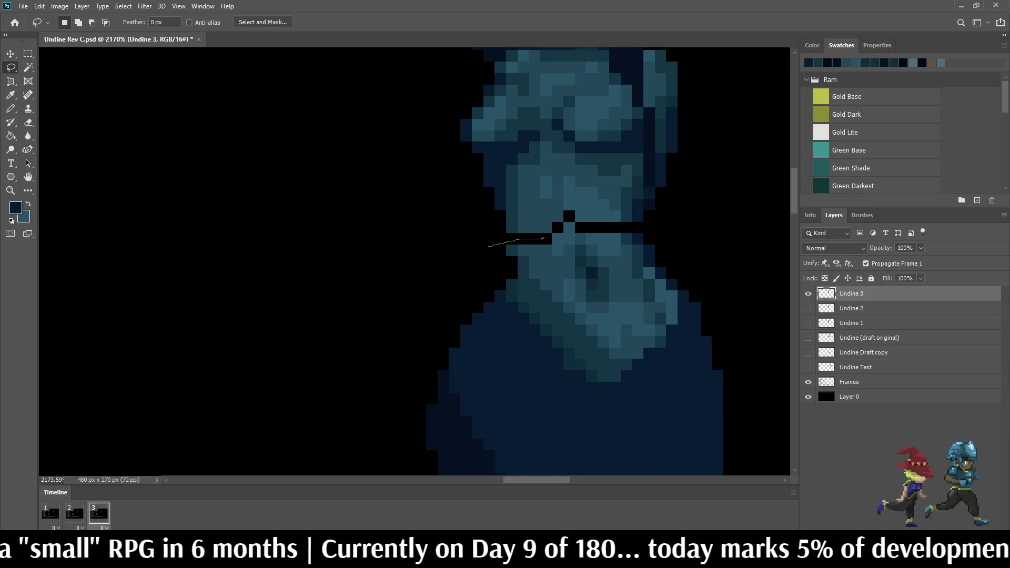
mouse_move(576, 223)
left_mouse_down()
mouse_move(638, 233)
mouse_move(701, 264)
mouse_move(748, 362)
mouse_move(477, 423)
mouse_move(487, 246)
left_mouse_up()
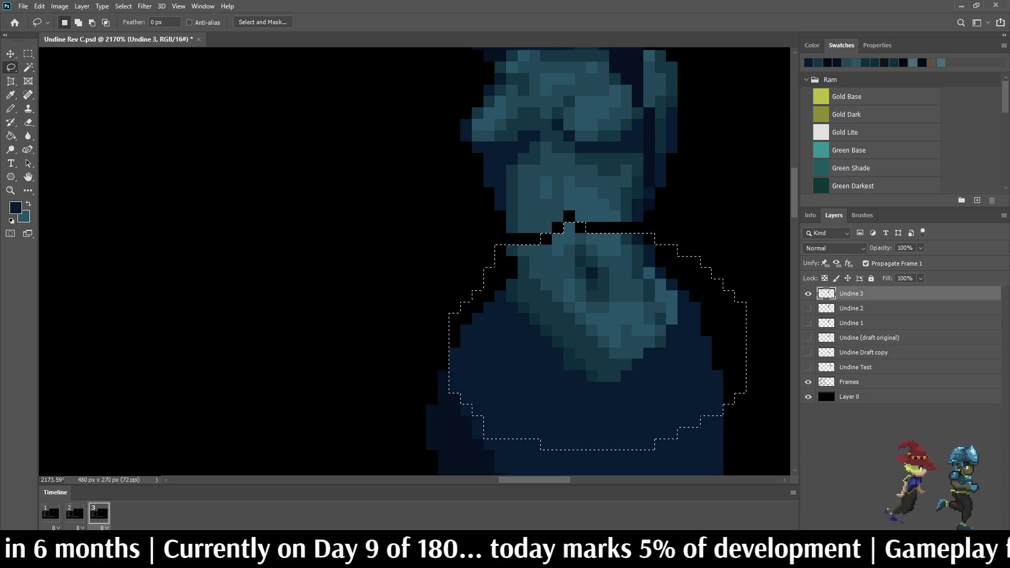
scroll(498, 206, "down", 5)
mouse_move(606, 283)
left_mouse_down()
mouse_move(629, 363)
mouse_move(457, 476)
mouse_move(445, 264)
mouse_move(501, 252)
left_mouse_up()
Step: Commit a free transform on the selected lower body and deselect it
scroll(526, 263, "down", 5)
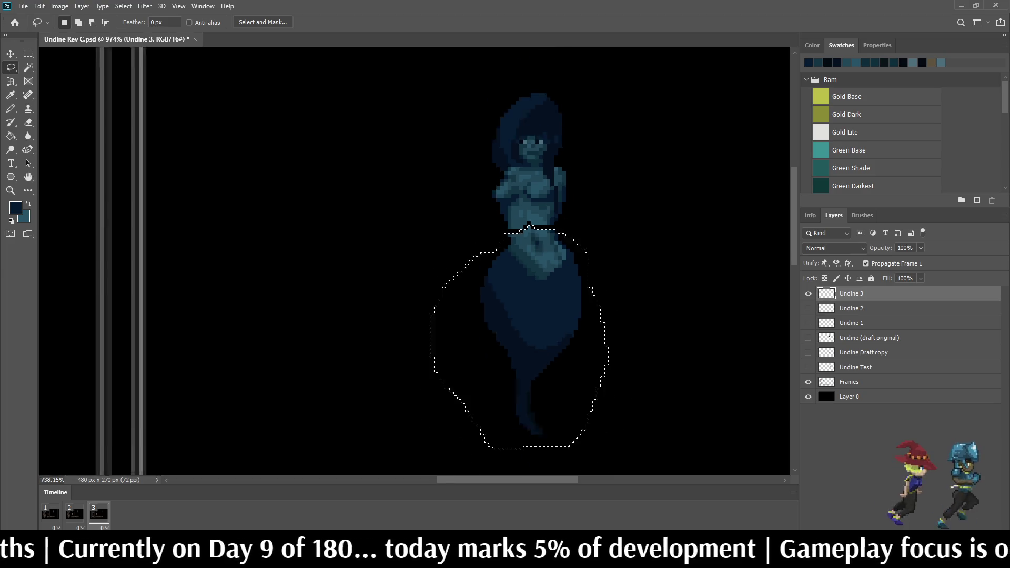
scroll(526, 263, "up", 5)
scroll(526, 236, "up", 2)
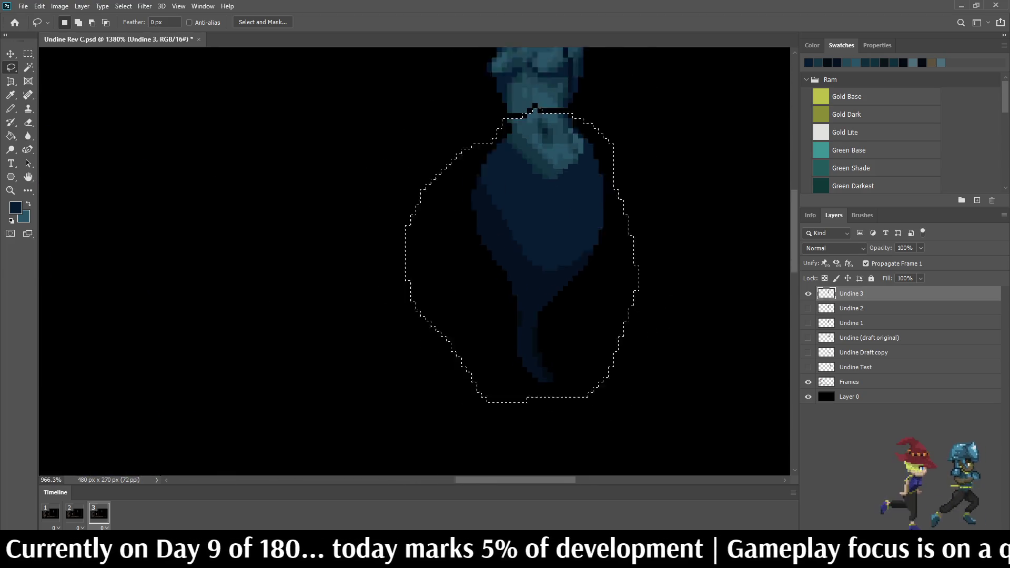
scroll(526, 236, "down", 5)
scroll(526, 236, "up", 8)
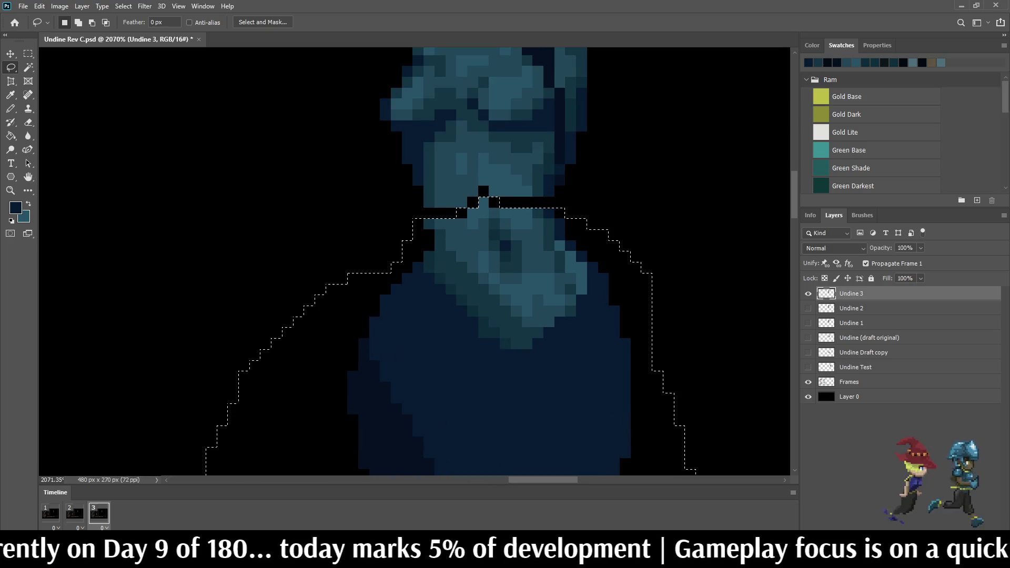
key("ctrl+t")
key("Return")
key("ctrl+d")
Step: Sample the neck's teal and paint four black gap and notch pixels teal
scroll(500, 263, "down", 3)
scroll(500, 263, "up", 3)
scroll(513, 220, "up", 5)
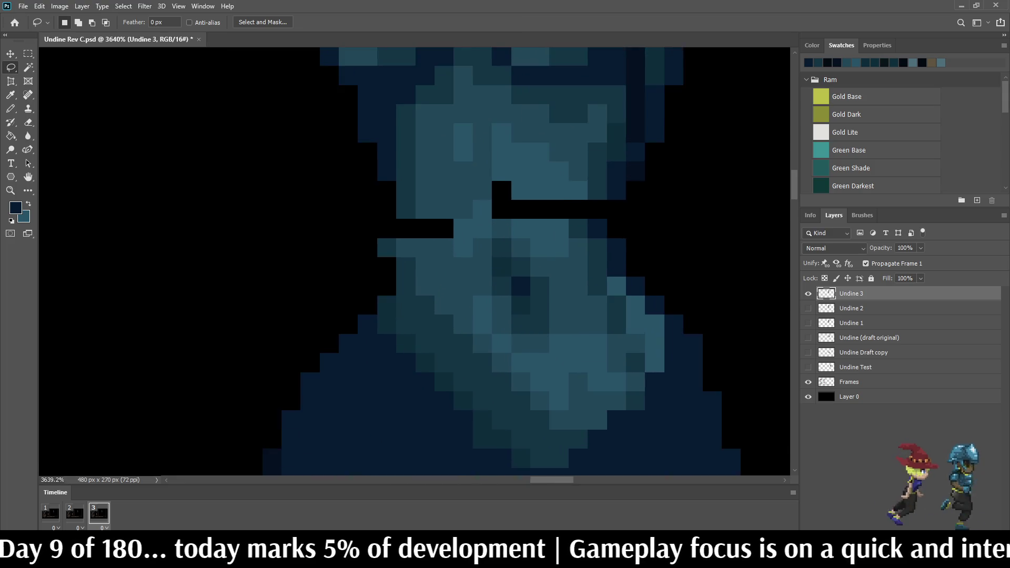
key("i")
left_click(547, 247)
key("b")
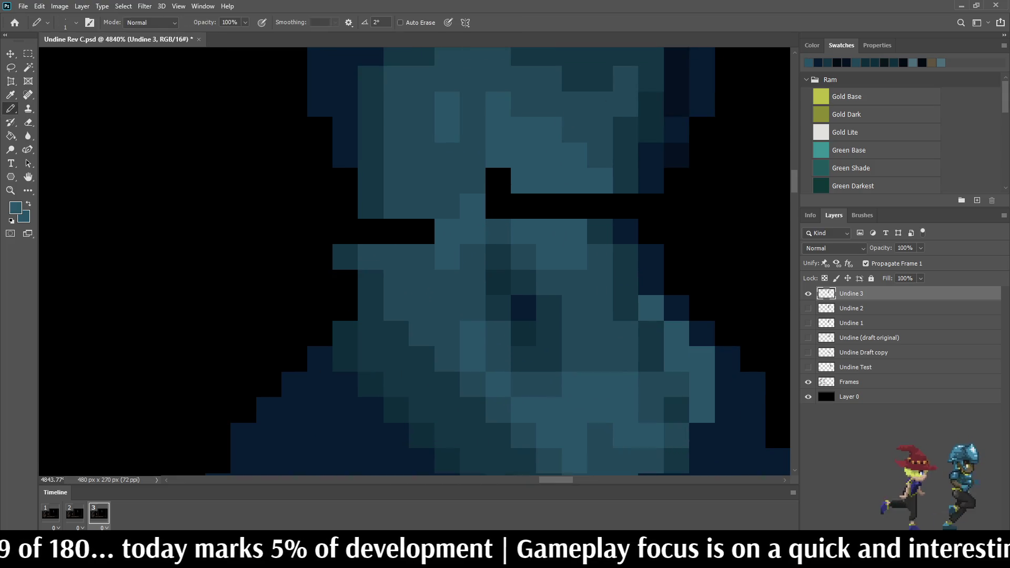
left_click(498, 180)
left_click(523, 206)
left_click(549, 206)
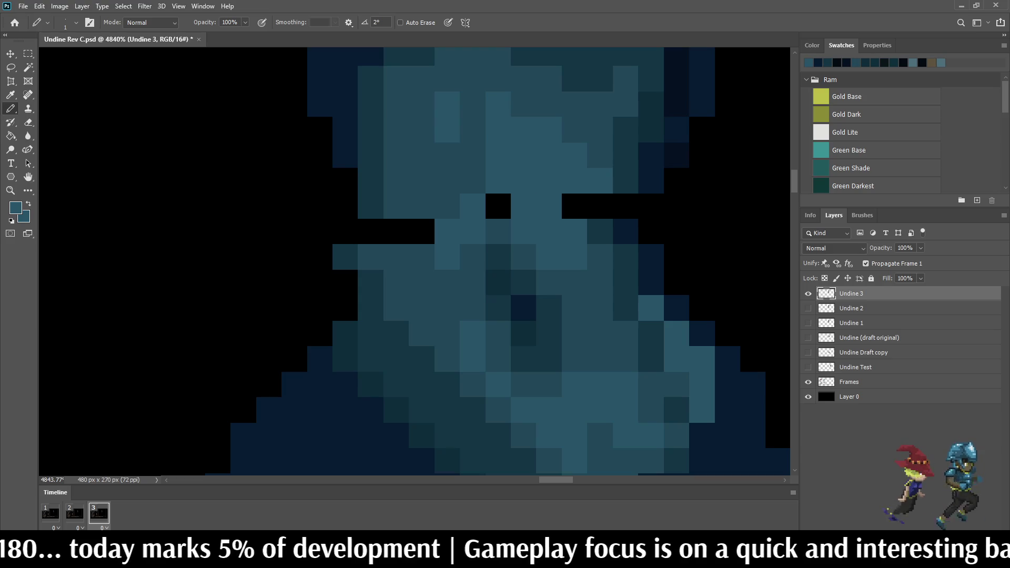
left_click(497, 206)
Step: Resample the neck teal and fill five more black notch pixels with it
key("i")
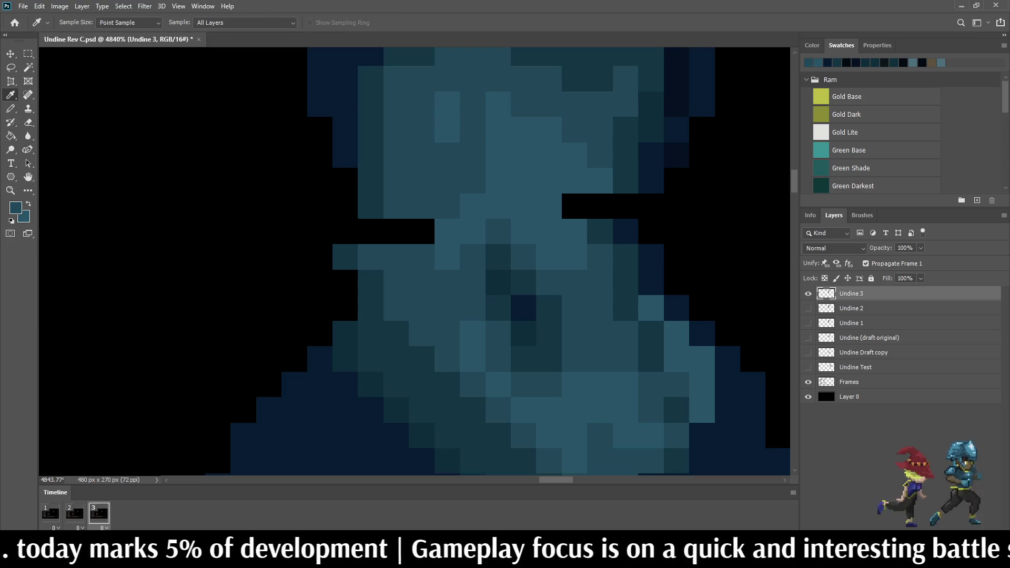
key("b")
left_click(447, 257)
left_click(447, 231)
left_click(472, 205)
left_click(473, 231)
left_click(422, 232)
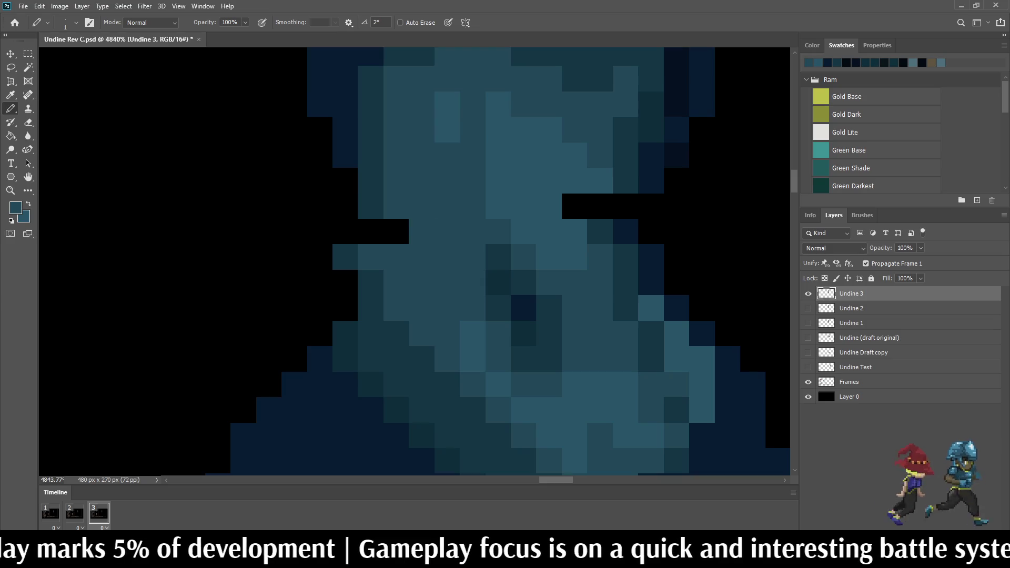
left_click(396, 231)
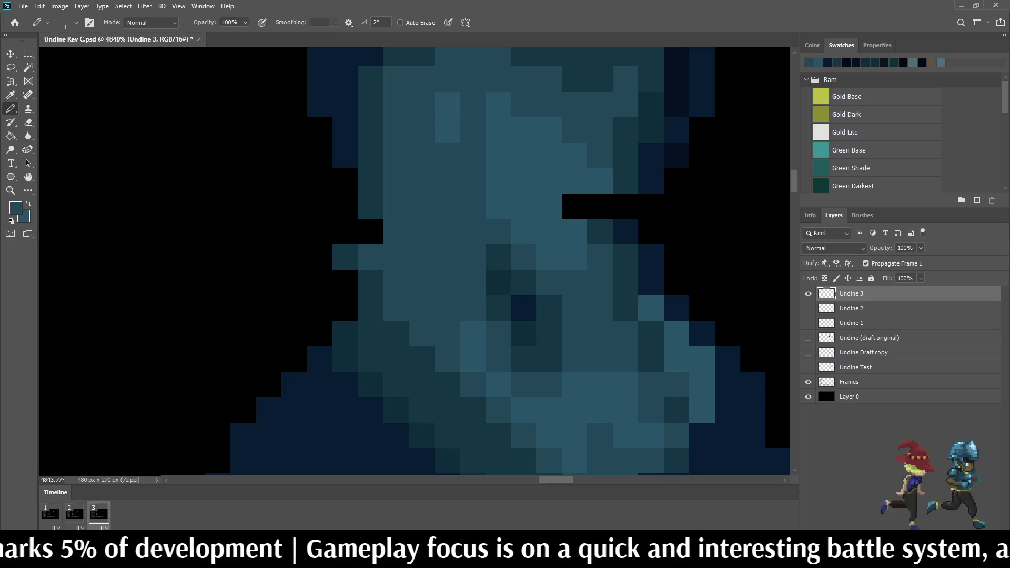
Step: Fill a black notch pixel blue and sample a darker blue from the figure
scroll(564, 218, "down", 3)
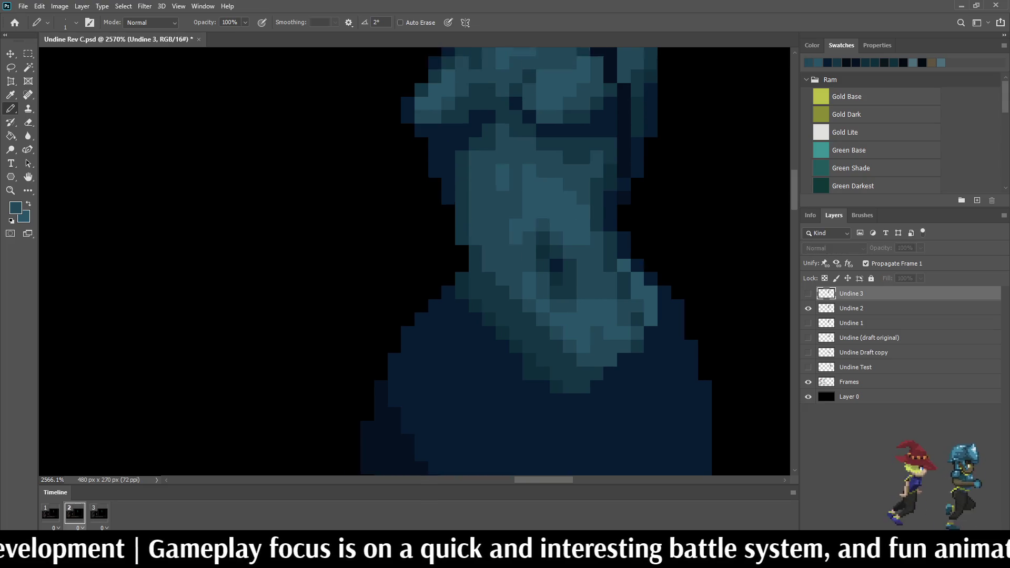
scroll(575, 227, "up", 2)
scroll(572, 225, "up", 1)
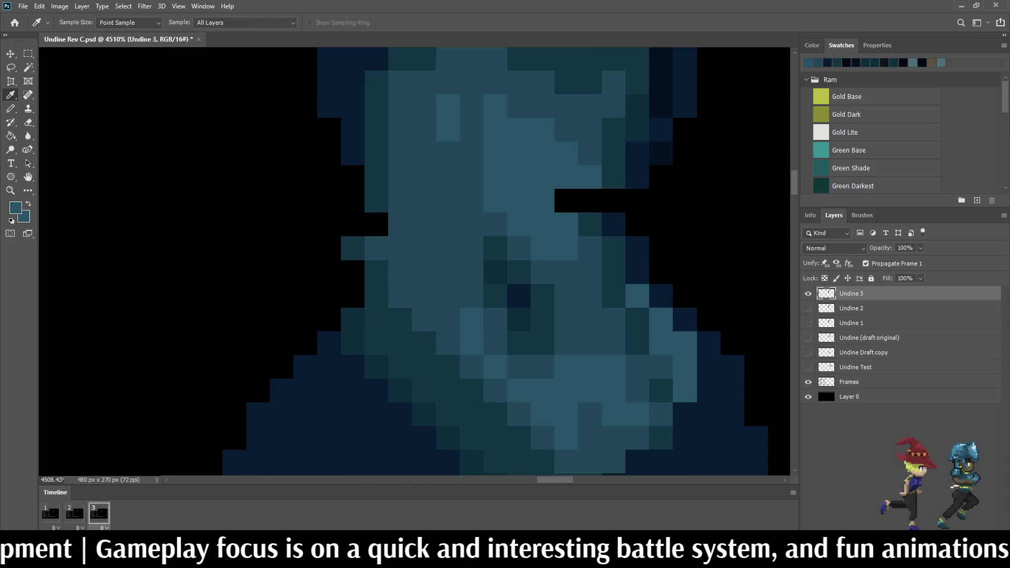
left_click(567, 200)
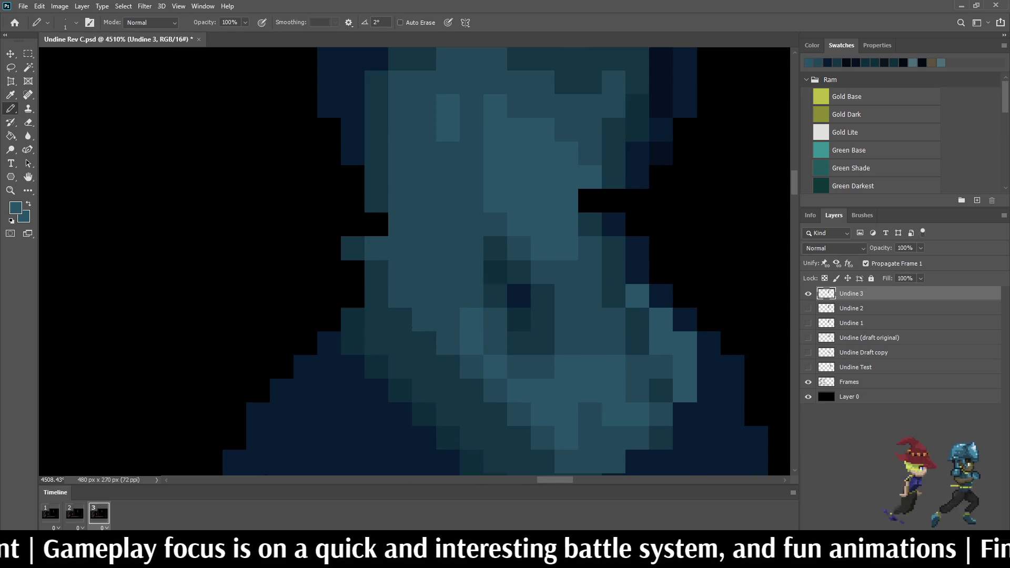
left_click(589, 225, "alt")
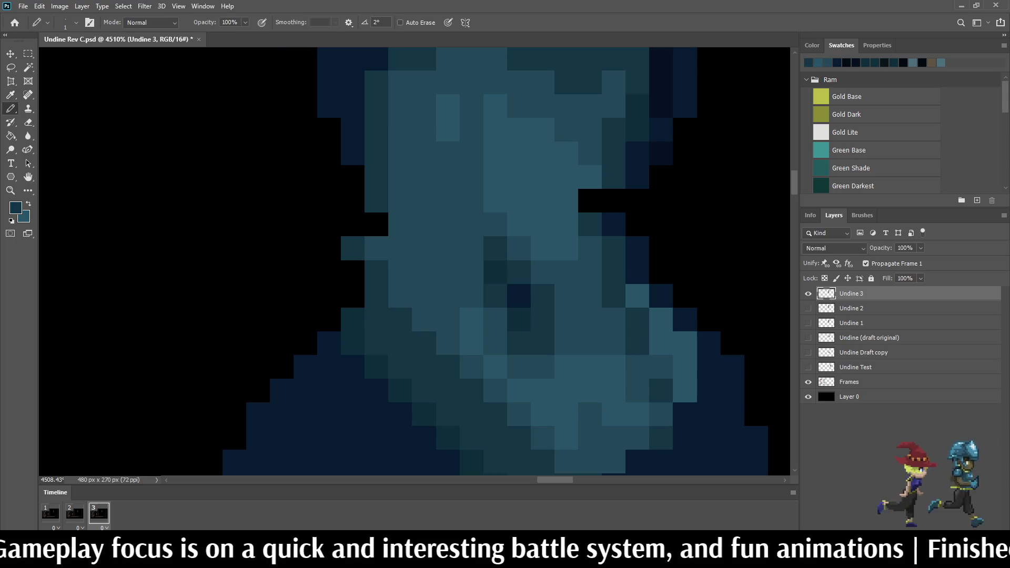
Step: Play the idle animation, then step back to frame 2 and forward to frame 3
key("space")
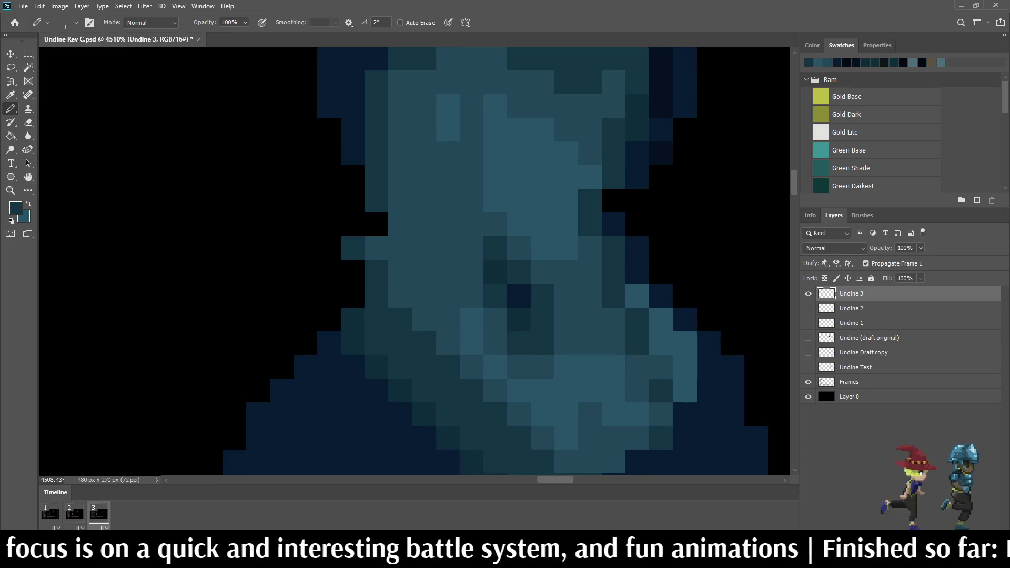
scroll(661, 96, "down", 10)
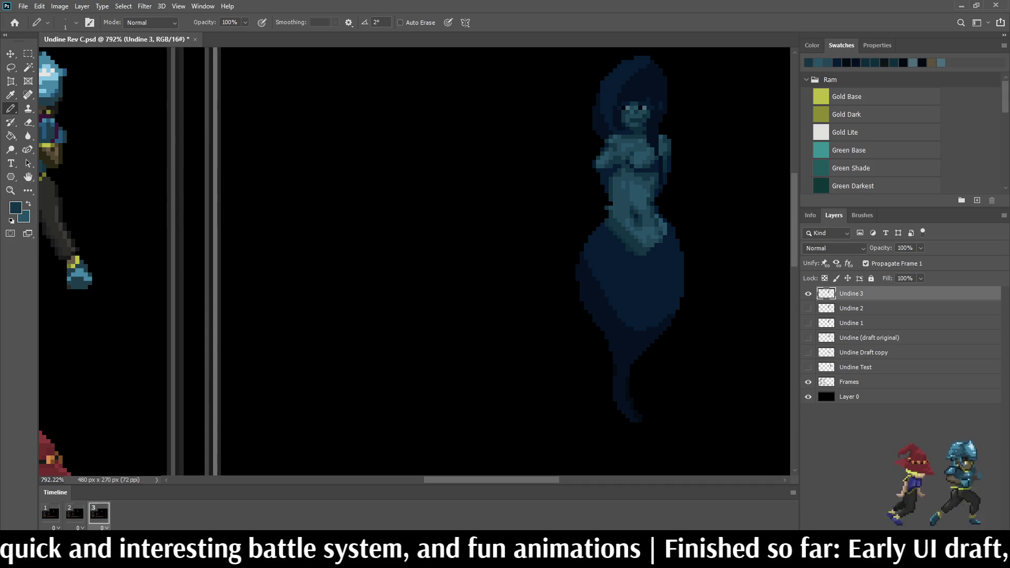
scroll(488, 261, "up", 10)
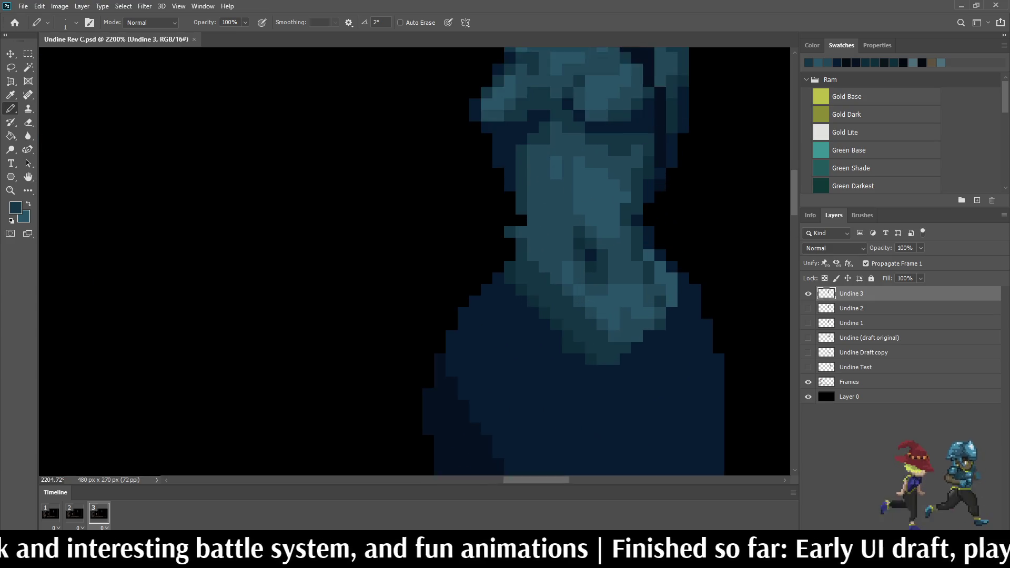
scroll(717, 365, "up", 2)
key("comma")
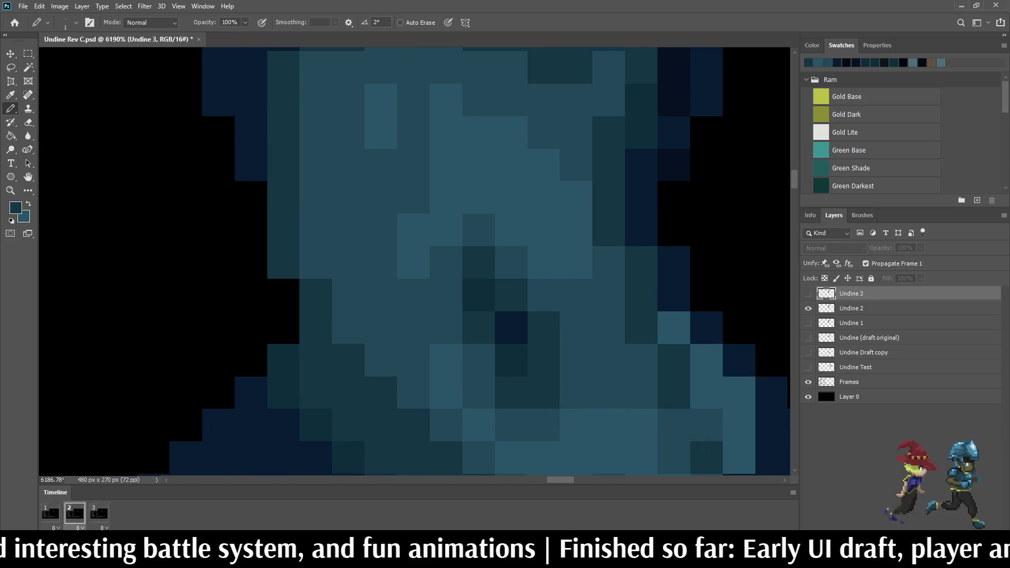
key("period")
scroll(415, 263, "up", 1)
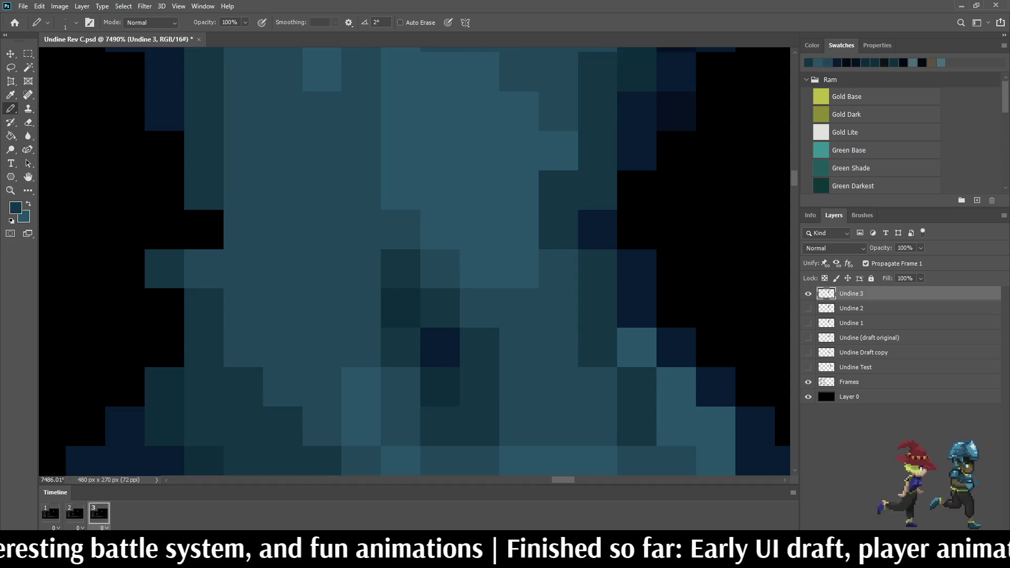
Step: Sample the dark navy from the figure and paint a black edge pixel navy
key("i")
left_click(637, 152)
key("b")
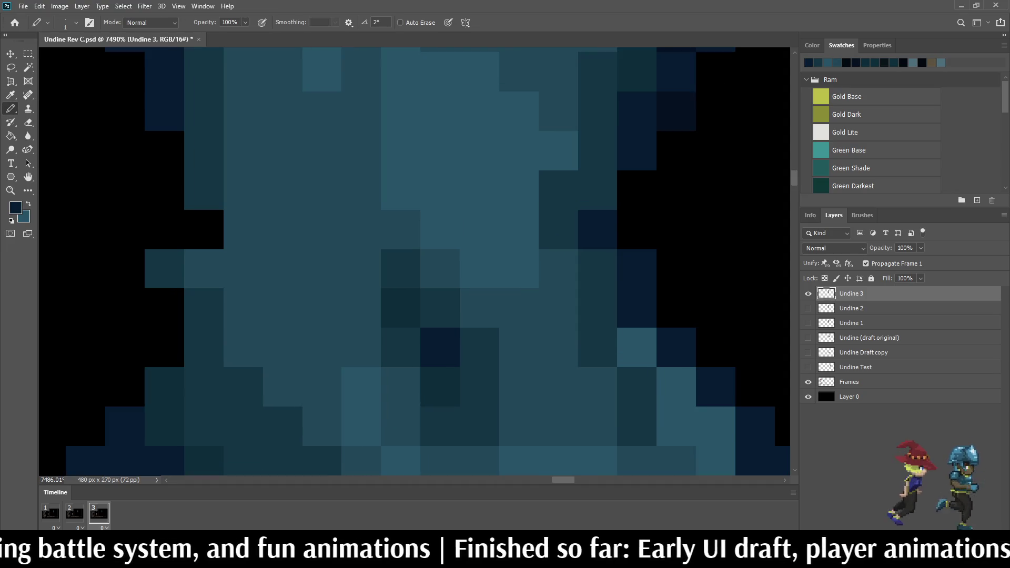
left_click(636, 190)
Step: Preview the animation and stop playback on the third frame
scroll(629, 191, "down", 3)
scroll(628, 190, "down", 5)
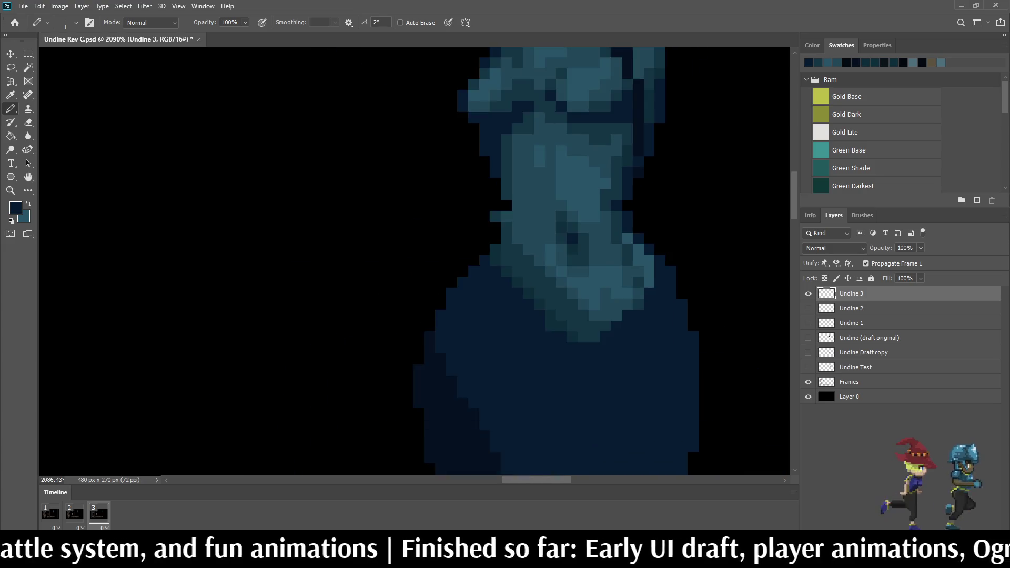
scroll(629, 190, "up", 4)
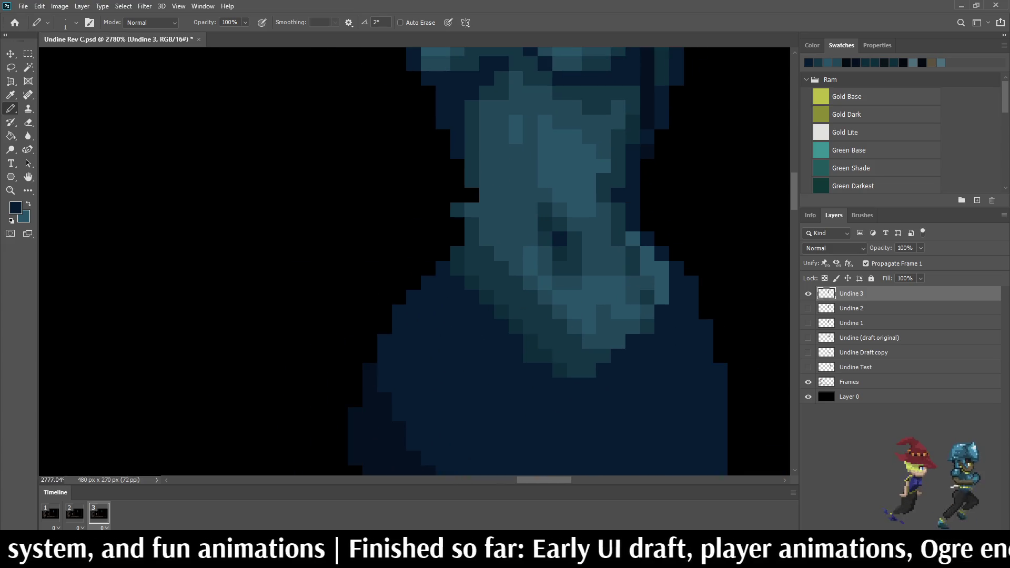
key("space")
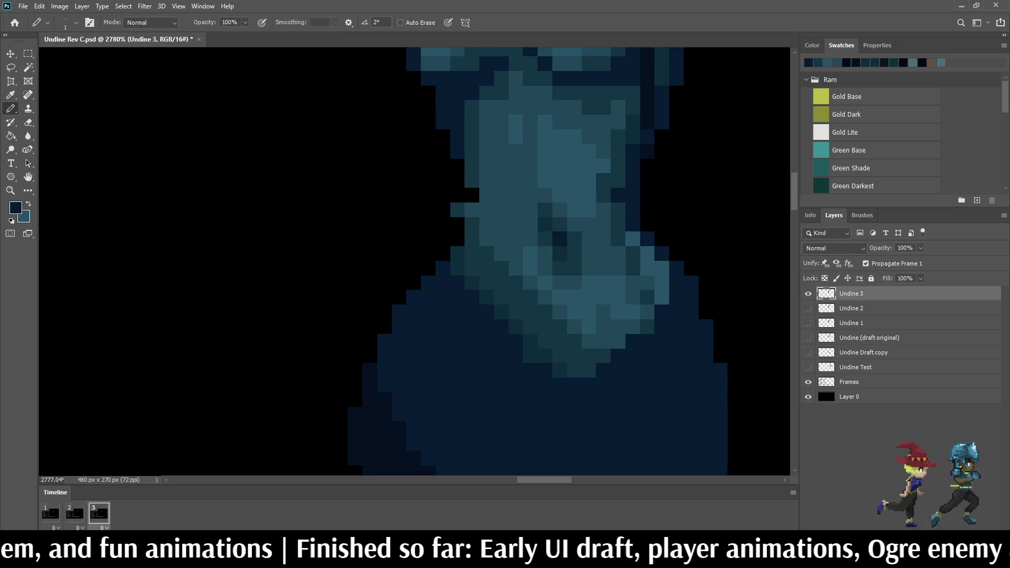
scroll(666, 184, "up", 2)
key("space")
scroll(614, 181, "up", 1)
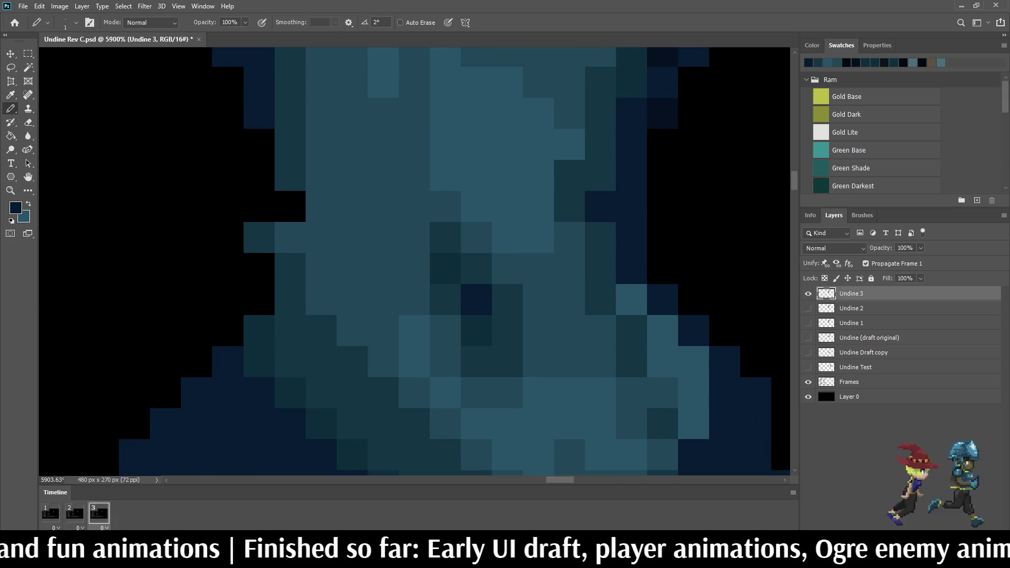
scroll(599, 205, "down", 4)
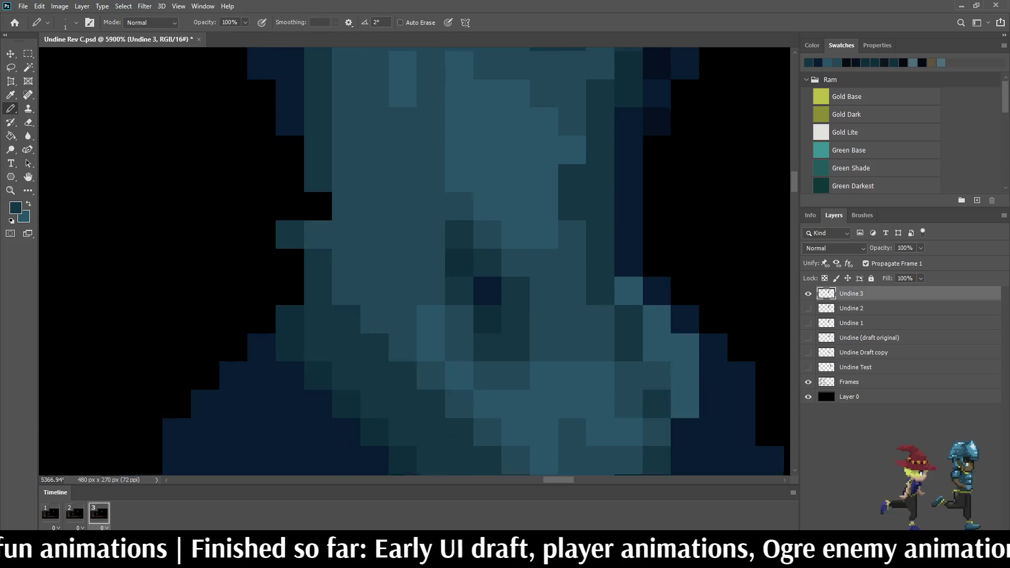
scroll(631, 210, "up", 3)
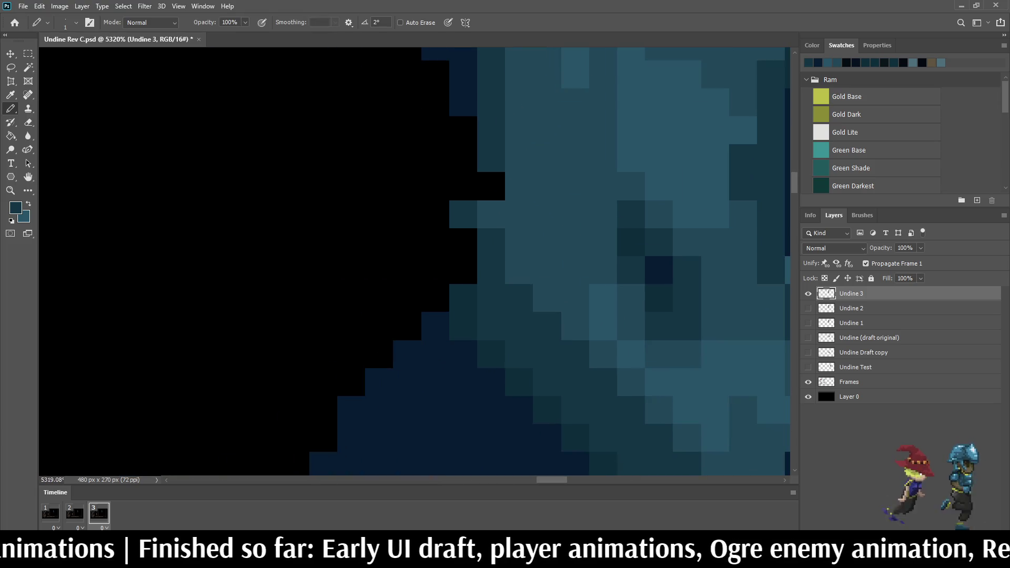
Step: Pencil over the black notch pixel beside the neck
key("e")
scroll(579, 236, "down", 3)
scroll(594, 164, "down", 2)
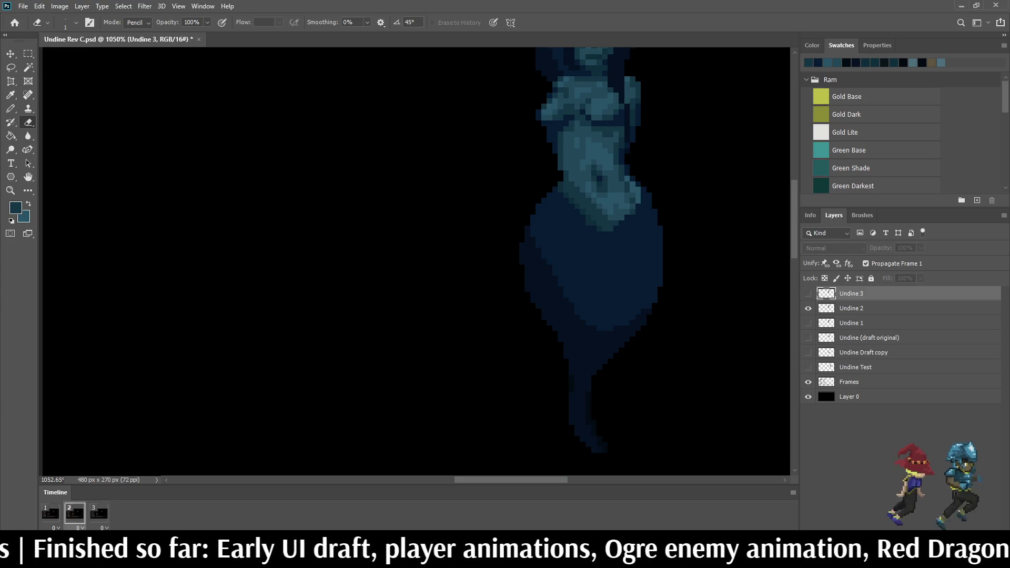
scroll(557, 189, "up", 5)
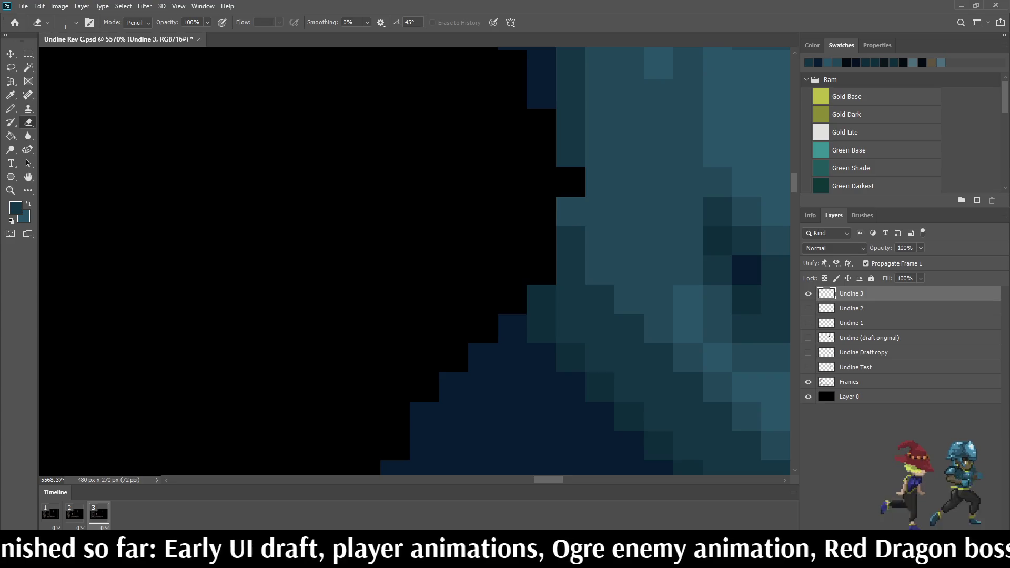
key("i")
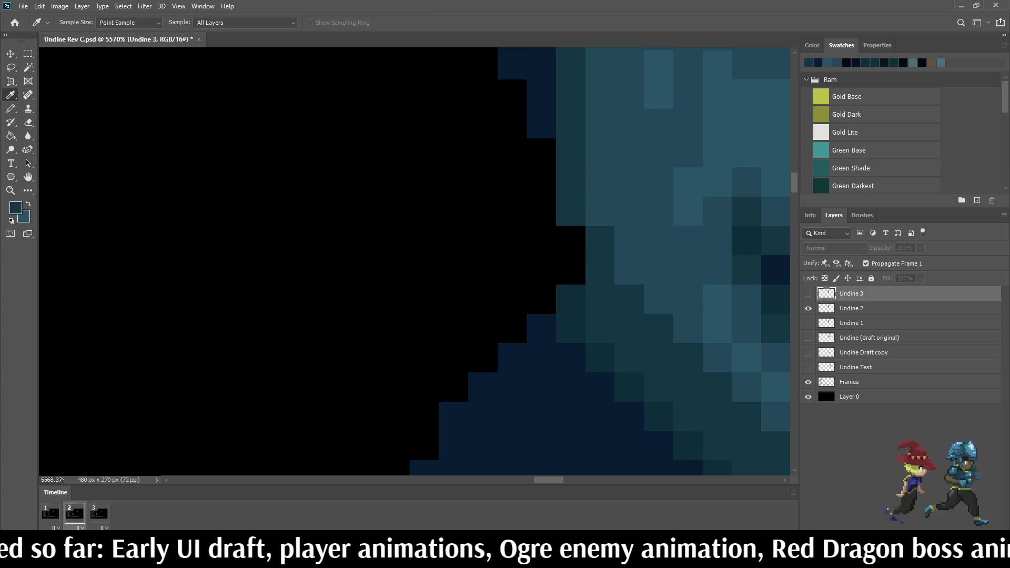
key("b")
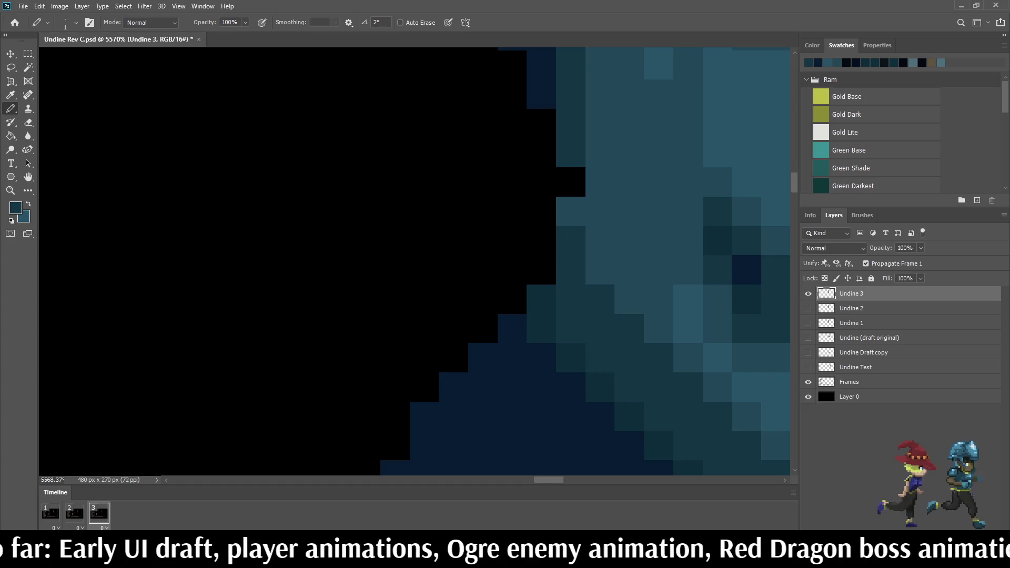
left_click(571, 182)
Step: Compare with an earlier frame, then sketch a trial teal tail loop beside the sprite
scroll(571, 182, "down", 3)
scroll(632, 237, "down", 2)
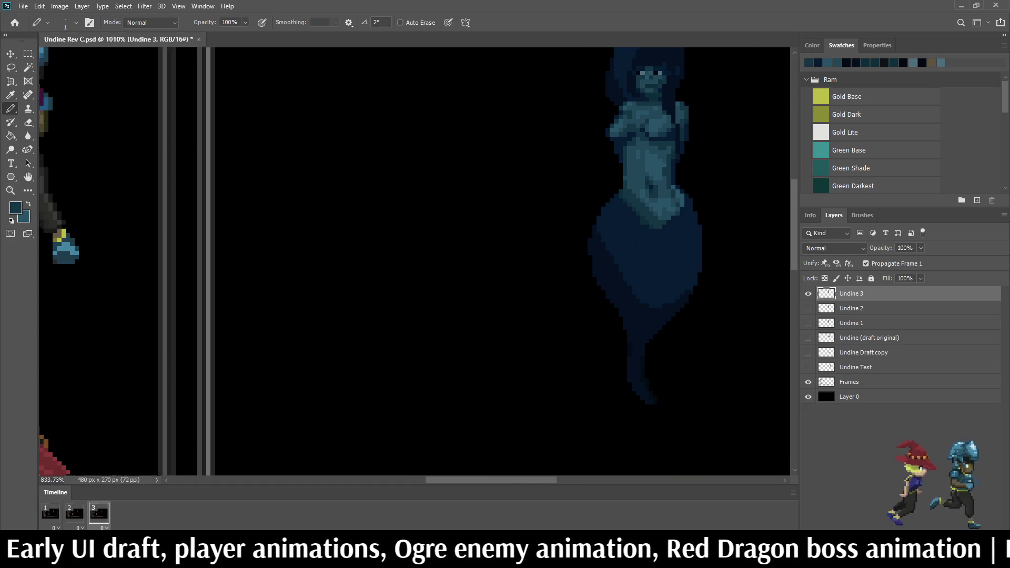
key("Left")
key("Left")
key("Right")
key("Right")
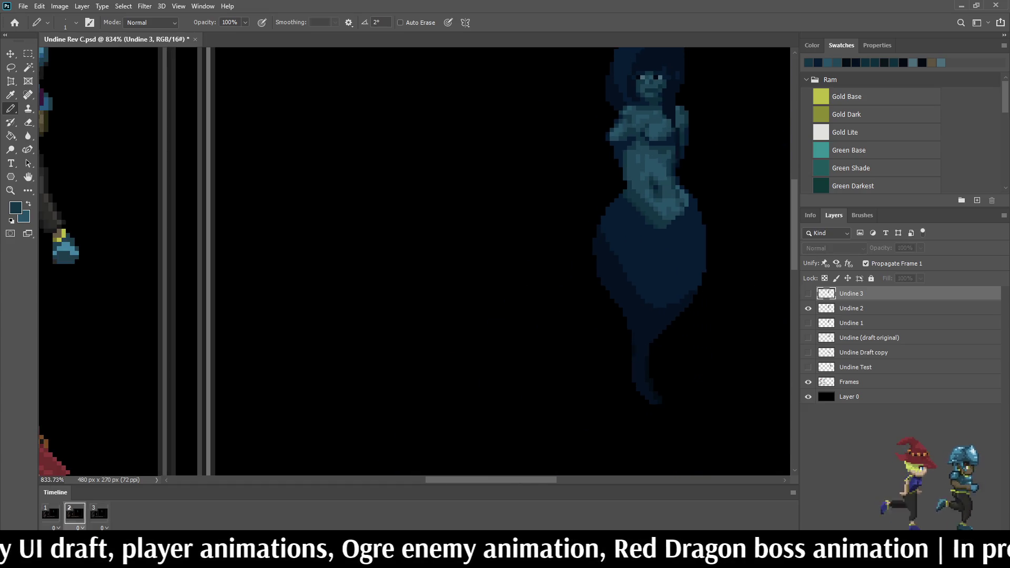
scroll(646, 177, "up", 3)
scroll(610, 186, "down", 10)
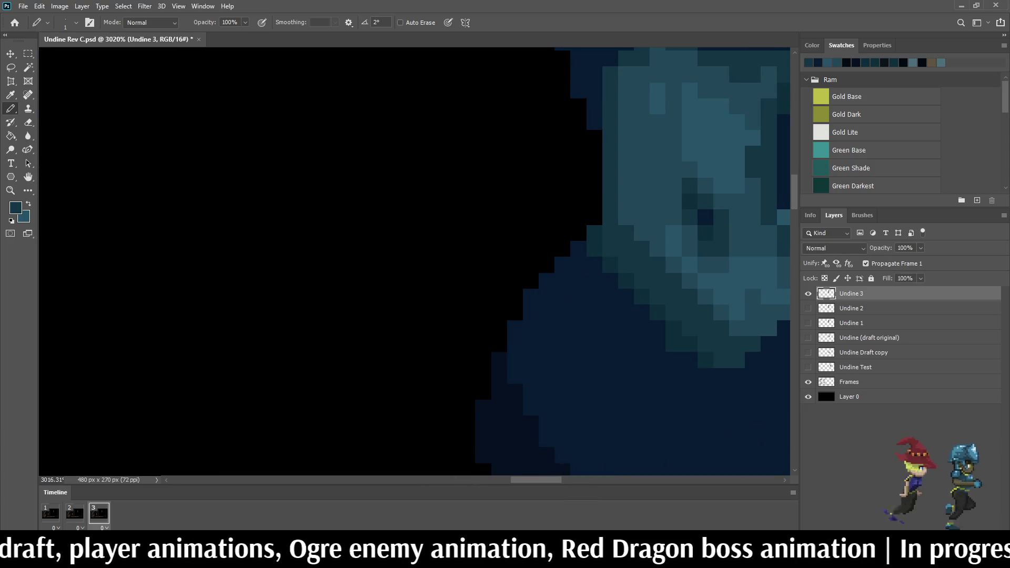
scroll(526, 184, "up", 2)
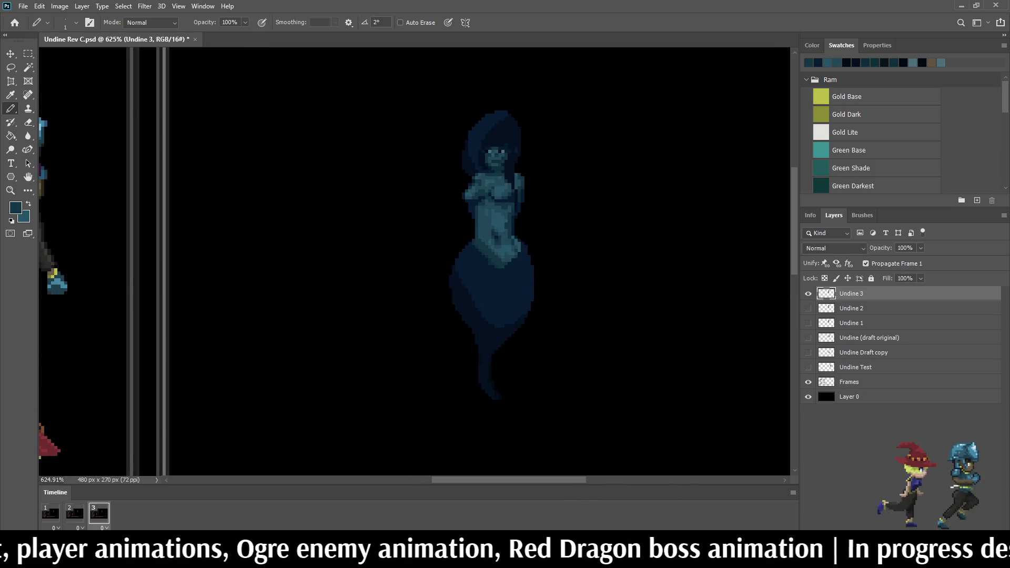
scroll(520, 225, "up", 3)
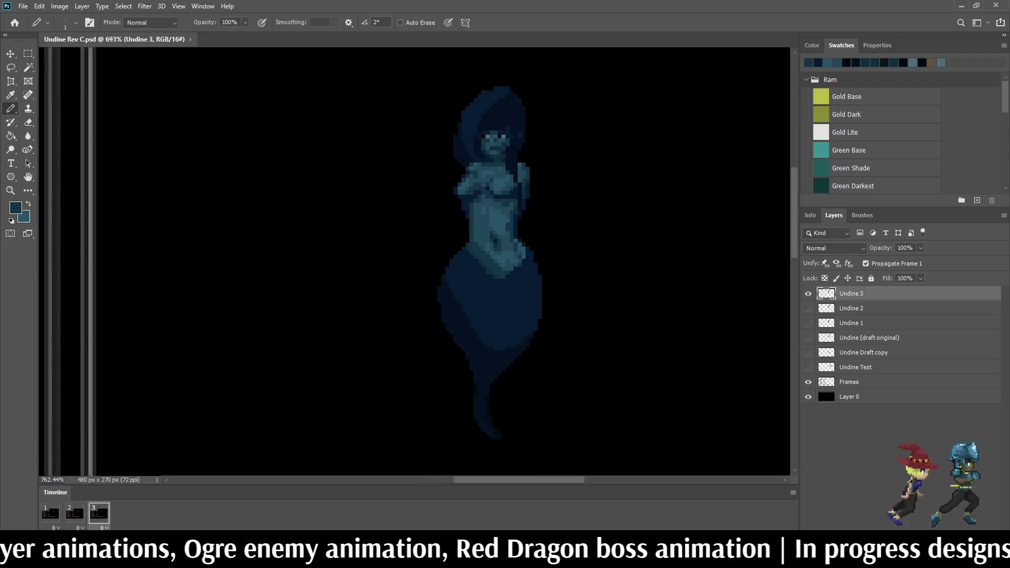
mouse_move(615, 202)
left_mouse_down()
mouse_move(676, 291)
mouse_move(632, 280)
mouse_move(617, 203)
left_mouse_up()
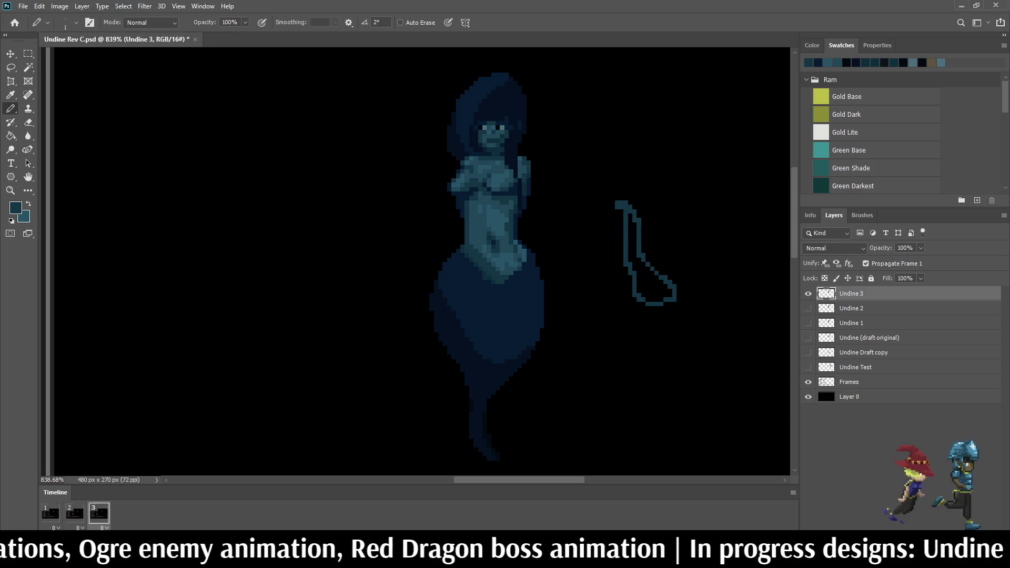
key("ctrl+z")
scroll(415, 261, "down", 3)
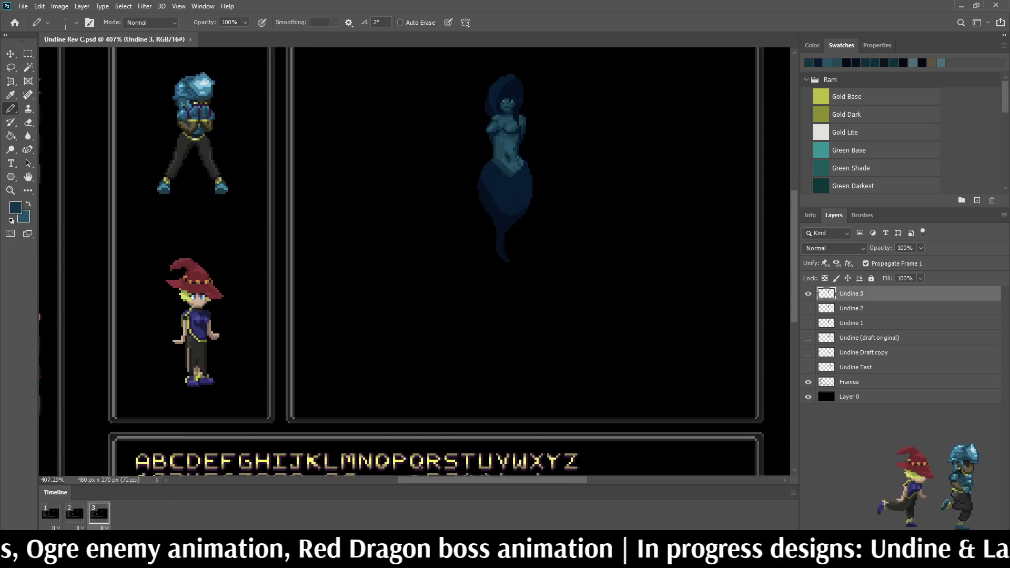
scroll(317, 357, "up", 2)
scroll(539, 176, "up", 2)
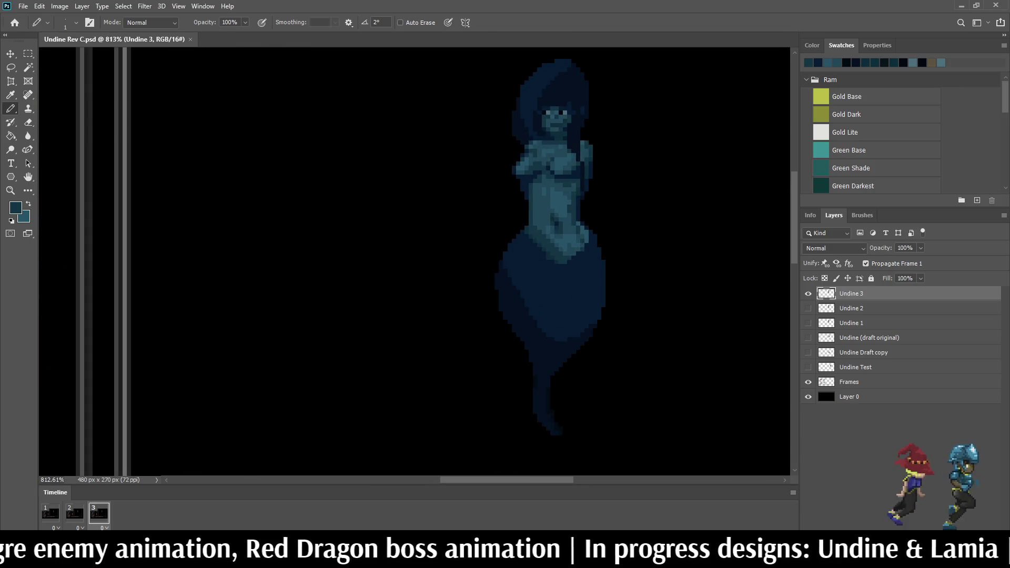
scroll(545, 247, "down", 2)
scroll(544, 247, "up", 2)
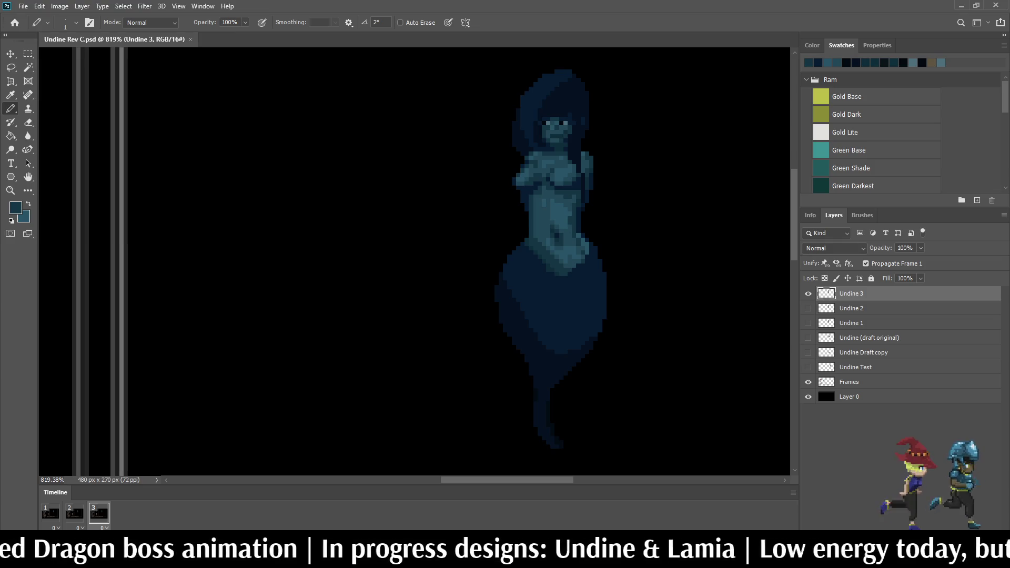
scroll(415, 262, "down", 5)
scroll(414, 262, "up", 5)
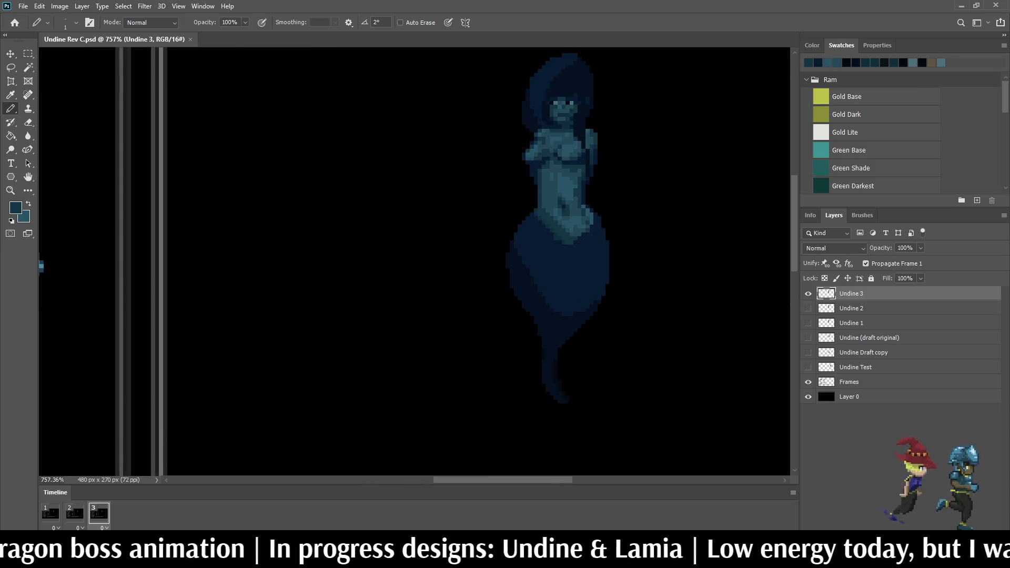
key("space")
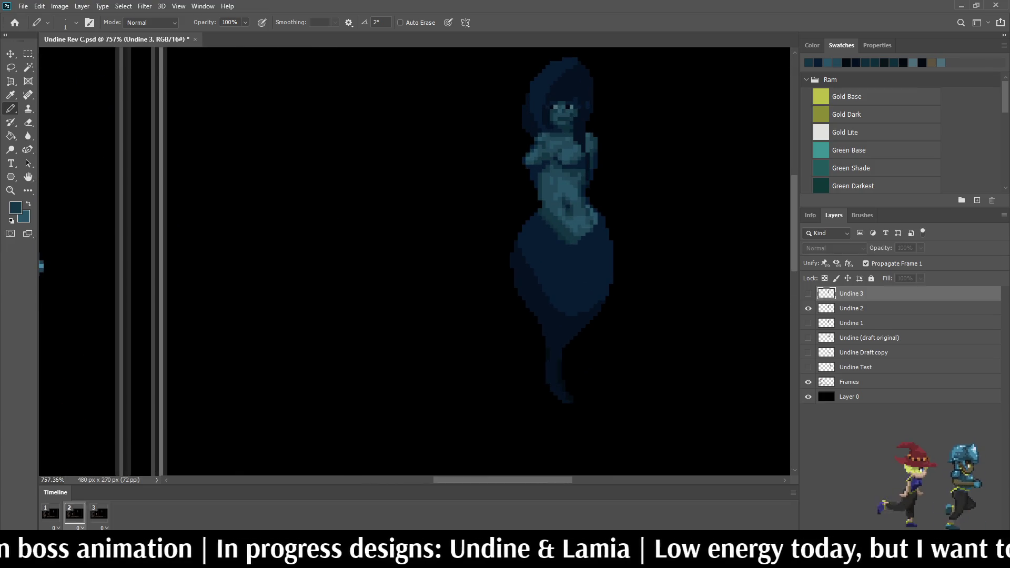
key("space")
key("space")
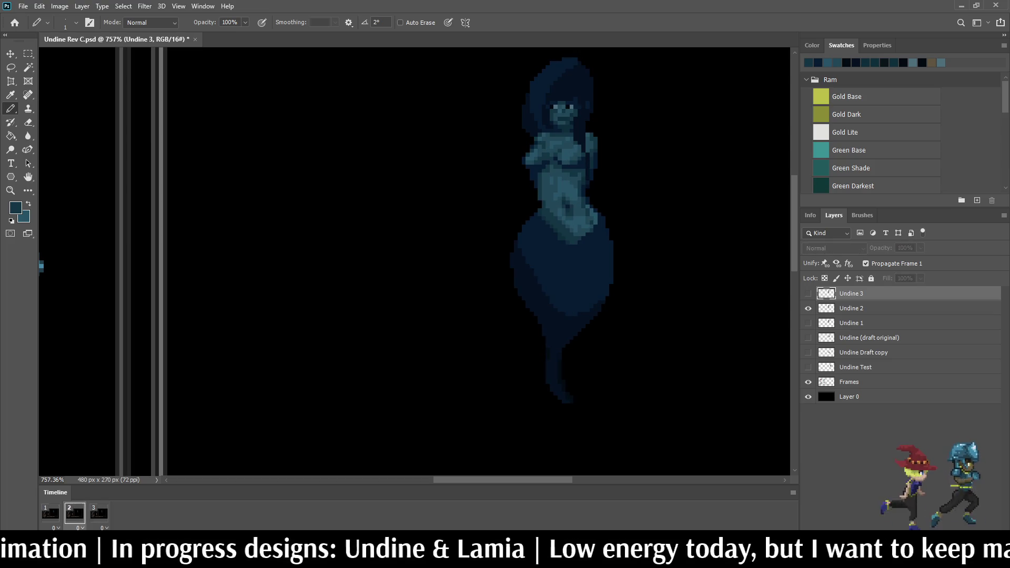
scroll(641, 172, "down", 5)
key("space")
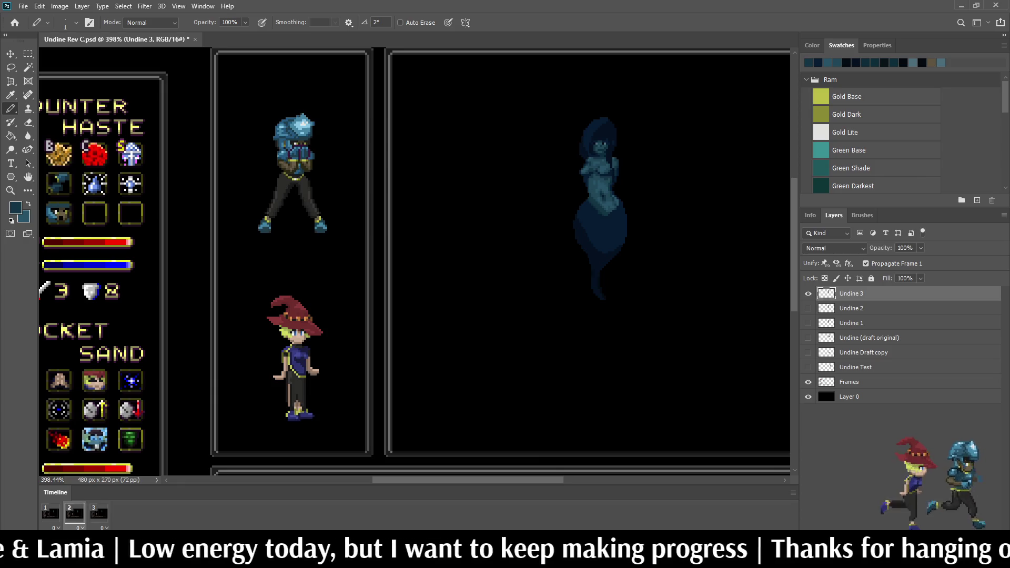
scroll(612, 274, "up", 5)
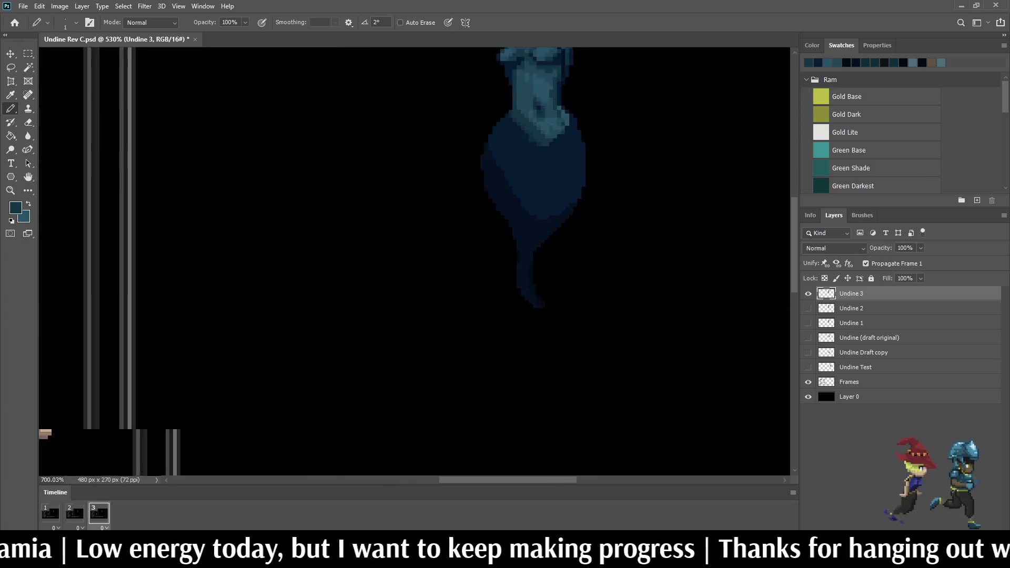
Step: Lasso the tail tip and move it lower so the narrow stem hangs straight down
key("l")
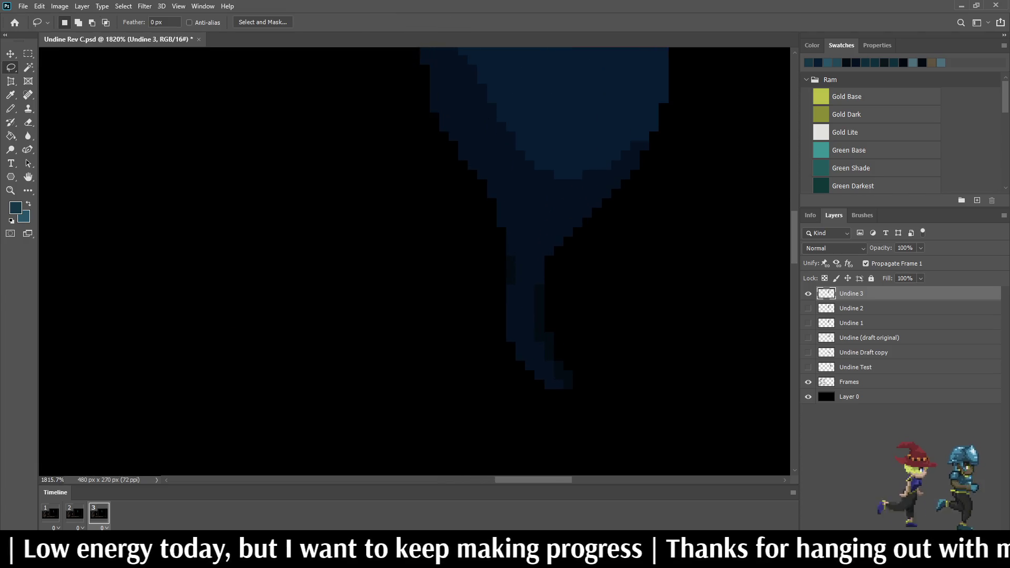
mouse_move(489, 289)
left_mouse_down()
mouse_move(528, 283)
mouse_move(600, 364)
mouse_move(526, 399)
mouse_move(510, 378)
left_mouse_up()
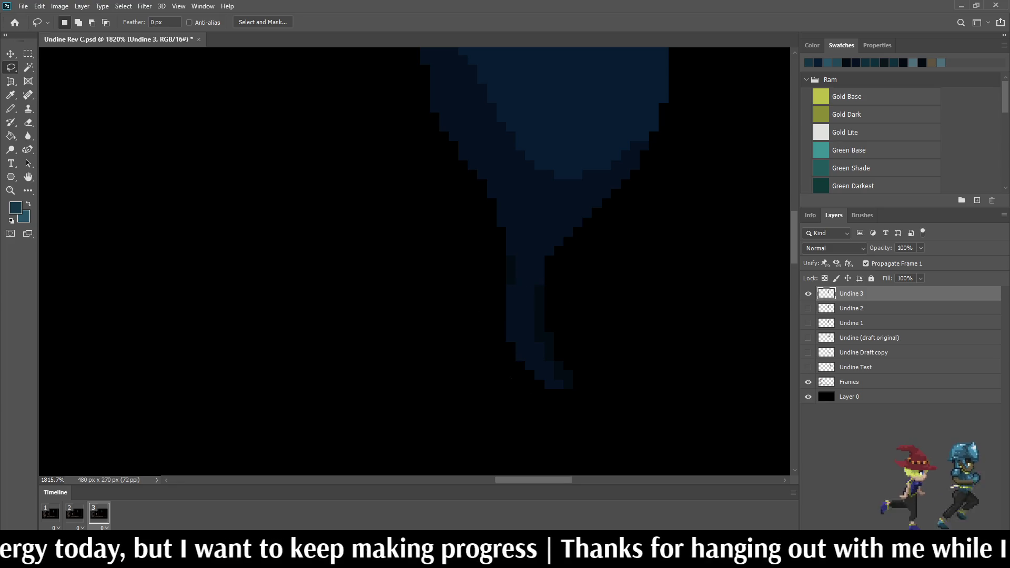
mouse_move(543, 332)
left_mouse_down()
mouse_move(582, 367)
mouse_move(518, 375)
mouse_move(503, 350)
mouse_move(563, 375)
mouse_move(534, 389)
mouse_move(506, 342)
mouse_move(570, 331)
mouse_move(638, 395)
mouse_move(523, 363)
left_mouse_up()
key("ctrl+d")
scroll(494, 402, "up", 3)
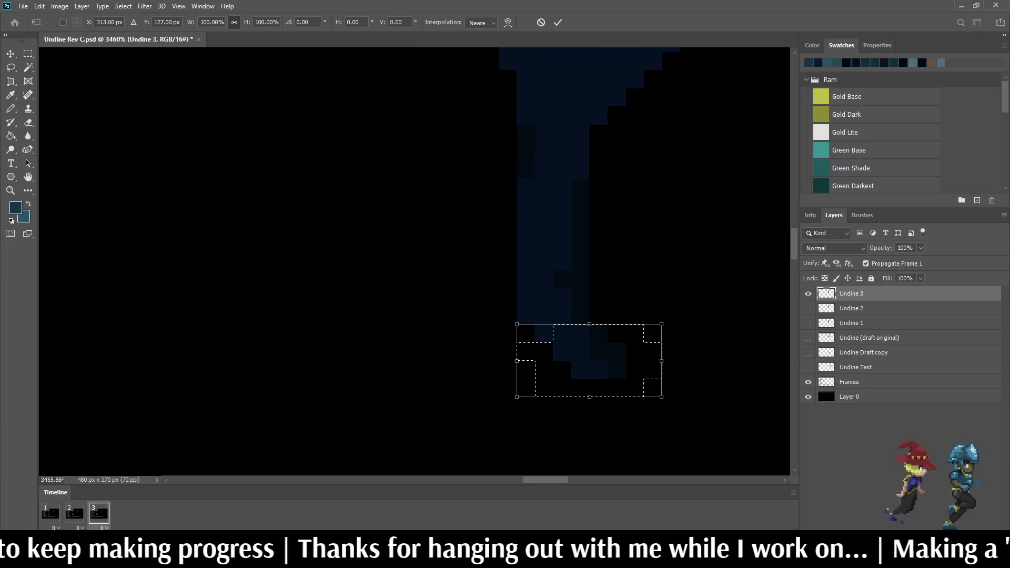
key("ctrl+z")
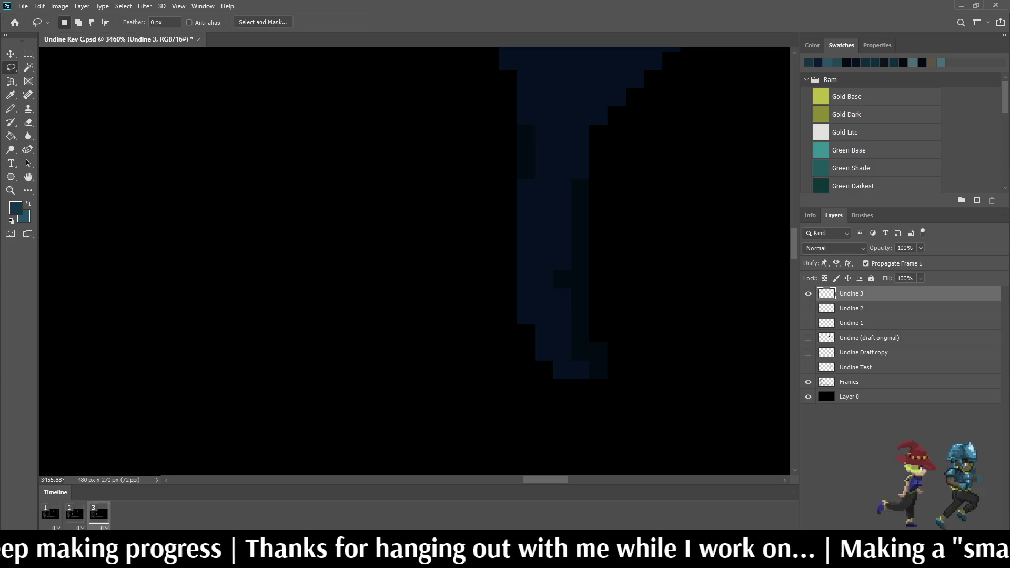
Step: Play the animation to check the reshaped tail
key("b")
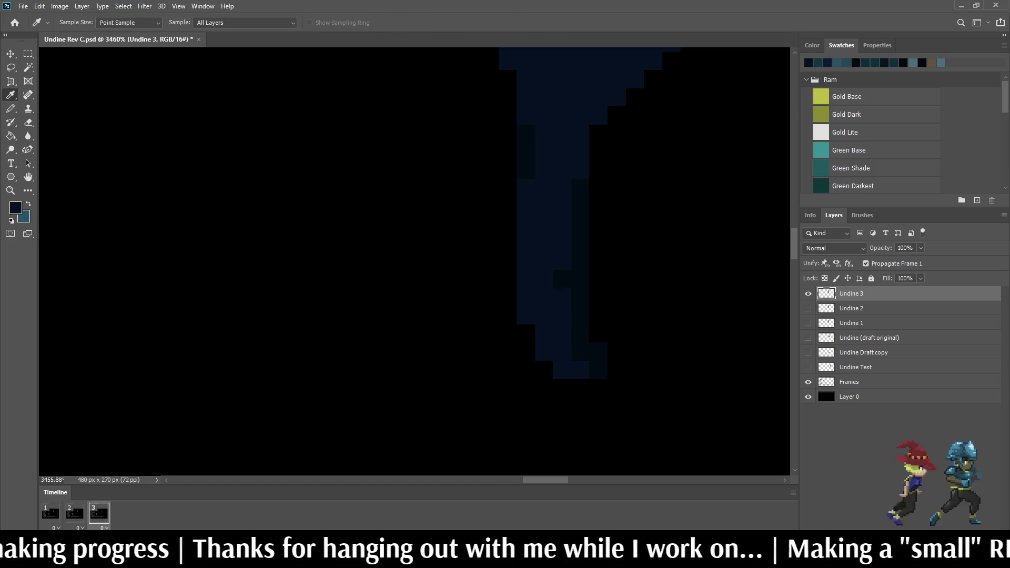
scroll(547, 158, "down", 5)
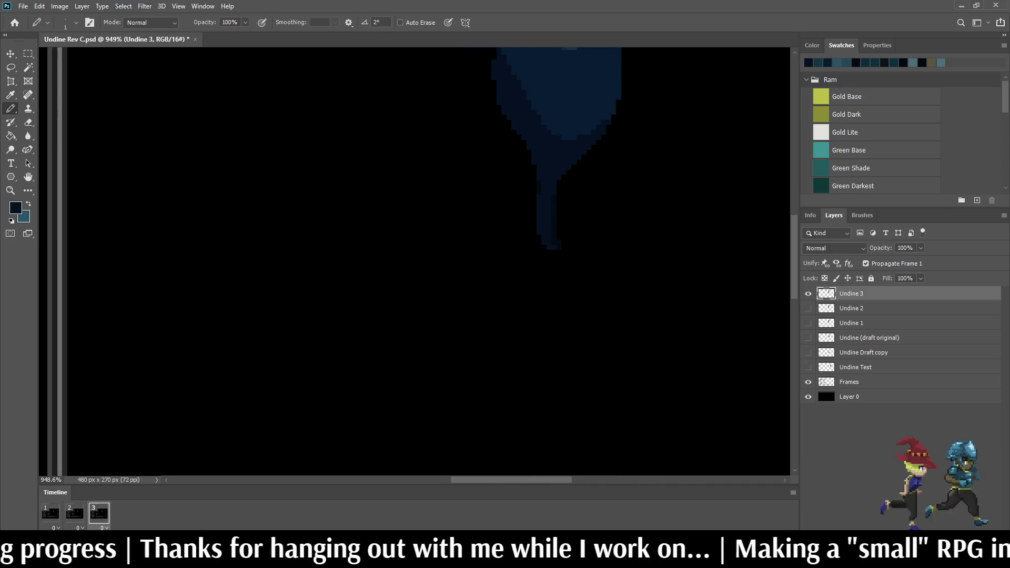
scroll(547, 139, "up", 5)
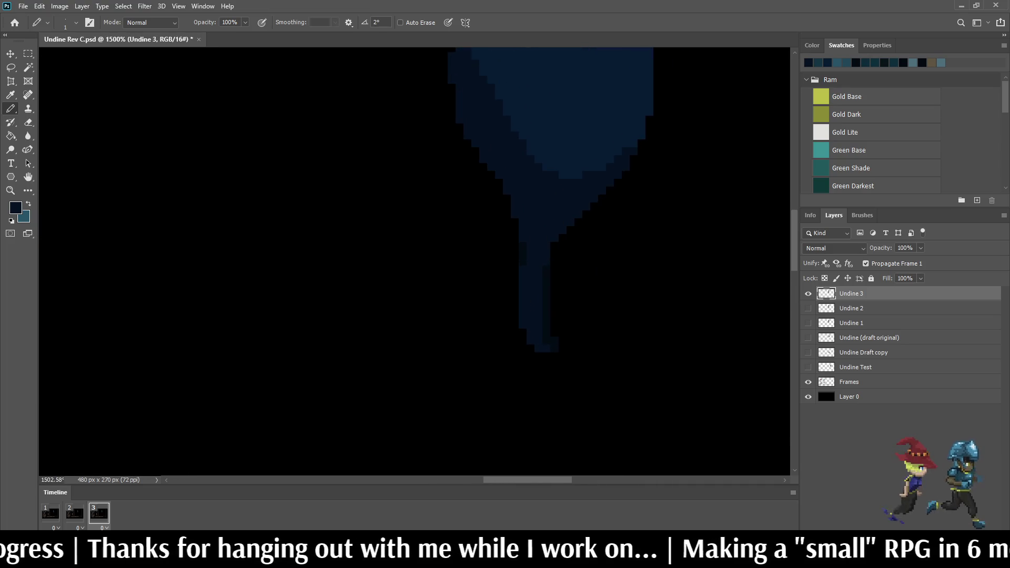
key("space")
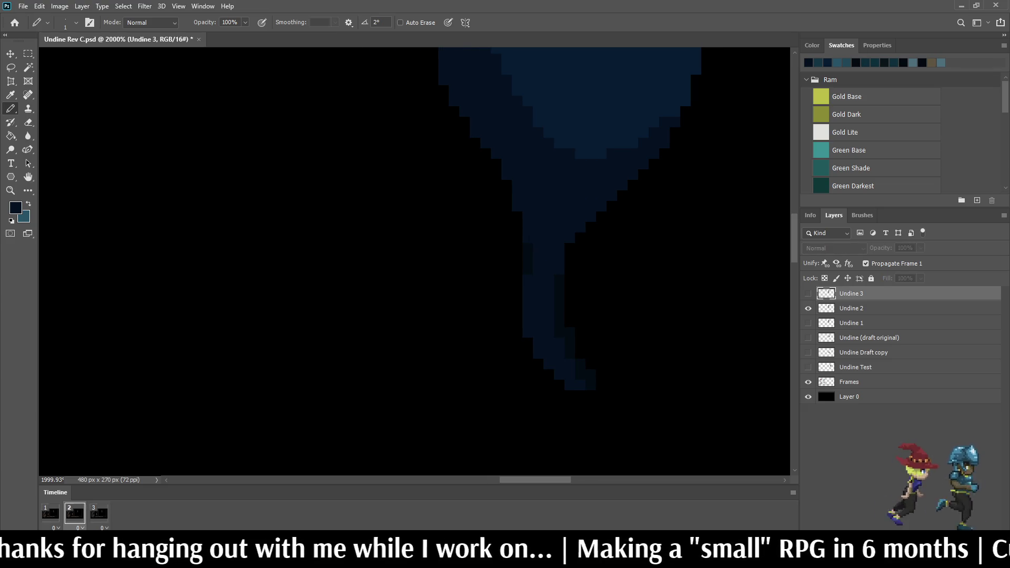
scroll(533, 238, "up", 3)
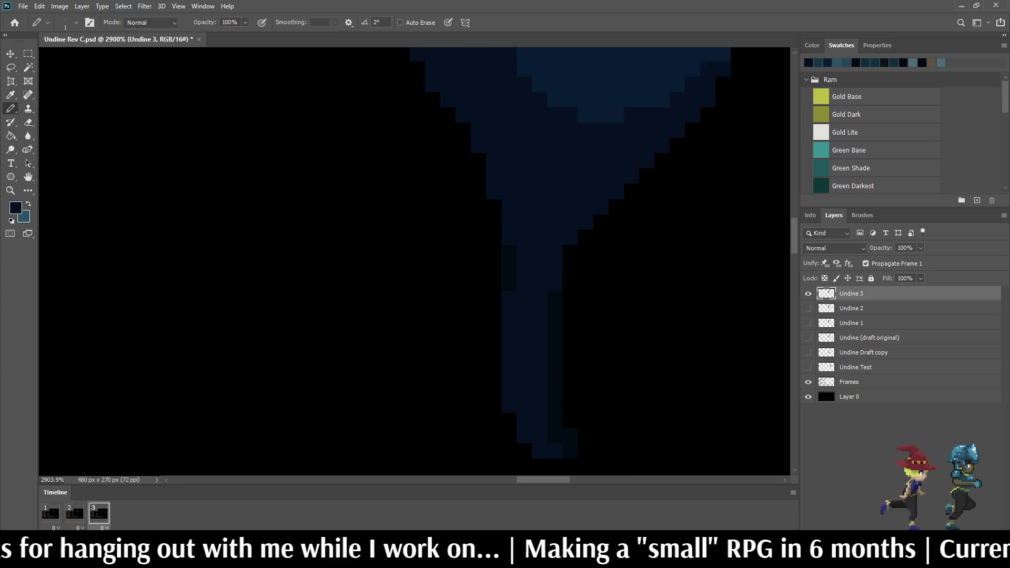
Step: Add frame 4, hide Undine 3, show a Ctrl+J copy of it, and begin renaming the copy
scroll(533, 238, "down", 8)
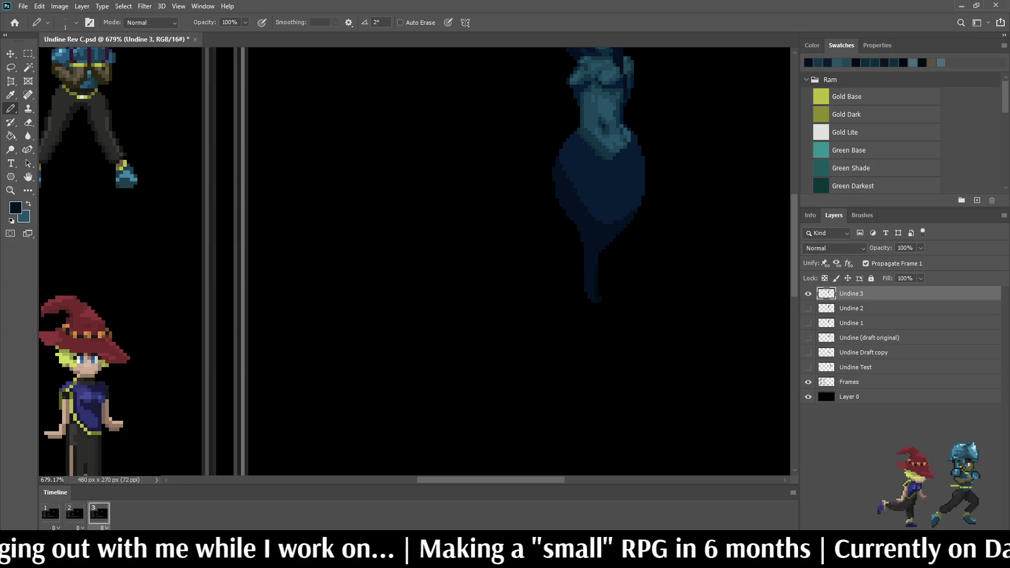
scroll(627, 242, "down", 2)
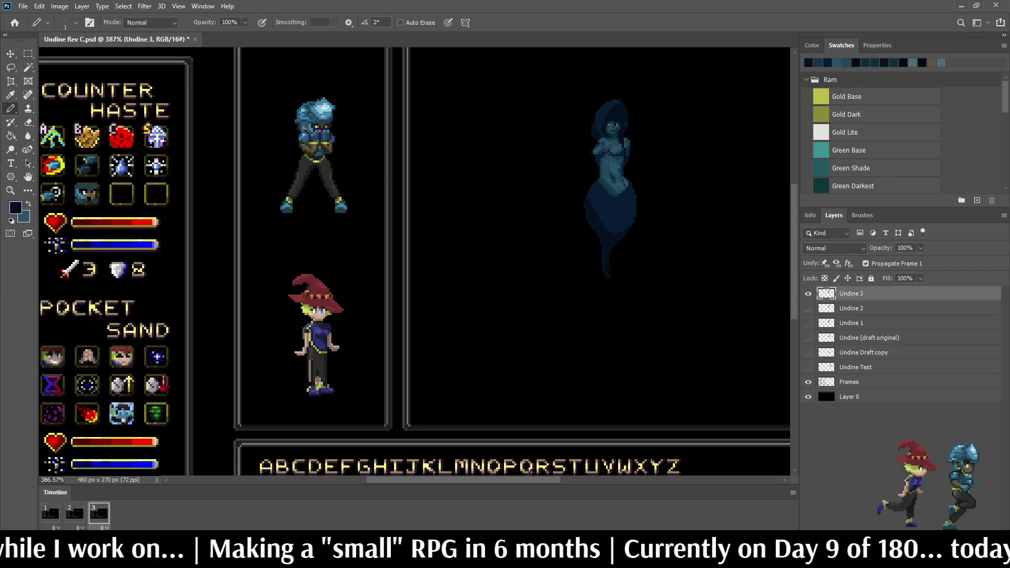
scroll(335, 221, "down", 3)
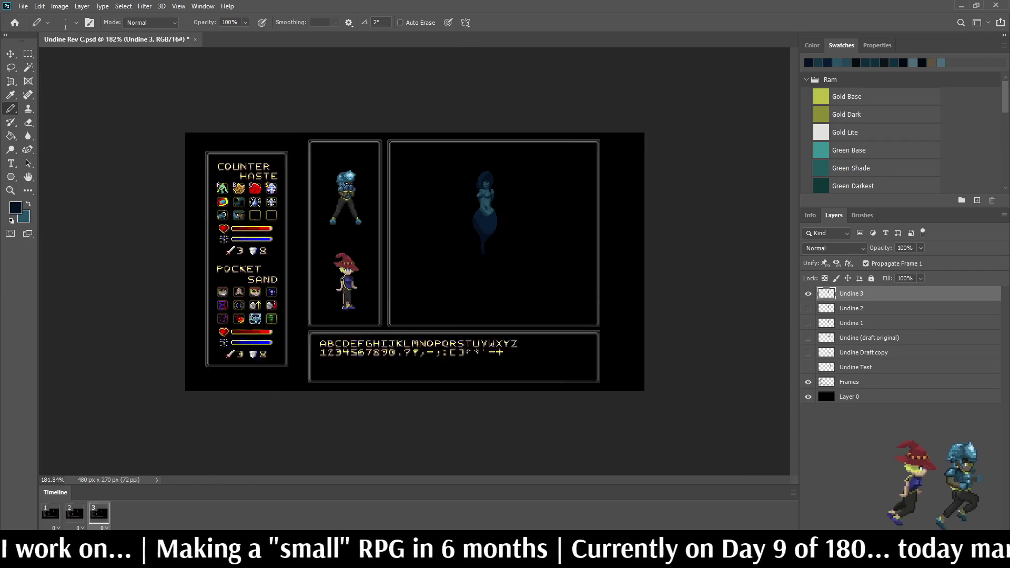
scroll(500, 191, "up", 4)
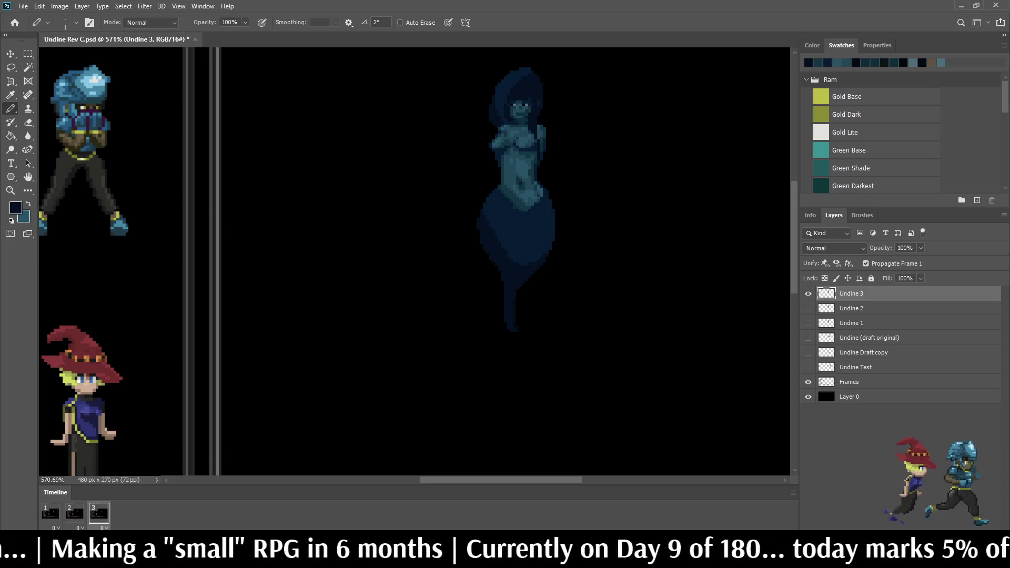
left_click(153, 539)
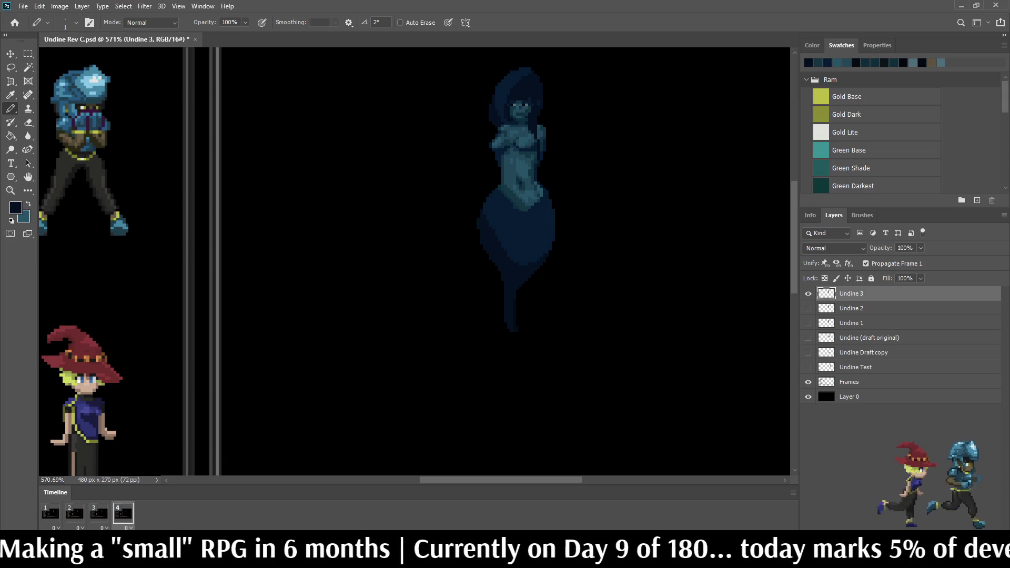
left_click(808, 293)
key("ctrl+j")
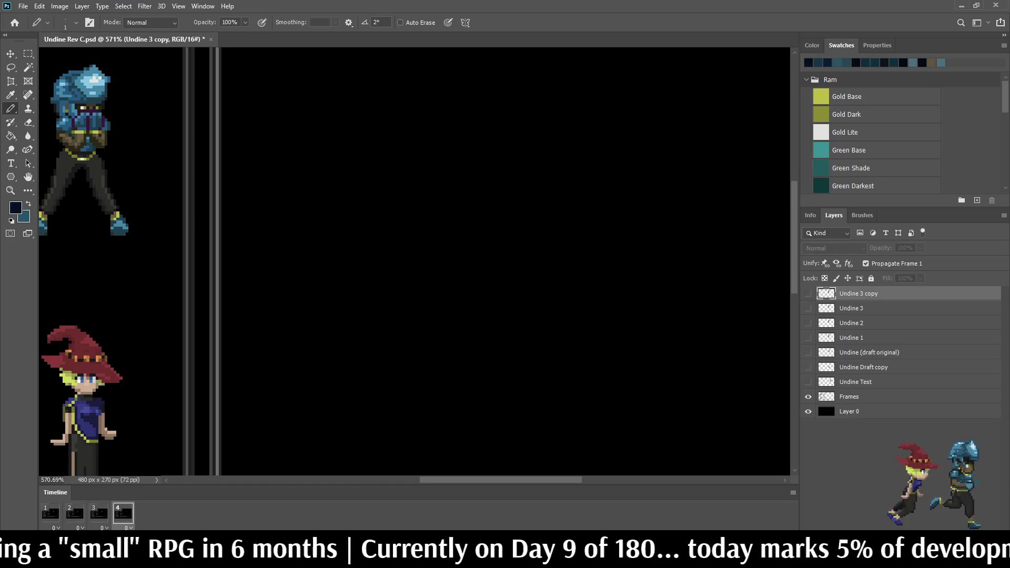
left_click(808, 294)
double_click(858, 294)
key("BackSpace")
key("BackSpace")
key("BackSpace")
Step: Name the copied layer 'Undine 4' and show the Undine Test figure for reference
type("4")
key("Return")
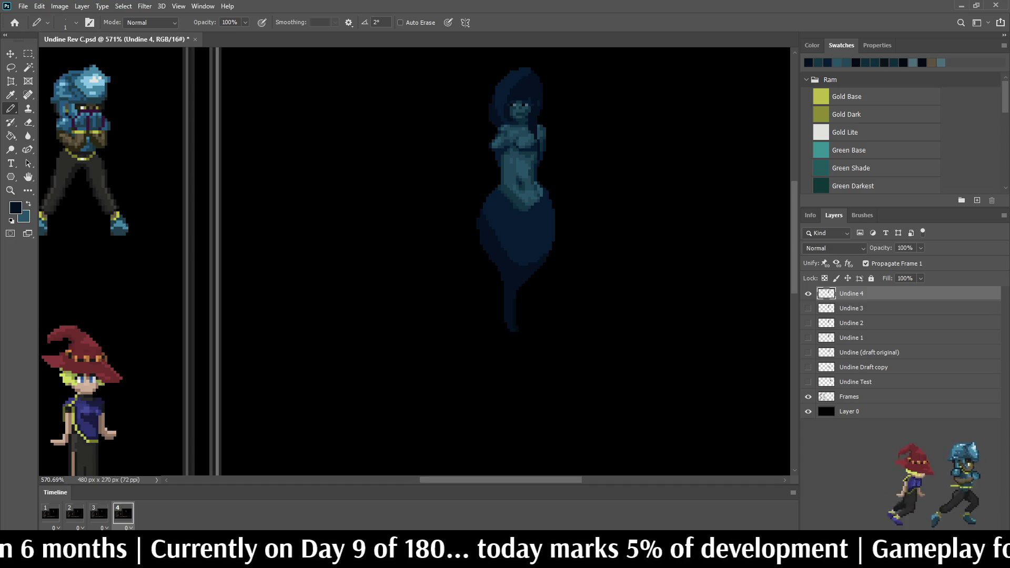
left_click(809, 368)
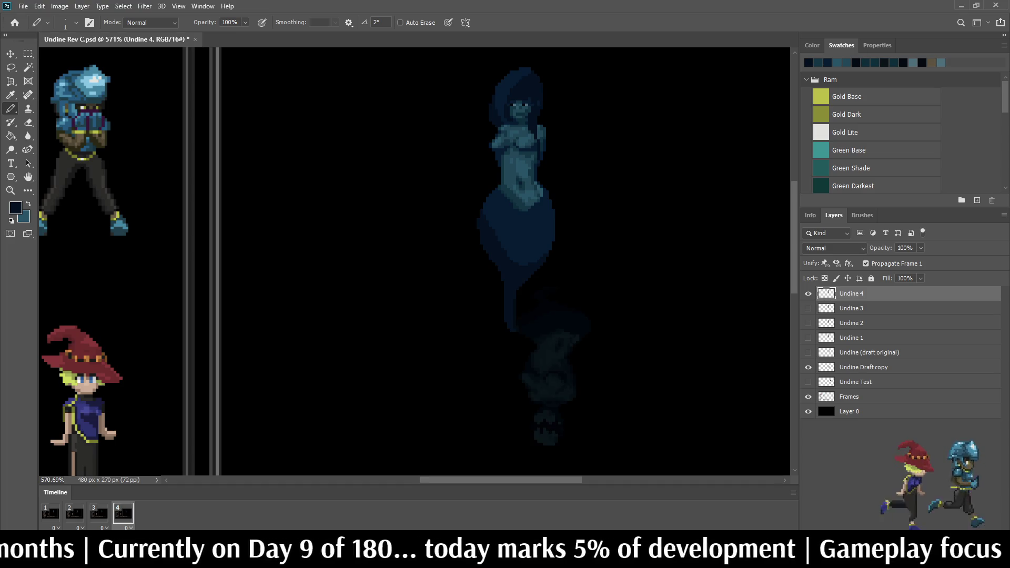
left_click(809, 368)
left_click(809, 382)
scroll(610, 226, "down", 3)
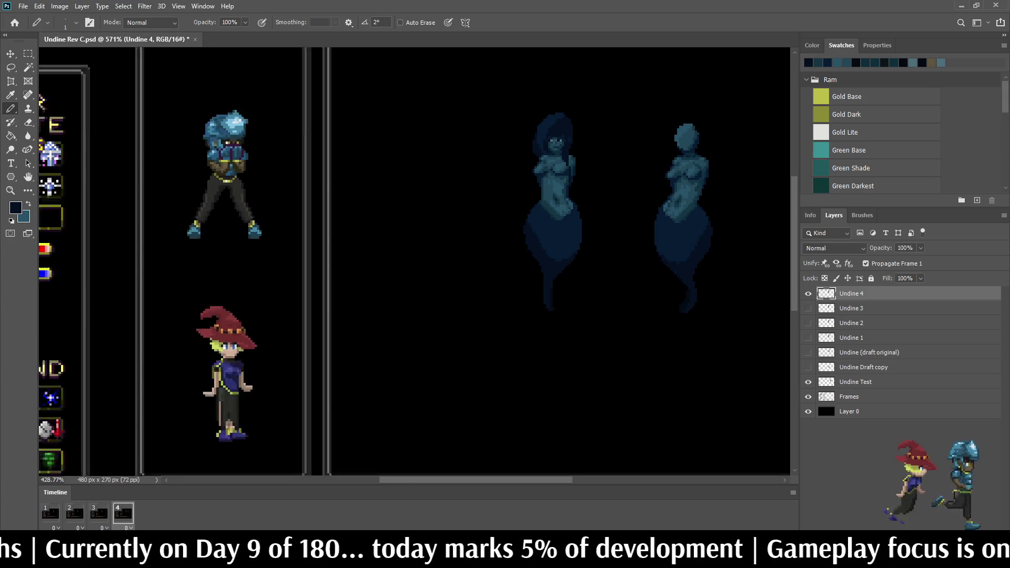
scroll(678, 179, "up", 3)
Step: Lasso the right-hand figure from chest to tail tip, then make Undine Test the active layer
key("l")
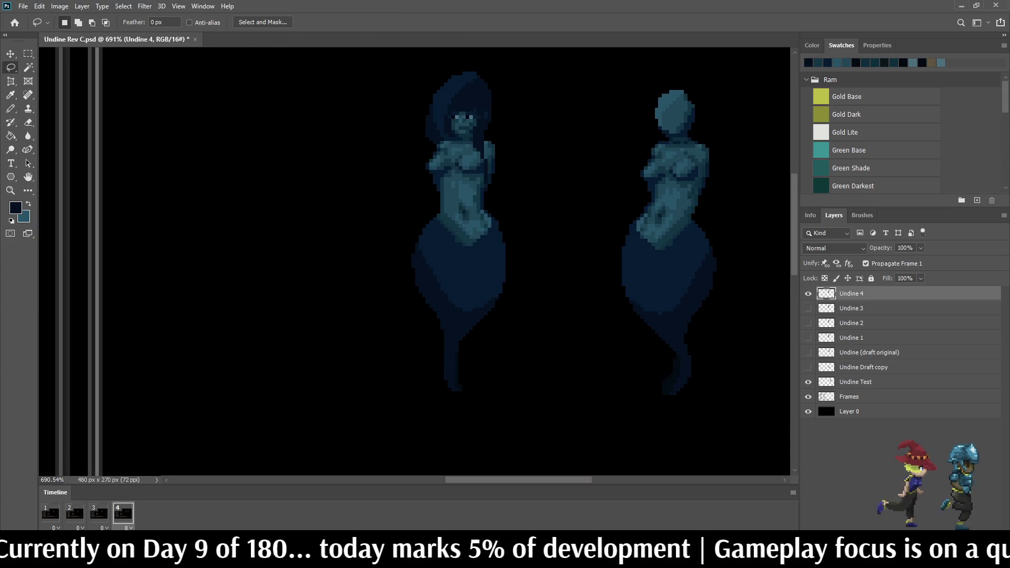
left_click_drag(619, 215, 649, 204)
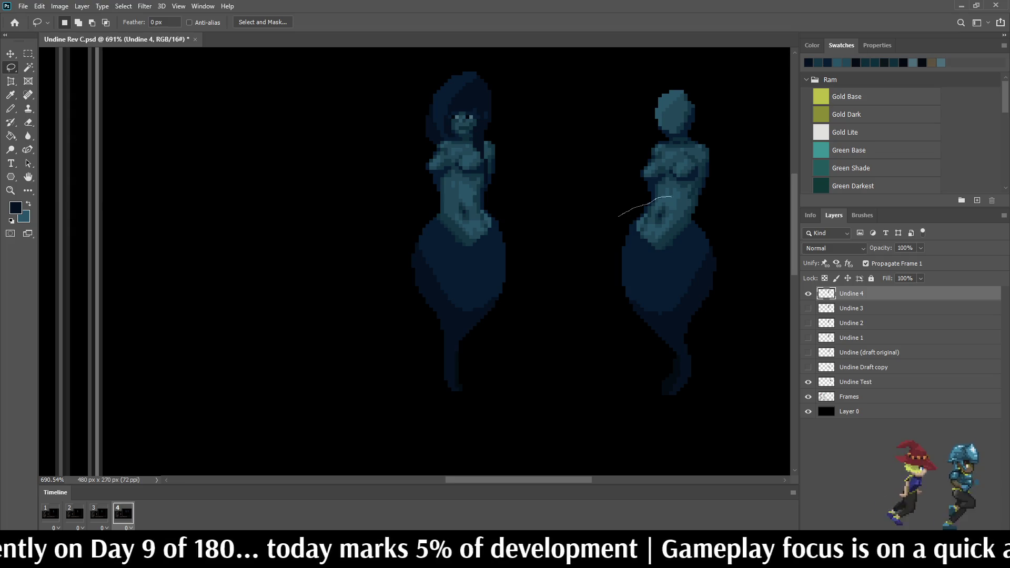
left_click_drag(689, 196, 638, 209)
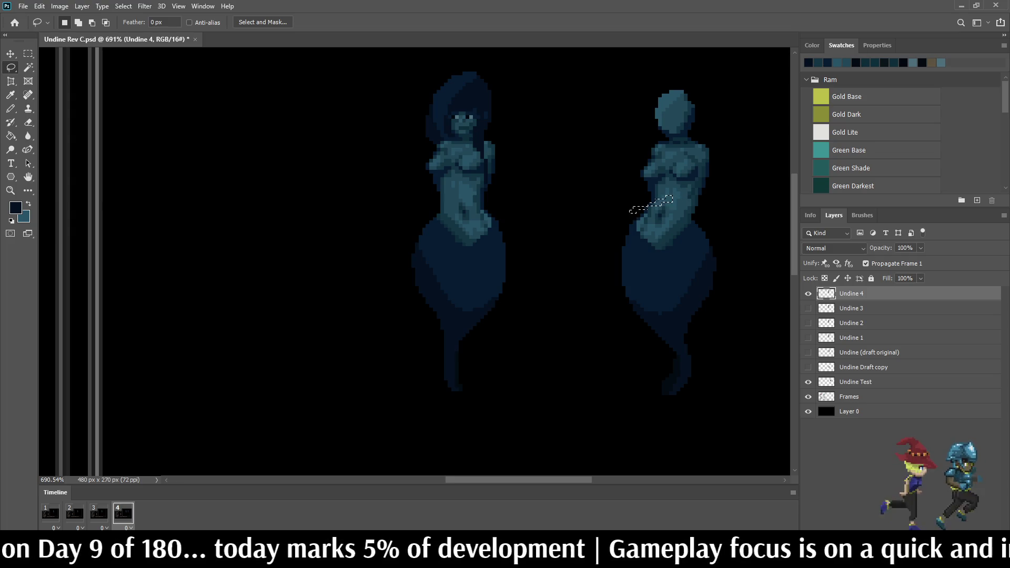
left_click_drag(628, 161, 620, 180)
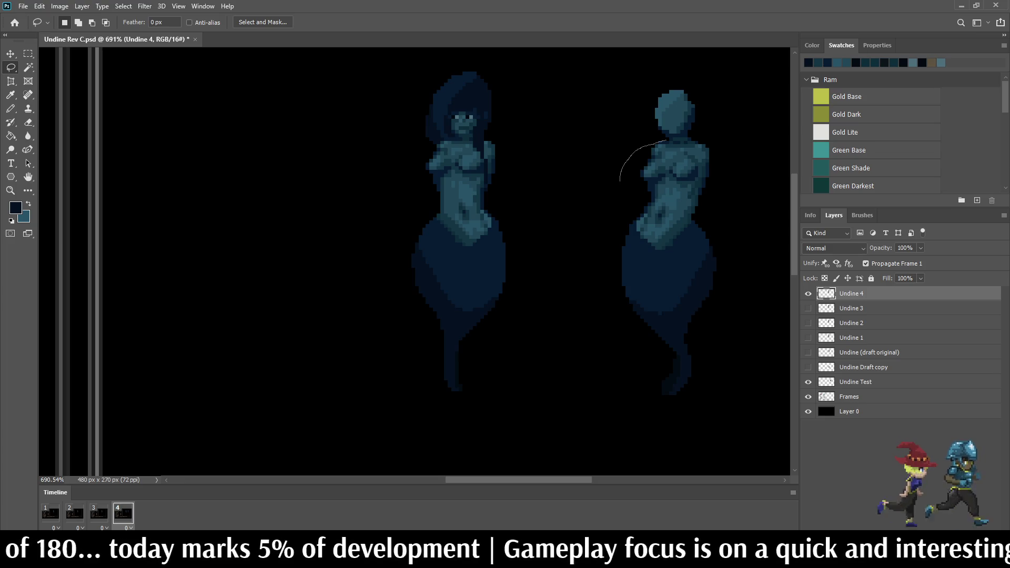
left_click_drag(671, 141, 671, 141)
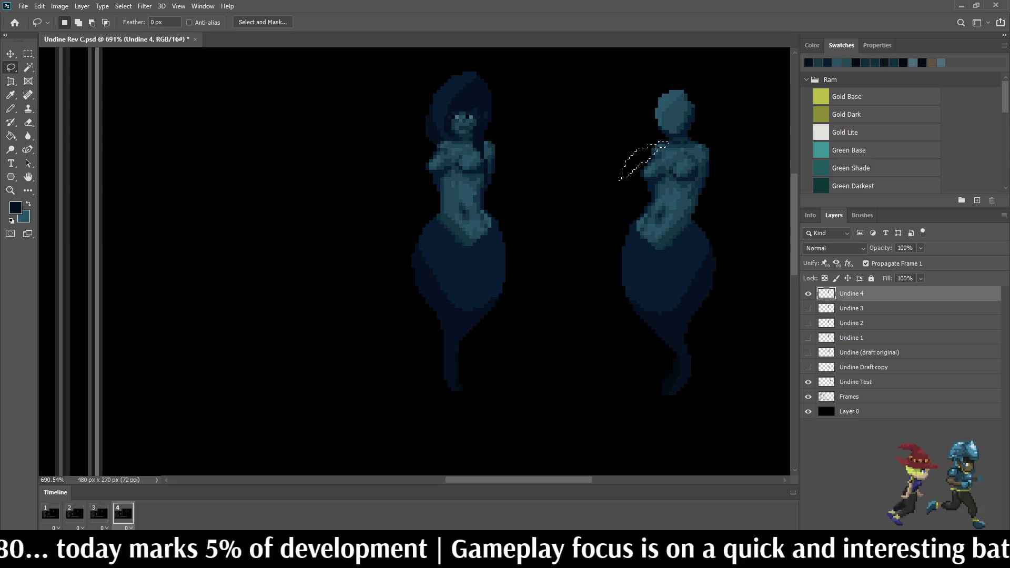
mouse_move(618, 204)
left_mouse_down()
mouse_move(655, 156)
mouse_move(714, 193)
mouse_move(731, 395)
mouse_move(588, 345)
mouse_move(617, 203)
left_mouse_up()
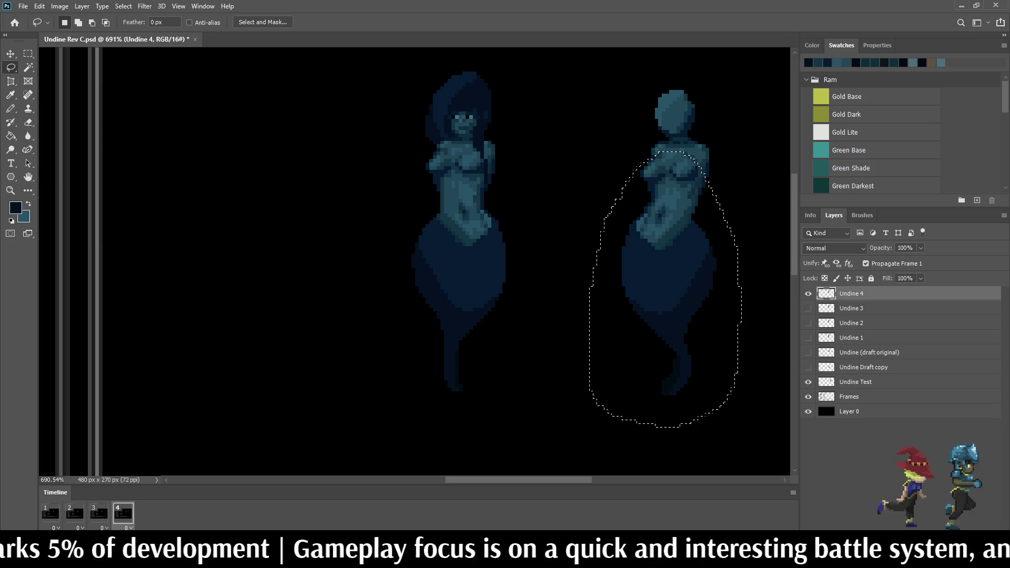
left_click(856, 382)
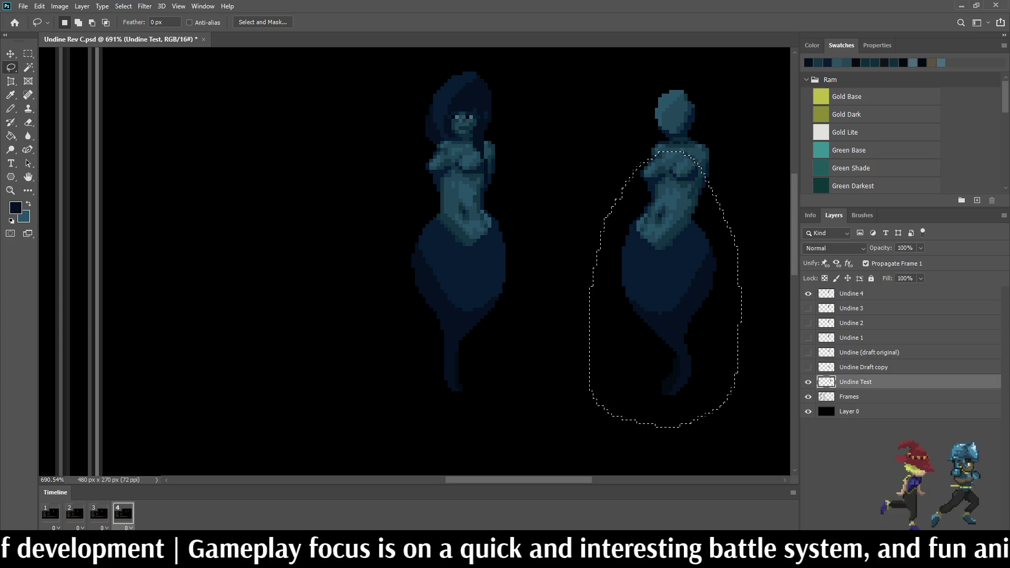
Step: Hide Undine Test, target Undine 4, and paste the copied figure as Layer 1
left_click(808, 382)
left_click(851, 294)
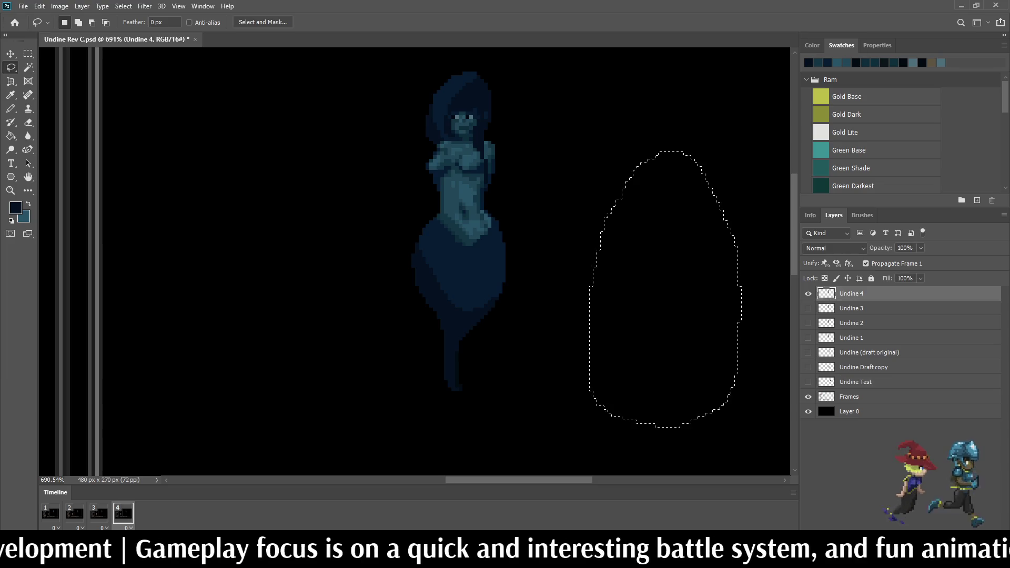
scroll(626, 242, "down", 3)
key("ctrl+d")
scroll(526, 210, "down", 2)
scroll(526, 210, "up", 3)
scroll(527, 211, "down", 1)
scroll(526, 210, "up", 2)
scroll(526, 237, "up", 1)
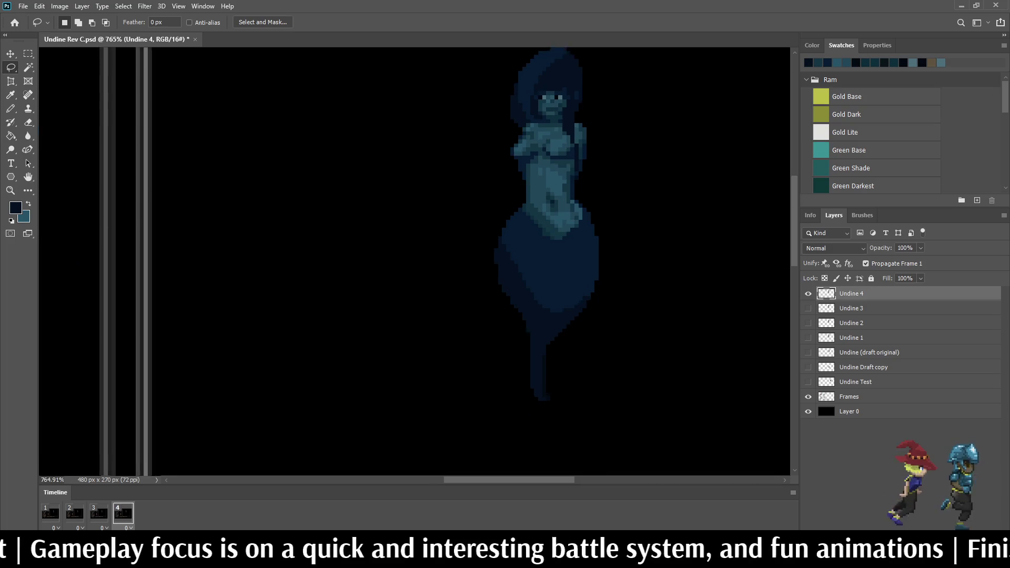
key("ctrl+v")
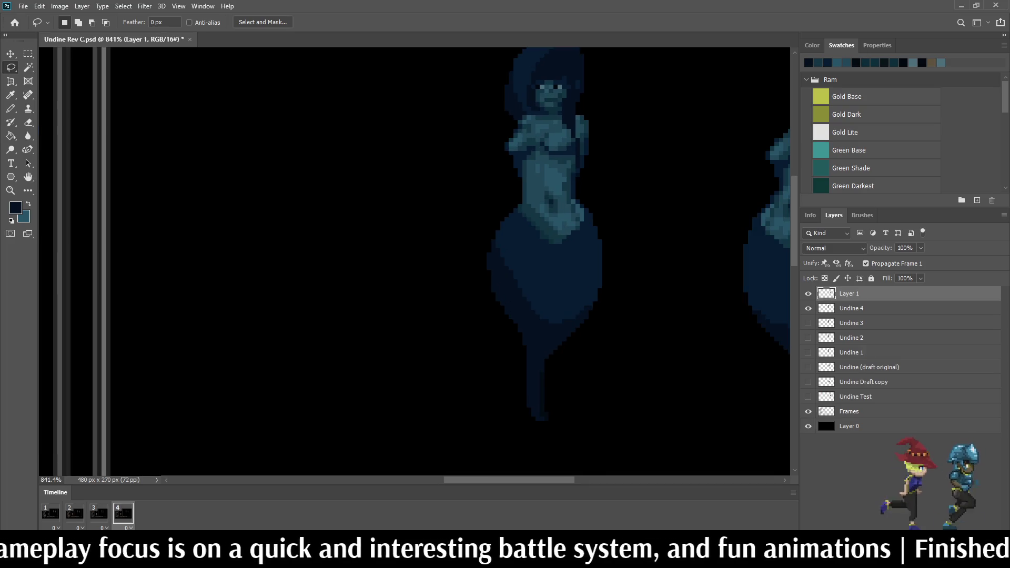
Step: Nudge the pasted Layer 1 with arrow keys until it aligns over Undine 4, then commit
key("ctrl+t")
key("shift+Left")
key("shift+Left")
key("shift+Left")
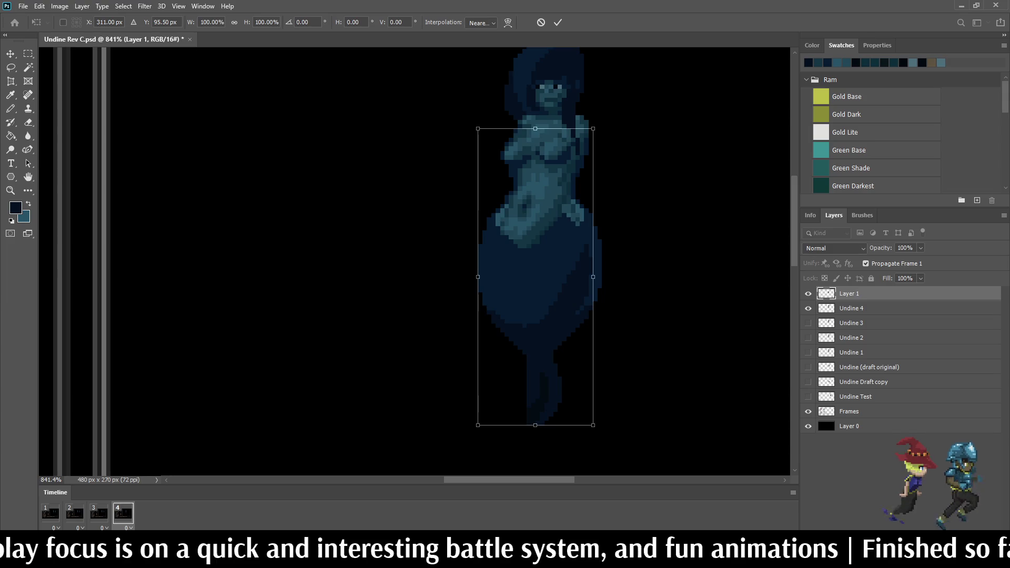
scroll(651, 326, "down", 1)
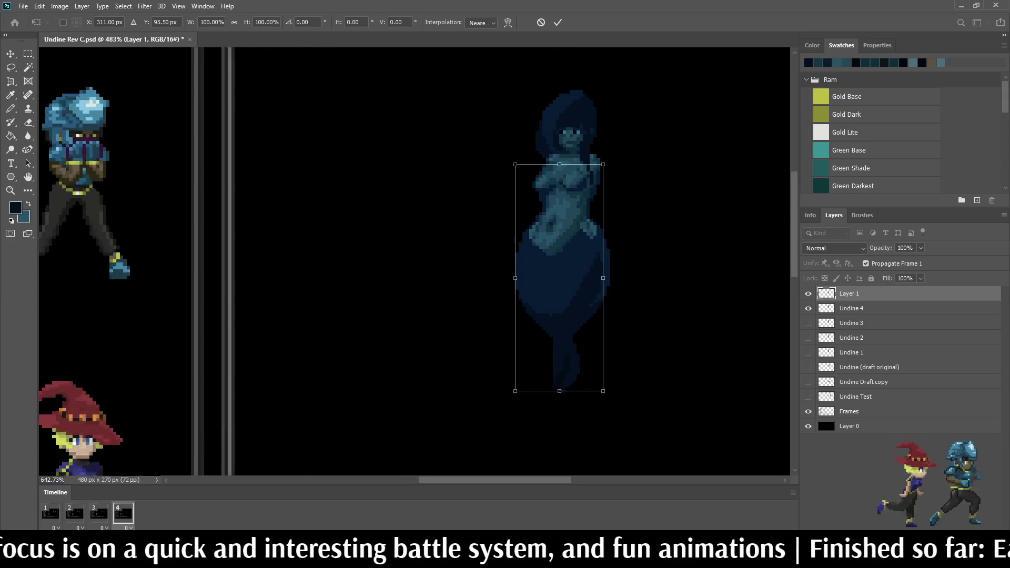
key("Up")
key("Up")
key("Up")
key("Right")
key("Right")
key("Down")
key("Down")
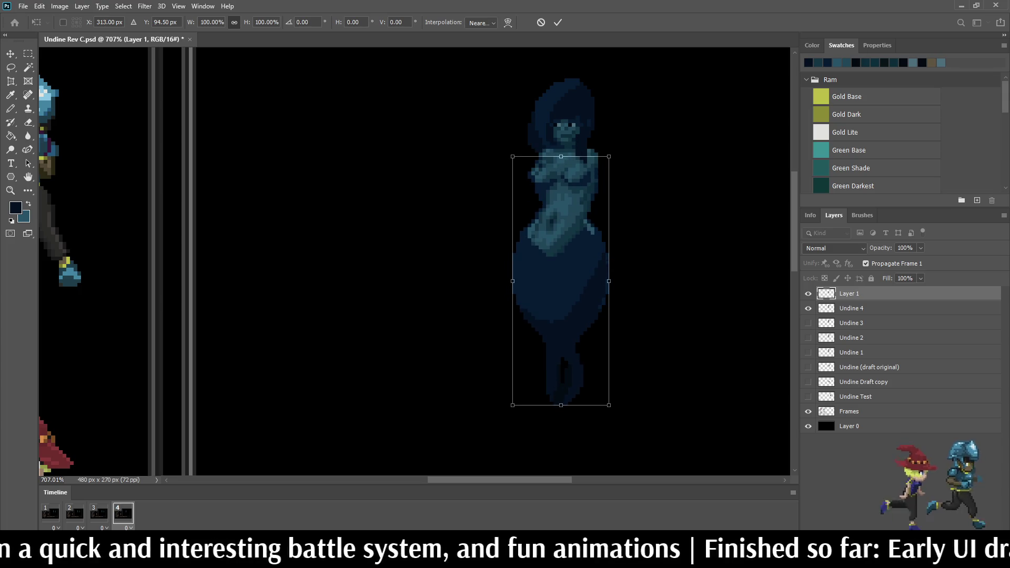
scroll(597, 106, "up", 1)
scroll(589, 129, "up", 1)
key("Down")
key("Down")
key("Down")
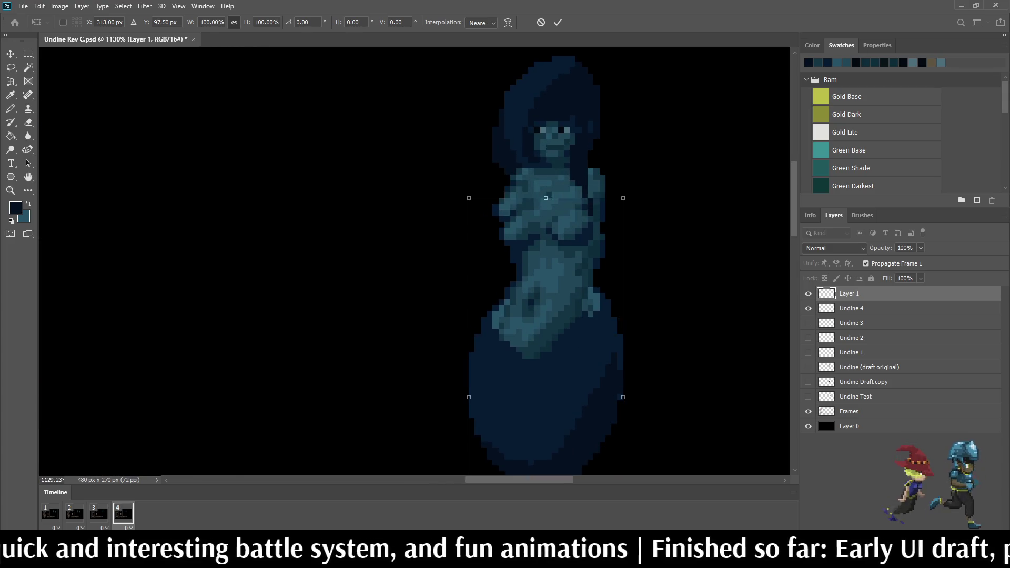
key("Up")
key("Up")
key("Up")
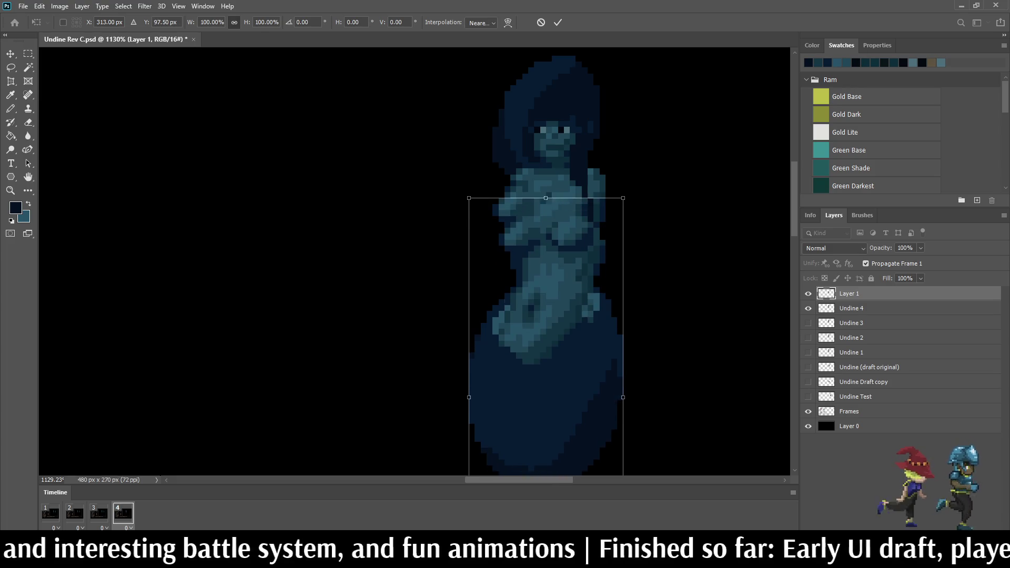
key("Left")
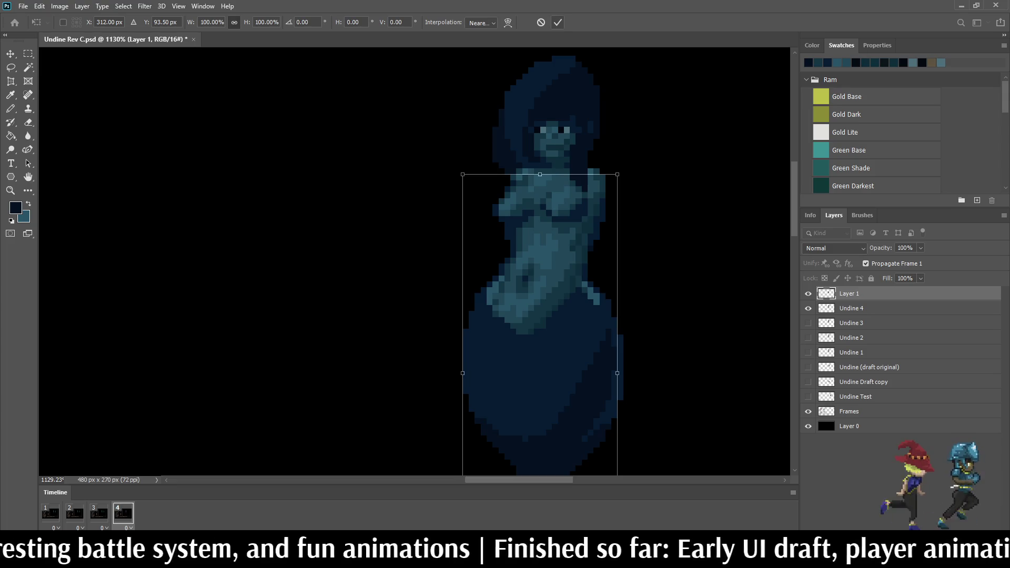
left_click(557, 22)
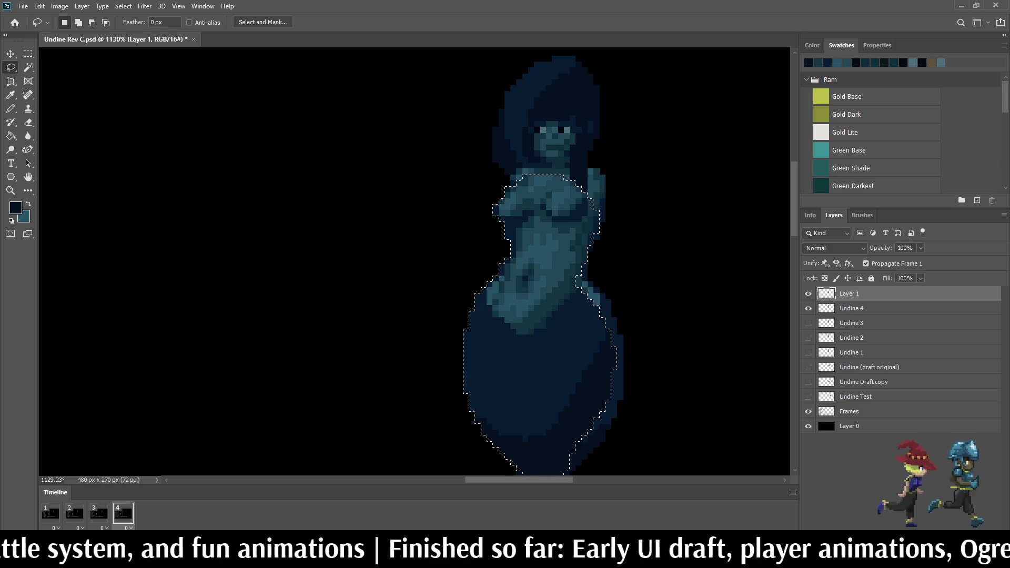
key("alt+bracketleft")
scroll(649, 285, "down", 5)
scroll(662, 334, "up", 4)
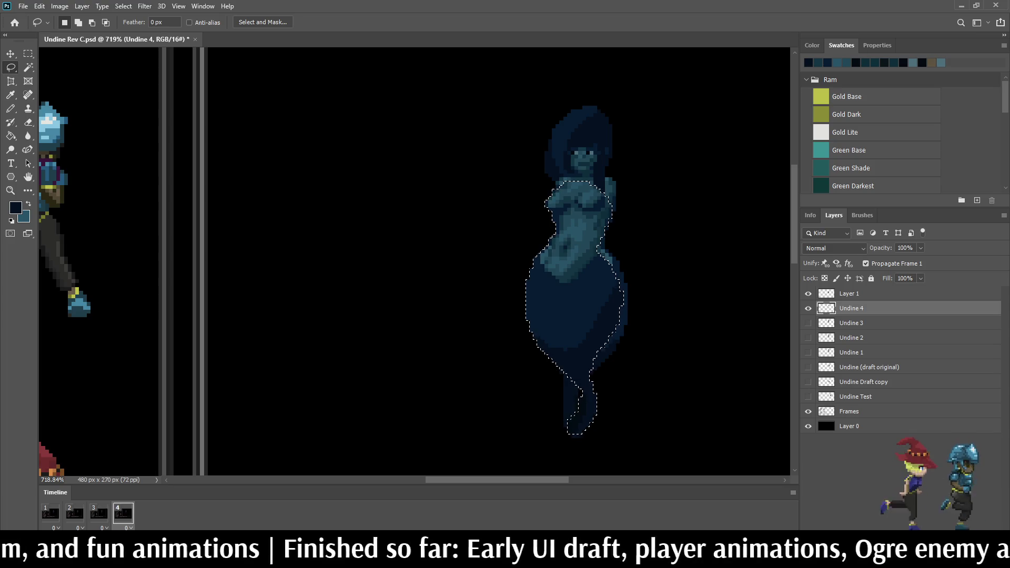
key("ctrl+d")
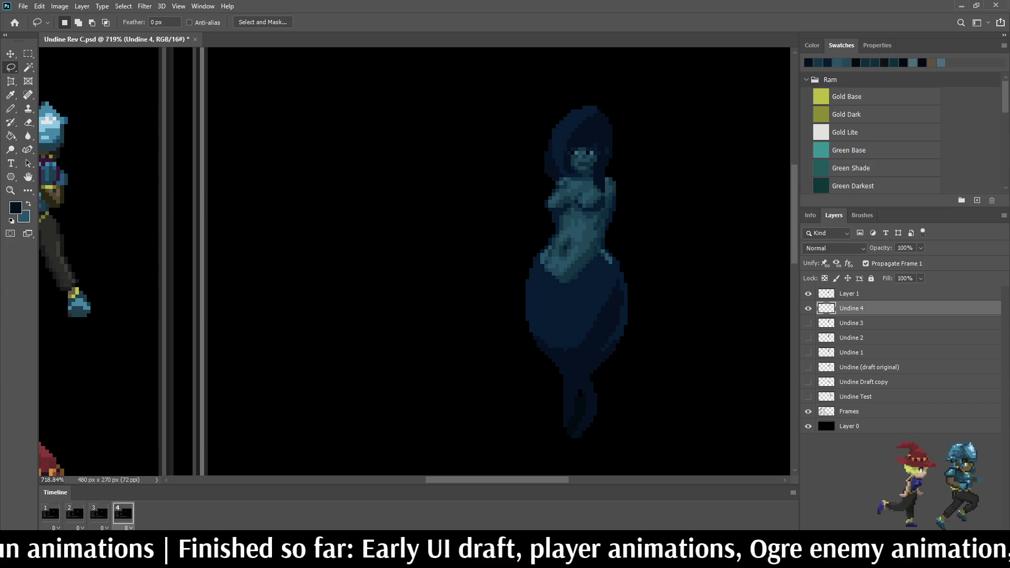
mouse_move(526, 235)
left_mouse_down()
mouse_move(562, 236)
mouse_move(677, 394)
mouse_move(547, 427)
mouse_move(518, 240)
left_mouse_up()
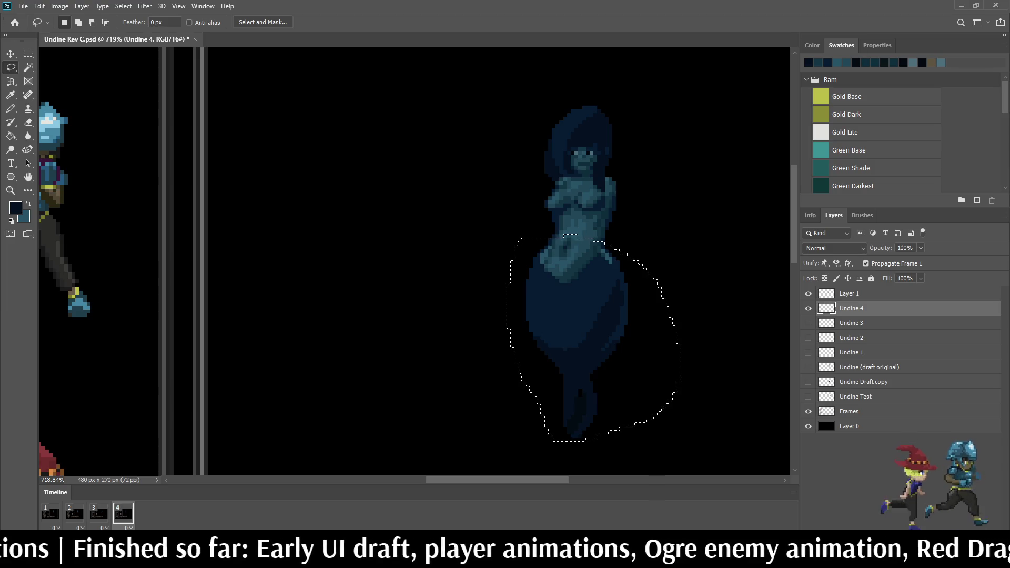
key("ctrl+d")
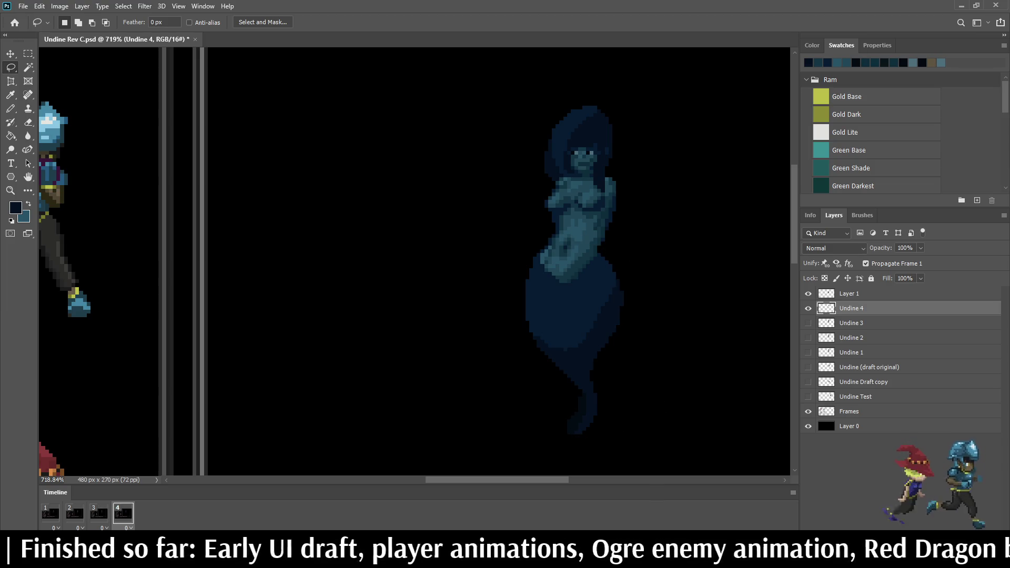
scroll(563, 295, "down", 5)
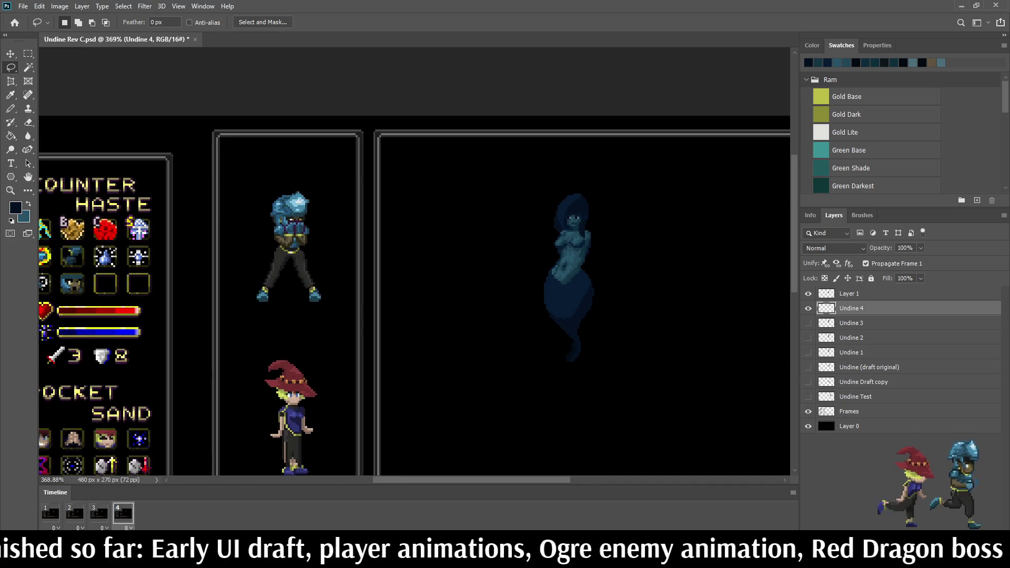
Step: Play and stop the four-frame idle animation several times to review it
key("space")
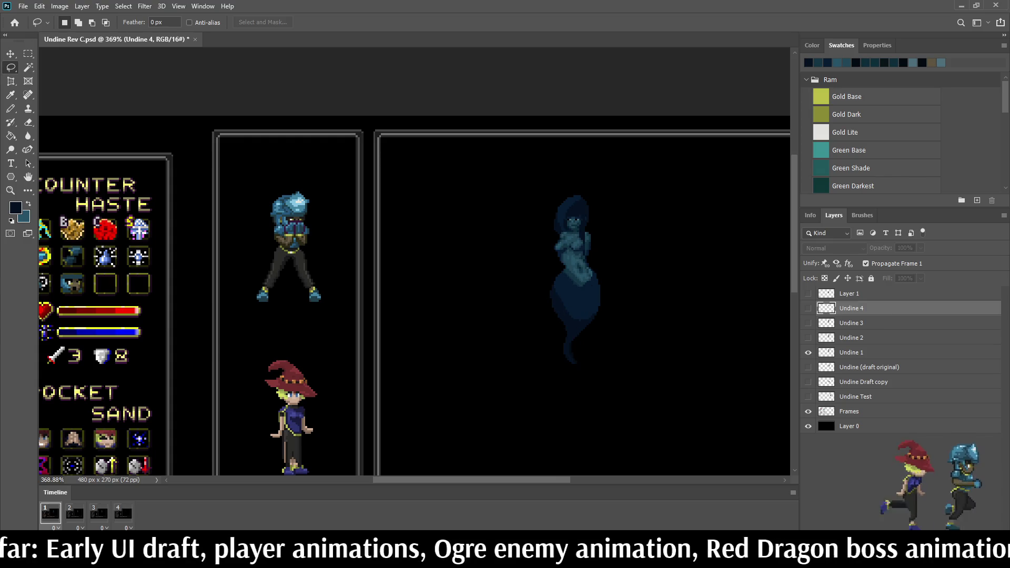
key("space")
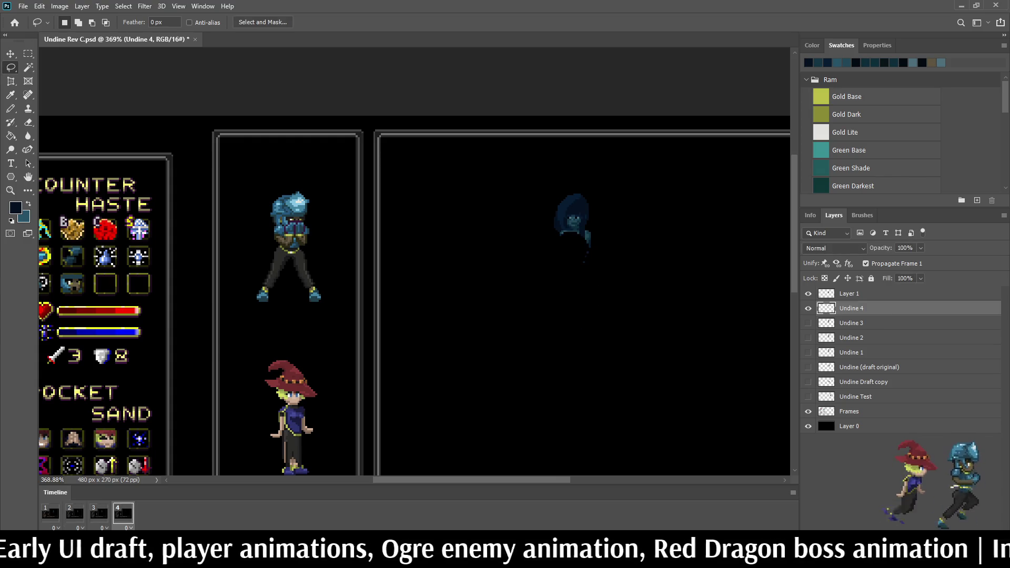
key("space")
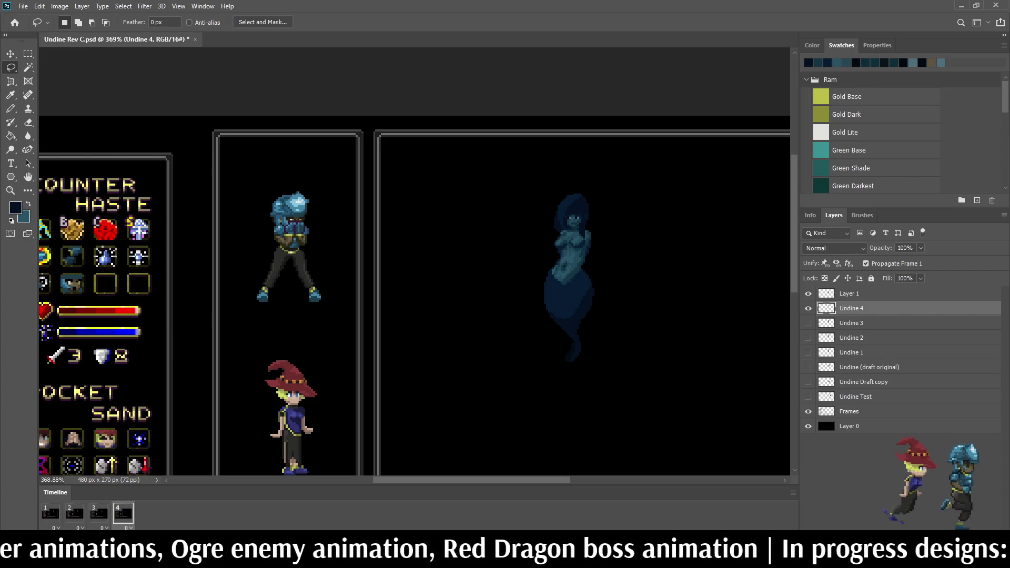
key("space")
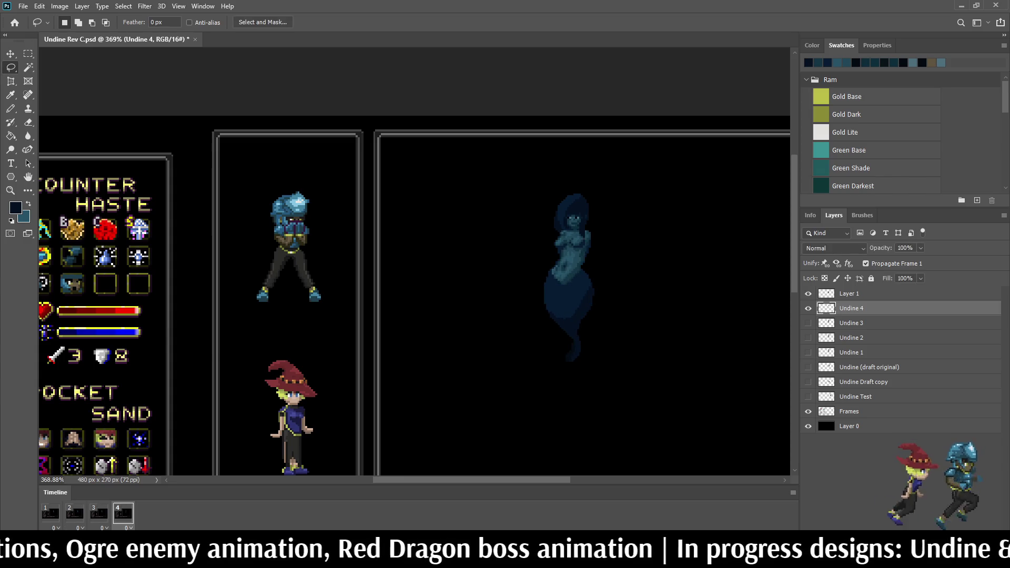
key("space")
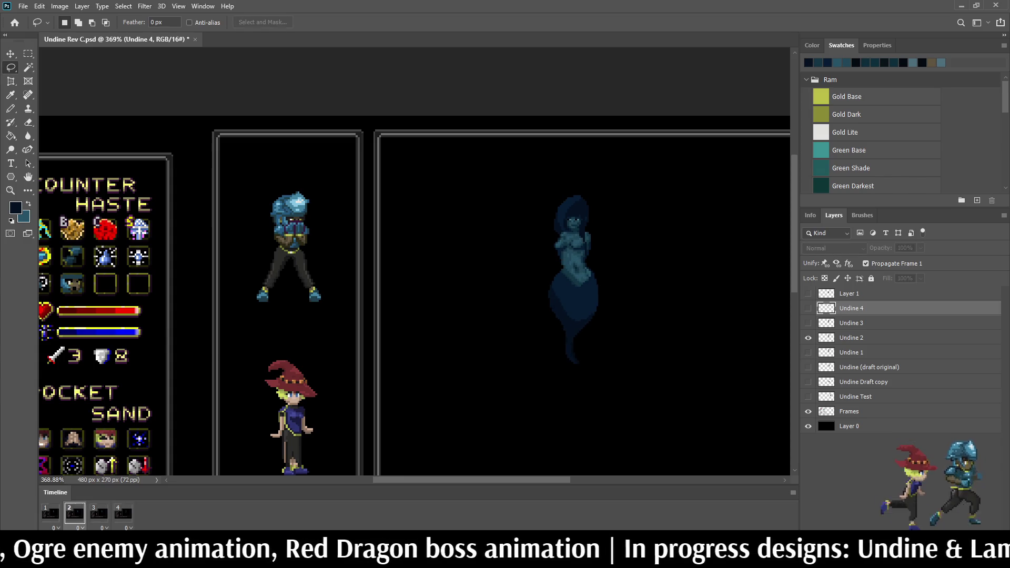
key("space")
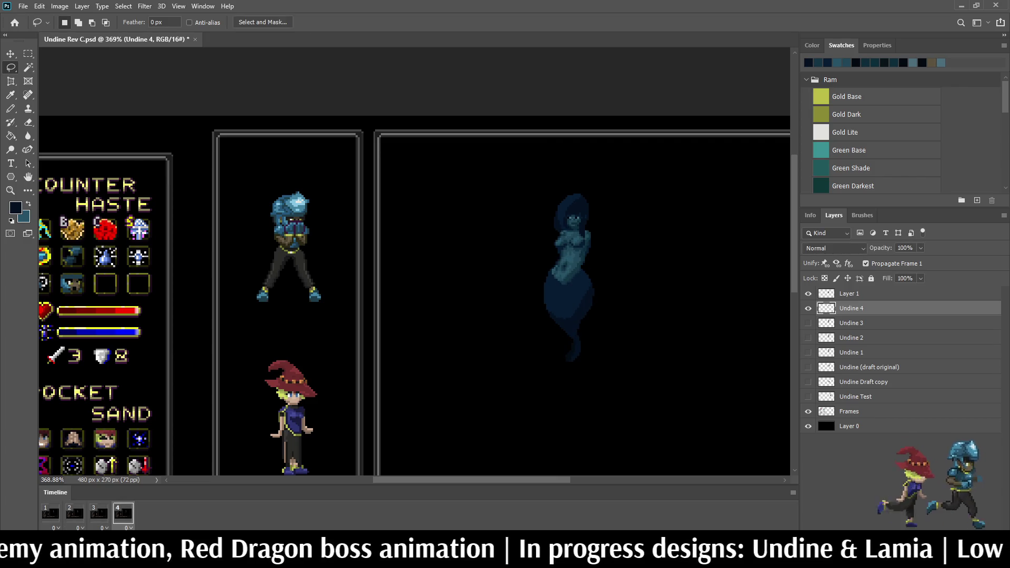
key("space")
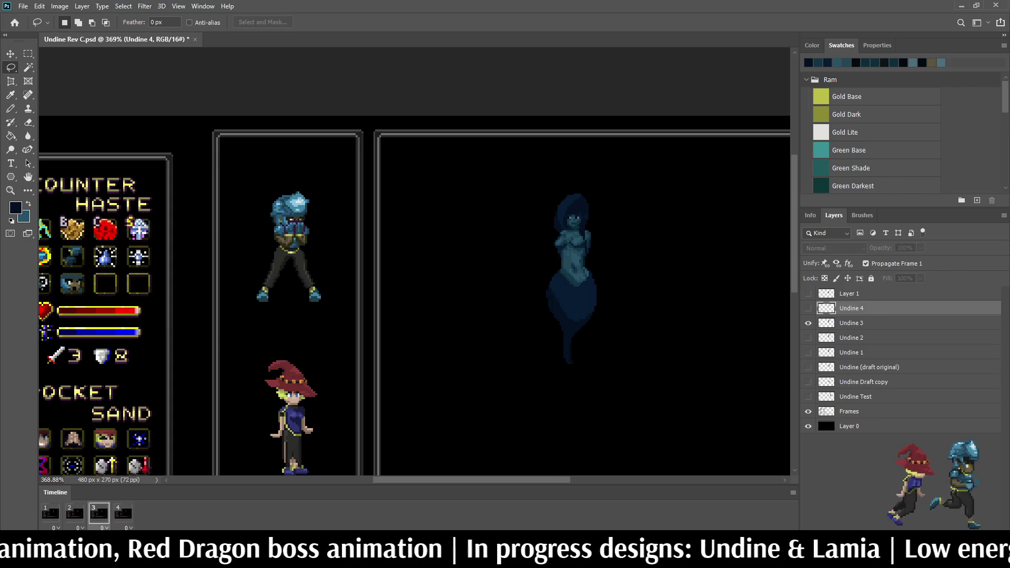
key("space")
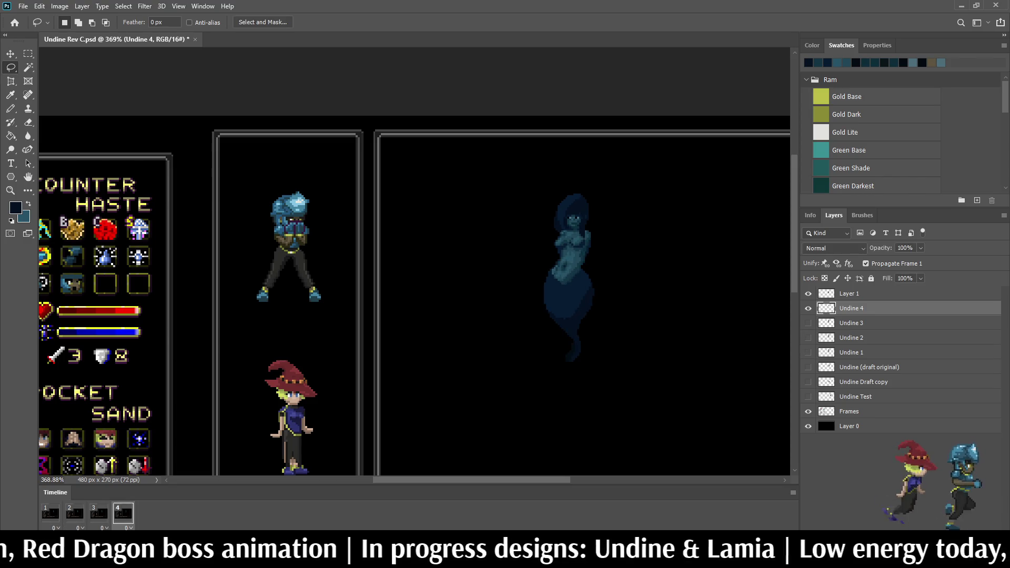
key("space")
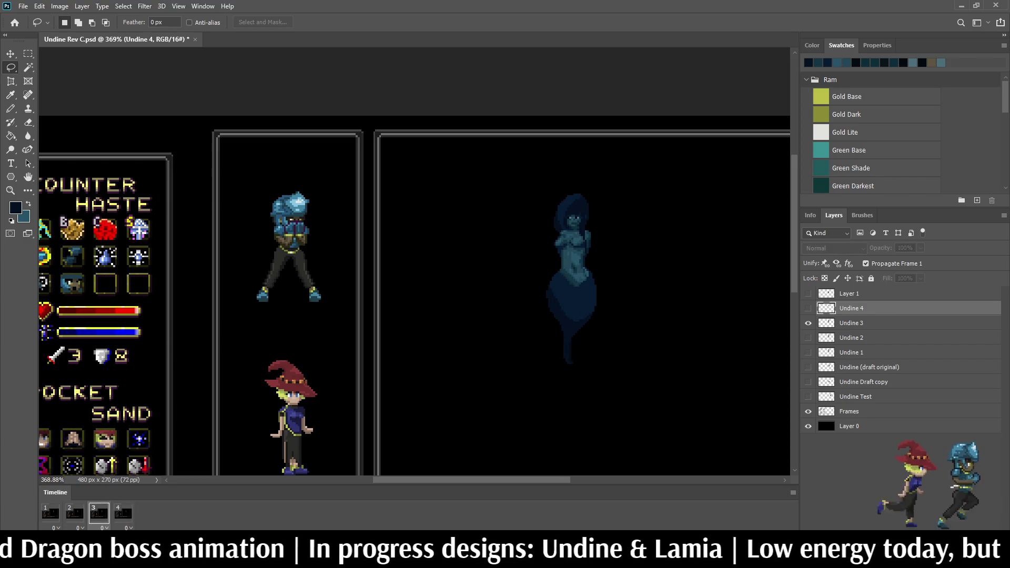
scroll(679, 376, "down", 3)
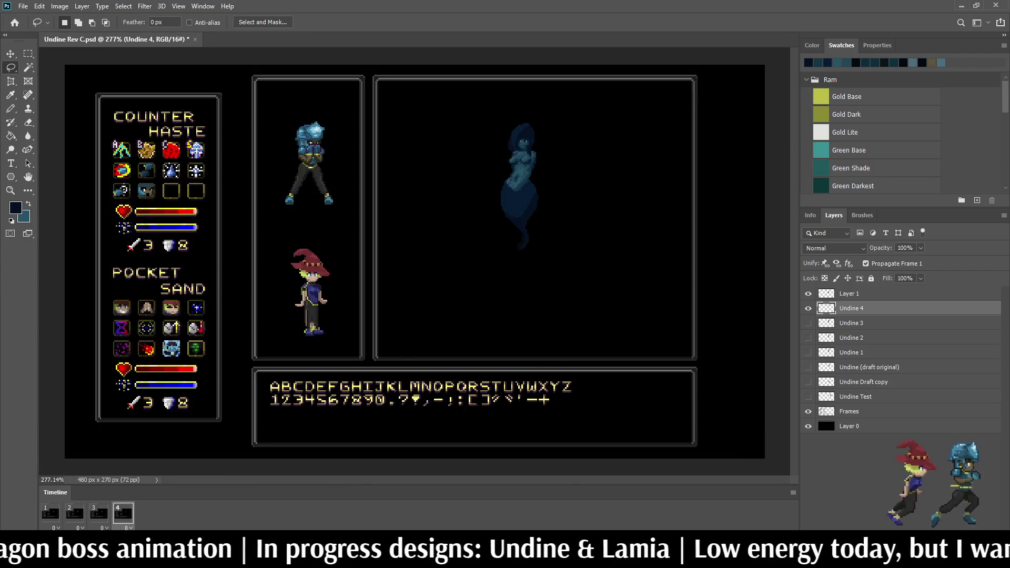
scroll(679, 376, "up", 5)
Step: Save the sprite, preview it again, and duplicate the current frame as frame 5
key("ctrl+s")
key("space")
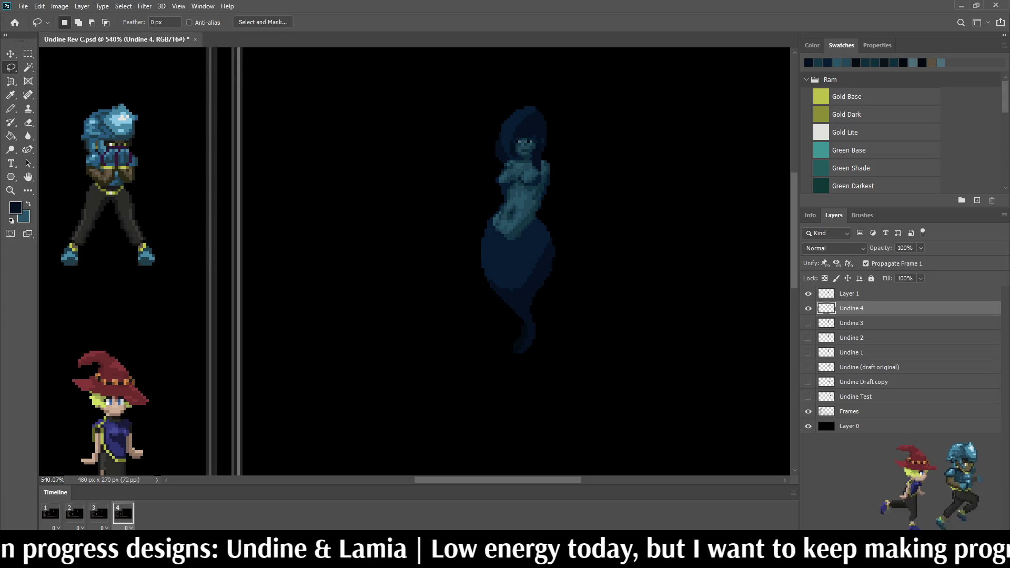
key("space")
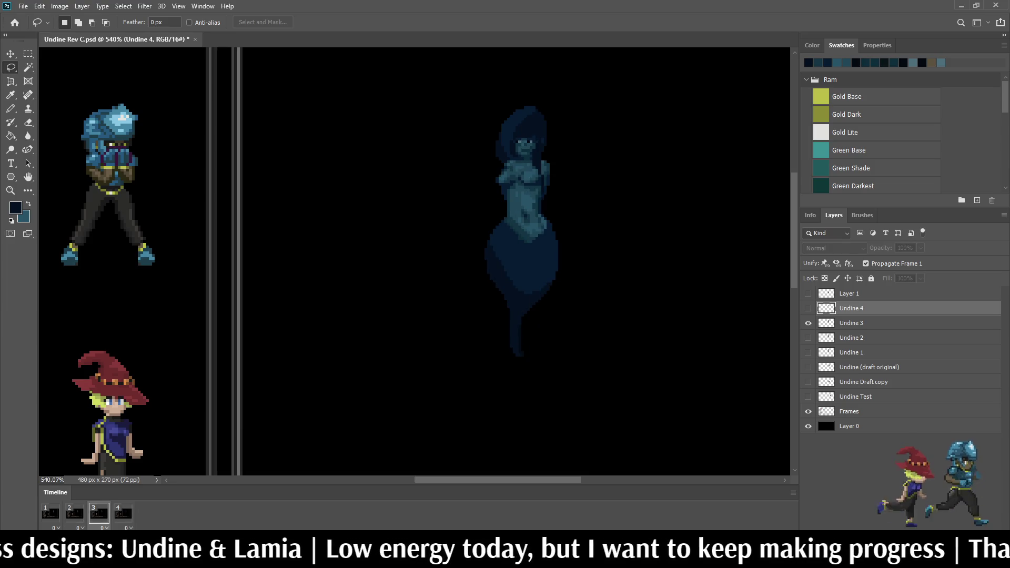
left_click(158, 537)
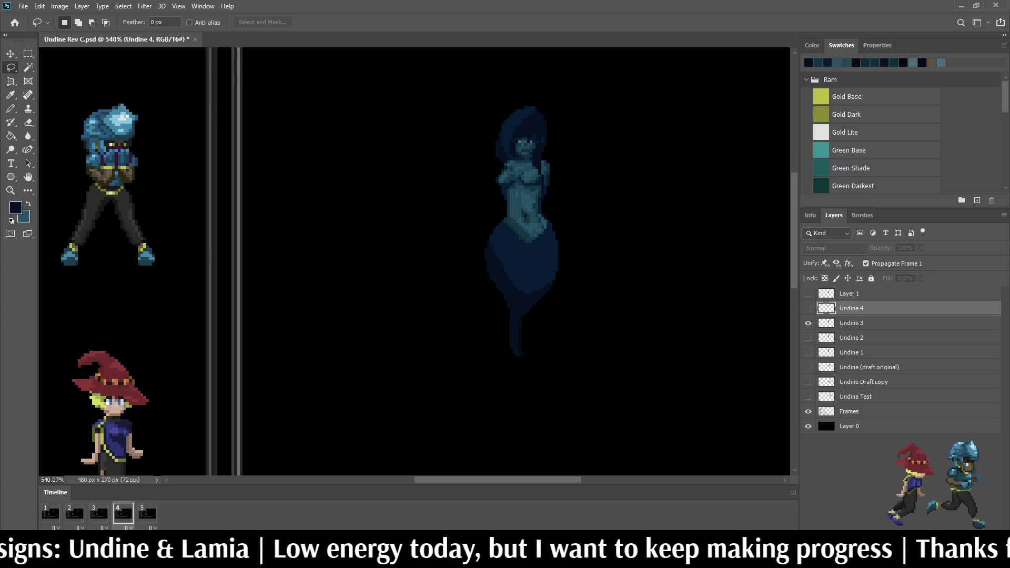
Step: Duplicate Undine 2, place the copy above Undine 3 and name it 'Undine 4'
left_click(808, 323)
left_click(851, 338)
key("ctrl+j")
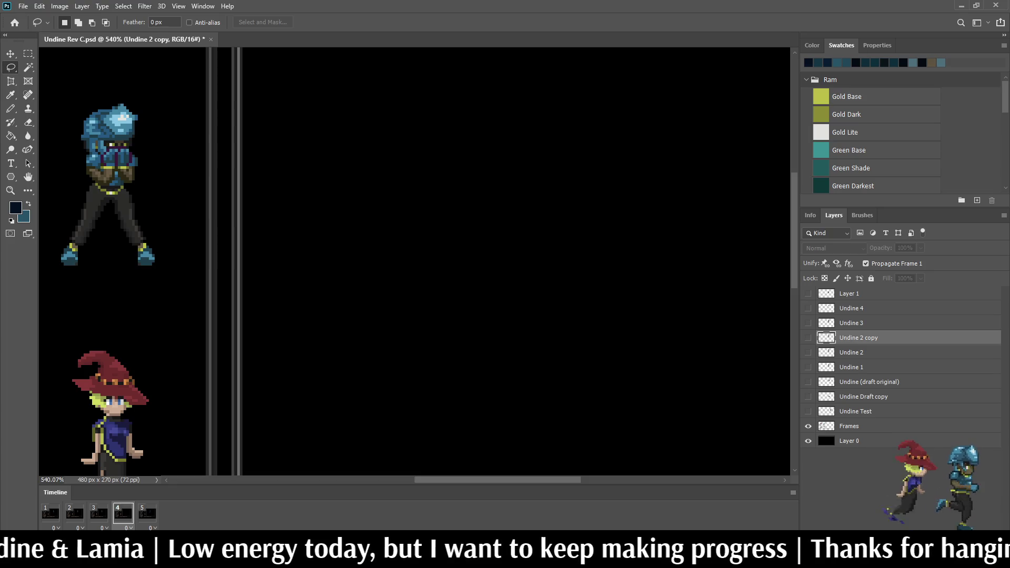
left_click(808, 338)
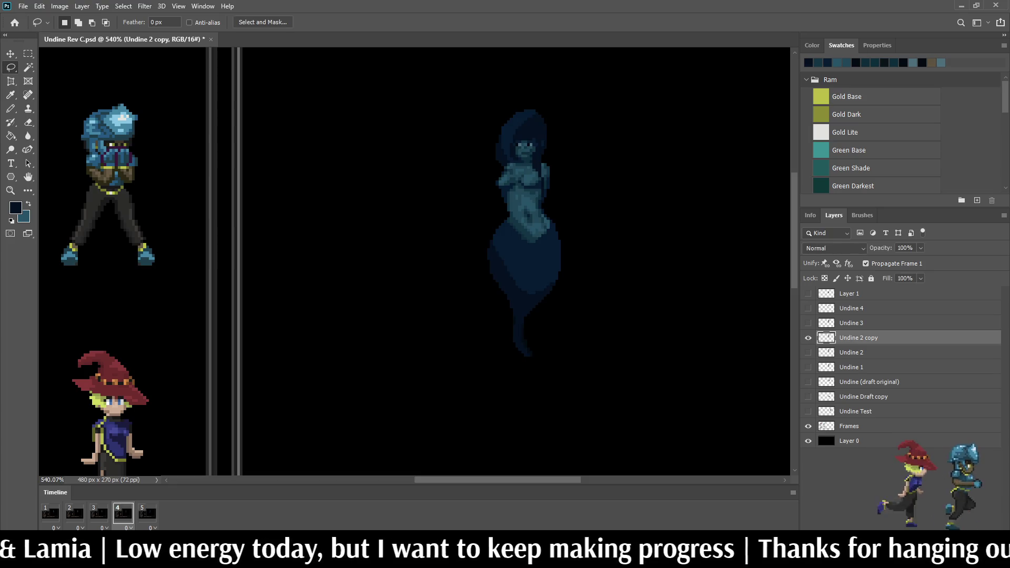
left_click_drag(851, 338, 851, 318)
double_click(858, 323)
type("Undine 4")
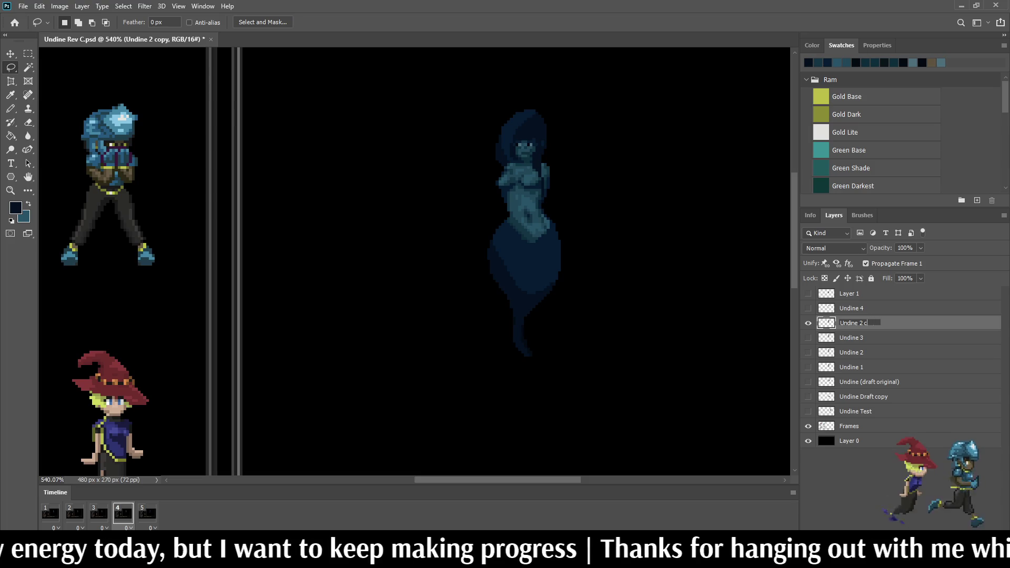
key("Return")
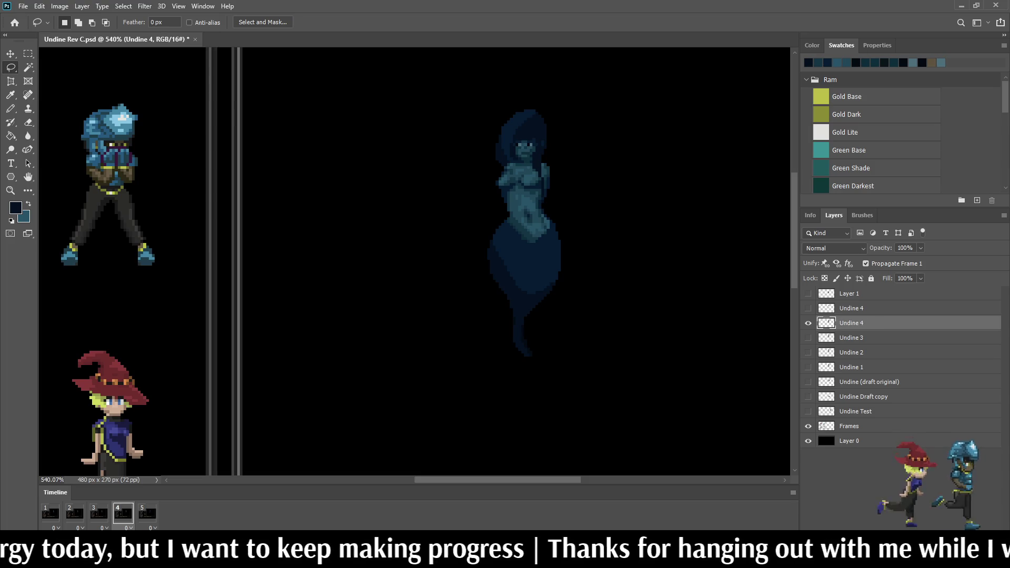
Step: Rename the older Undine 4 layer to 'Undine 5'
double_click(851, 308)
type("Undine 5")
key("Return")
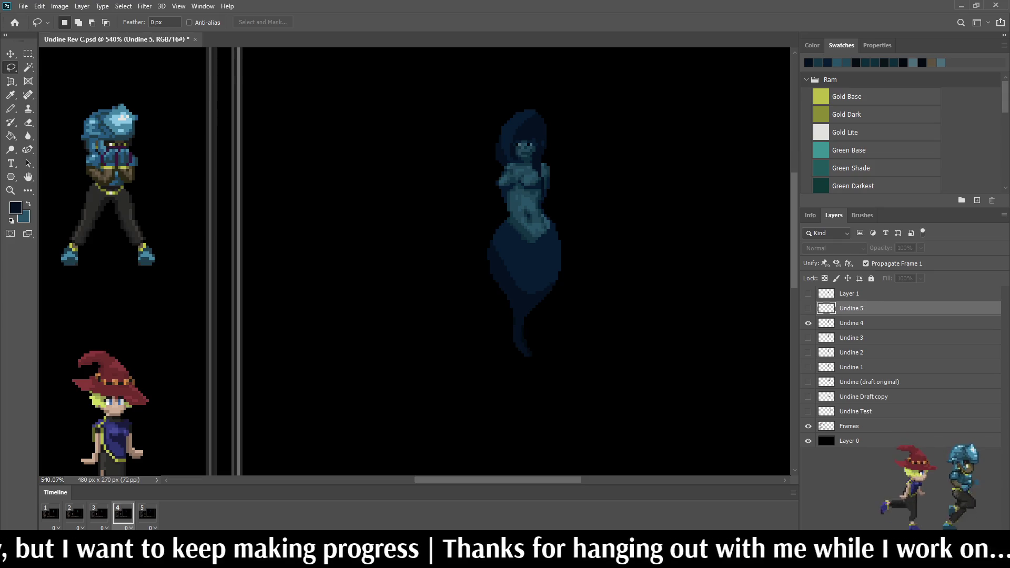
Step: On the fifth animation frame, begin lassoing the figure's lower body
left_click(147, 513)
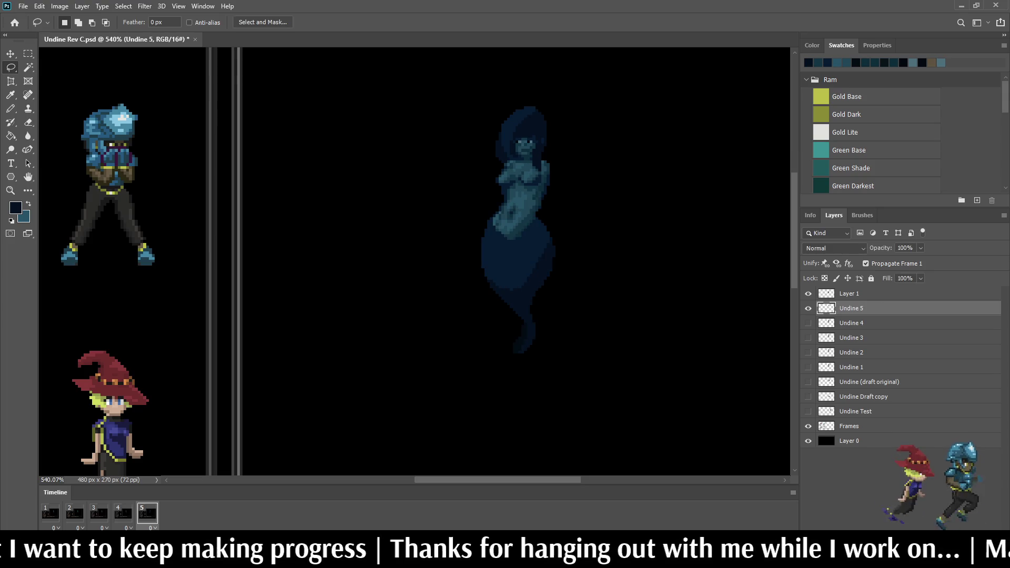
scroll(503, 236, "up", 2)
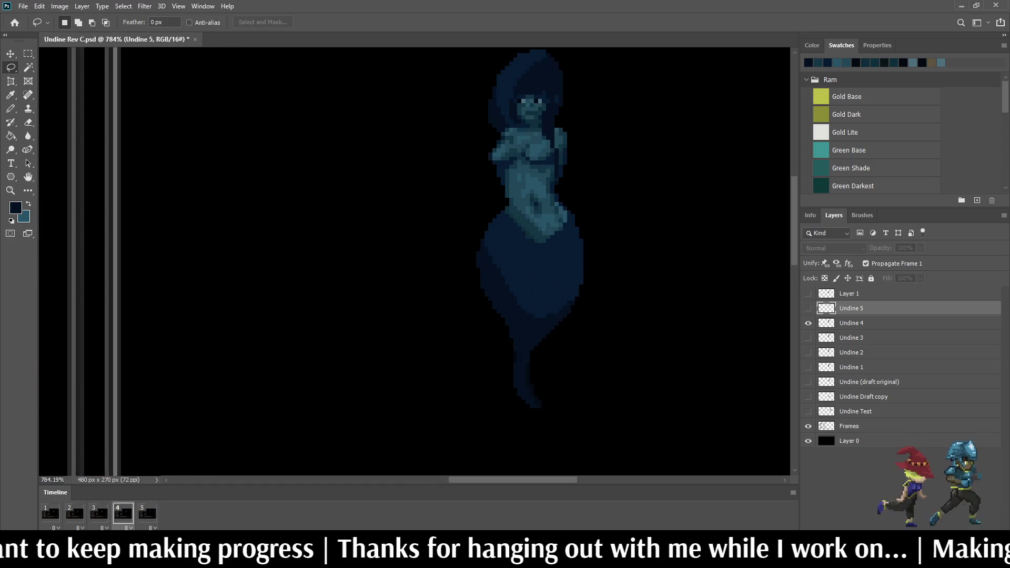
scroll(500, 209, "up", 2)
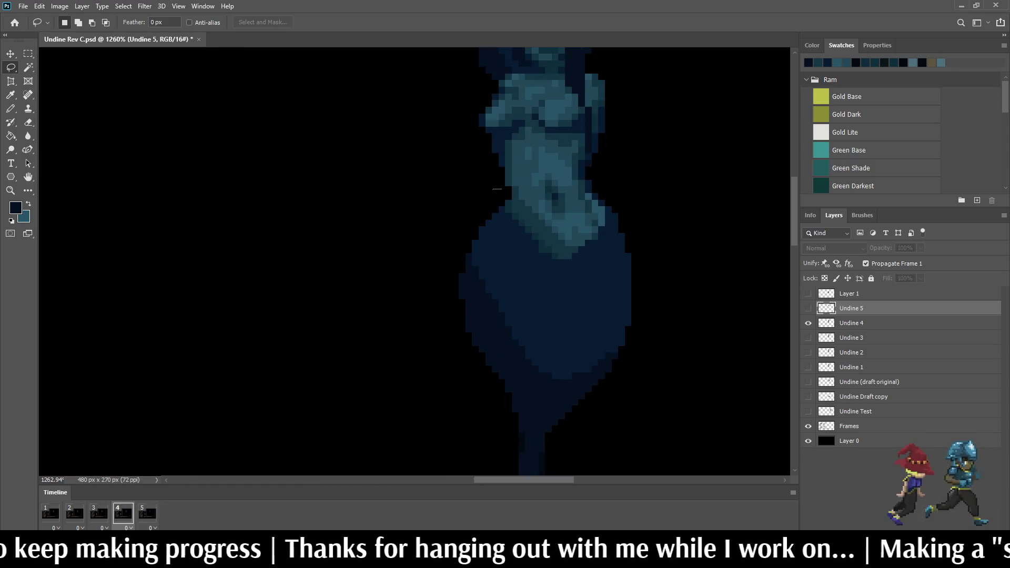
mouse_move(522, 185)
left_mouse_down()
mouse_move(568, 179)
mouse_move(620, 200)
mouse_move(558, 473)
mouse_move(444, 212)
mouse_move(490, 188)
left_mouse_up()
Step: Extend the lasso below the tail and flip Undine 4's lower body horizontally
scroll(489, 189, "down", 2)
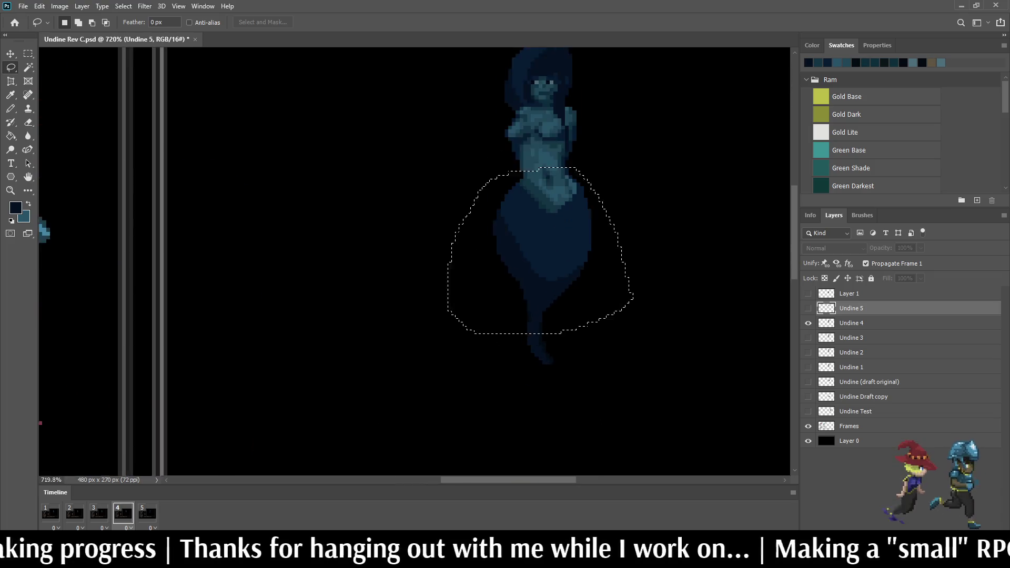
mouse_move(597, 316)
left_mouse_down()
mouse_move(470, 337)
mouse_move(452, 322)
left_mouse_up()
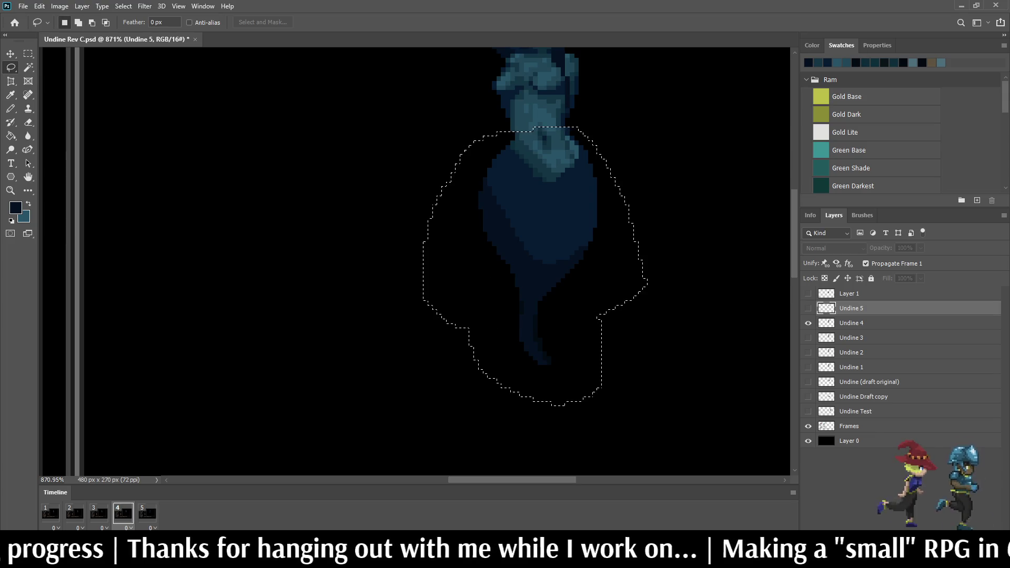
left_click(852, 323)
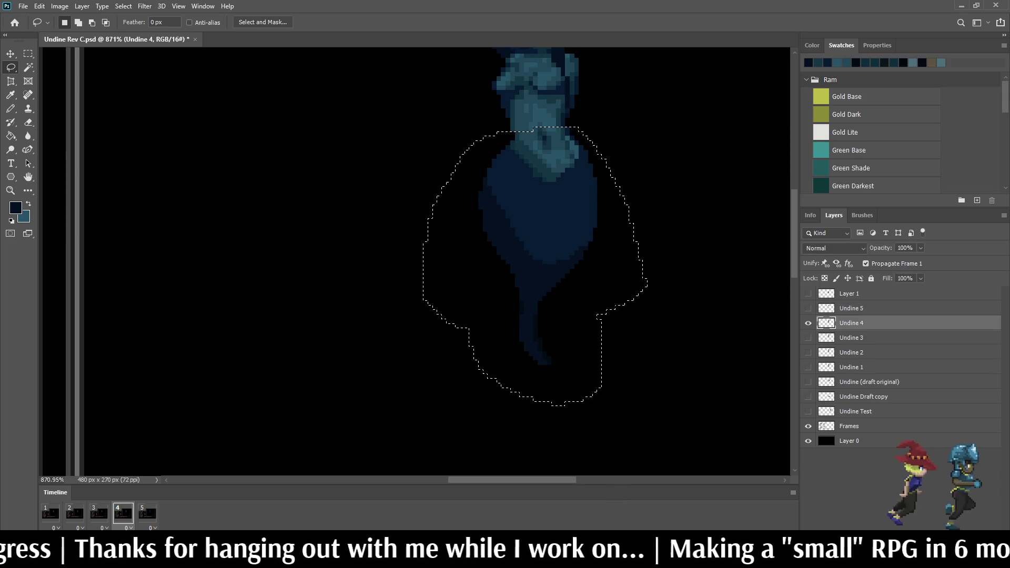
key("ctrl+t")
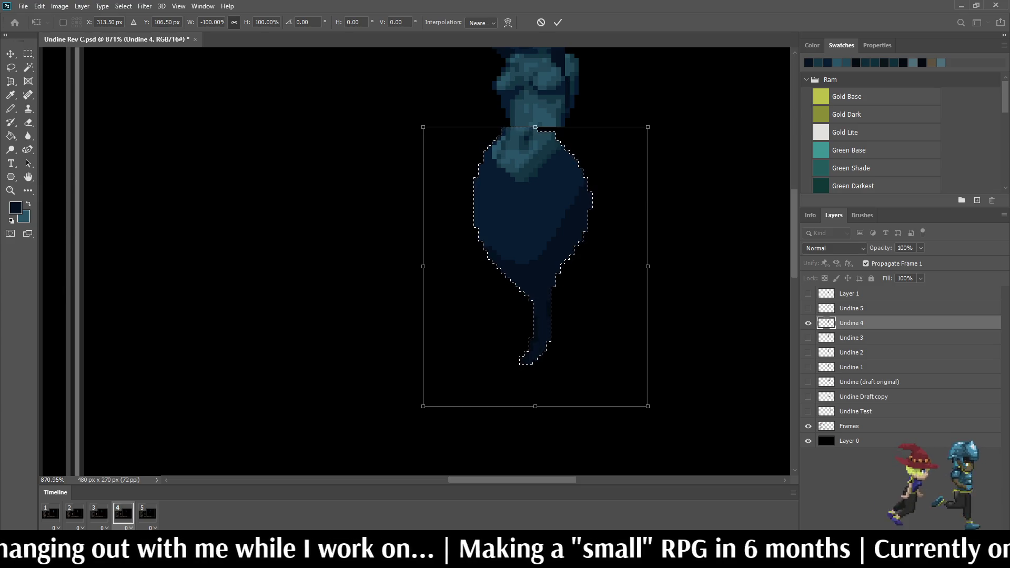
scroll(549, 100, "up", 5)
left_click(557, 22)
key("ctrl+d")
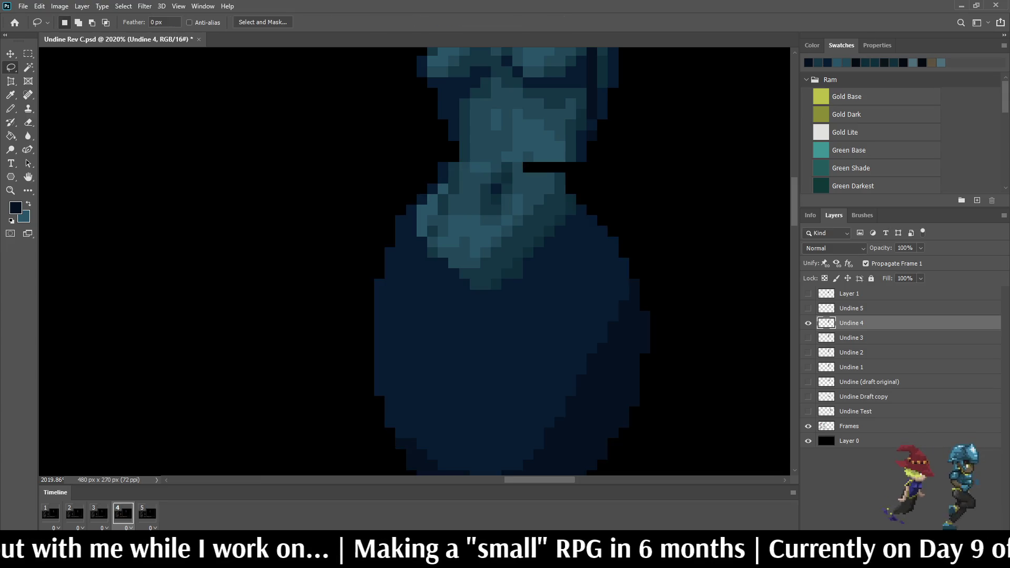
Step: Apply another free transform to the lower body and deselect
scroll(558, 171, "down", 5)
scroll(558, 171, "up", 3)
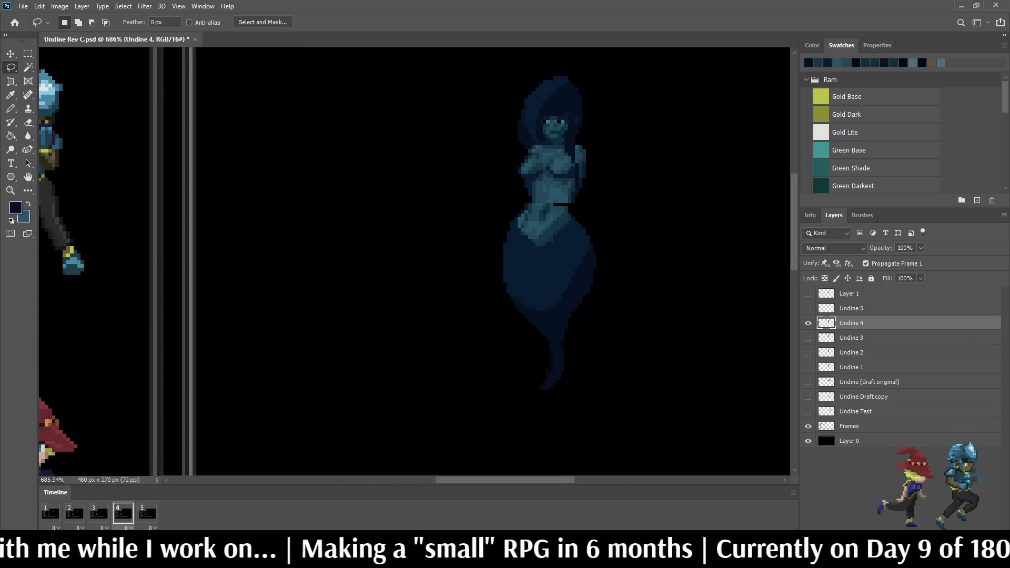
scroll(605, 200, "up", 2)
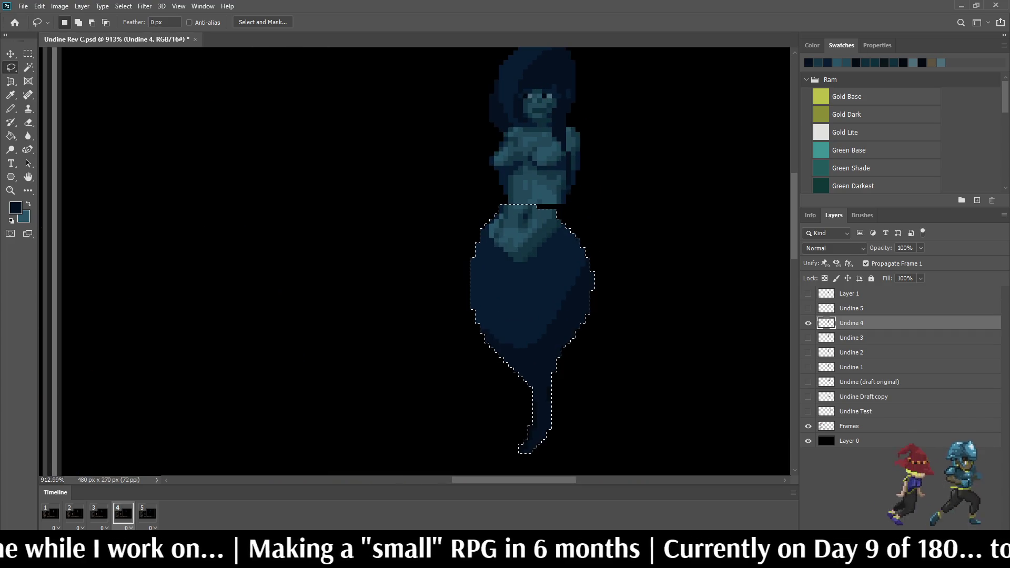
key("ctrl+t")
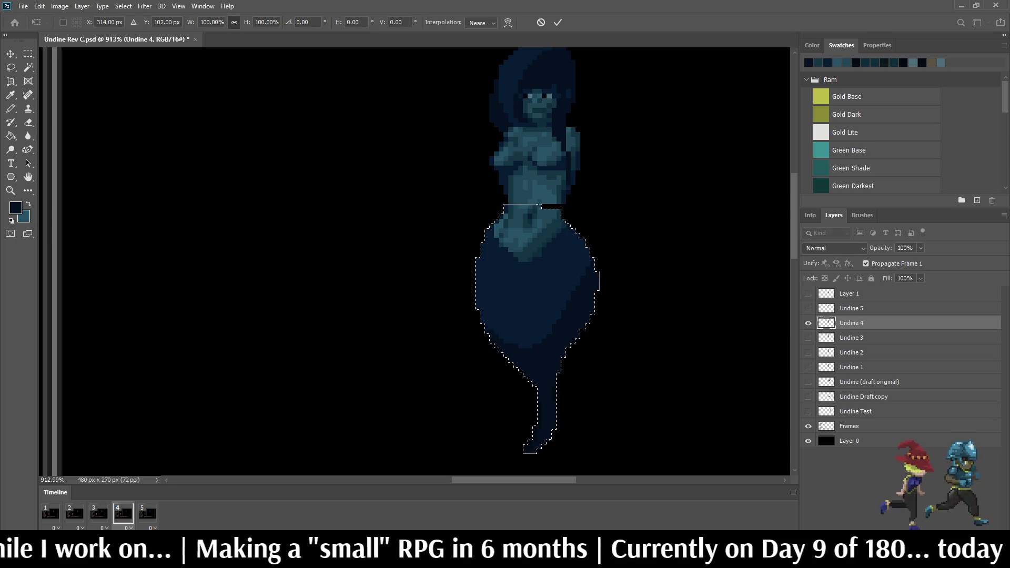
key("Return")
key("ctrl+d")
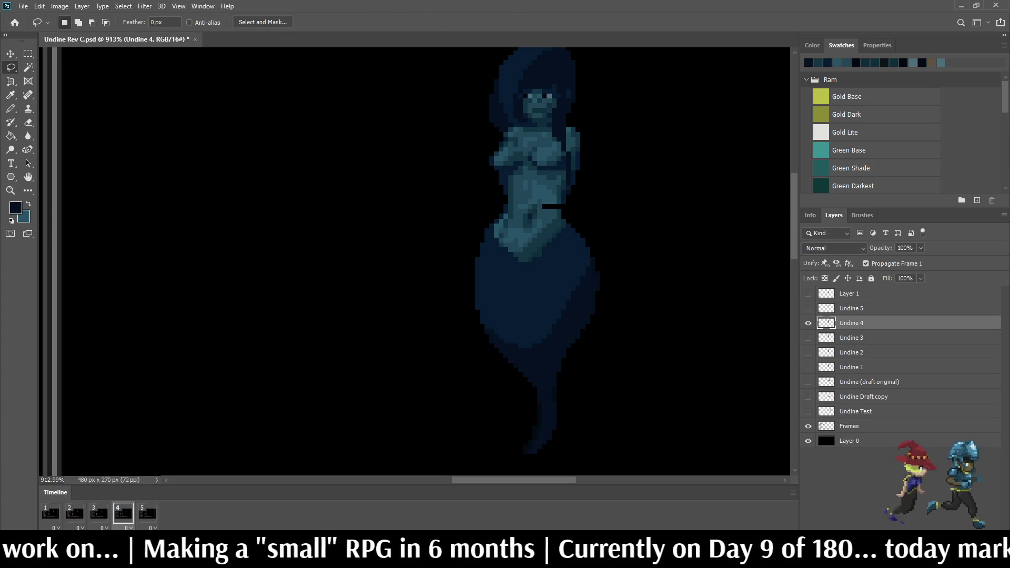
scroll(563, 208, "up", 7)
Step: Fill the black waist gap pixels with the sampled teal and dark navy colours
key("i")
left_click(329, 158)
key("b")
left_click(544, 203)
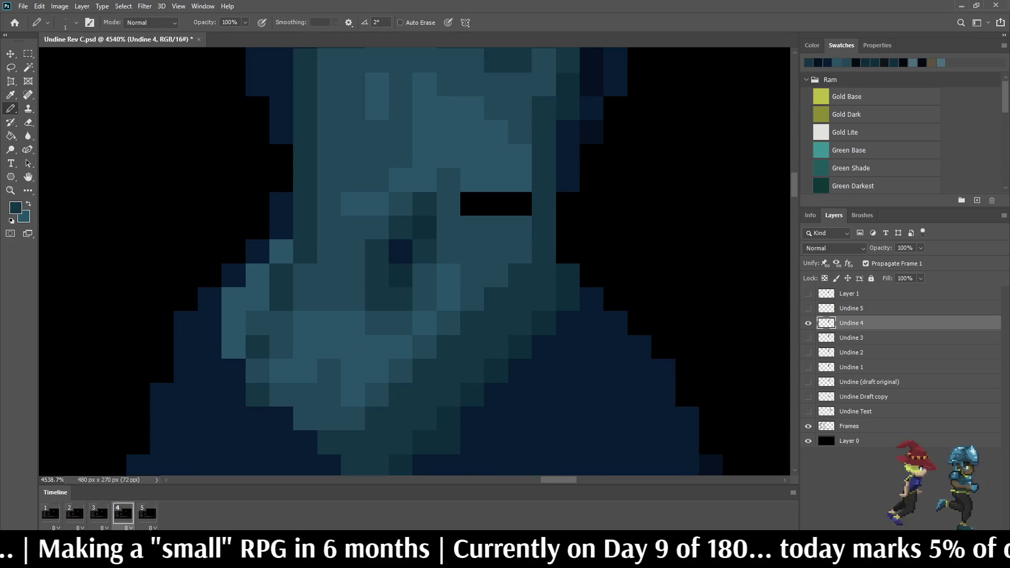
key("i")
left_click(568, 158)
key("b")
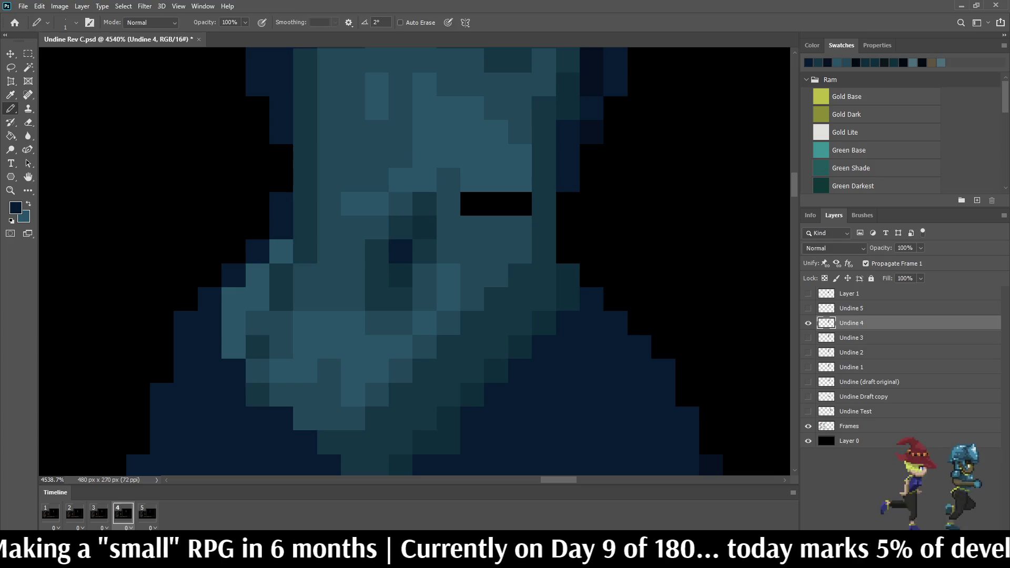
left_click_drag(568, 204, 568, 227)
left_click(568, 251)
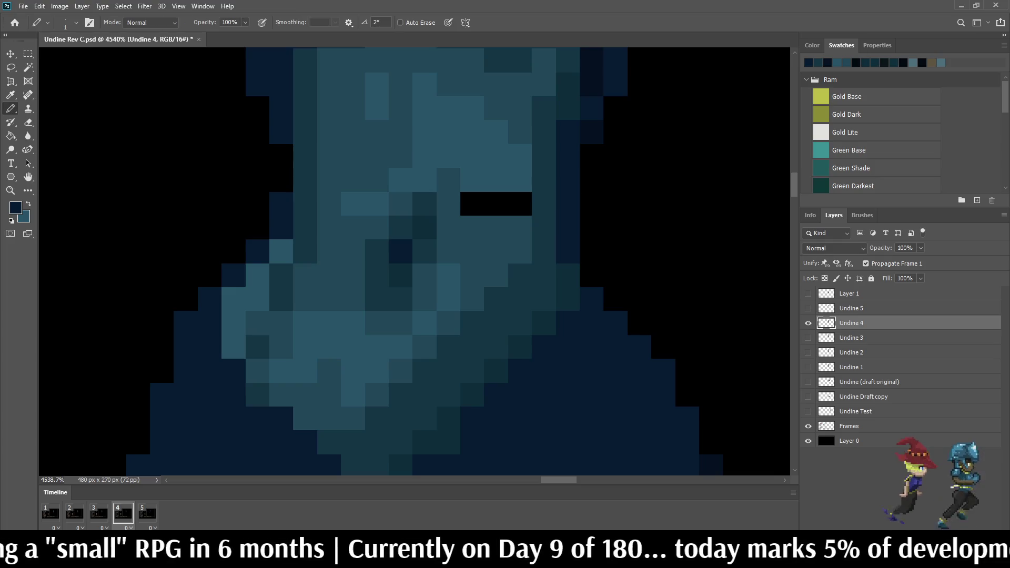
Step: Fill the remaining waist gap with lighter blue, checking it against frame 3
left_click(99, 513)
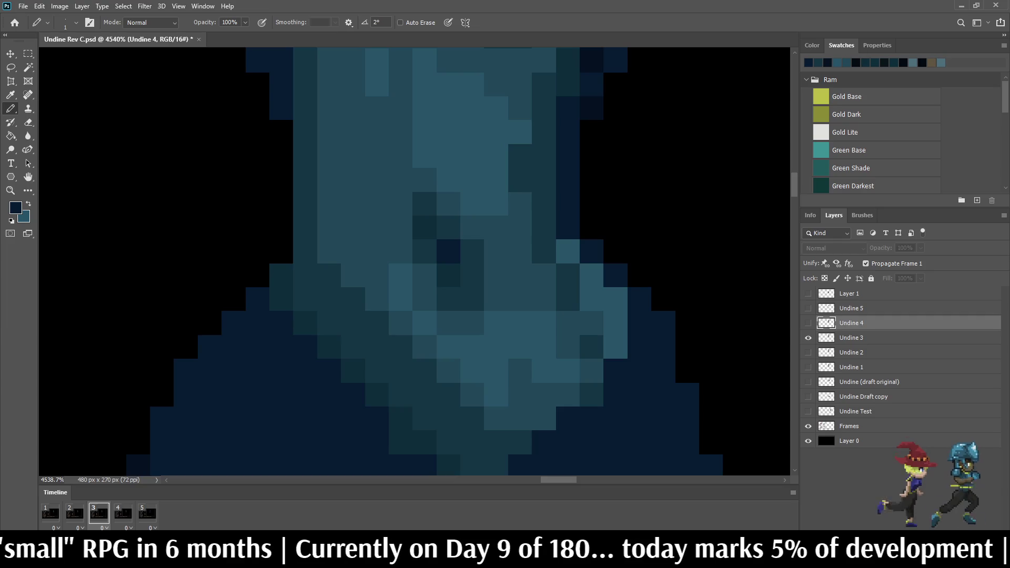
left_click(123, 513)
key("i")
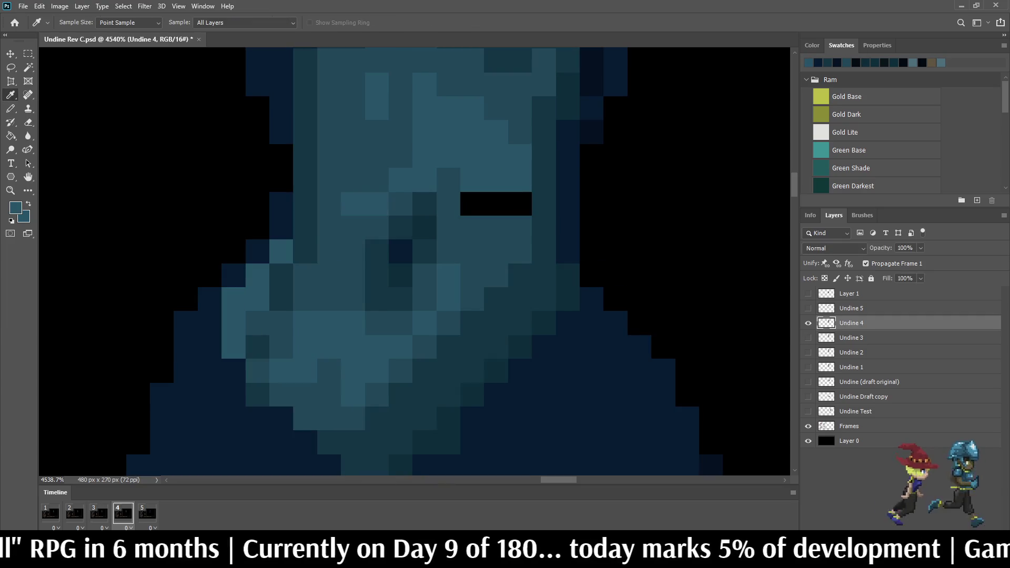
key("b")
left_click_drag(520, 204, 472, 204)
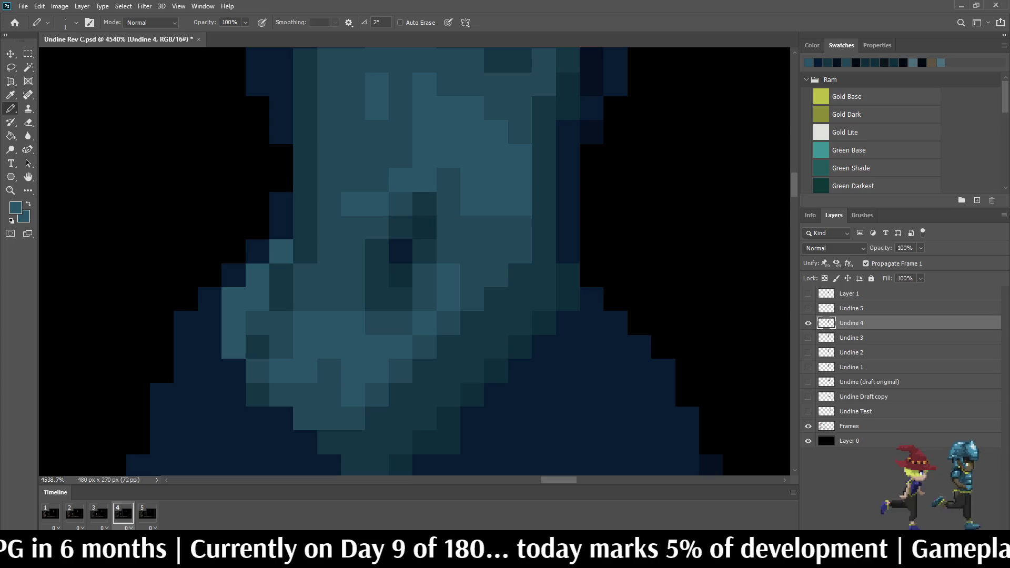
left_click(99, 513)
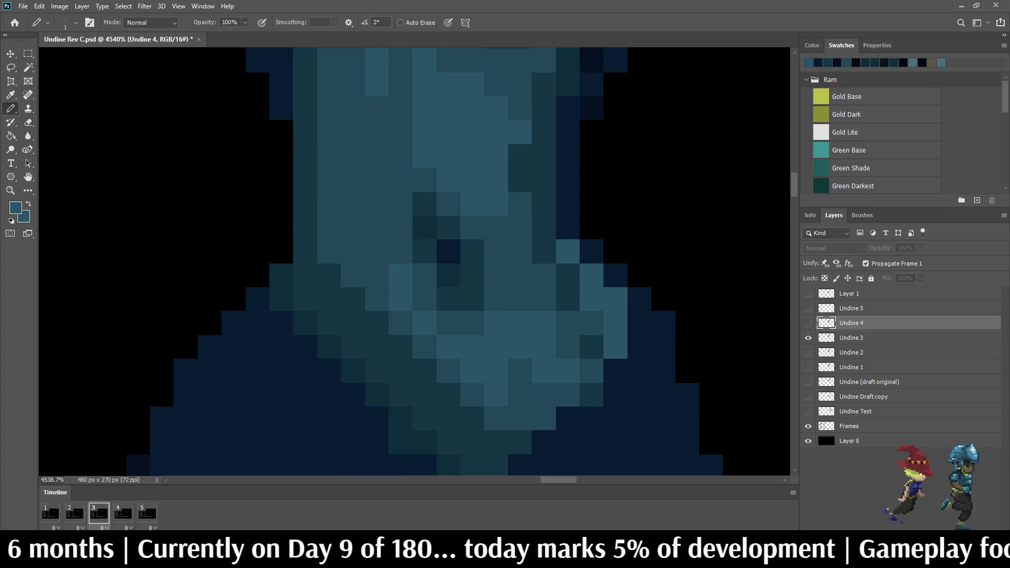
left_click(123, 513)
left_click(99, 513)
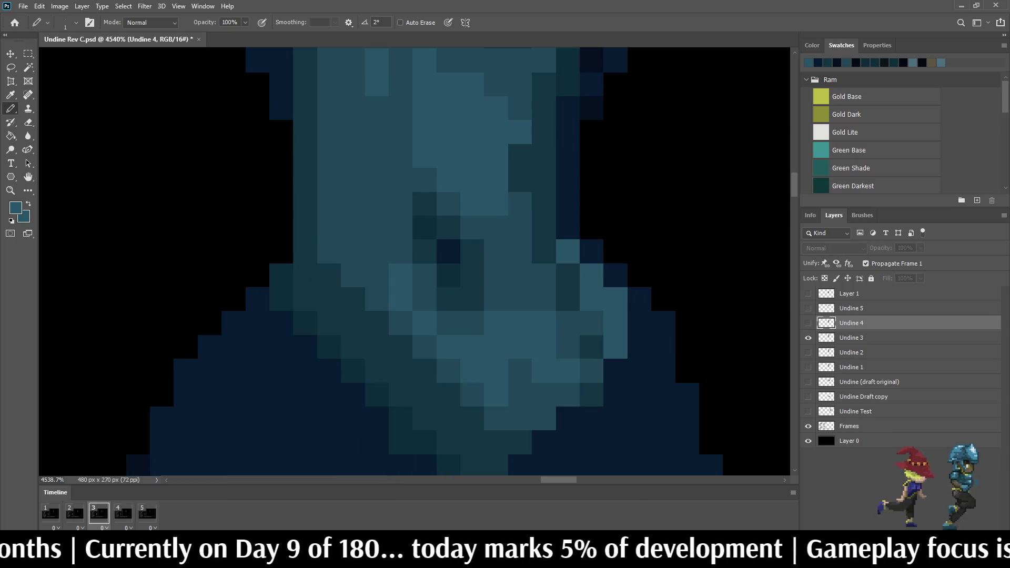
left_click(123, 513)
Step: Select the fifth frame and play the Undine idle animation
scroll(540, 137, "down", 8)
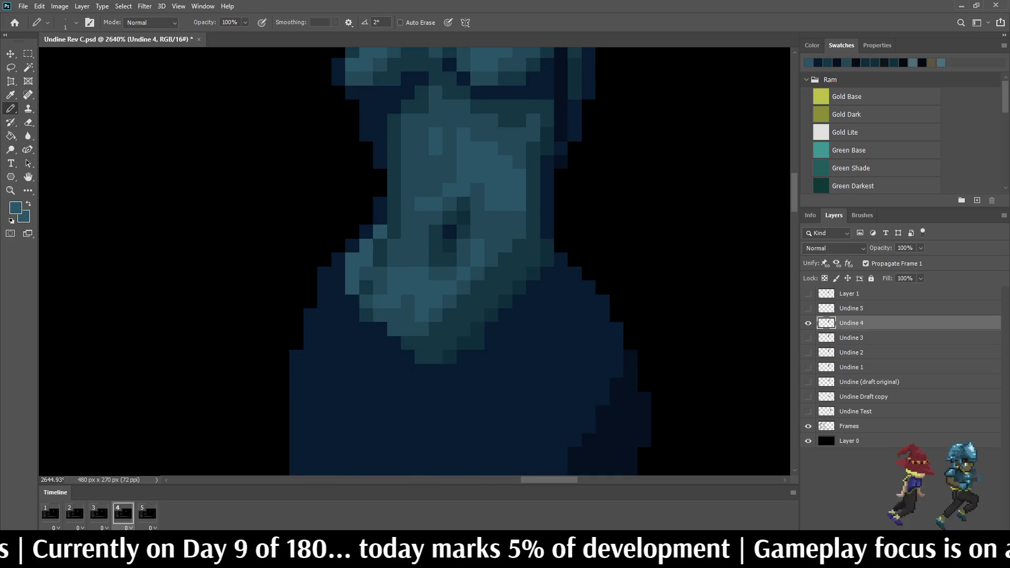
scroll(540, 137, "down", 2)
left_click(147, 513)
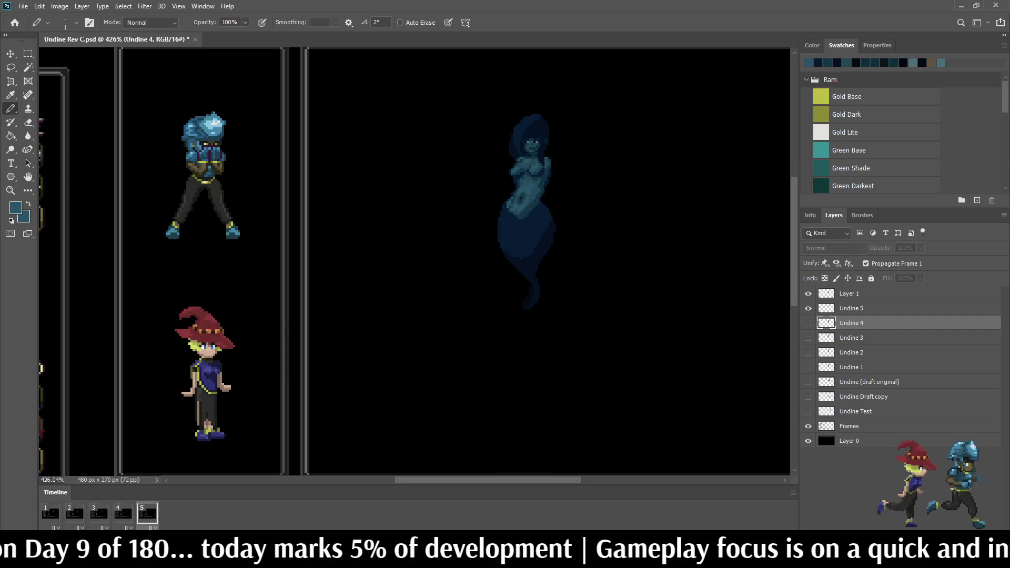
scroll(541, 136, "down", 3)
key("space")
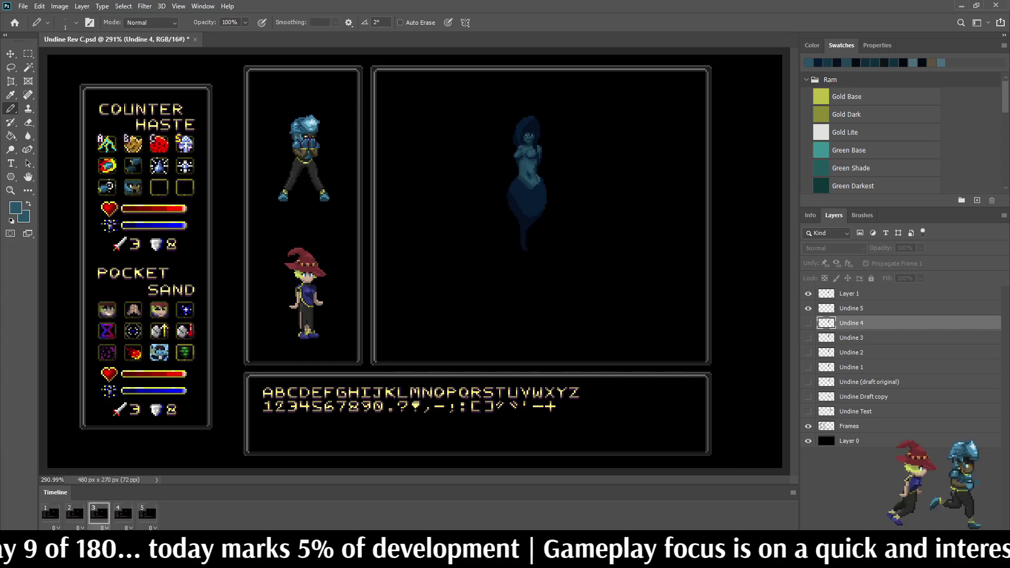
Step: Step back and forth through the animation frames, briefly playing the loop
scroll(501, 153, "down", 2)
scroll(501, 153, "up", 4)
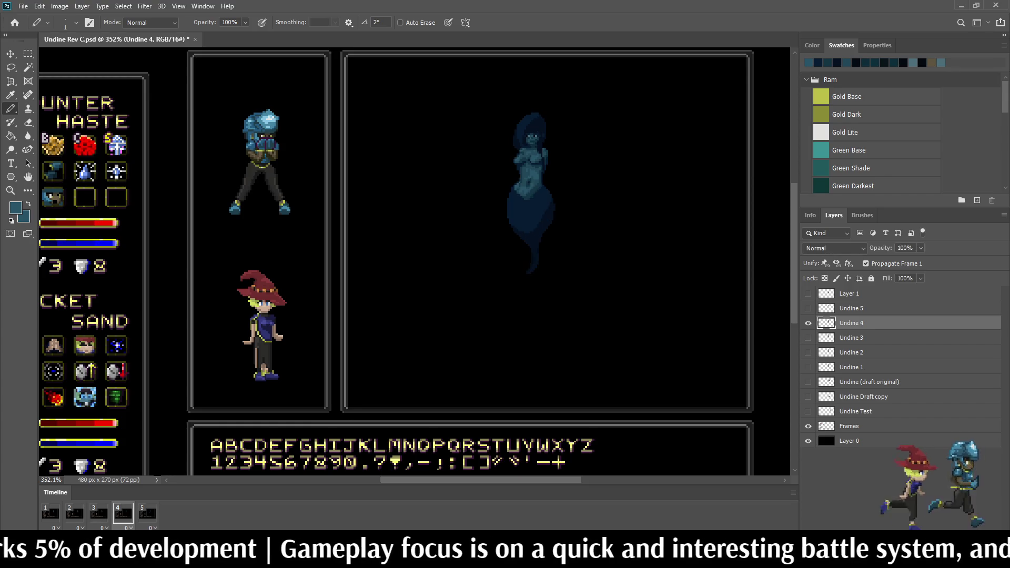
key("ctrl+z")
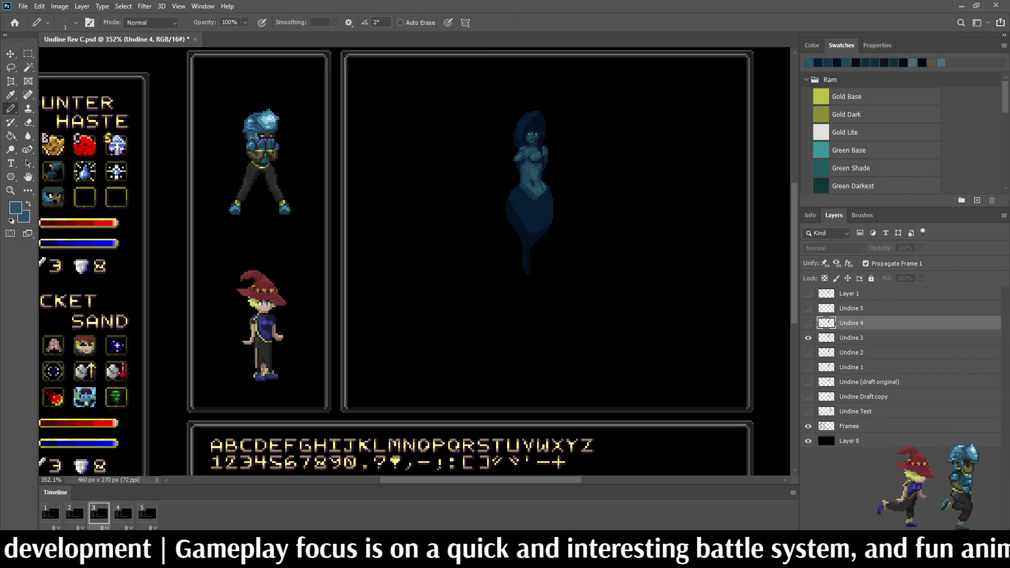
key("ctrl+shift+z")
key("ctrl+shift+z")
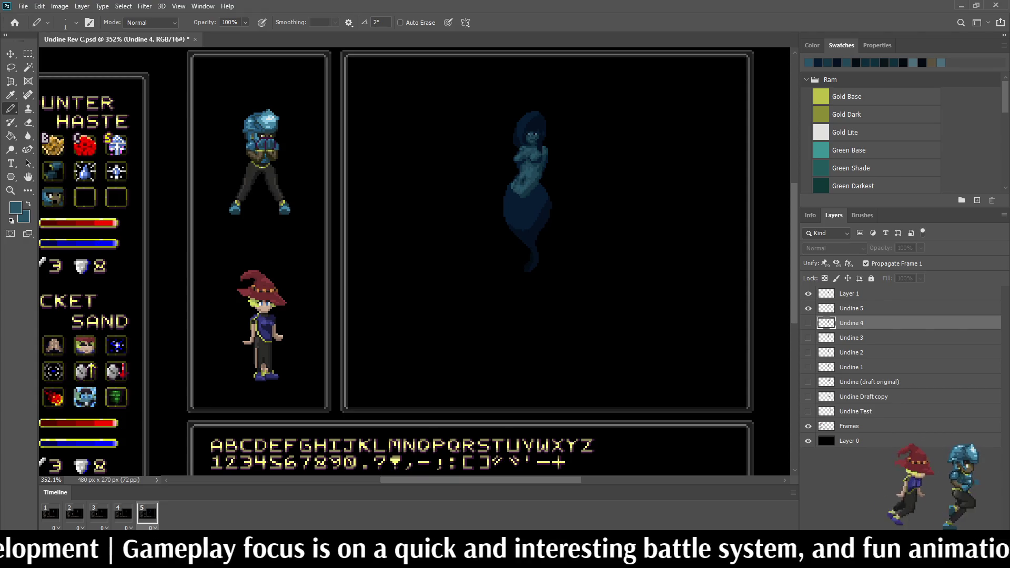
key("space")
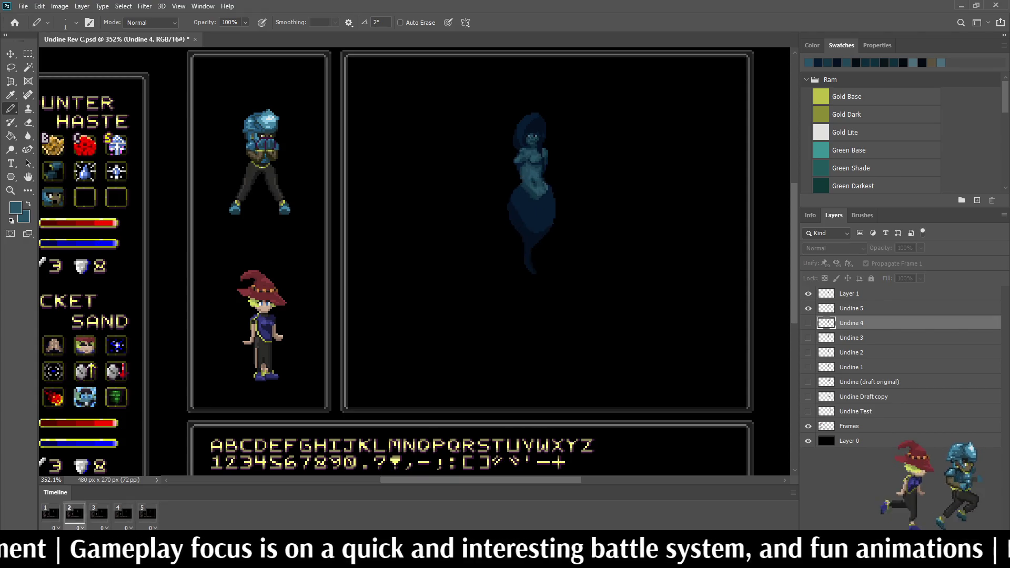
key("space")
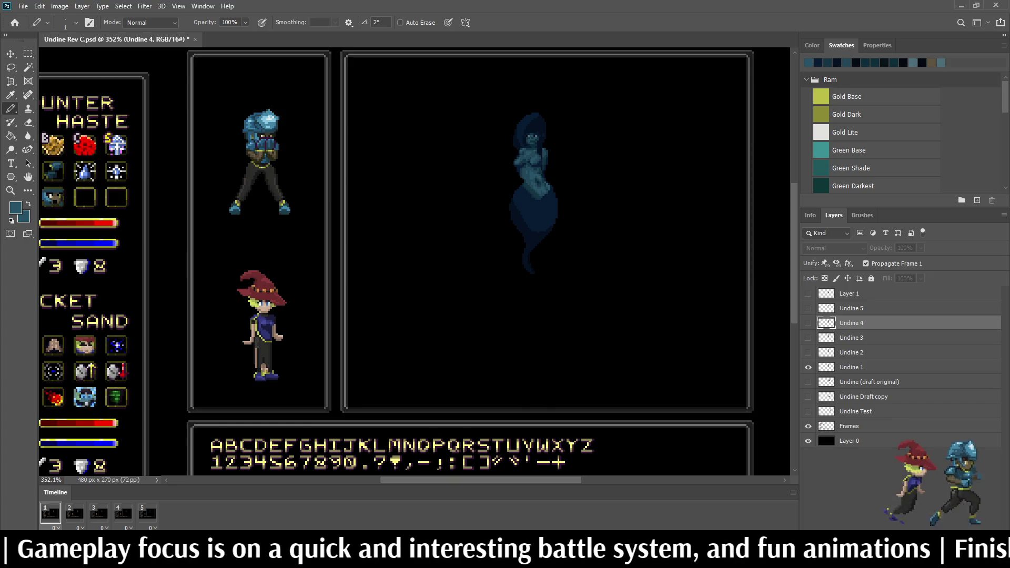
key("ctrl+shift+z")
key("ctrl+shift+z")
key("ctrl+shift+z")
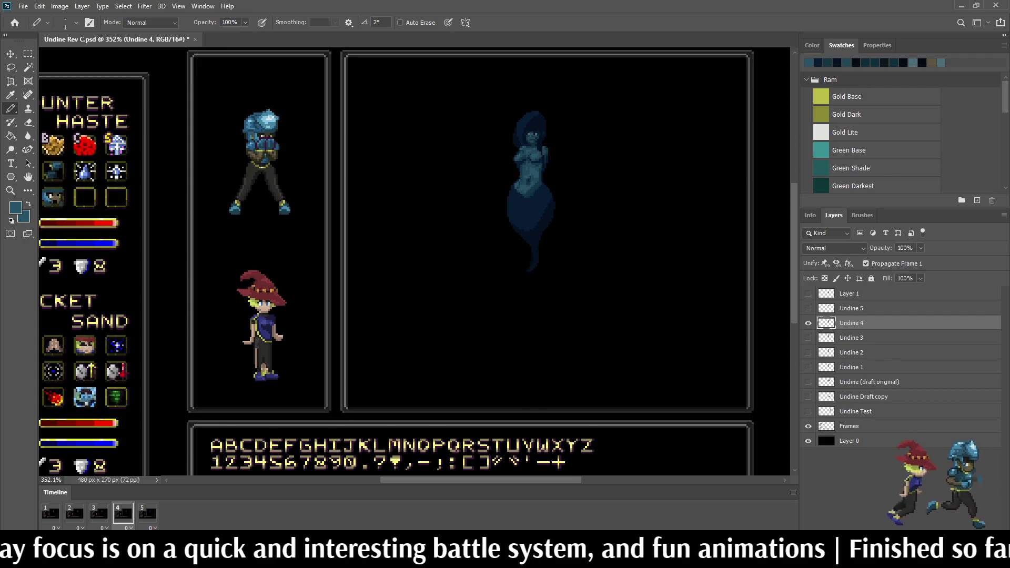
key("ctrl+shift+z")
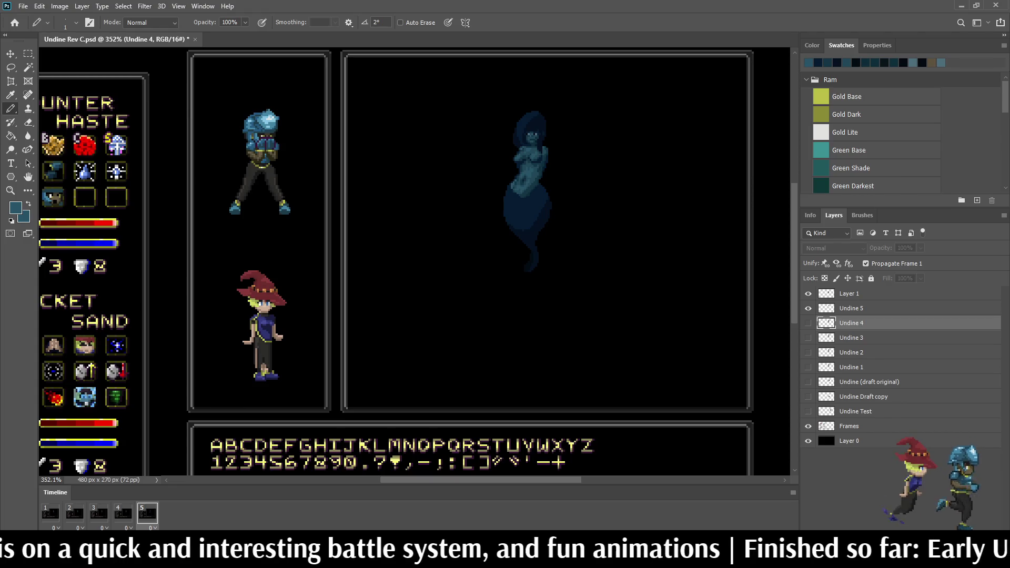
key("ctrl+z")
key("ctrl+z")
key("ctrl+z")
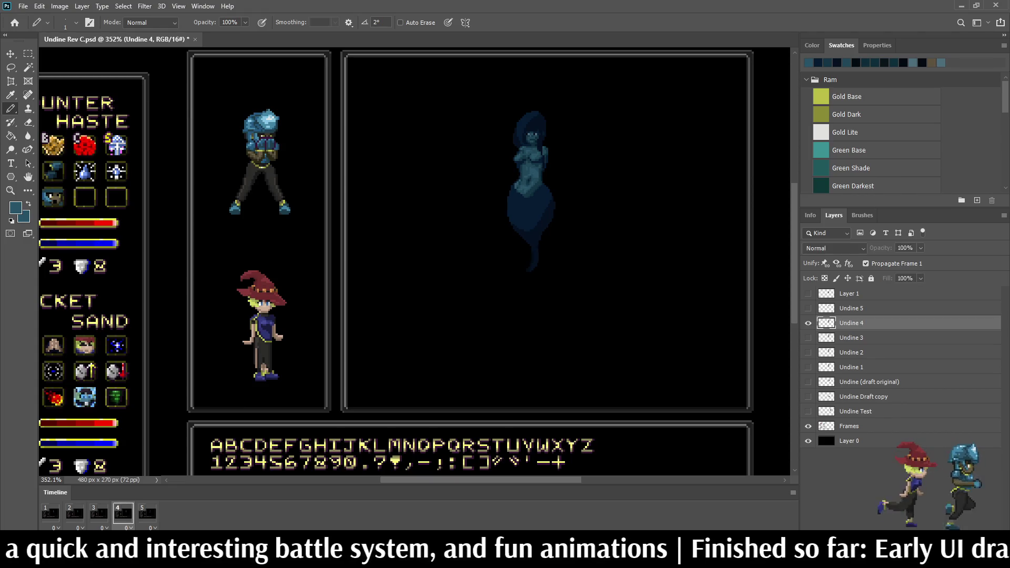
key("ctrl+shift+z")
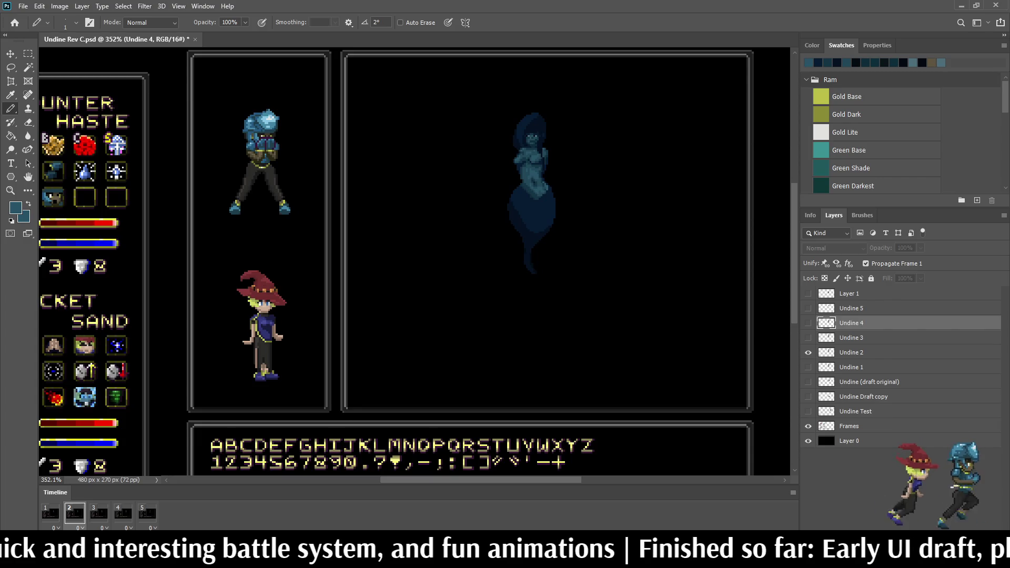
key("ctrl+shift+z")
key("ctrl+shift+z")
key("ctrl+shift+z")
key("ctrl+z")
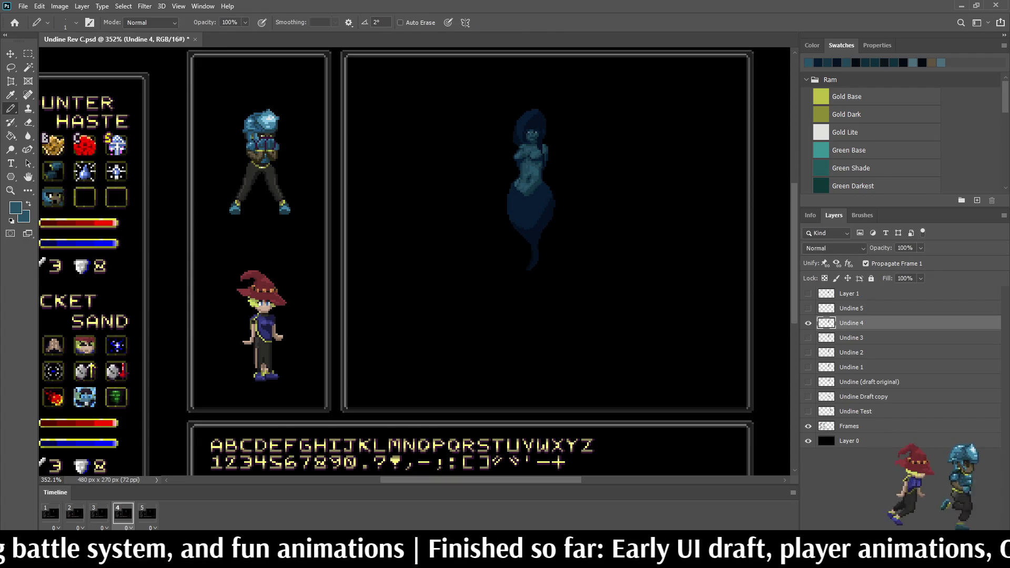
key("ctrl+z")
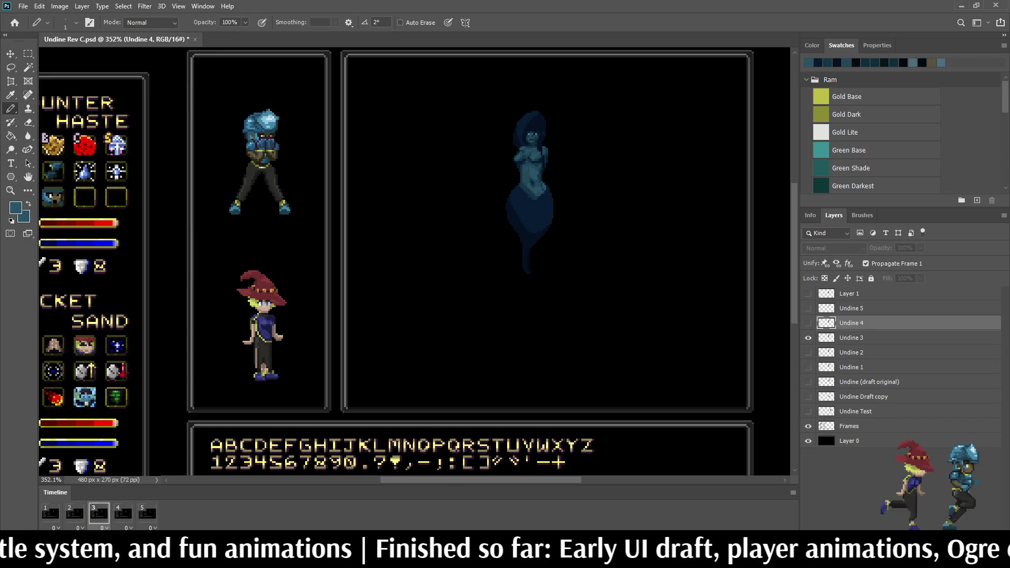
Step: Play the idle loop from frame 1, then turn on and select Layer 1
key("space")
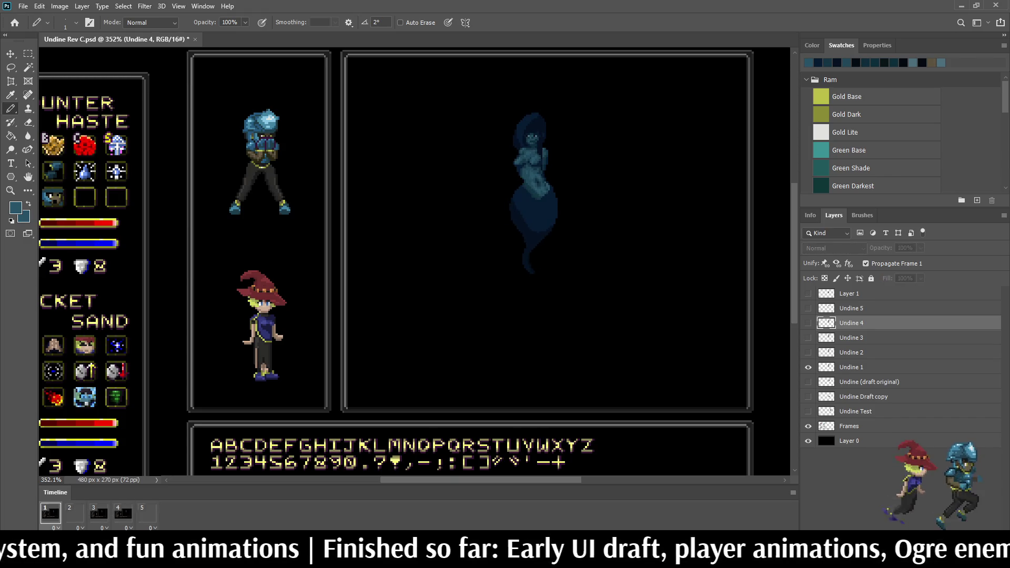
key("space")
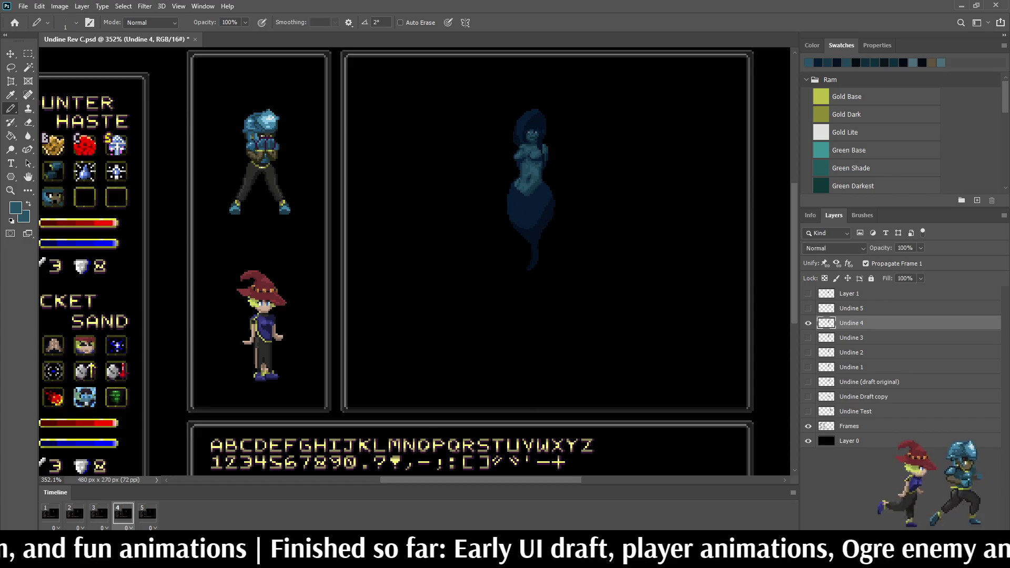
key("space")
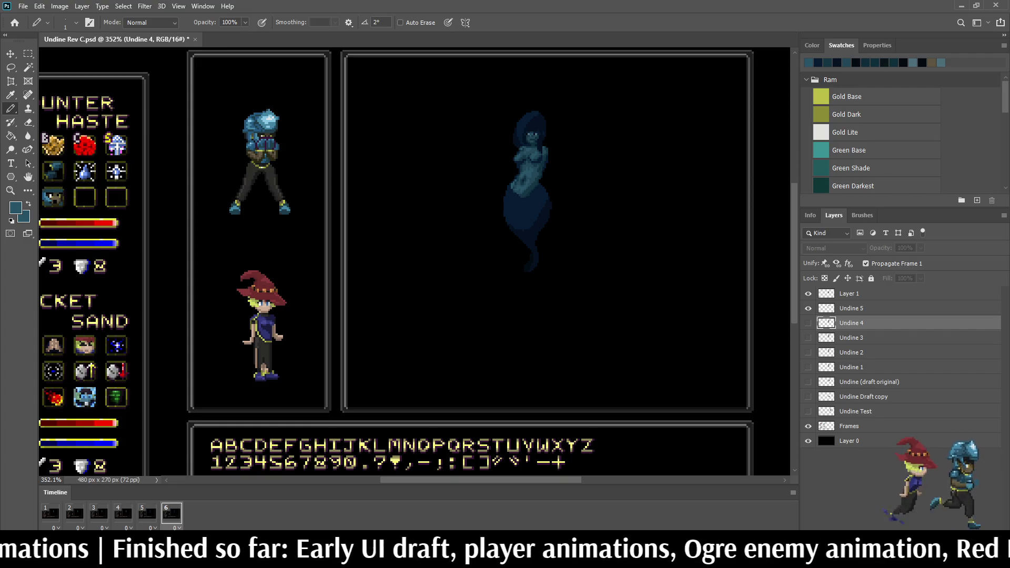
left_click(148, 513)
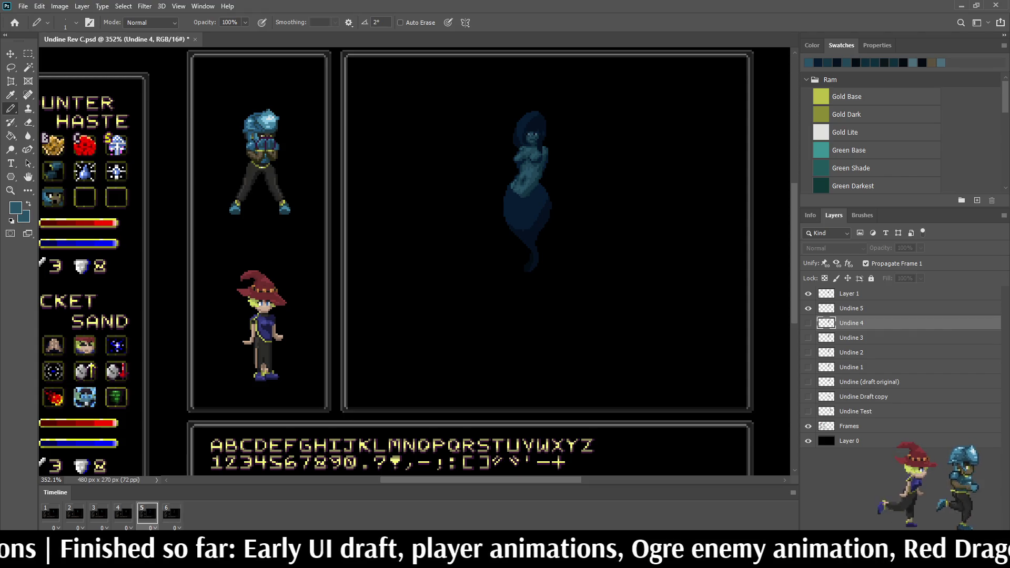
left_click(50, 513)
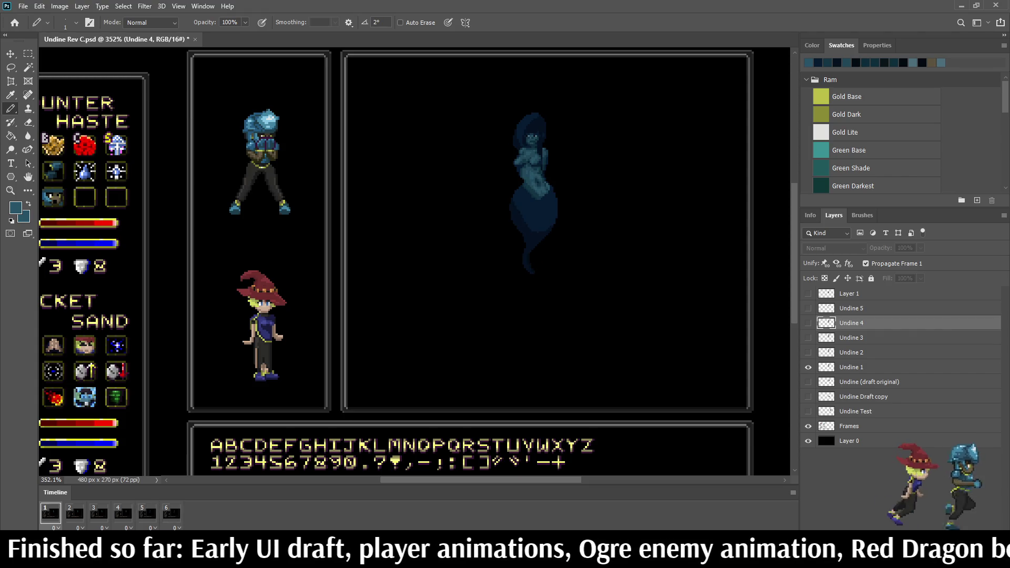
key("space")
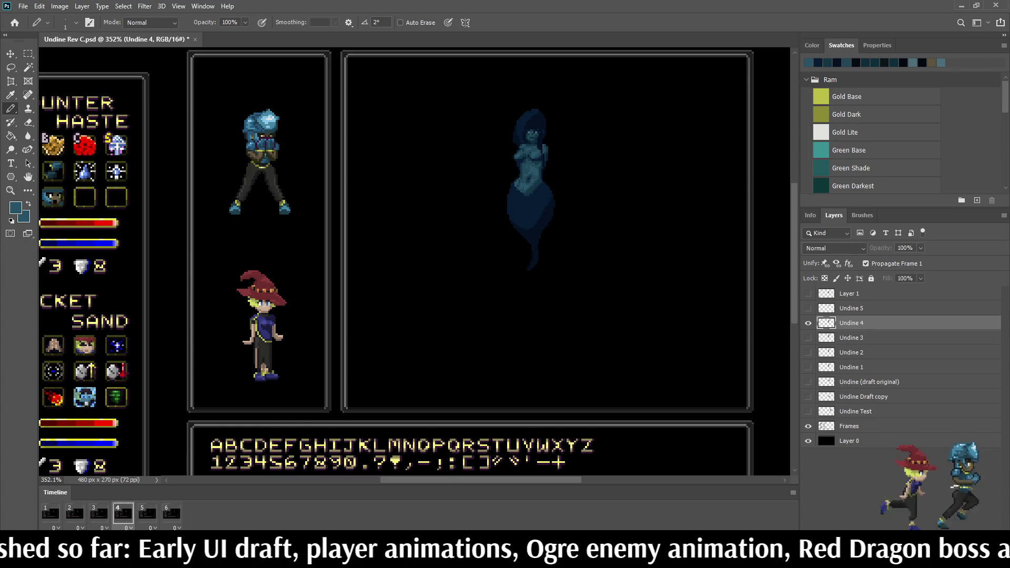
left_click(809, 293)
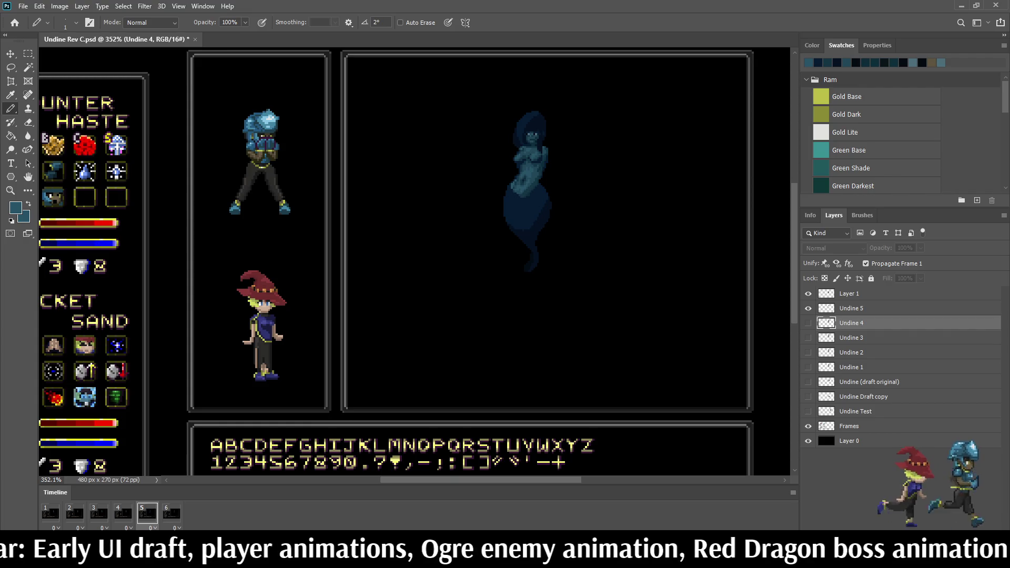
left_click(849, 294)
Step: Merge Layer 1 with Undine 5 and name the result 'Undine 5'
left_click(852, 308, "shift")
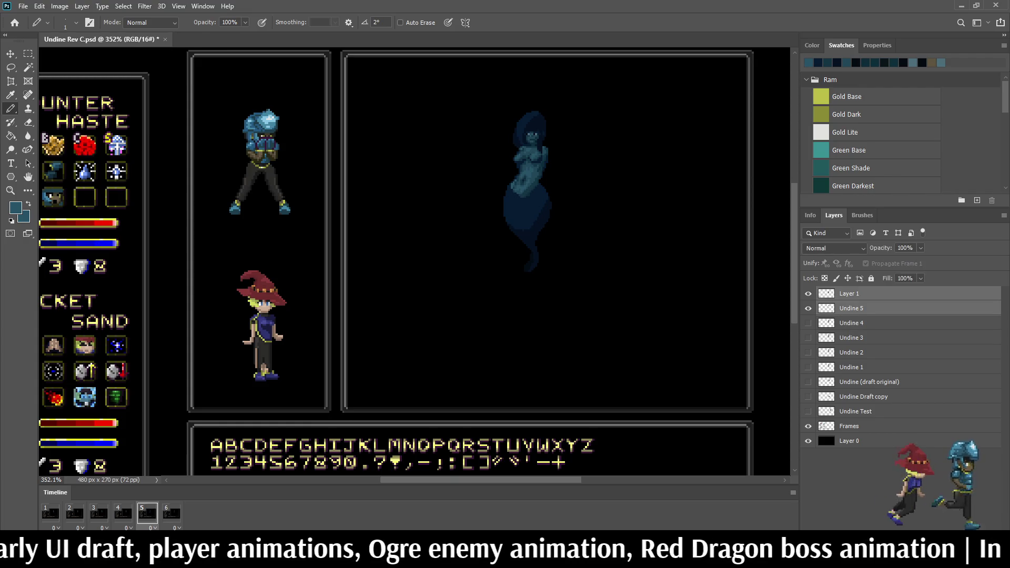
key("ctrl+e")
double_click(849, 294)
type("Undine 5")
key("Return")
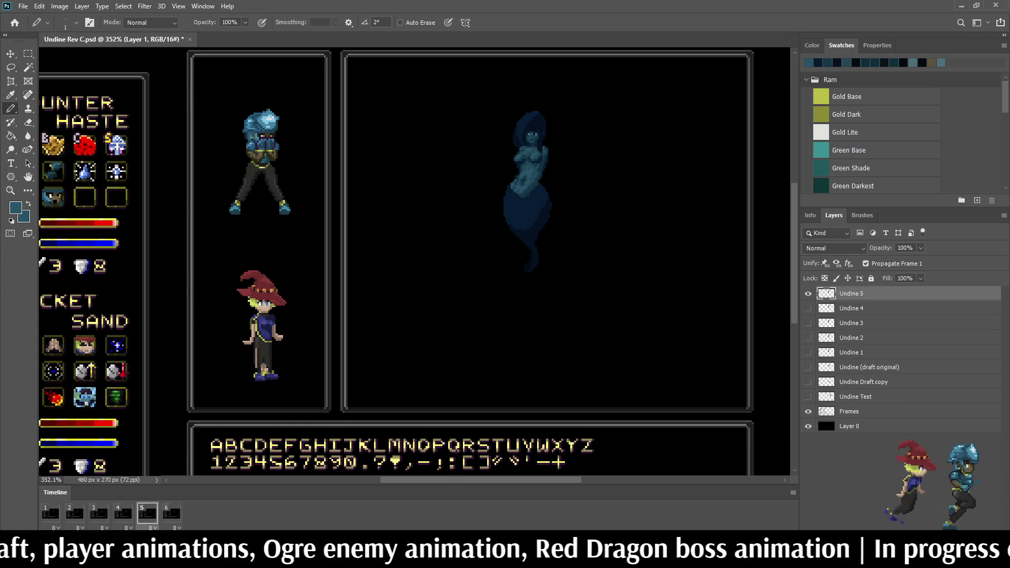
Step: On frame 6, duplicate Undine 5 as a visible 'Undine 6' layer, save, and play
left_click(171, 513)
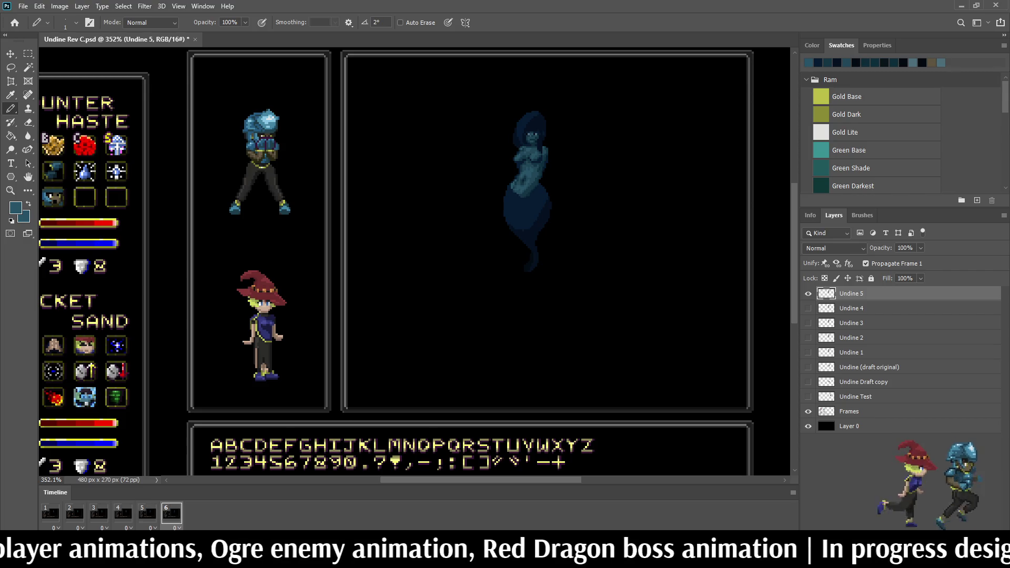
left_click(147, 513)
left_click(171, 513)
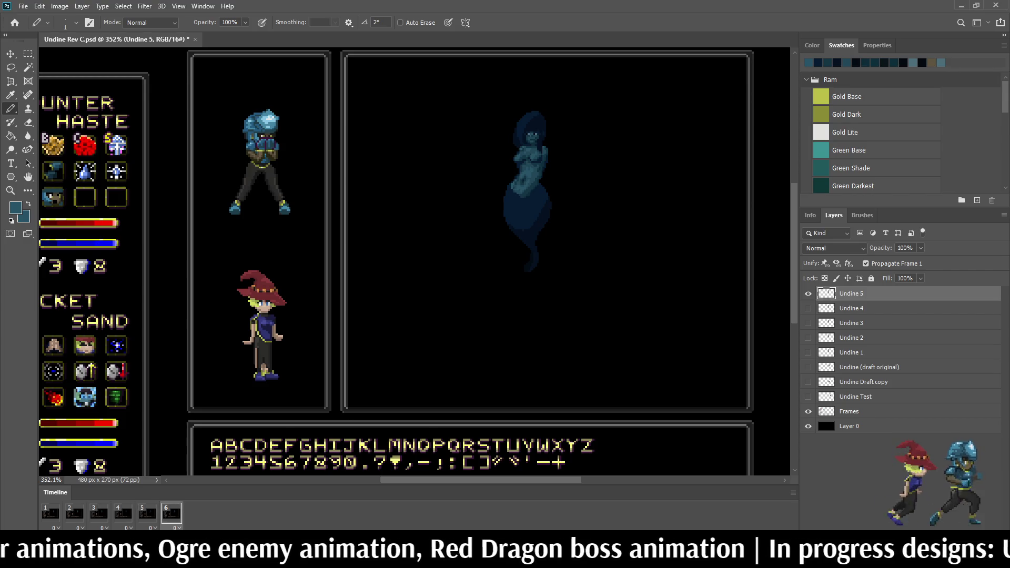
left_click(808, 293)
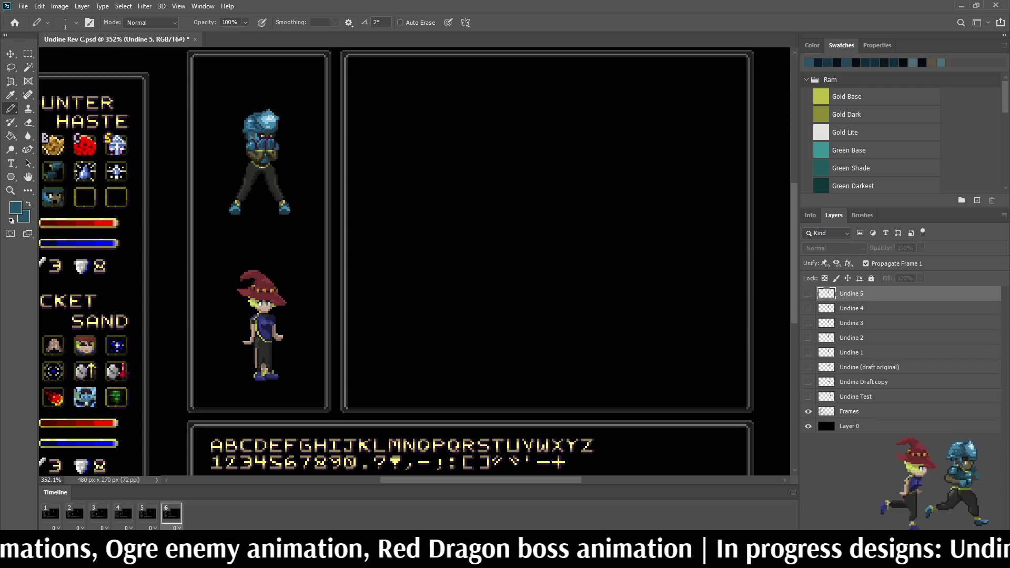
key("ctrl+j")
left_click(808, 293)
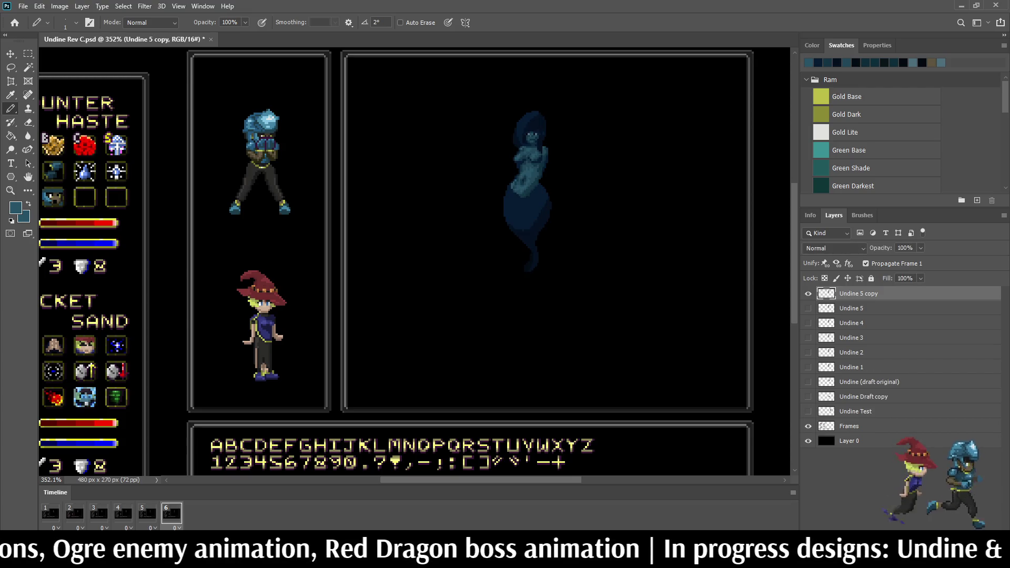
double_click(857, 294)
type("Undine 6")
key("Return")
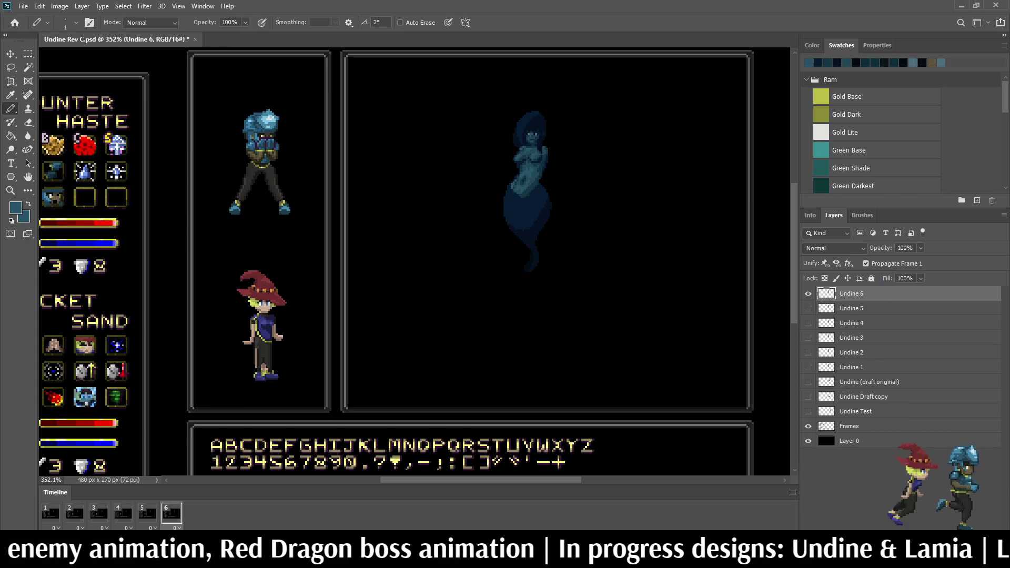
key("ctrl+s")
key("space")
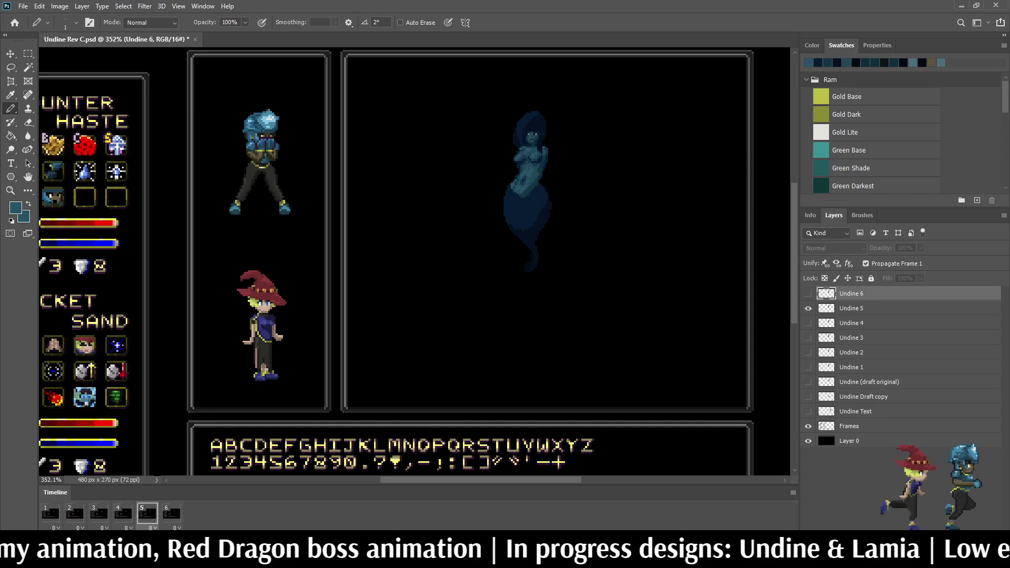
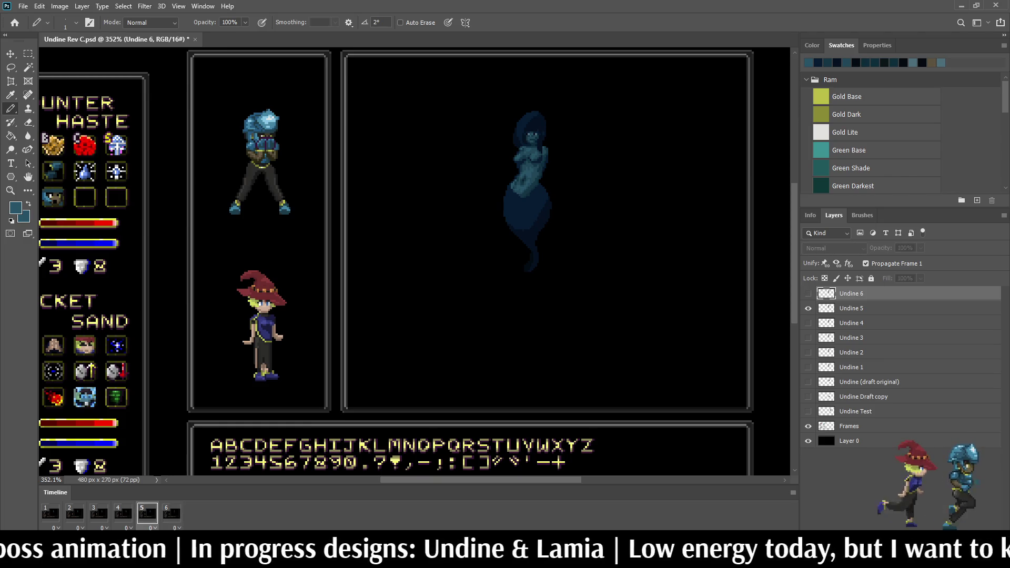
Step: Lasso the right side of the Undine 6 ghost's tail, adding its left edge and tip
key("l")
scroll(516, 173, "up", 6)
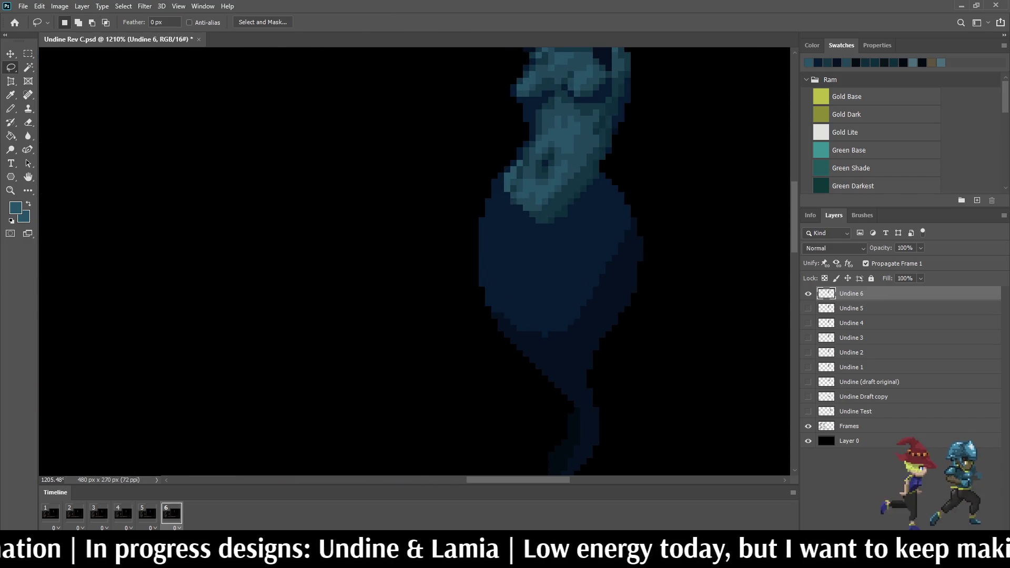
scroll(536, 236, "down", 4)
scroll(537, 237, "up", 3)
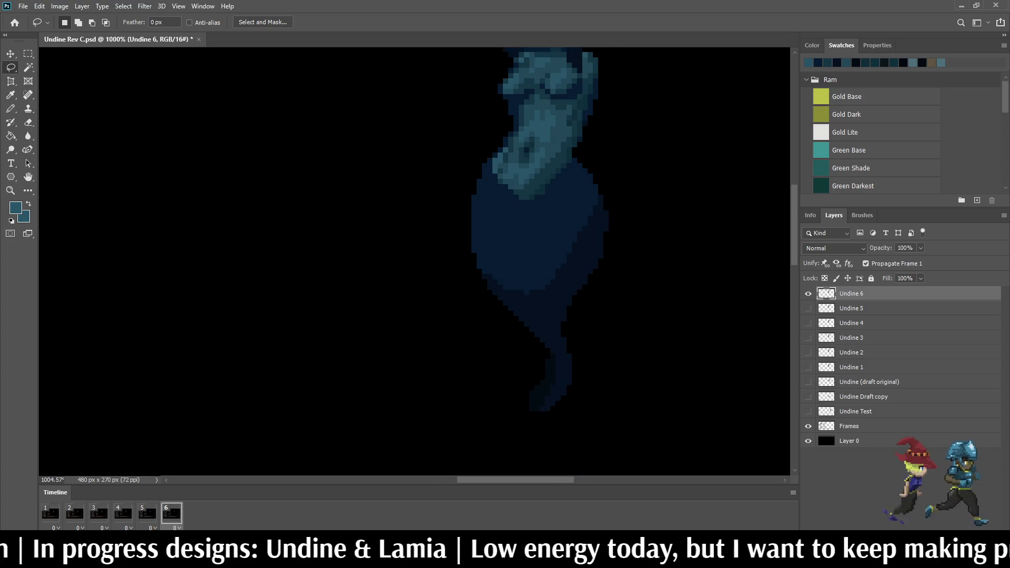
mouse_move(538, 421)
left_mouse_down()
mouse_move(556, 388)
mouse_move(546, 230)
left_mouse_up()
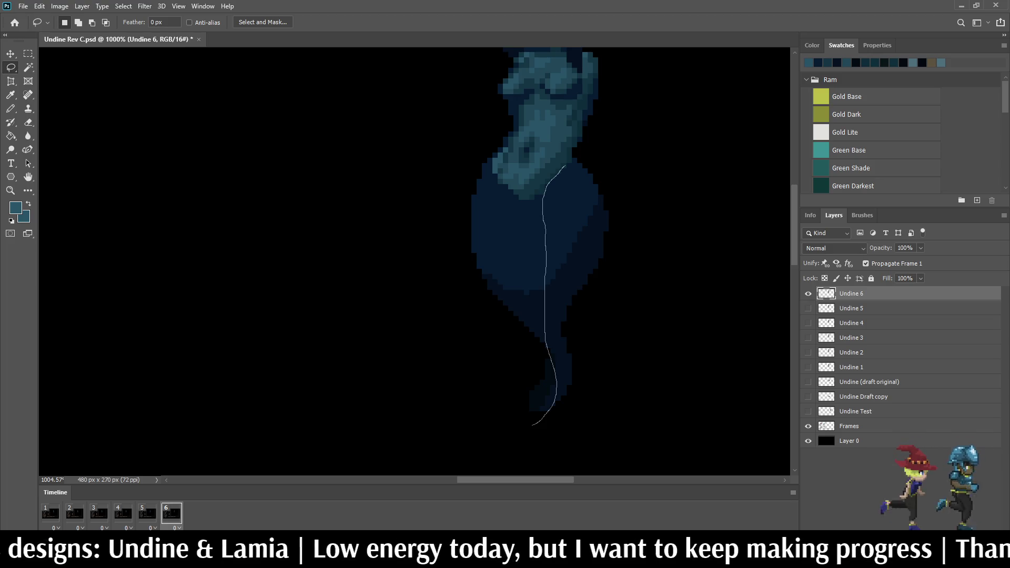
mouse_move(572, 157)
left_mouse_down()
mouse_move(637, 216)
mouse_move(588, 416)
mouse_move(537, 418)
left_mouse_up()
scroll(542, 416, "up", 2)
left_click_drag(563, 337, 537, 432)
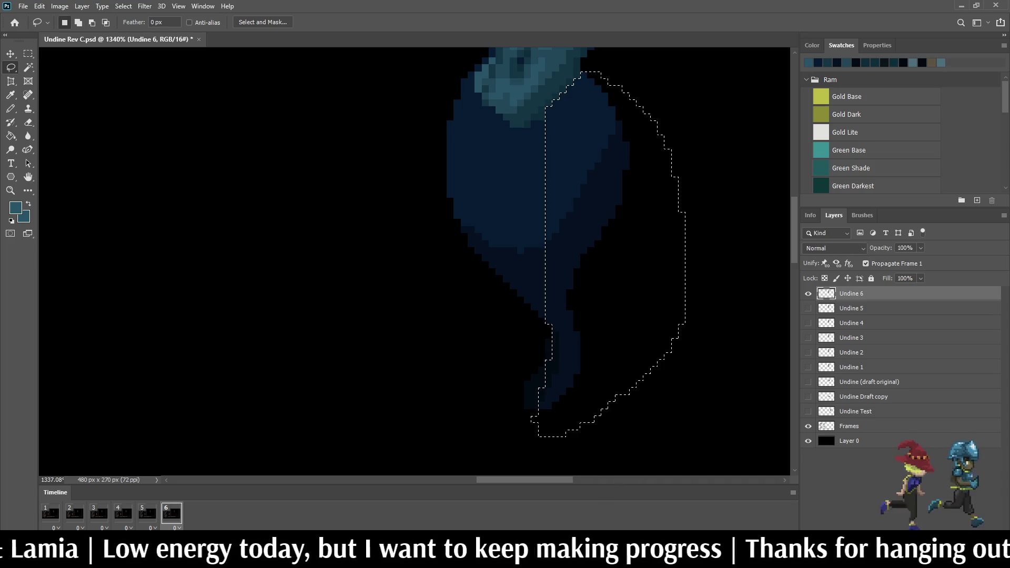
scroll(585, 364, "up", 2)
mouse_move(521, 290)
left_mouse_down()
mouse_move(541, 309)
mouse_move(536, 395)
mouse_move(504, 402)
mouse_move(497, 329)
left_mouse_up()
scroll(521, 326, "down", 5)
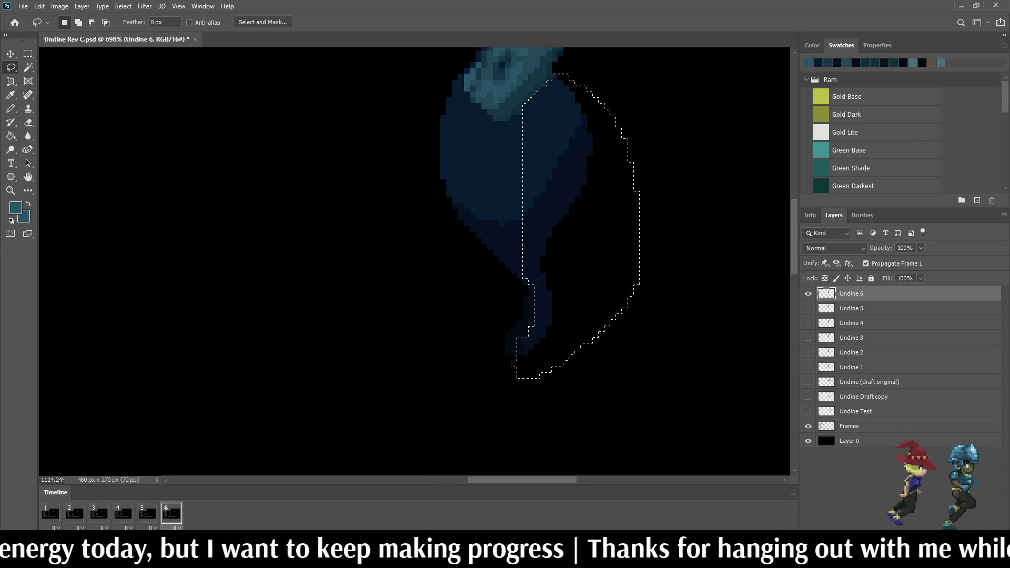
scroll(515, 348, "up", 4)
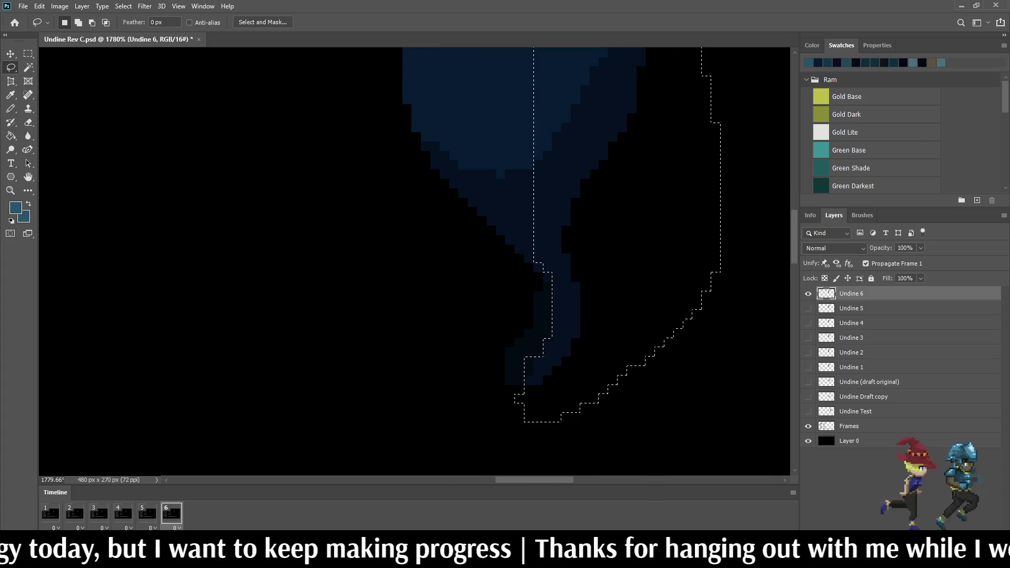
scroll(507, 390, "up", 1)
left_click_drag(512, 369, 530, 421)
scroll(495, 263, "down", 5)
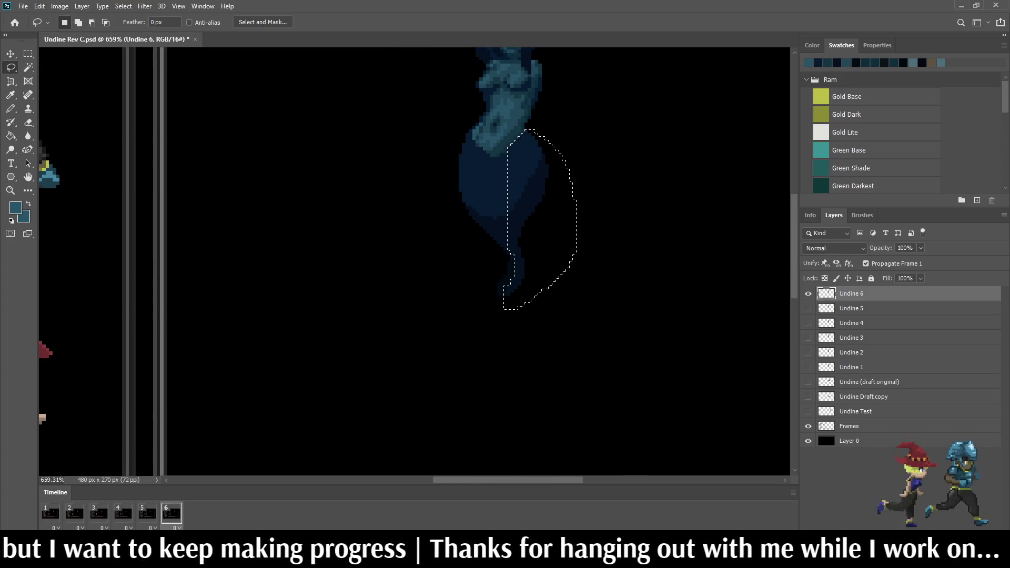
Step: Deselect and reselect the tail, then add the tail tip's lower-left pixels to the selection
key("ctrl+d")
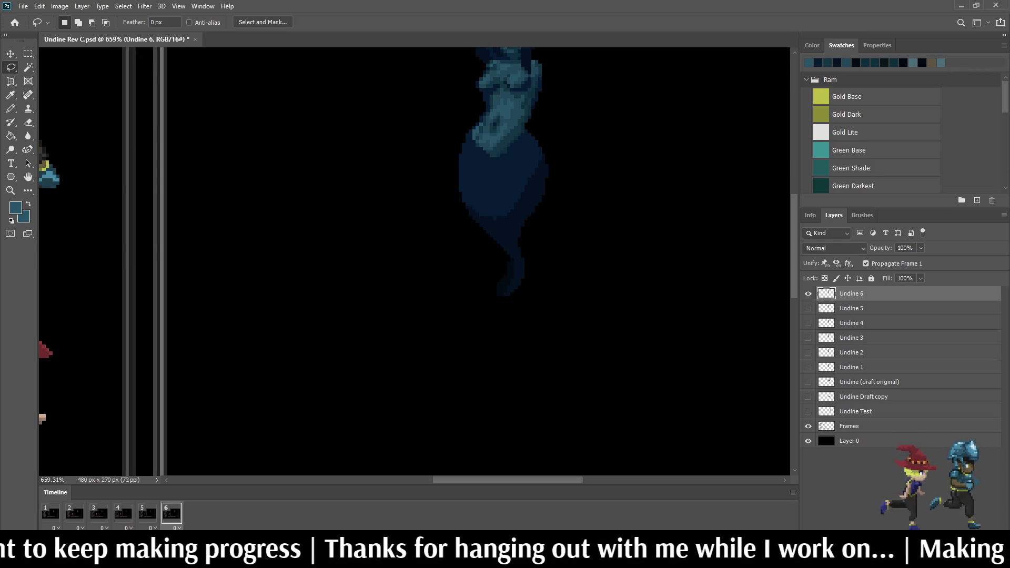
key("ctrl+shift+d")
scroll(518, 263, "down", 5)
scroll(518, 237, "up", 5)
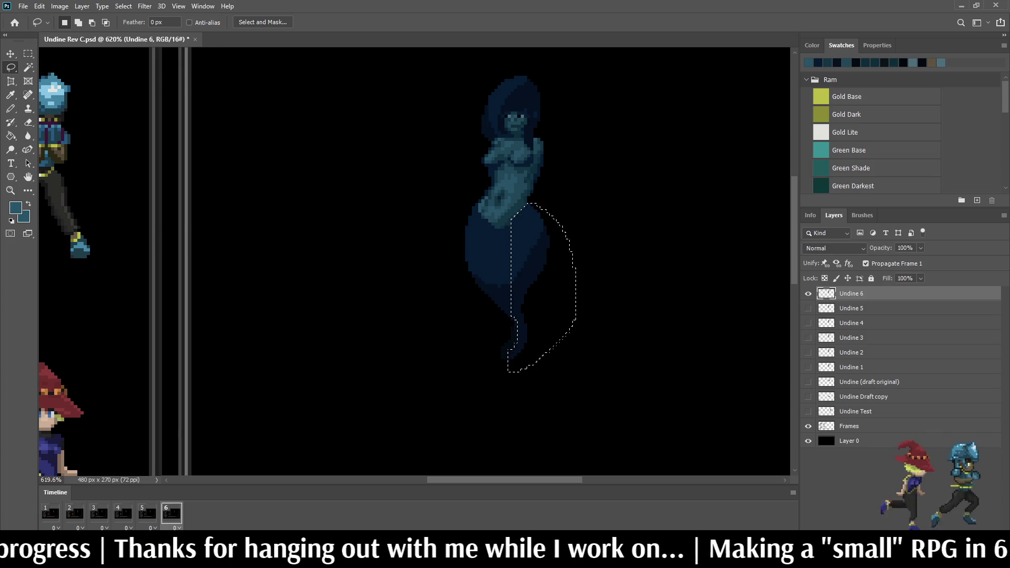
scroll(500, 362, "up", 10)
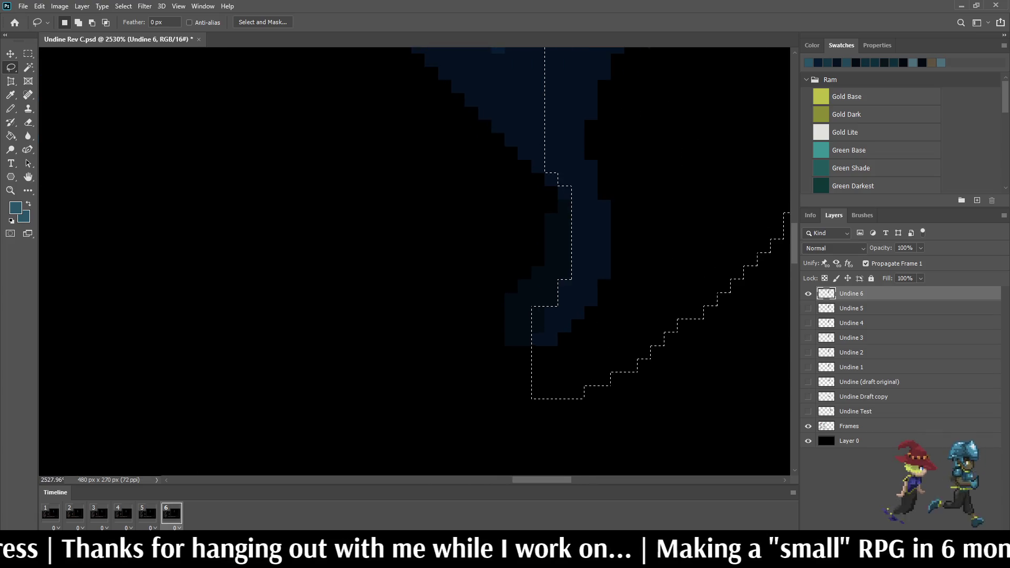
scroll(525, 333, "up", 2)
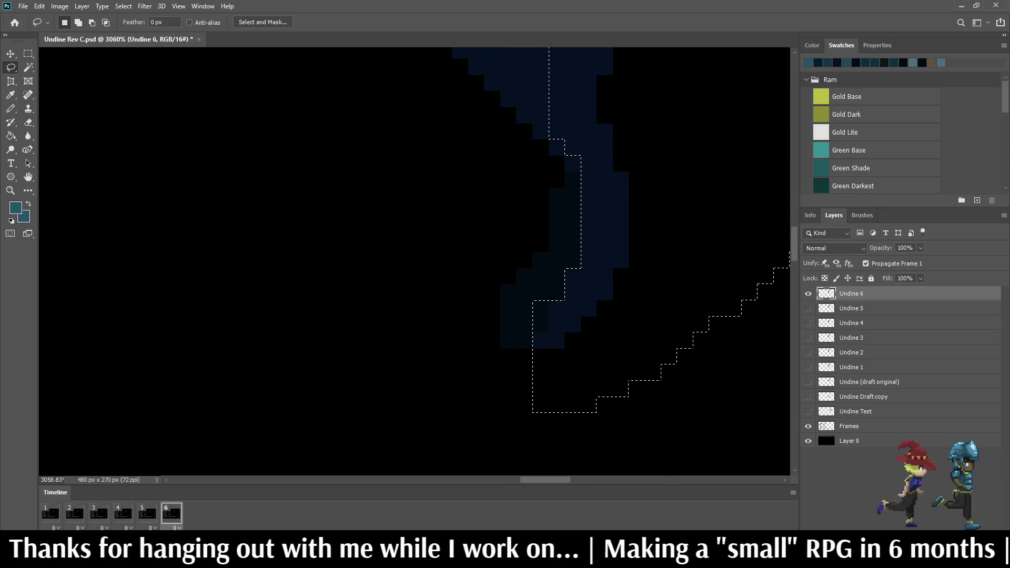
key("shift")
left_click_drag(526, 335, 531, 359)
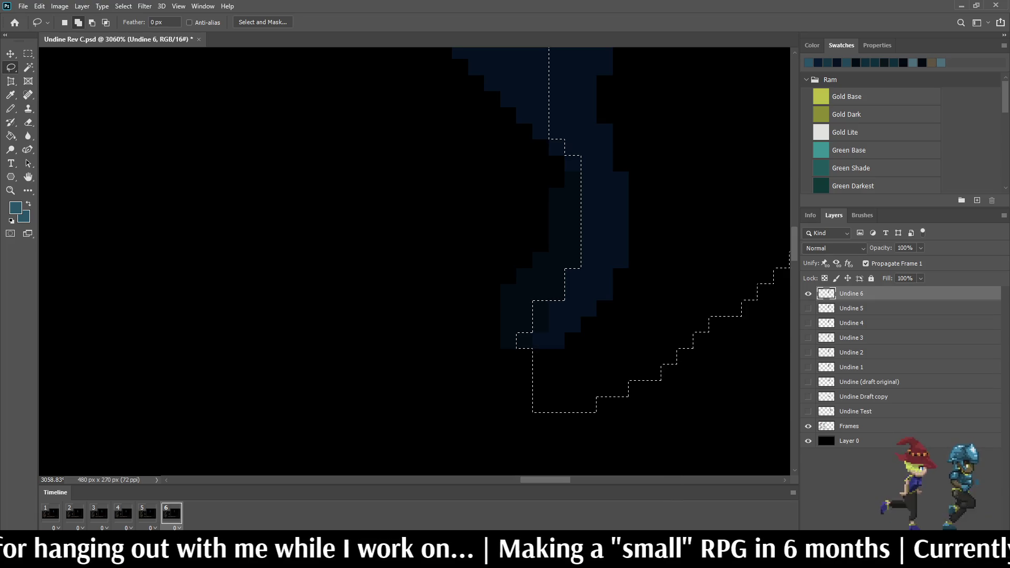
scroll(532, 359, "down", 5)
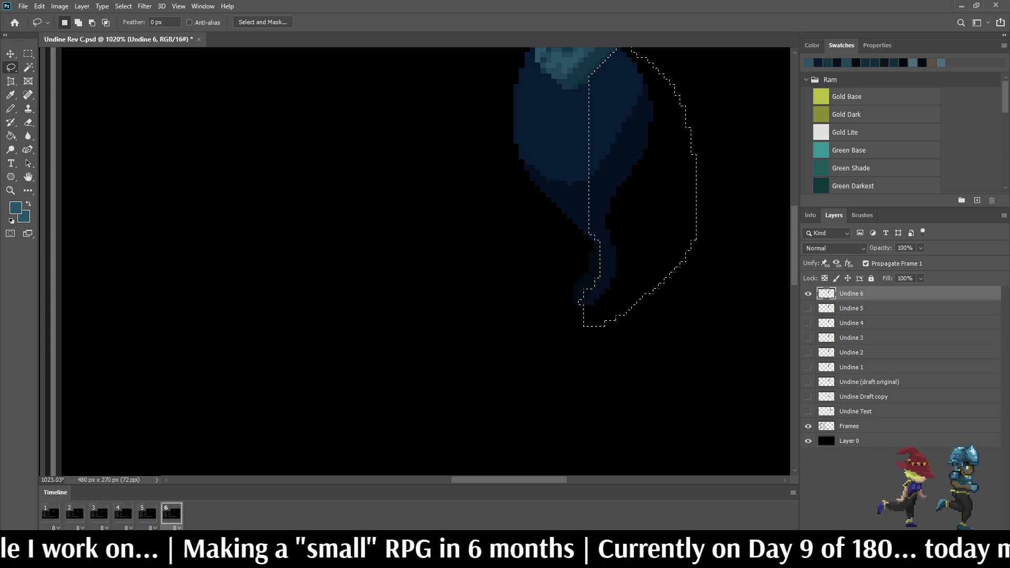
Step: Save the document with the tail selection still active
key("ctrl+s")
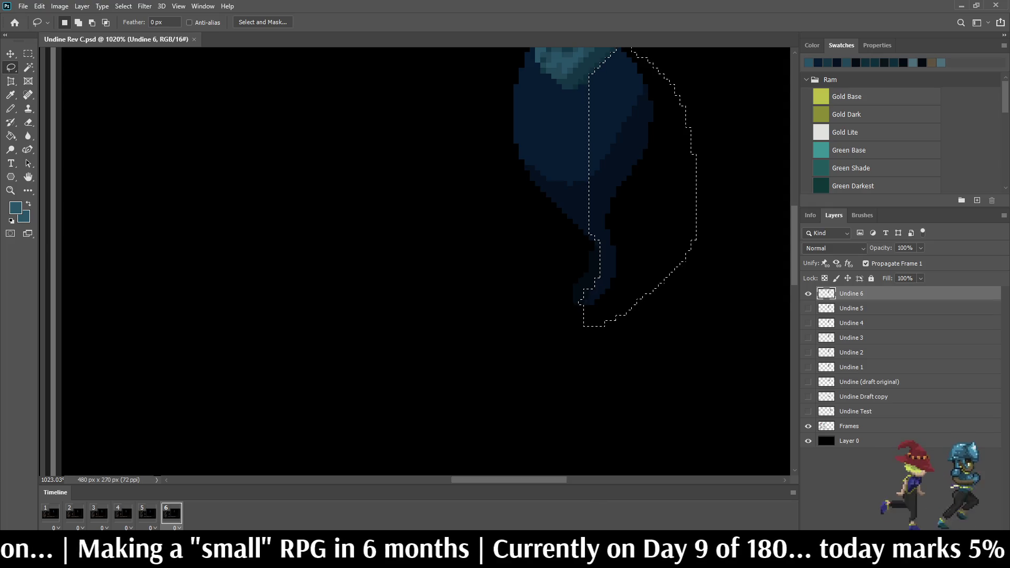
scroll(605, 263, "down", 5)
scroll(605, 263, "up", 6)
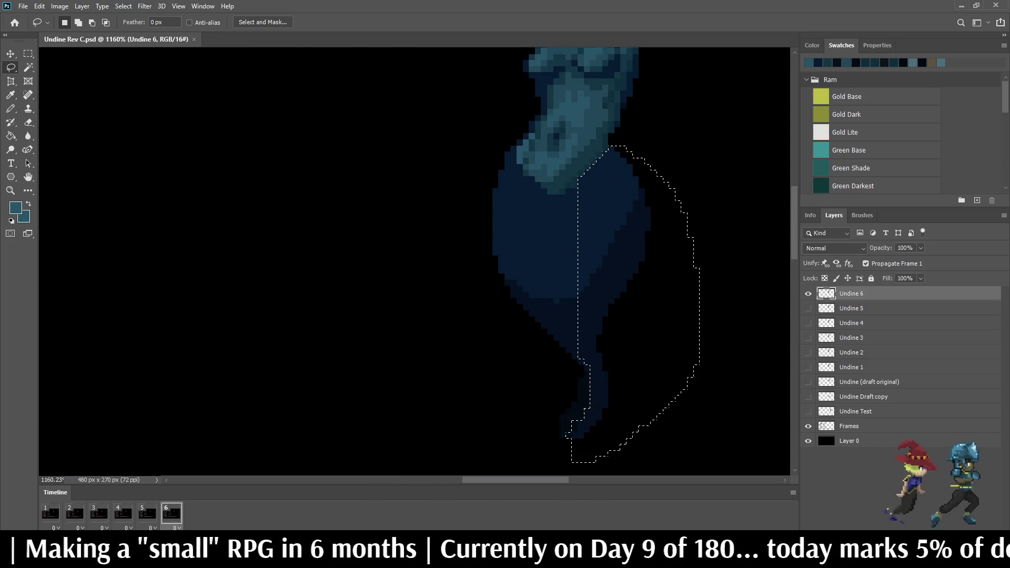
scroll(625, 131, "down", 2)
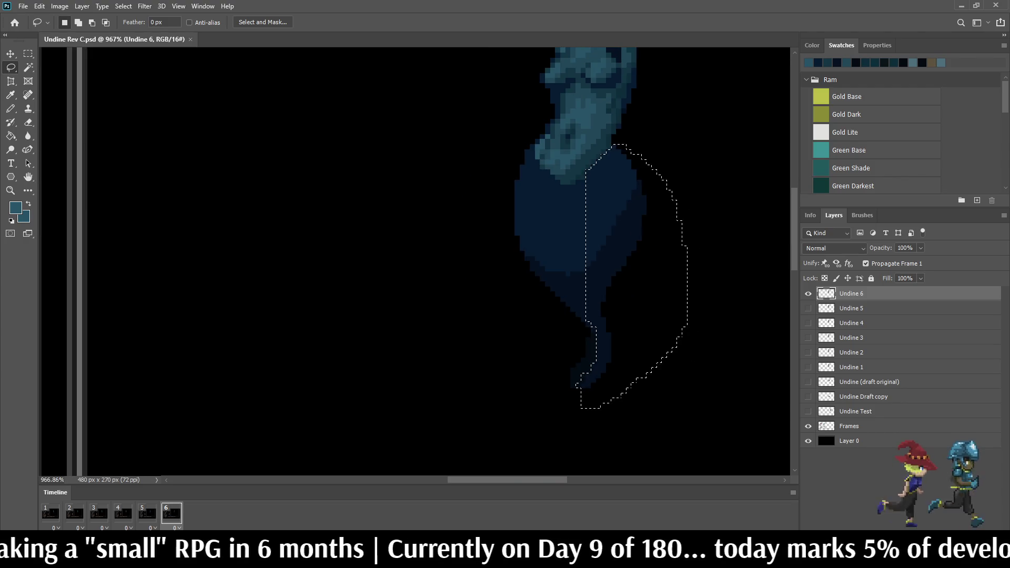
key("ctrl+t")
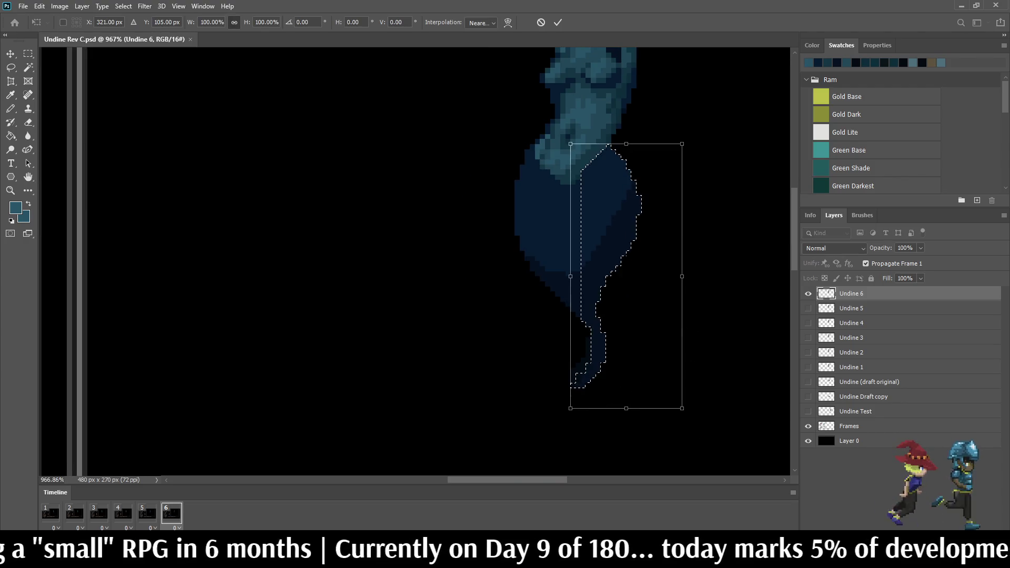
Step: Nudge the selected right tail one pixel left and commit the transform
key("Left")
key("Return")
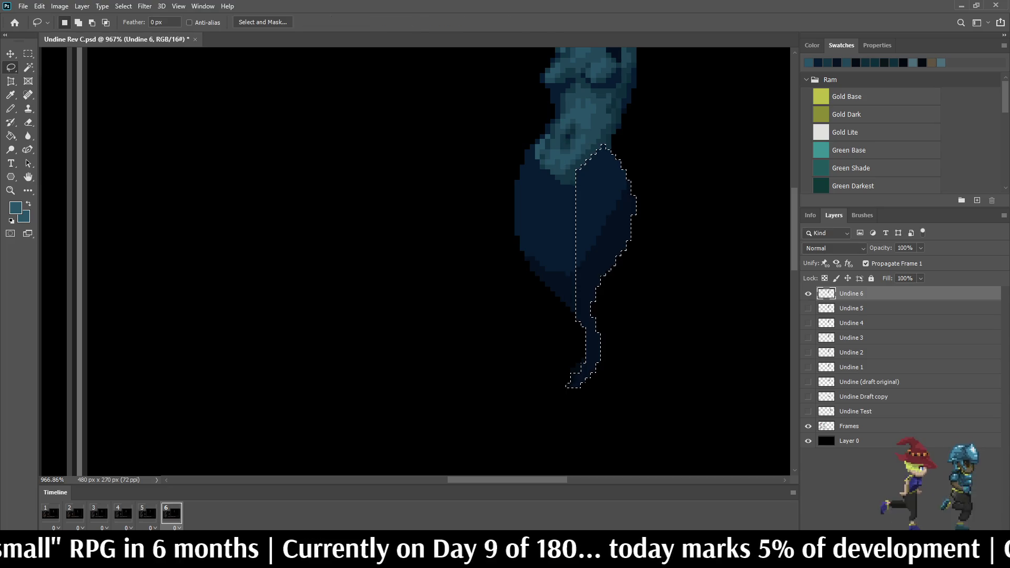
key("ctrl+0")
Step: Begin a lasso selection around the ghost's left body side
scroll(622, 112, "up", 10)
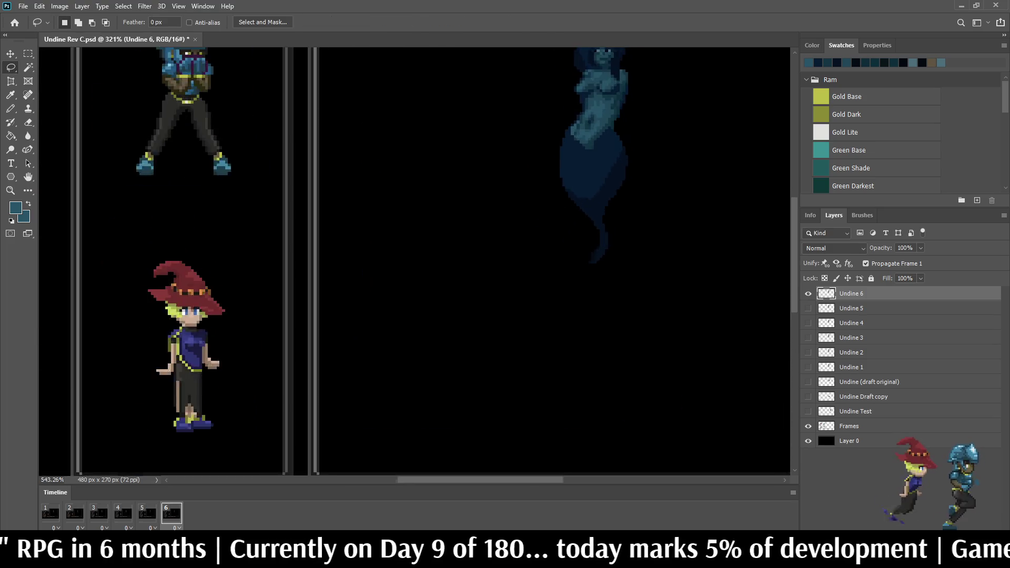
scroll(652, 162, "down", 6)
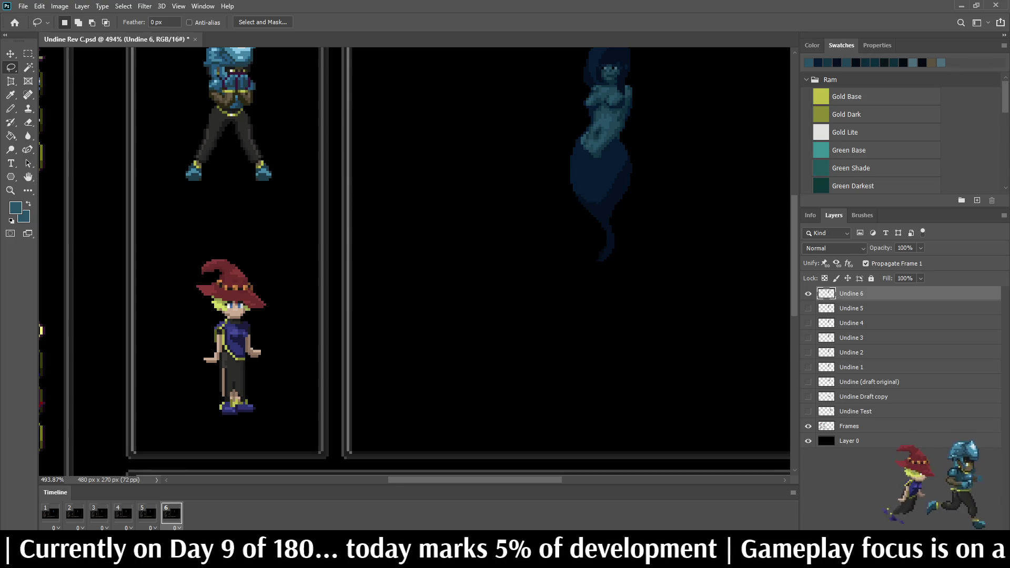
scroll(605, 211, "right", 5)
scroll(605, 211, "up", 5)
left_click_drag(536, 174, 575, 116)
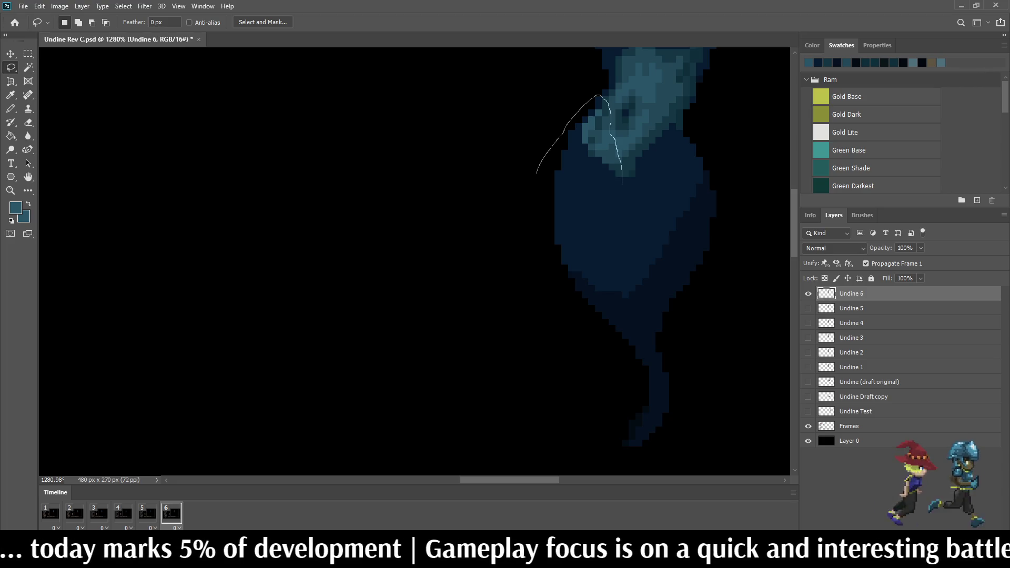
Step: Finish selecting the ghost's left body section, move it up one pixel, and deselect
left_click_drag(624, 213, 626, 257)
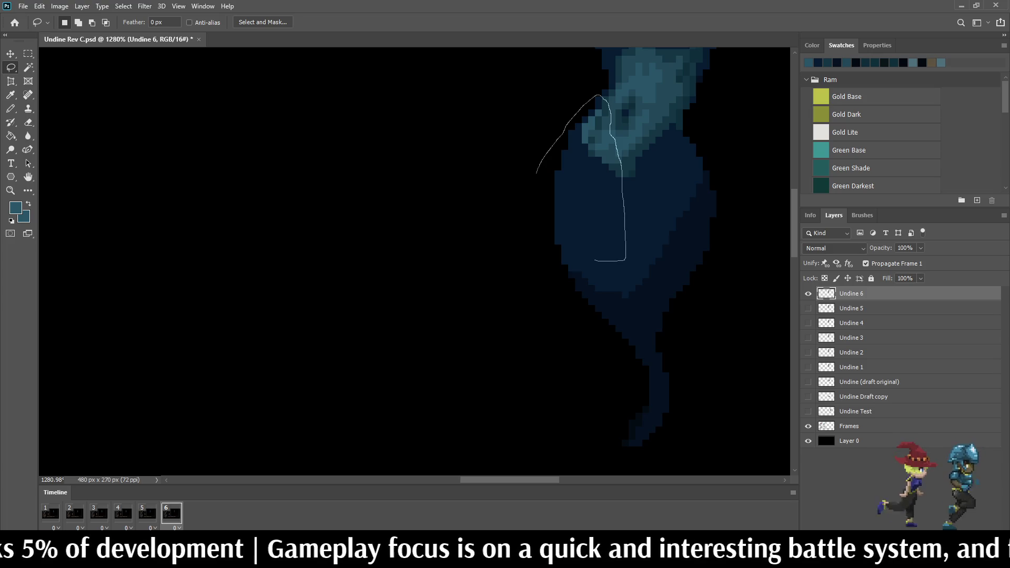
mouse_move(570, 254)
left_mouse_down()
mouse_move(521, 243)
mouse_move(536, 172)
left_mouse_up()
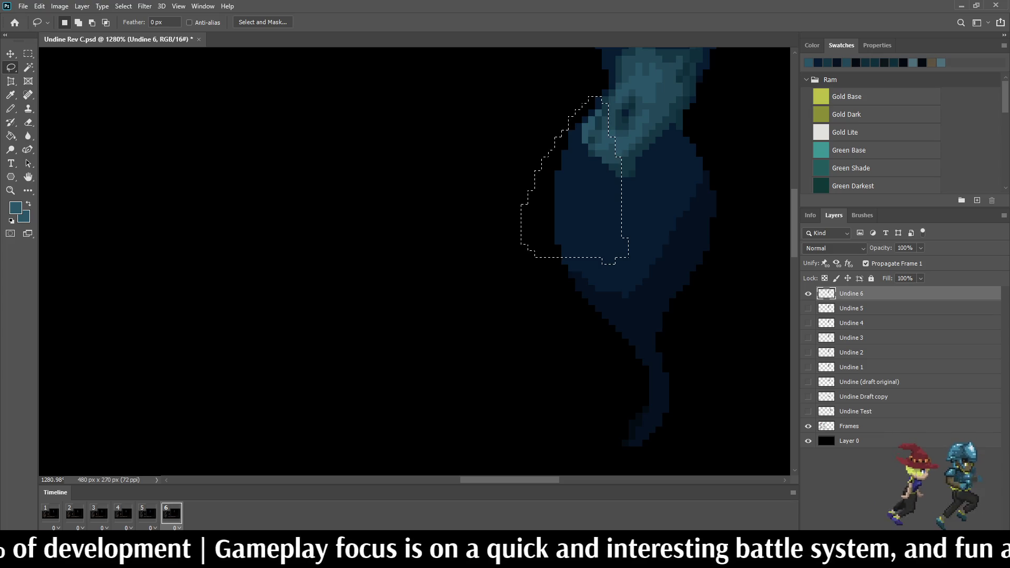
key("ctrl+Up")
key("ctrl+d")
Step: Pencil the dark gap row with the sampled body blue, then display frame 5
scroll(572, 60, "up", 4)
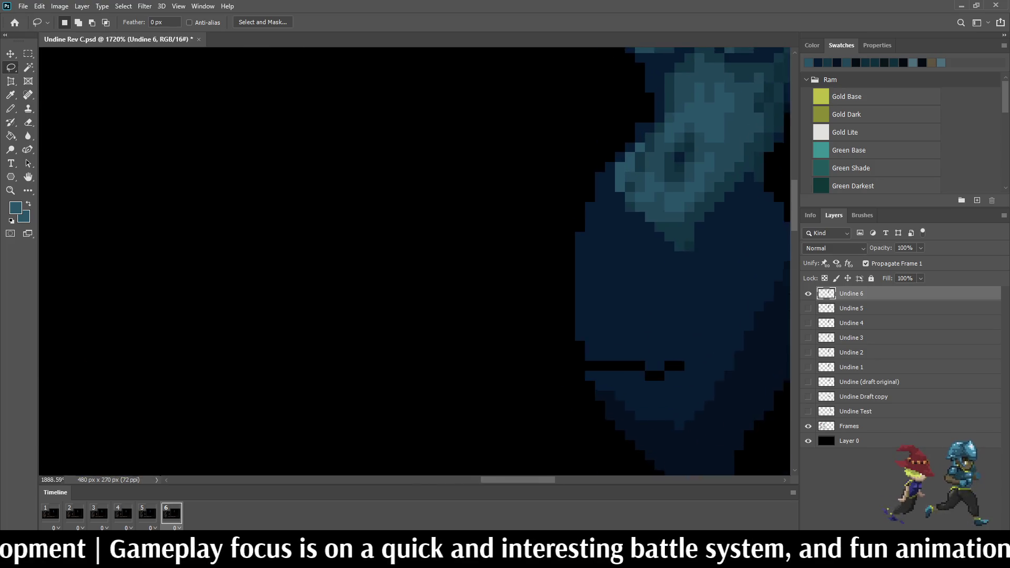
key("e")
scroll(582, 129, "down", 3)
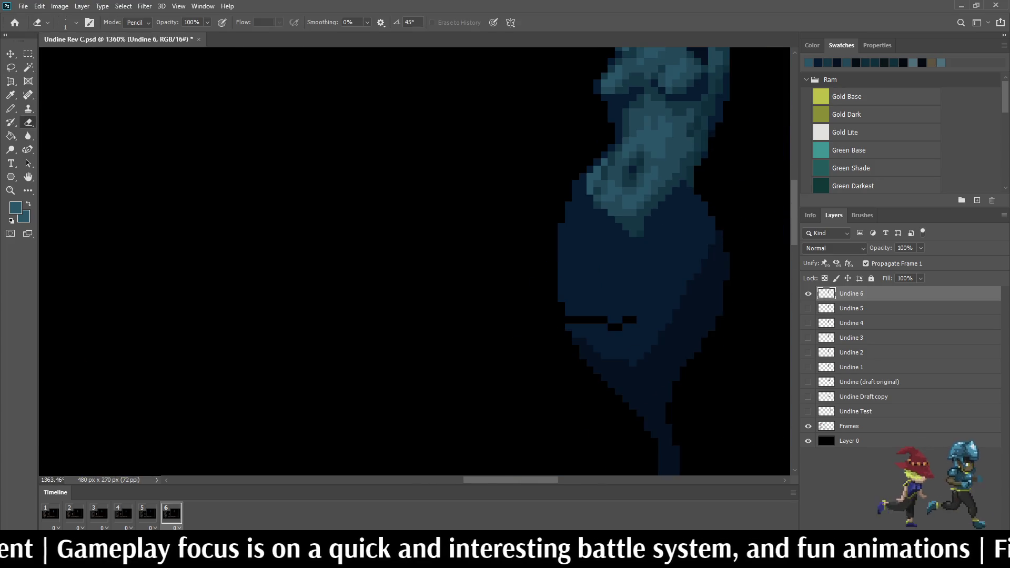
scroll(595, 329, "up", 3)
key("i")
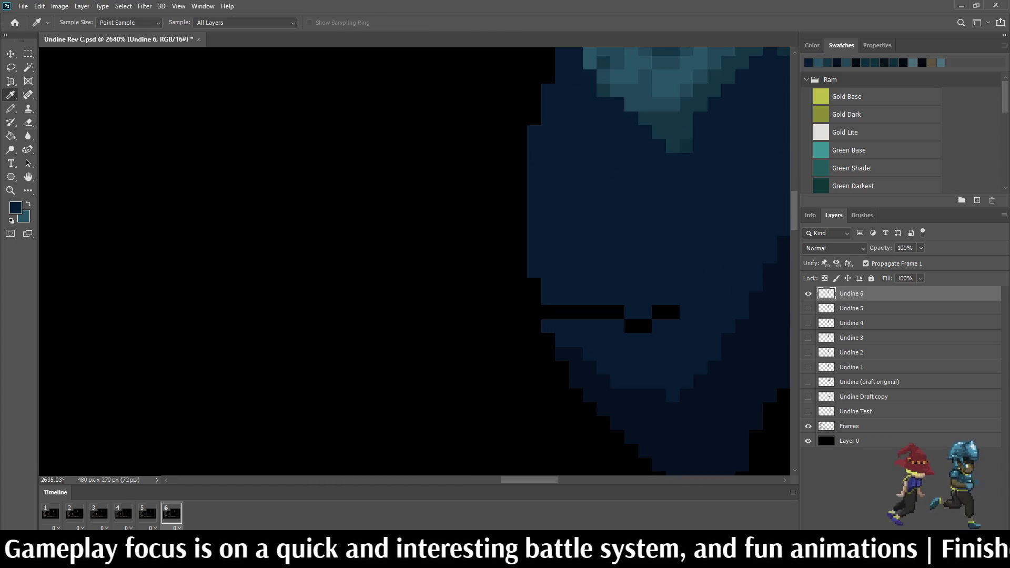
key("b")
mouse_move(548, 313)
left_mouse_down()
mouse_move(631, 326)
mouse_move(672, 312)
left_mouse_up()
scroll(705, 60, "down", 6)
left_click(147, 512)
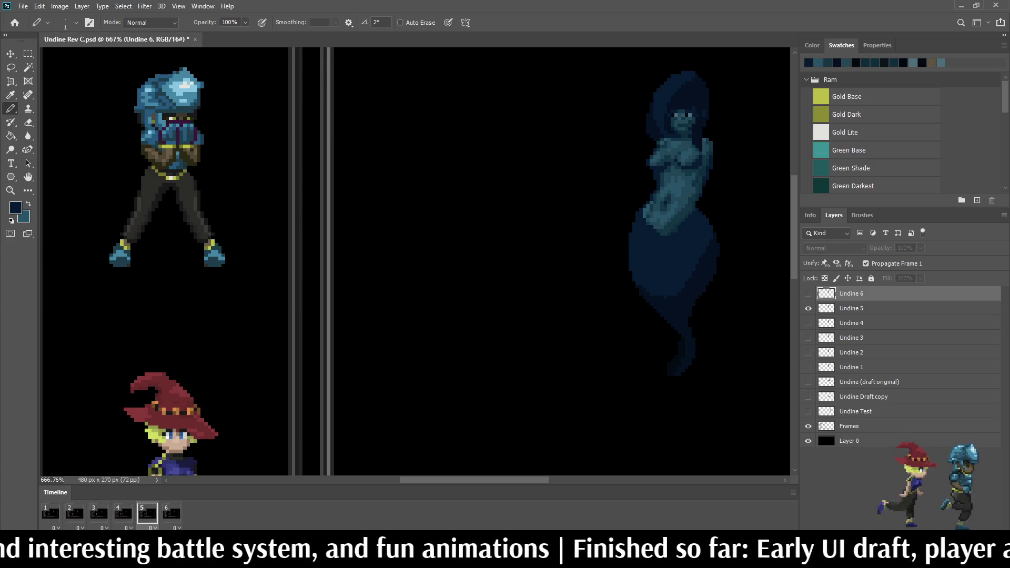
Step: Make Undine 5 the active layer and ready the pencil, stepping between frames 4 and 5
scroll(668, 226, "down", 2)
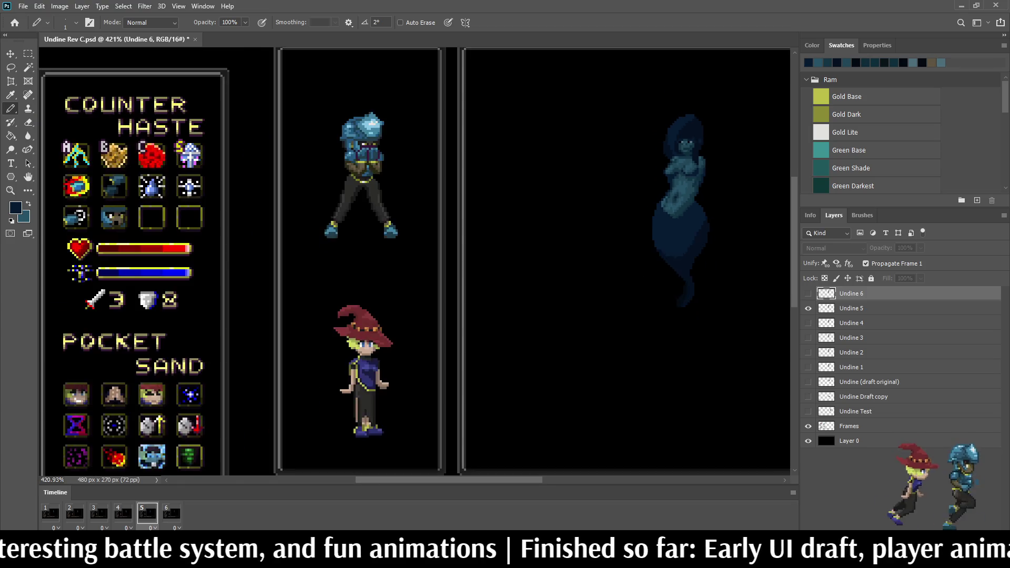
scroll(668, 226, "up", 4)
key("alt+bracketleft")
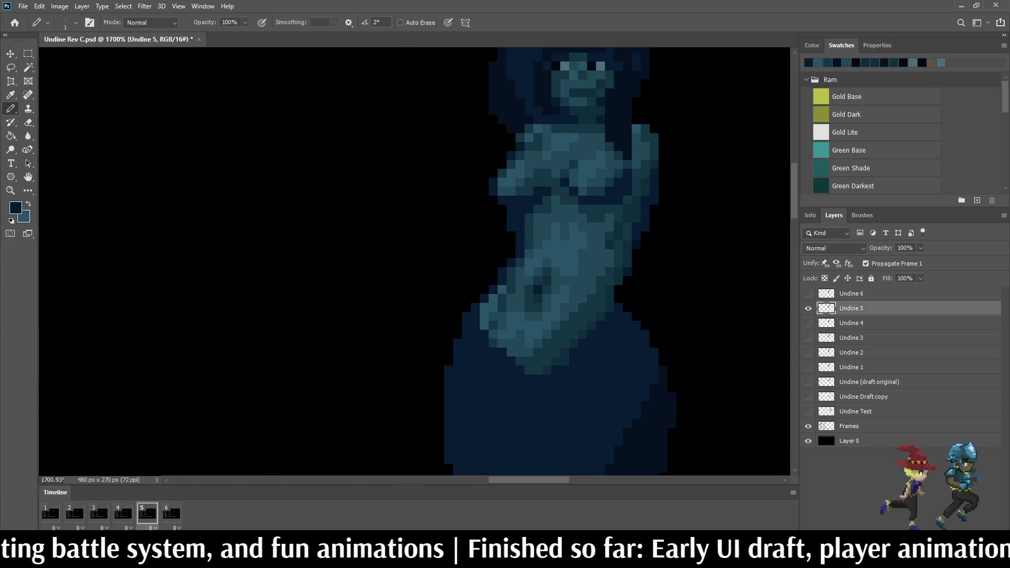
scroll(710, 200, "up", 3)
key("i")
key("b")
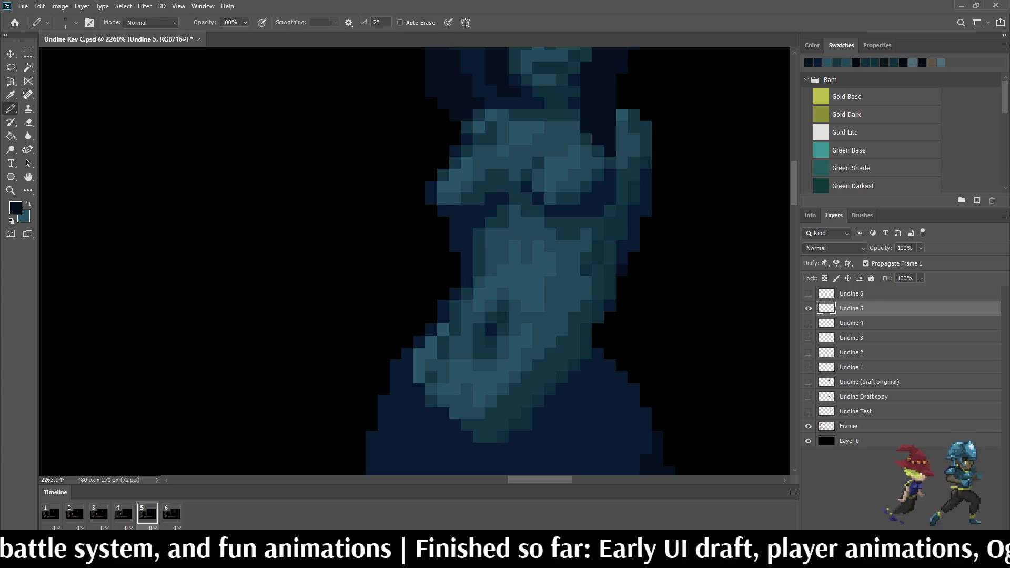
key("Left")
key("Right")
key("Right")
key("Left")
key("Left")
key("Right")
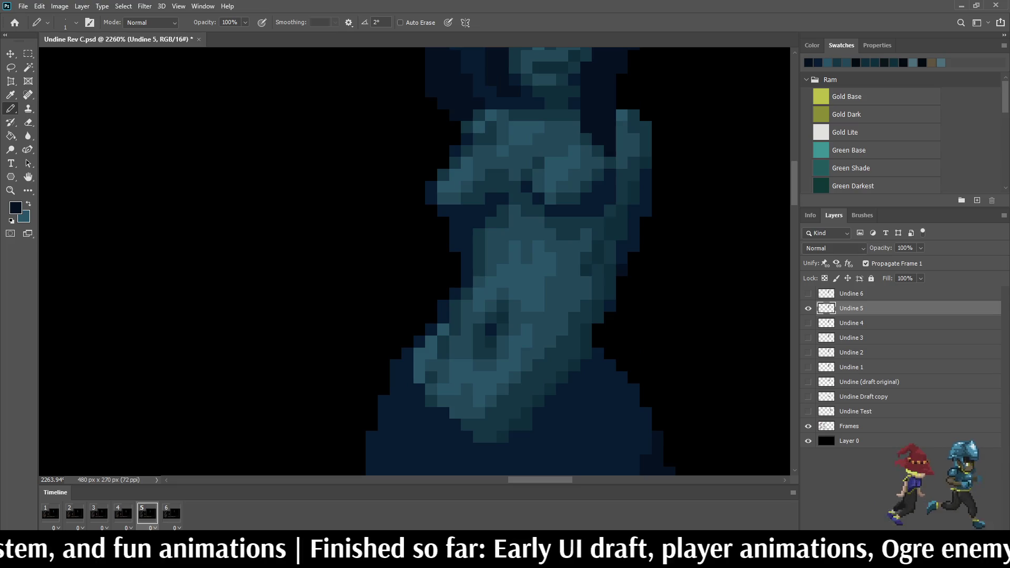
Step: Darken the right edge of the Undine 5 torso with a column of pencilled pixels
left_click_drag(621, 163, 622, 199)
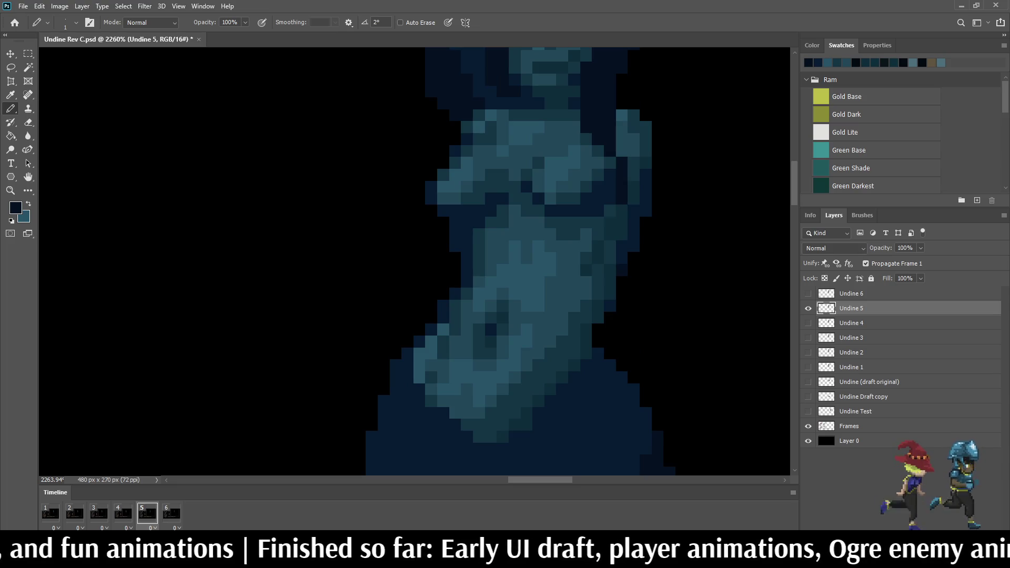
key("Left")
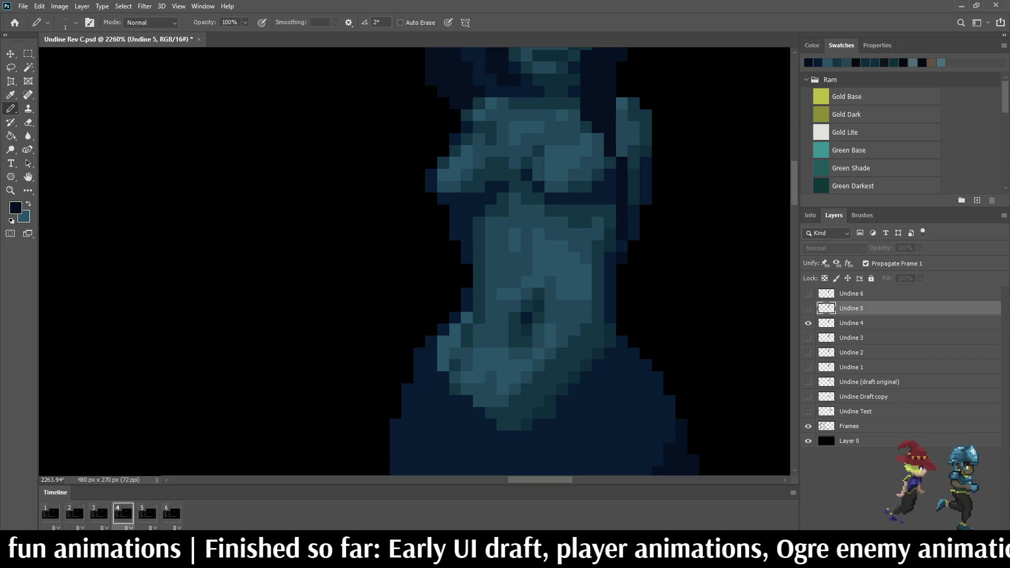
key("Right")
left_click(622, 210)
left_click_drag(622, 222, 622, 234)
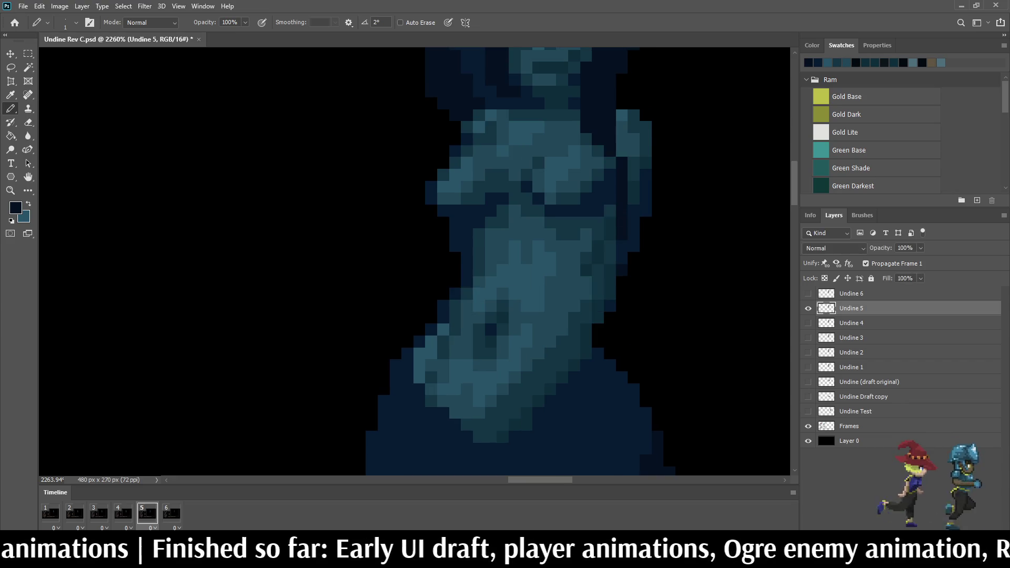
scroll(579, 263, "down", 4)
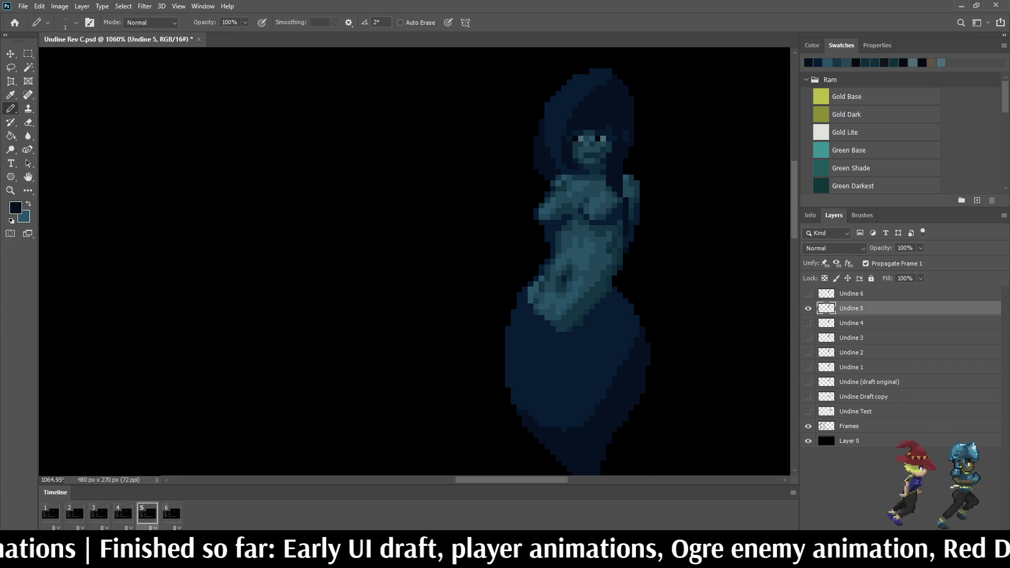
Step: Flip between frames 4 and 5 and play the Undine animation to check the pose
key("Left")
key("Right")
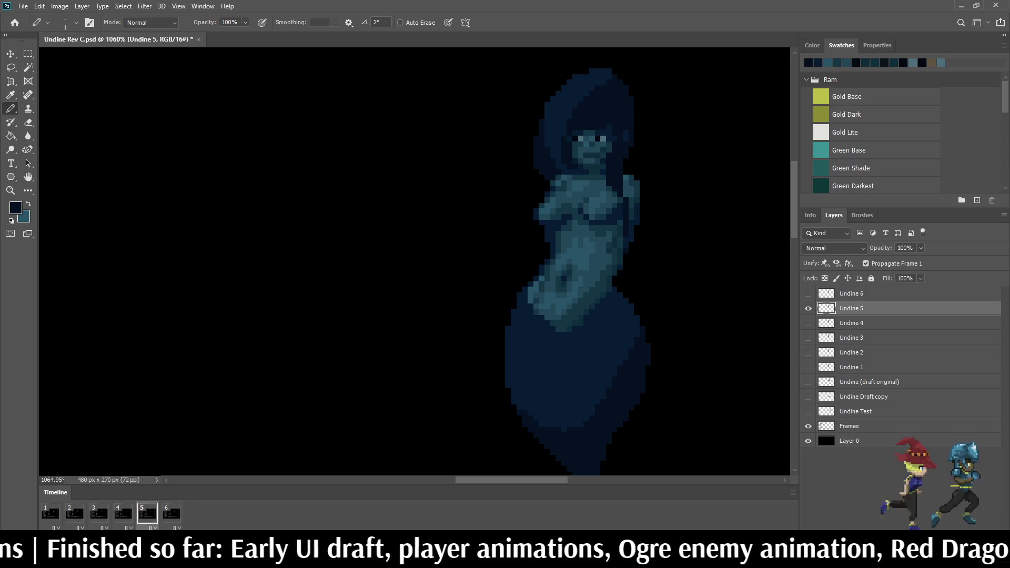
key("Left")
key("Right")
key("Left")
key("Right")
key("Left")
key("Right")
scroll(646, 233, "down", 3)
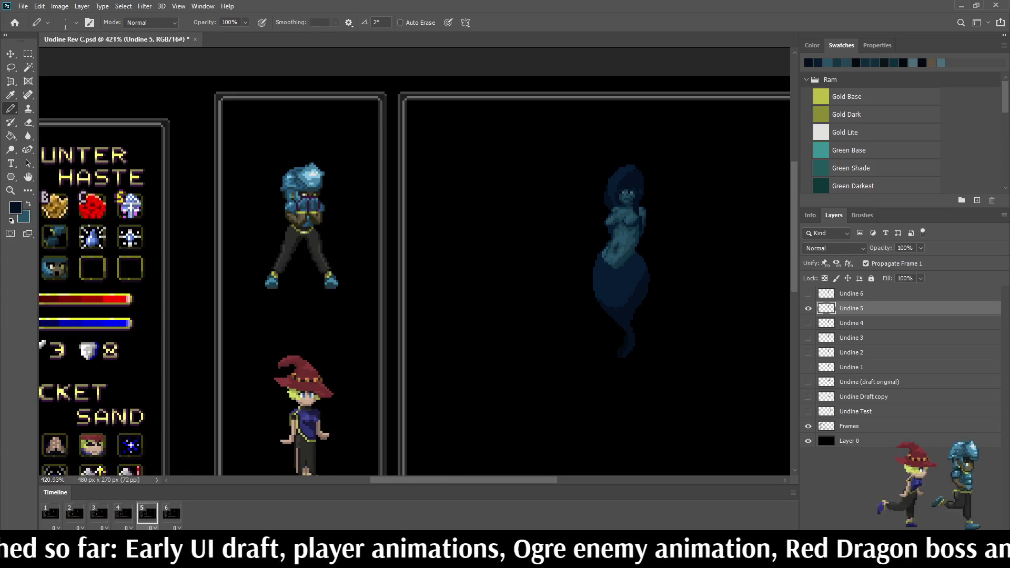
scroll(639, 211, "down", 2)
scroll(640, 211, "up", 4)
key("space")
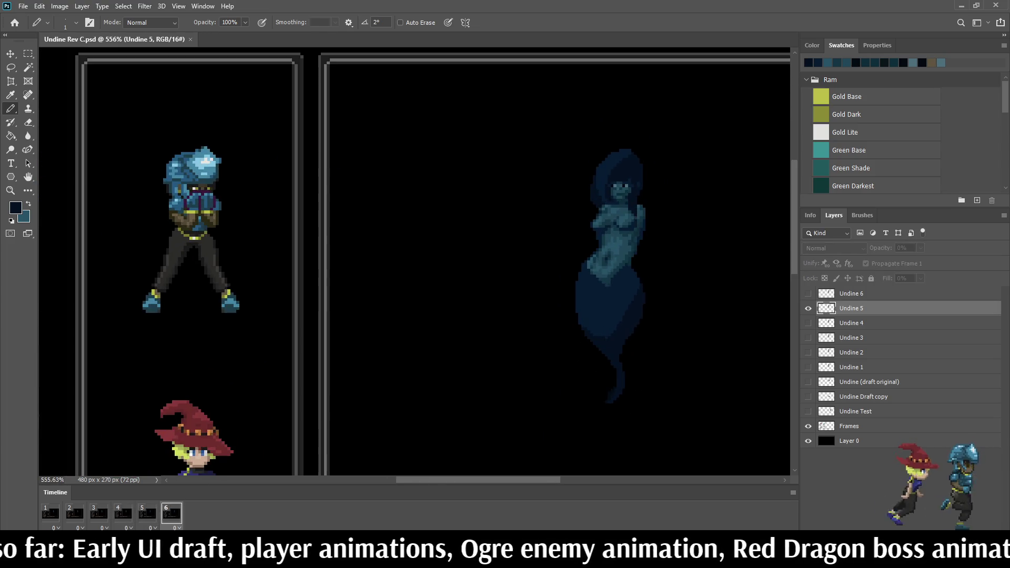
scroll(639, 210, "down", 5)
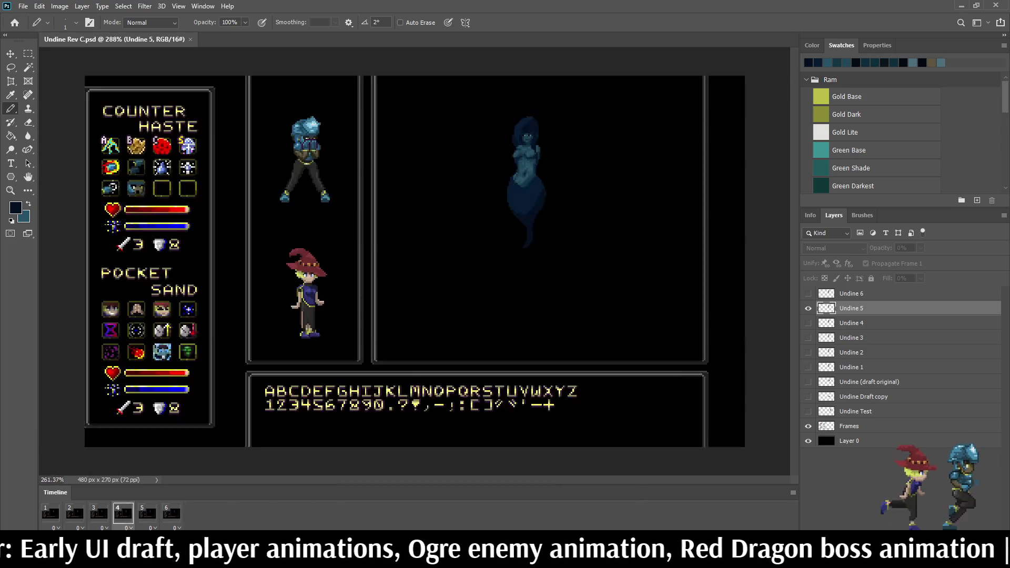
scroll(469, 217, "up", 3)
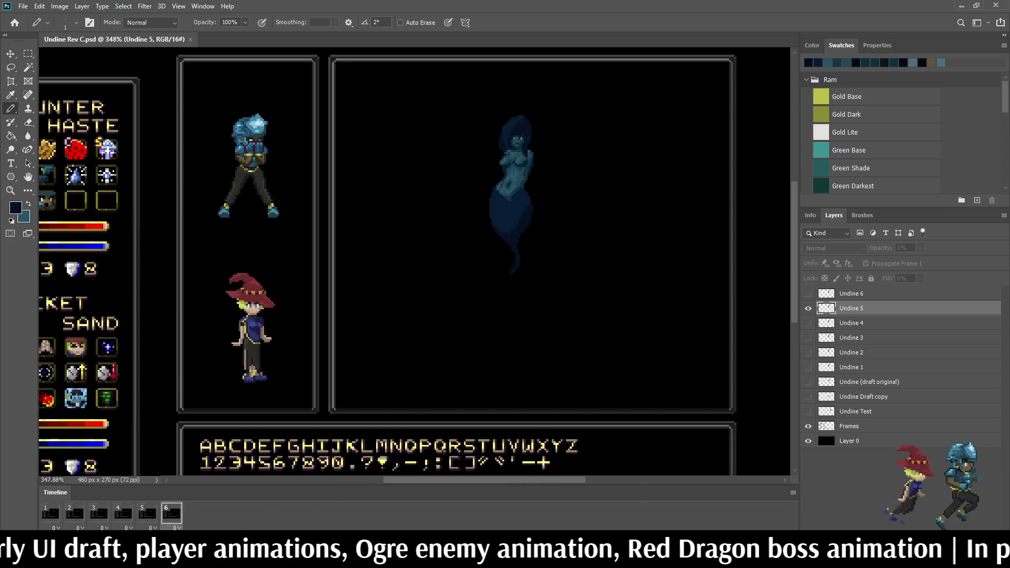
scroll(552, 137, "up", 1)
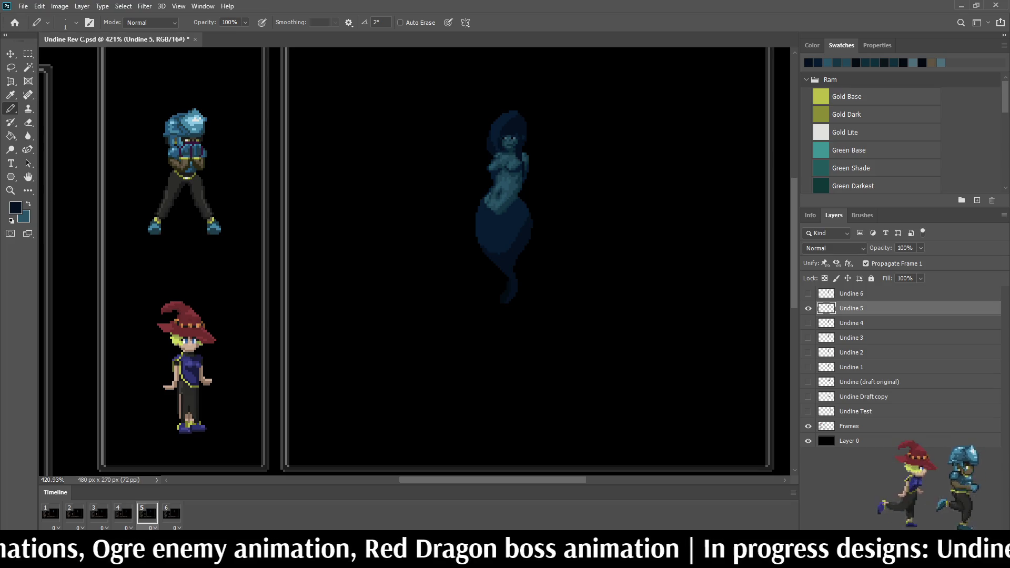
Step: Lasso the Undine 5 chest, adding its left notch and right side
key("l")
scroll(498, 210, "up", 10, "alt")
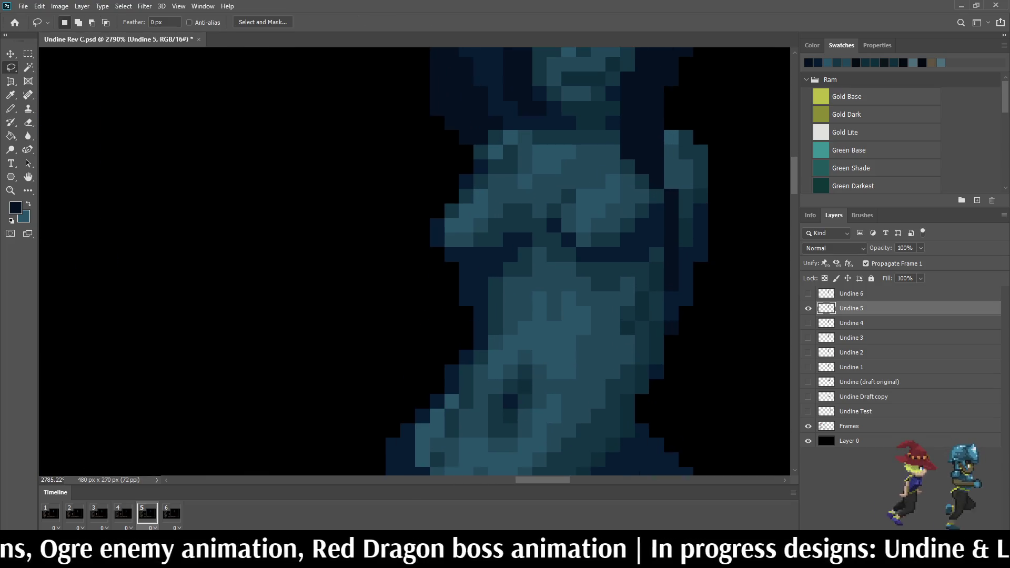
mouse_move(499, 161)
left_mouse_down()
mouse_move(467, 174)
mouse_move(434, 245)
left_mouse_up()
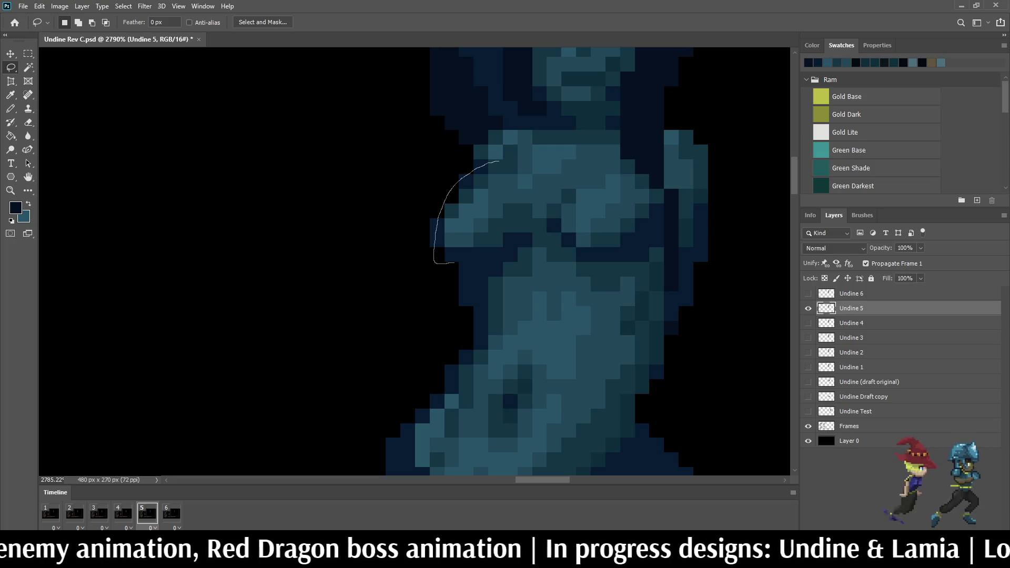
mouse_move(477, 274)
left_mouse_down()
mouse_move(541, 242)
mouse_move(537, 175)
mouse_move(498, 161)
left_mouse_up()
key("shift")
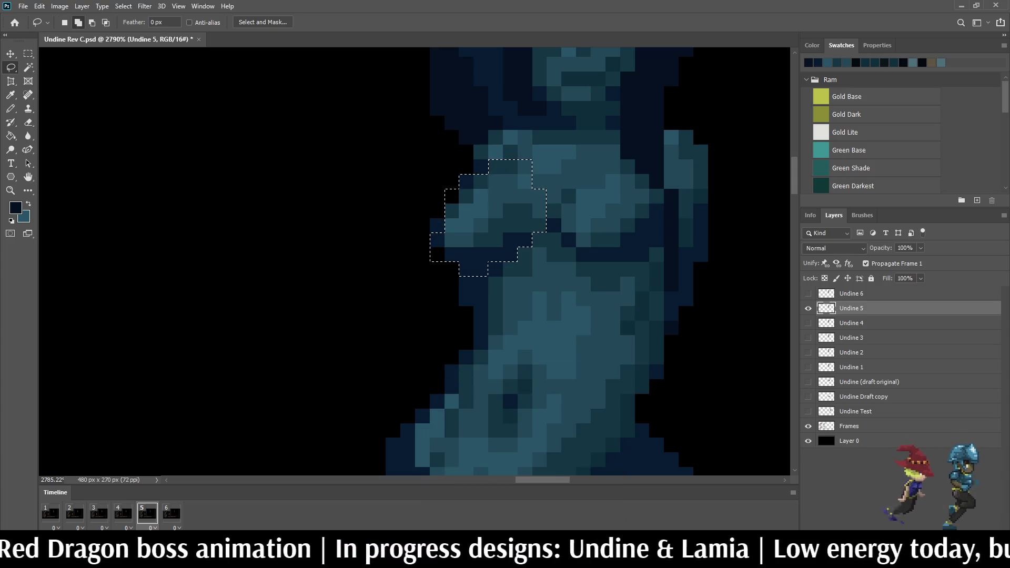
mouse_move(445, 208)
left_mouse_down()
mouse_move(427, 226)
mouse_move(454, 282)
mouse_move(501, 284)
mouse_move(544, 232)
left_mouse_up()
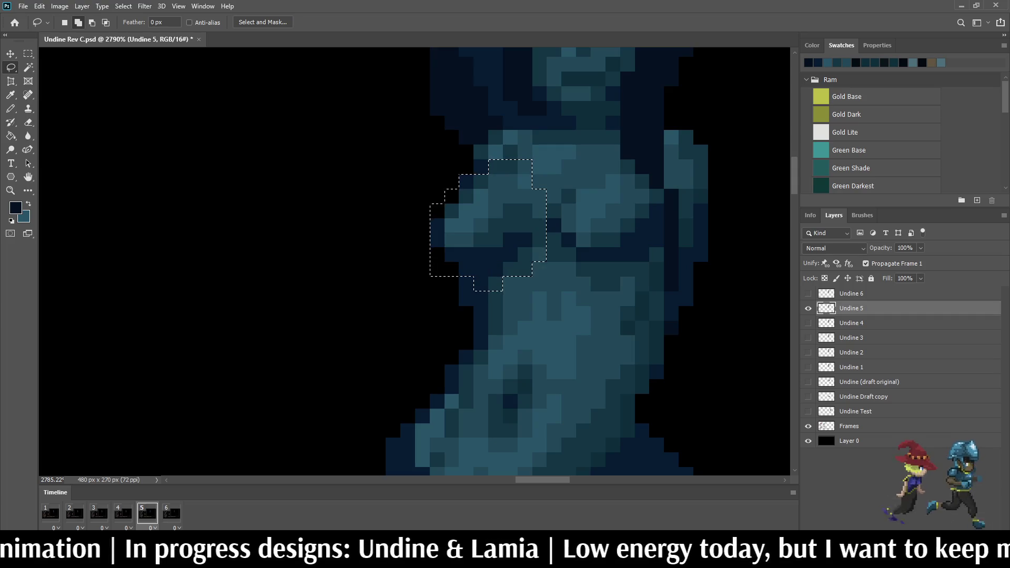
left_click_drag(564, 182, 599, 171)
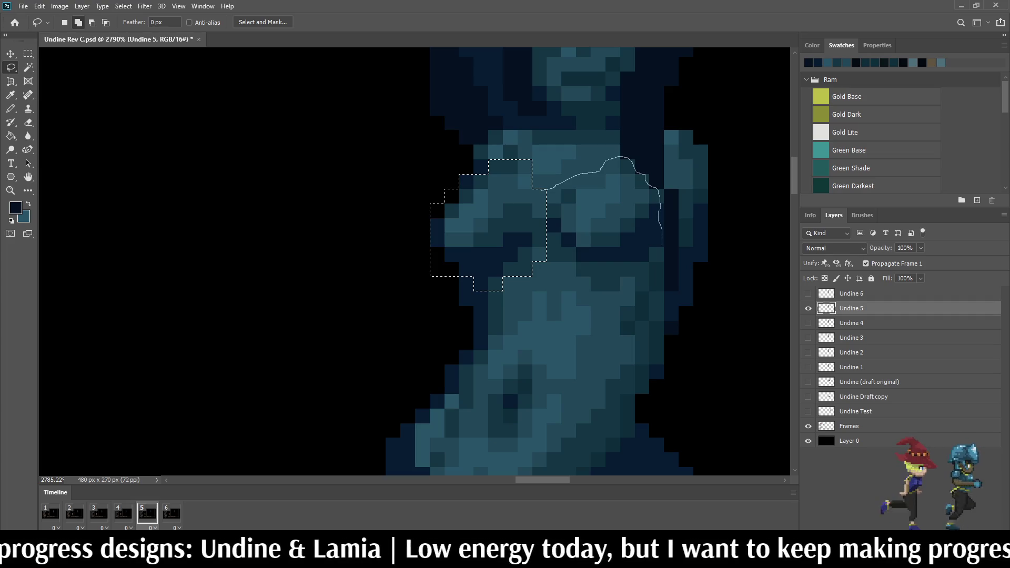
mouse_move(645, 284)
left_mouse_down()
mouse_move(618, 297)
mouse_move(533, 268)
left_mouse_up()
Step: Raise the selected chest one pixel, commit, and deselect
key("ctrl+t")
key("Up")
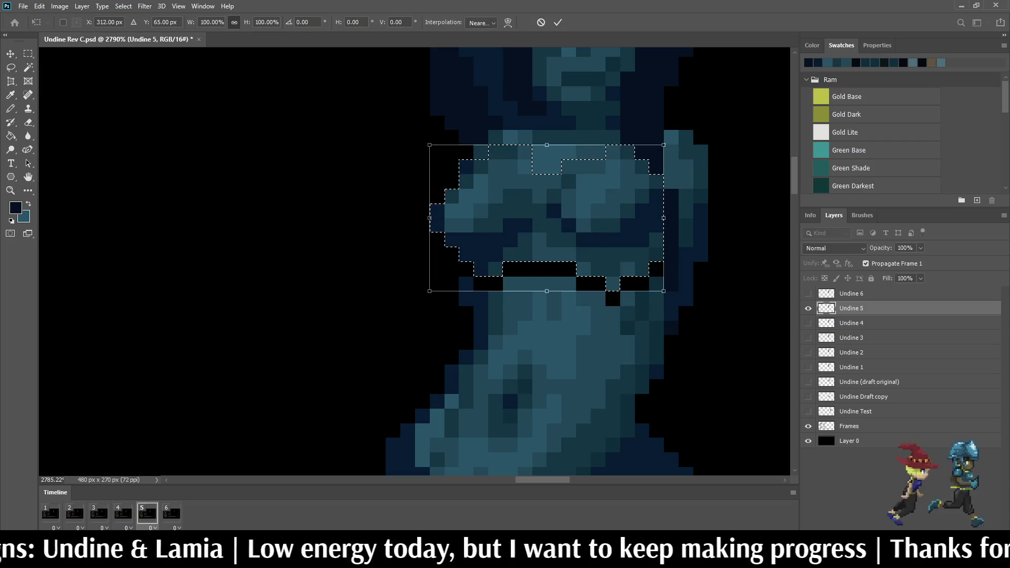
key("Return")
key("ctrl+d")
scroll(660, 249, "down", 5)
scroll(579, 261, "up", 6)
Step: Sample the teal body colour and flip between frames 4 and 5 to compare
key("i")
left_click(809, 62)
key("b")
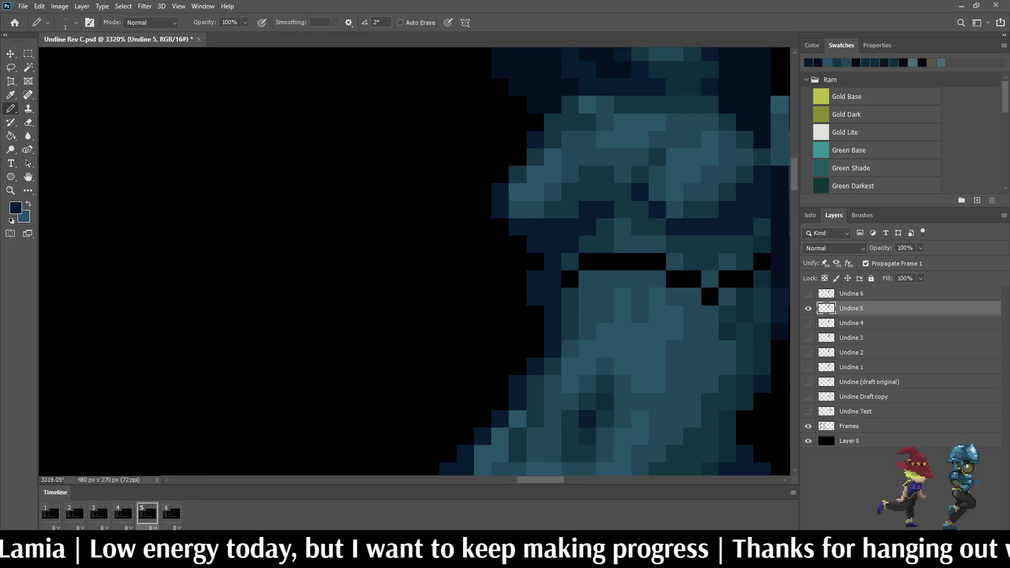
scroll(579, 269, "down", 3)
scroll(579, 268, "up", 3)
scroll(621, 263, "down", 5)
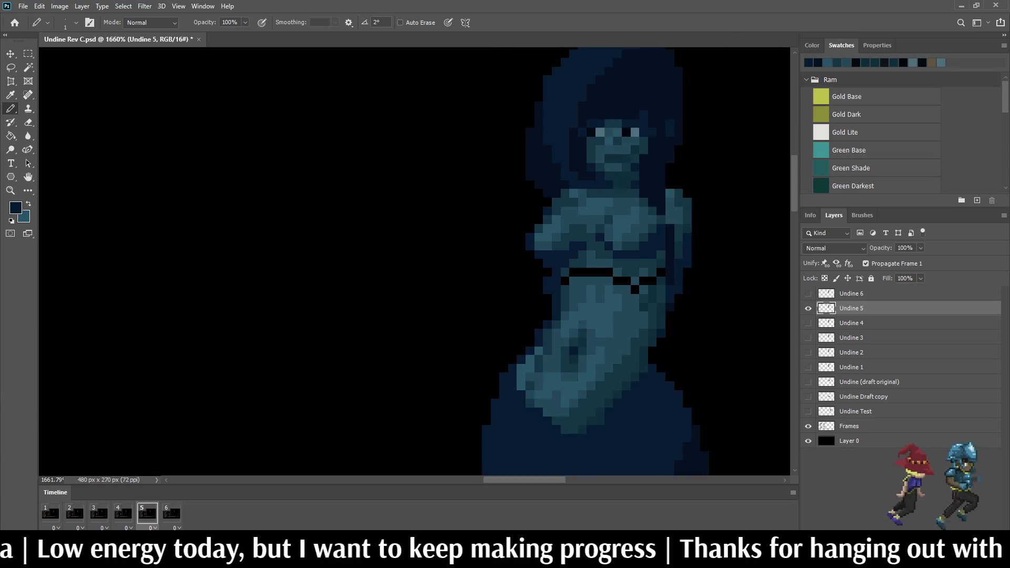
key("comma")
key("period")
key("comma")
key("period")
scroll(583, 275, "up", 4)
scroll(583, 259, "up", 3)
Step: Resample the body colour and return to the pencil for the fill
key("e")
scroll(605, 263, "down", 3)
scroll(526, 253, "up", 6)
key("i")
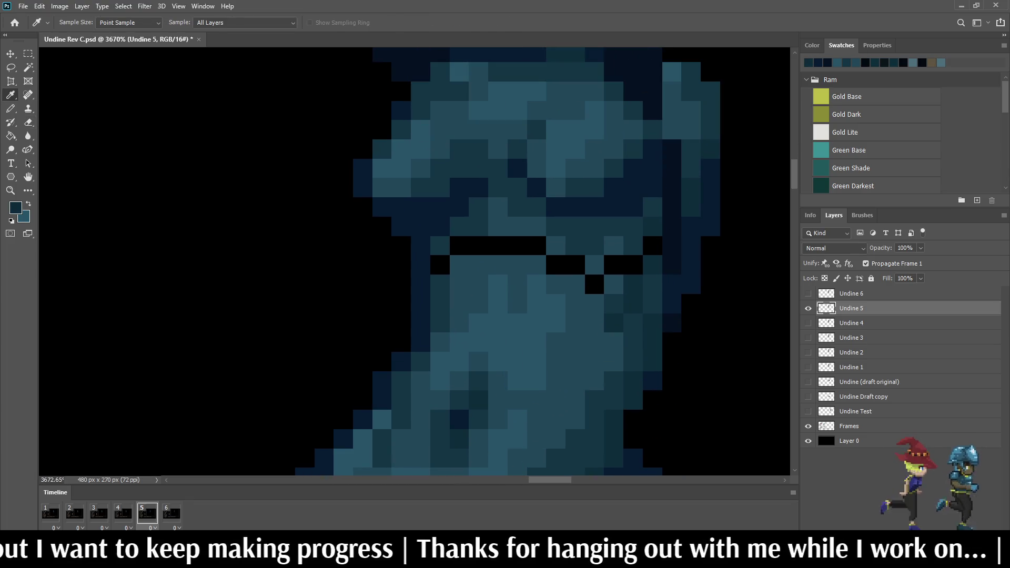
key("b")
key("i")
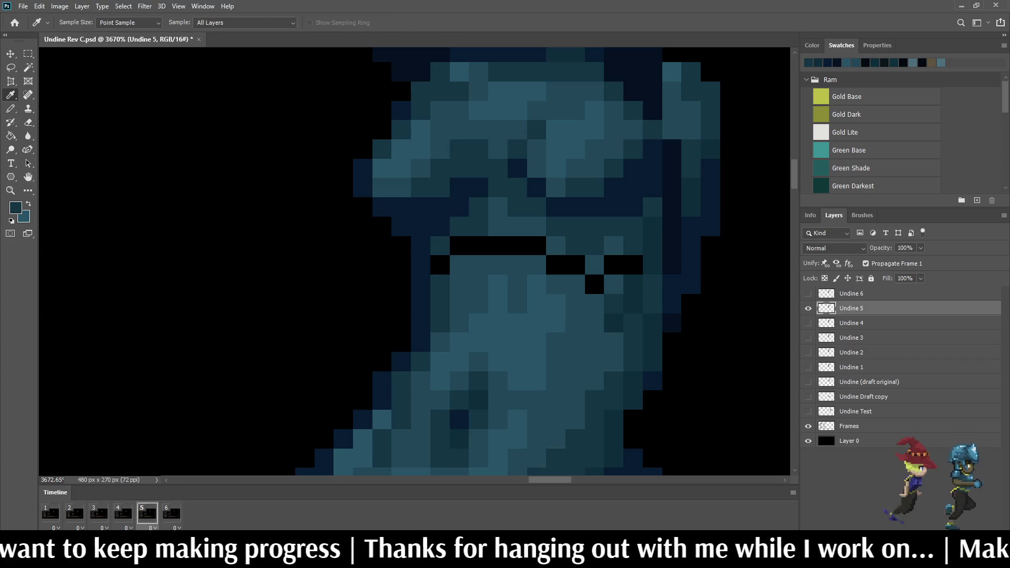
key("b")
scroll(636, 232, "down", 2)
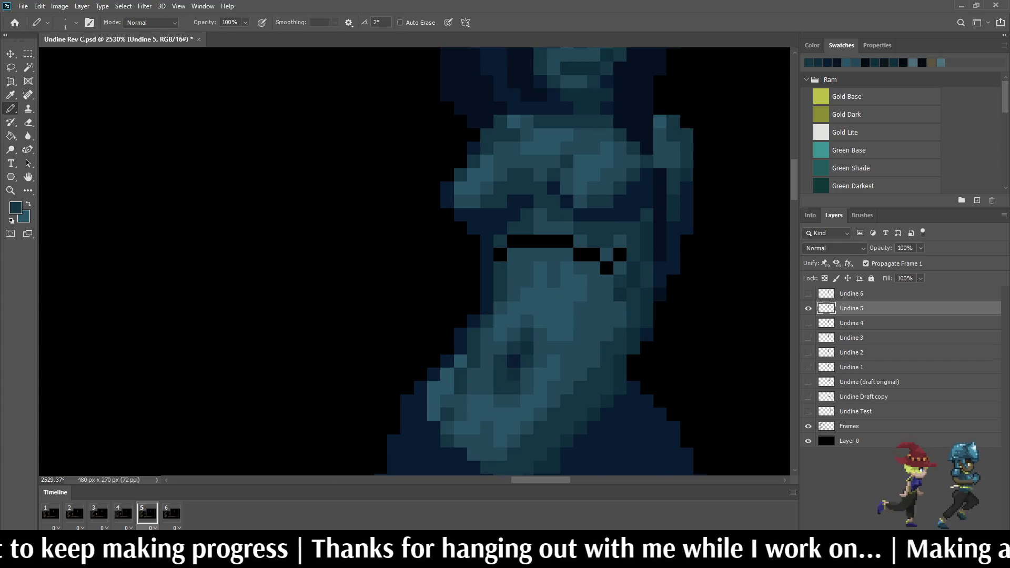
scroll(554, 234, "up", 2)
Step: Pencil the black gap bar under the chest teal, undoing one stray pixel
left_click(467, 268)
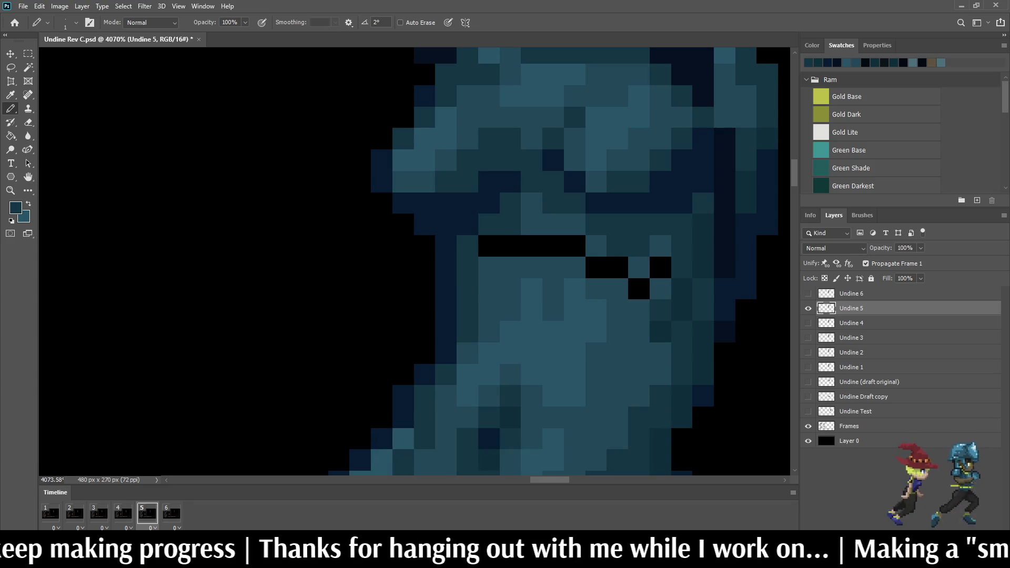
left_click(490, 247)
key("ctrl+z")
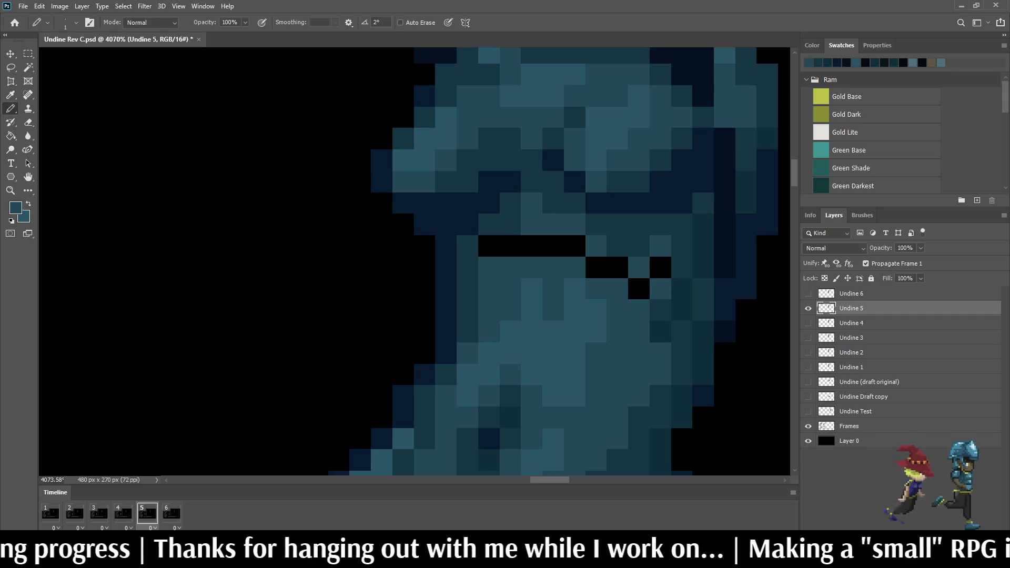
left_click_drag(490, 247, 660, 267)
scroll(652, 267, "down", 1)
scroll(653, 267, "down", 3)
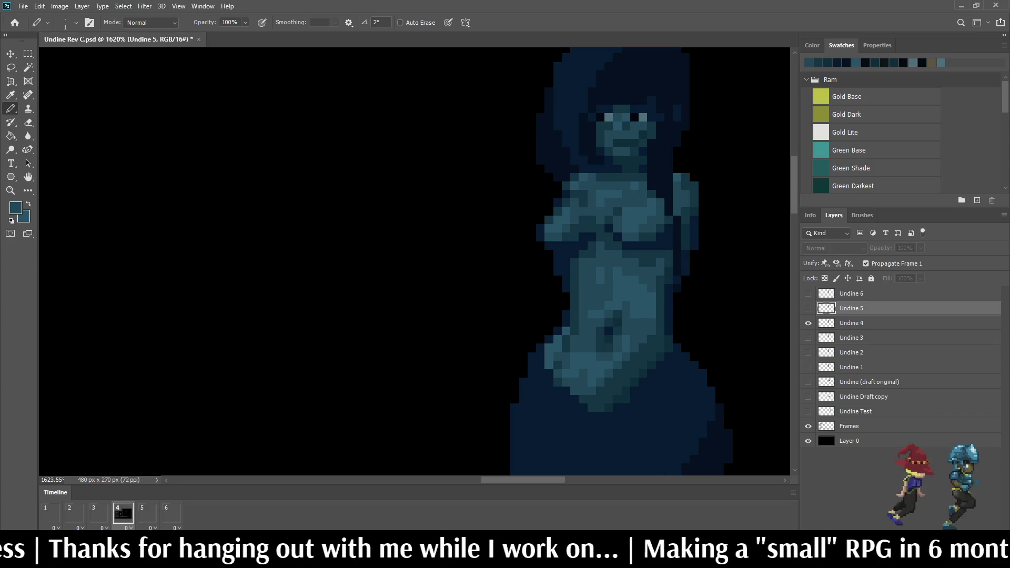
scroll(655, 270, "down", 4)
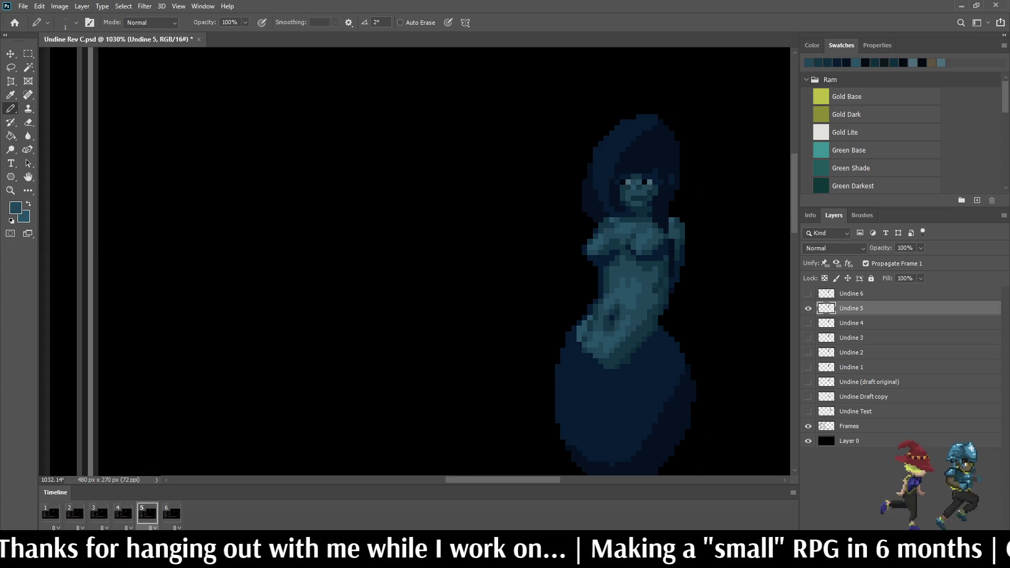
key("Left")
key("Right")
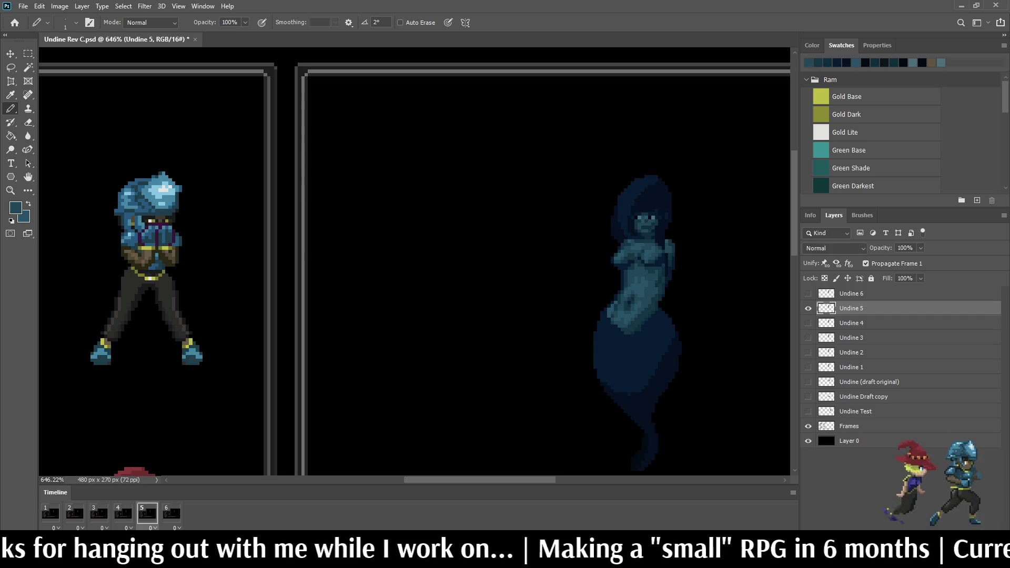
key("Right")
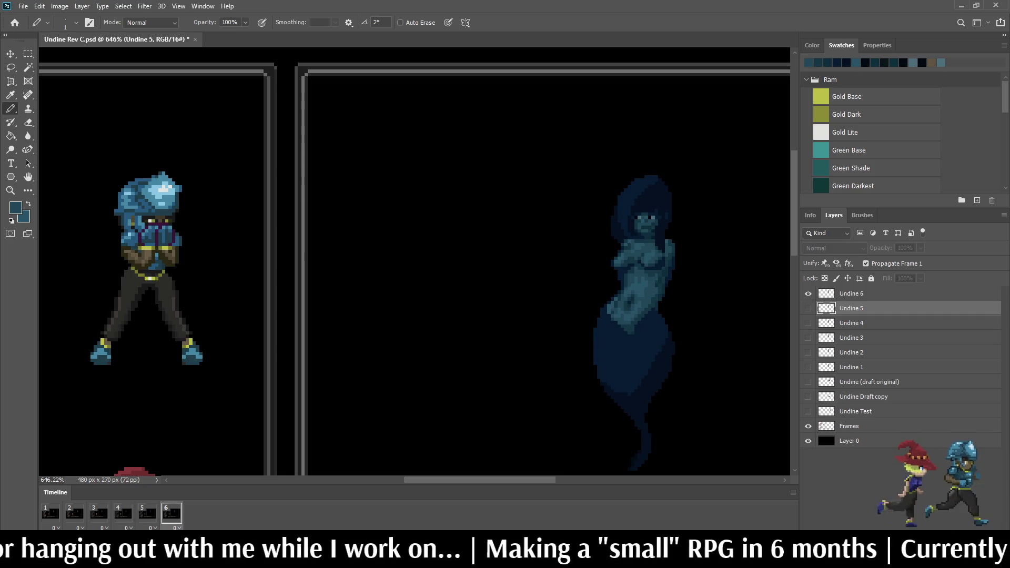
scroll(655, 269, "down", 2)
key("space")
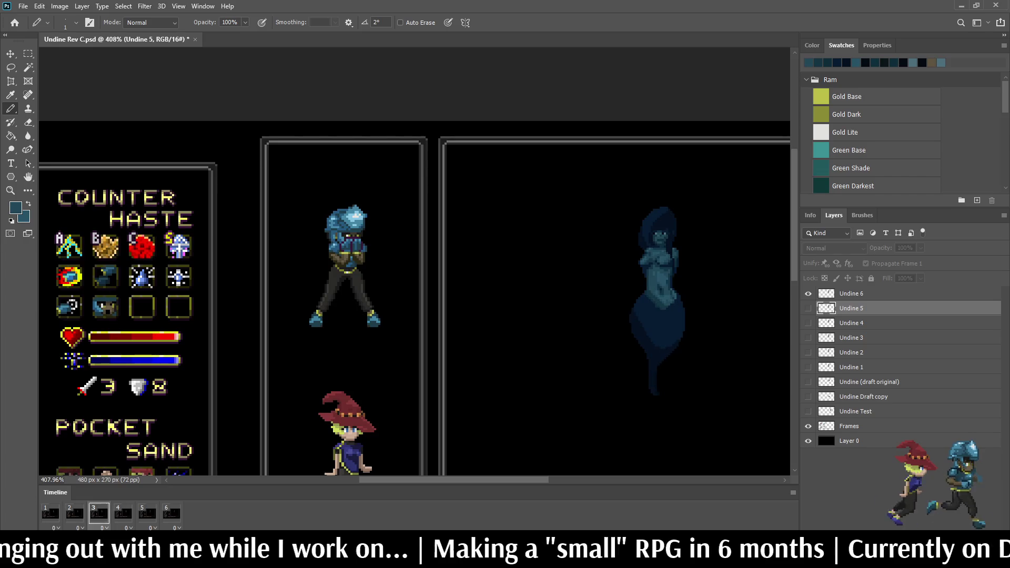
scroll(414, 262, "down", 2)
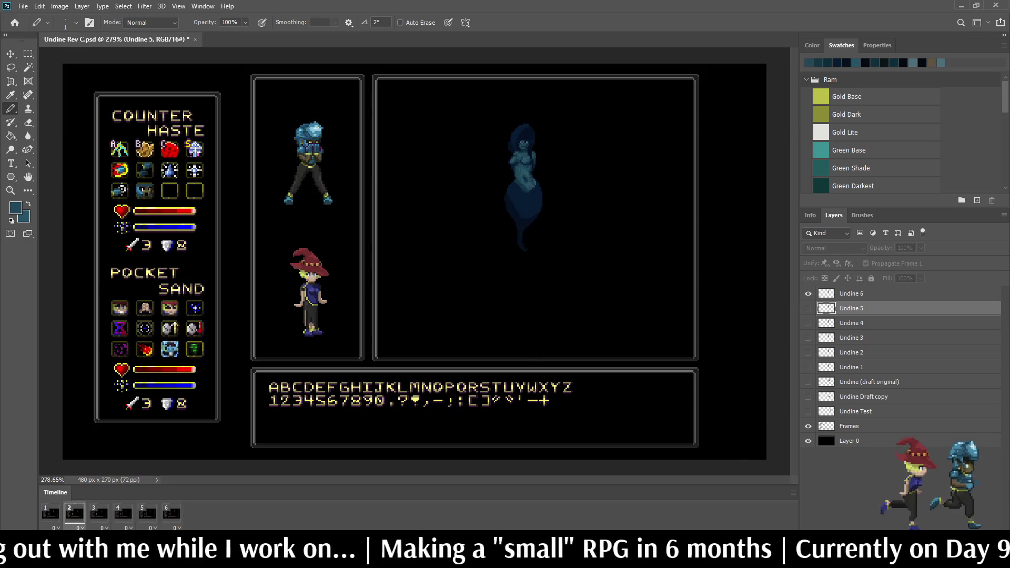
scroll(501, 138, "up", 2)
key("space")
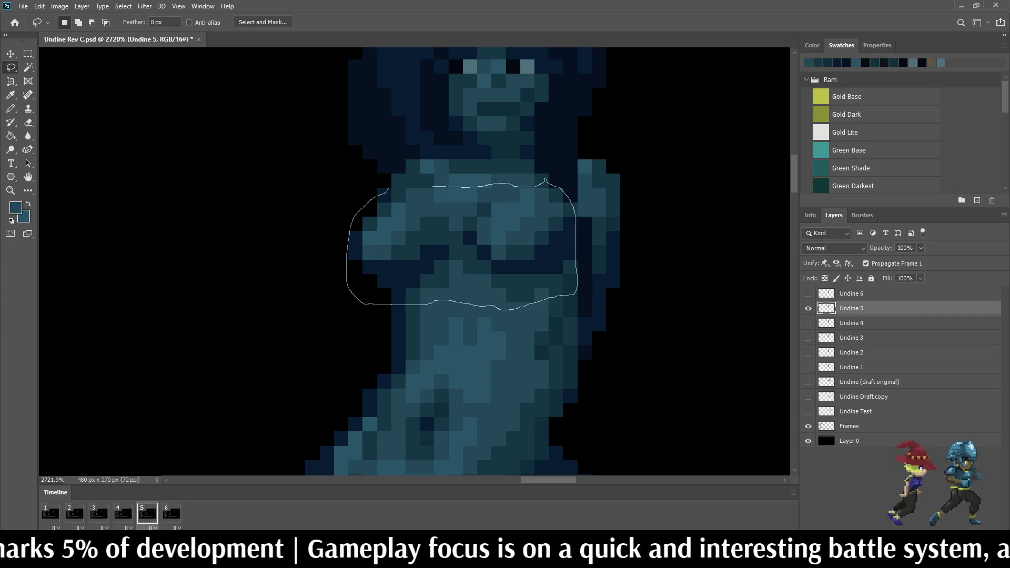
Step: Lasso the Undine 5 chest, trim its lower-left part, and raise it one pixel
left_click_drag(388, 189, 390, 188)
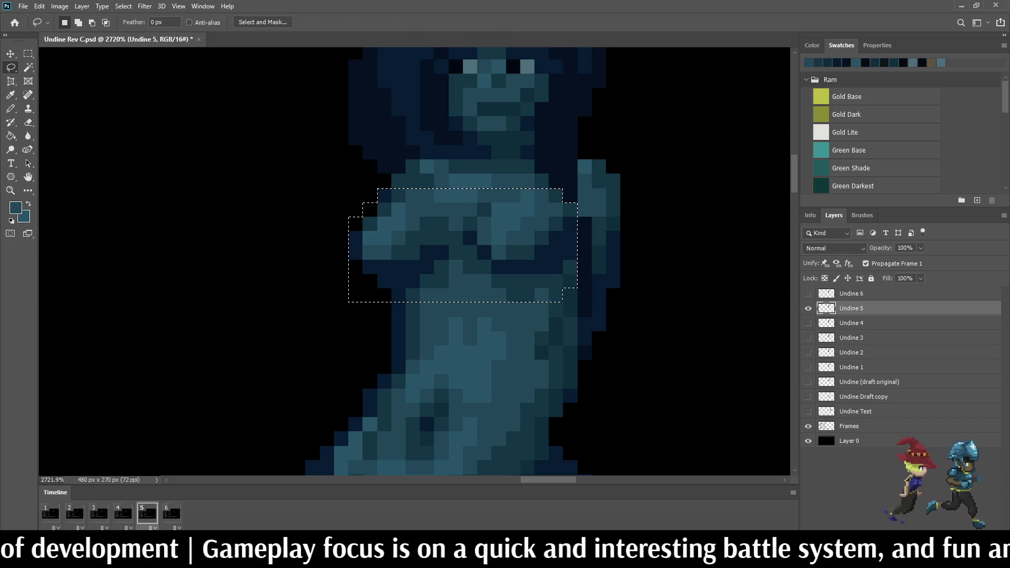
key("ctrl+t")
mouse_move(463, 302)
left_mouse_down()
mouse_move(463, 279)
mouse_move(462, 302)
left_mouse_up()
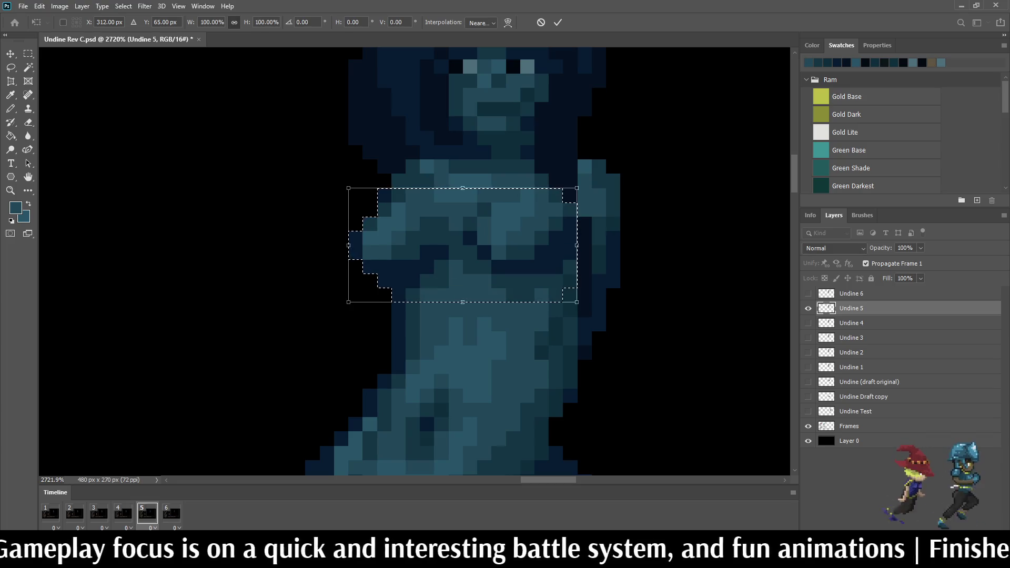
key("Up")
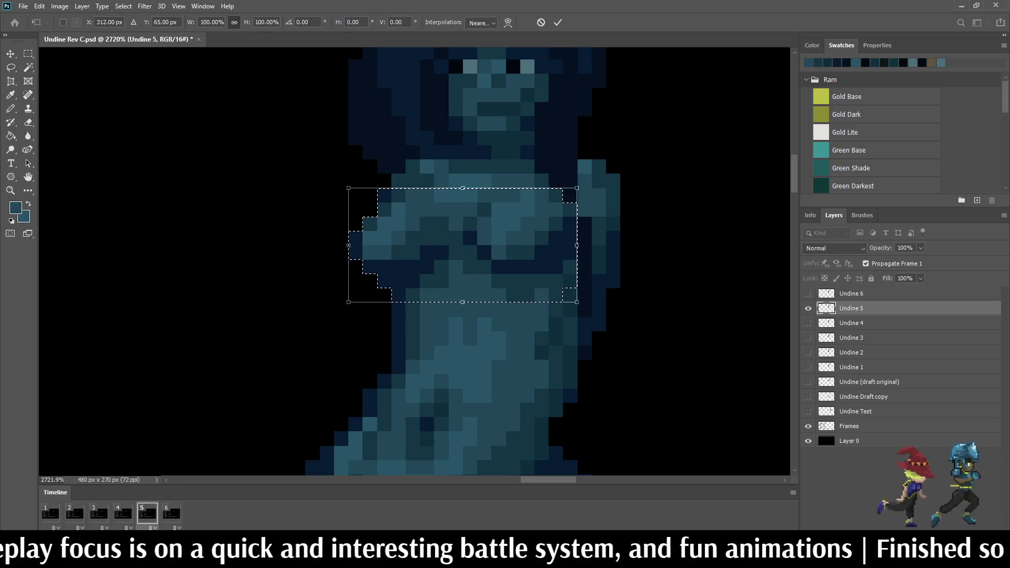
key("Escape")
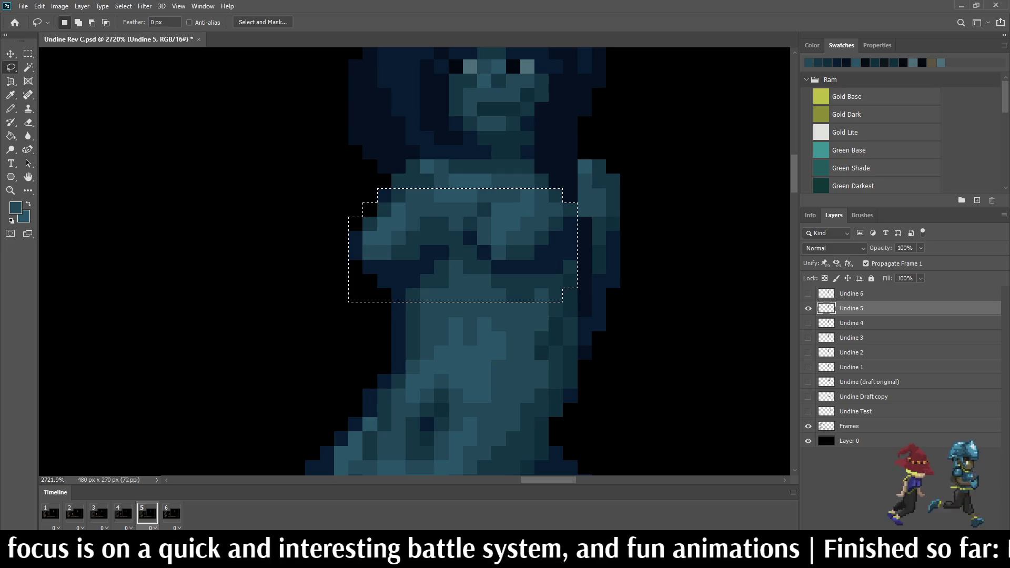
mouse_move(349, 297)
left_mouse_down()
mouse_move(324, 306)
mouse_move(458, 261)
mouse_move(595, 292)
mouse_move(359, 331)
mouse_move(342, 301)
left_mouse_up()
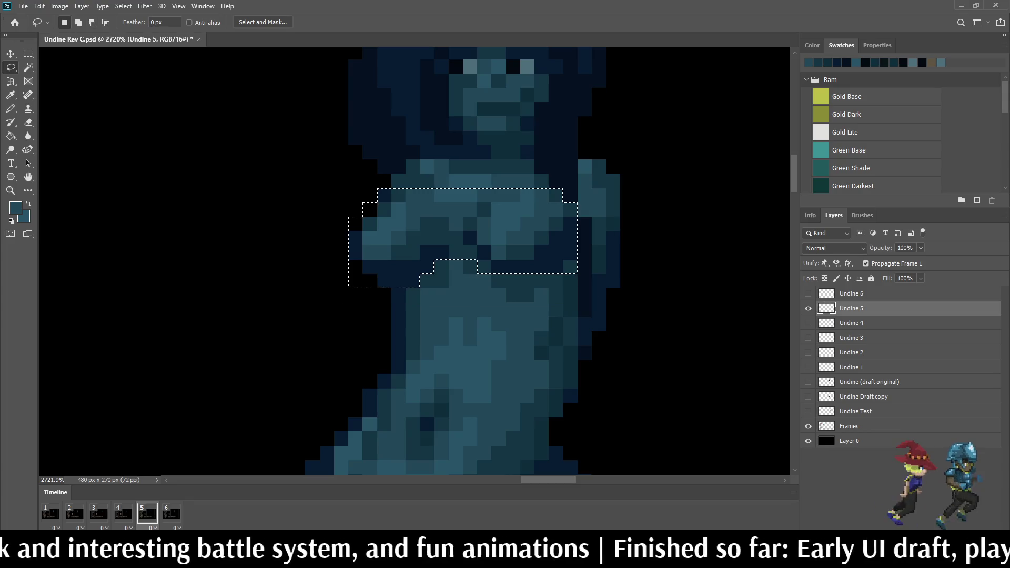
key("ctrl+t")
key("Up")
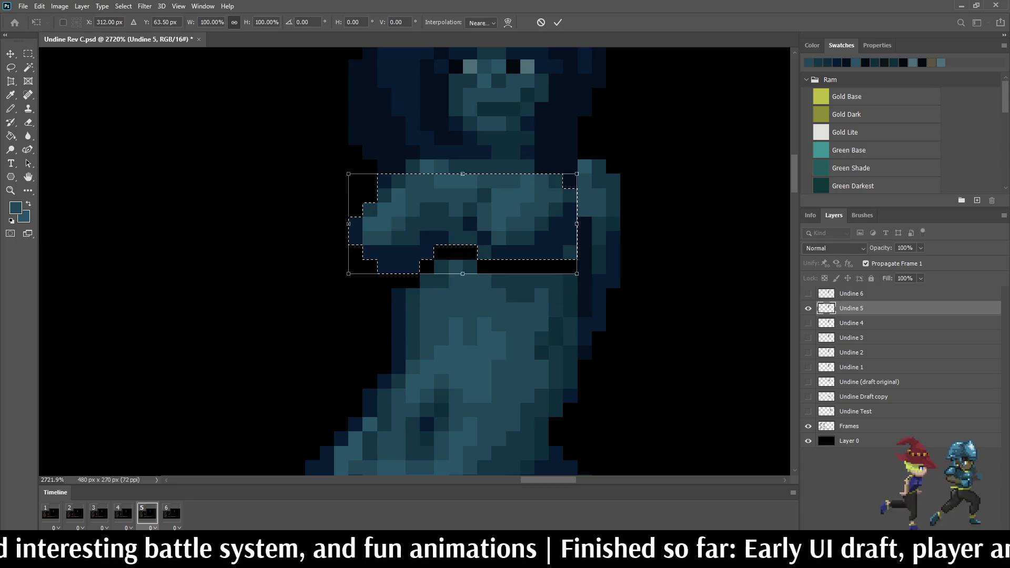
key("Return")
key("ctrl+d")
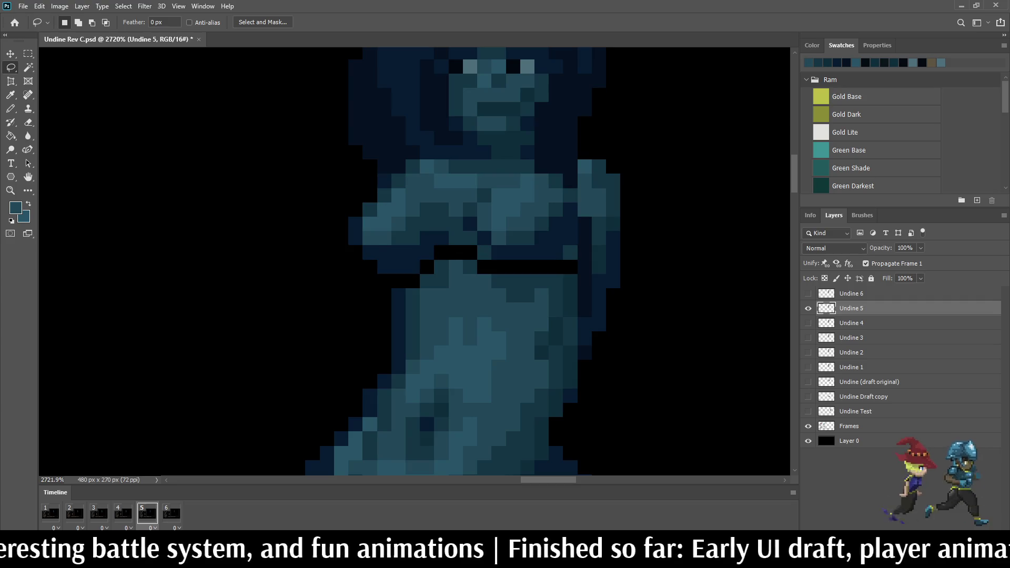
Step: Pencil the black gap row beneath the raised chest with teal pixels
key("i")
key("b")
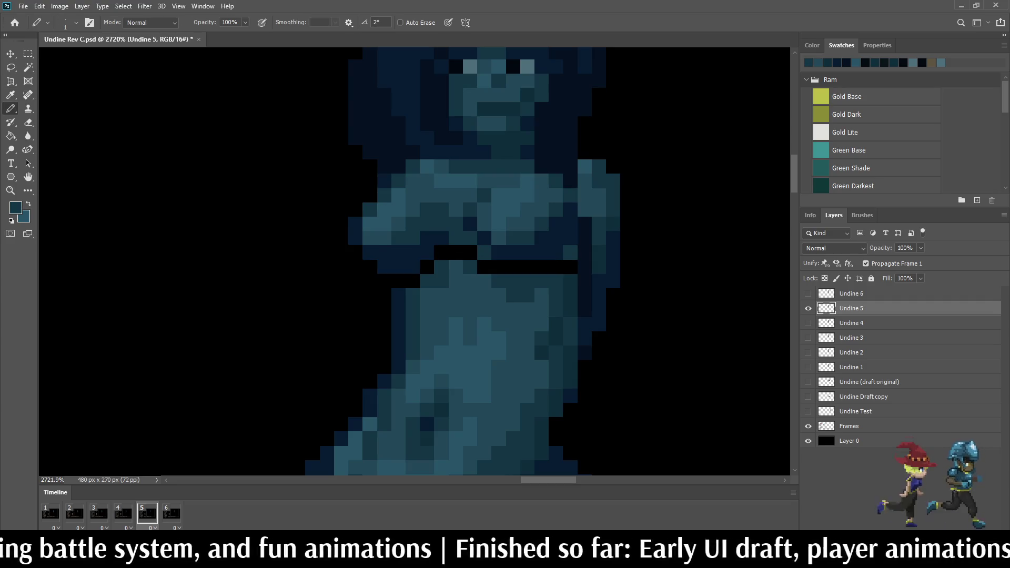
scroll(536, 277, "up", 3, "alt")
mouse_move(571, 258)
left_mouse_down()
mouse_move(443, 258)
mouse_move(419, 232)
mouse_move(366, 233)
mouse_move(317, 284)
left_mouse_up()
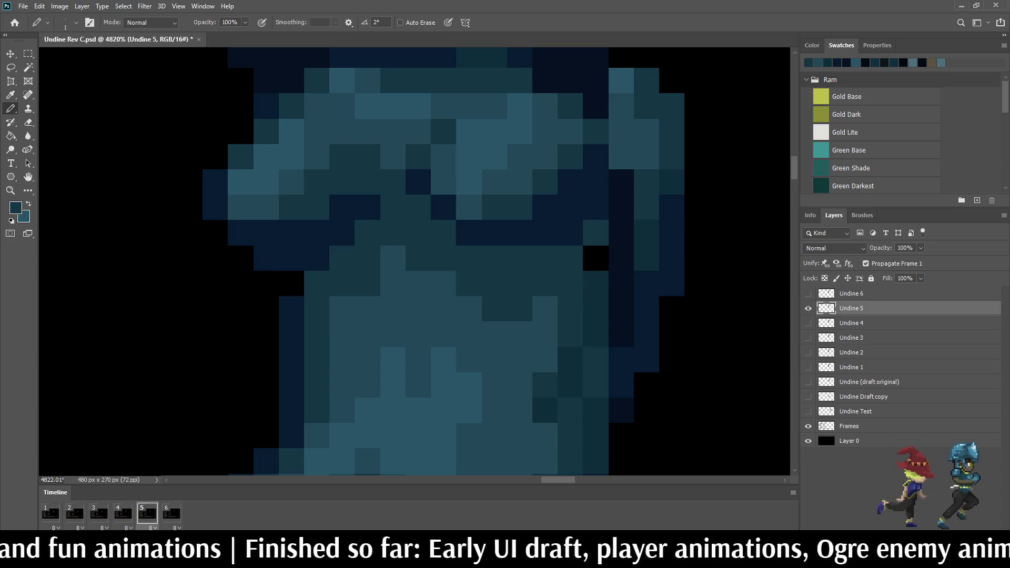
left_click(595, 258)
Step: Sample the darker navy from the sprite, zoom out, and play the animation
key("i")
left_click(827, 63)
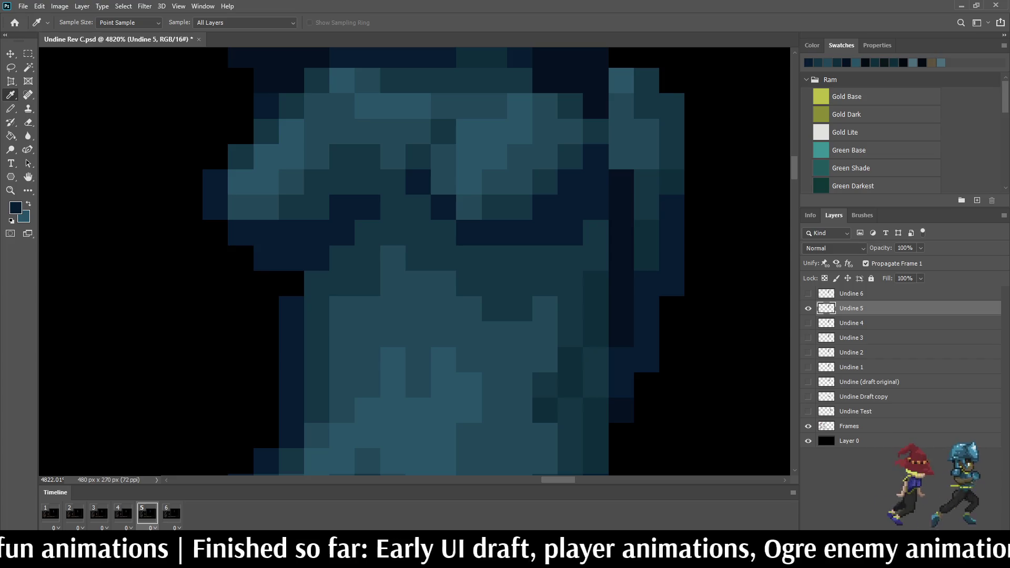
key("b")
scroll(617, 209, "down", 5)
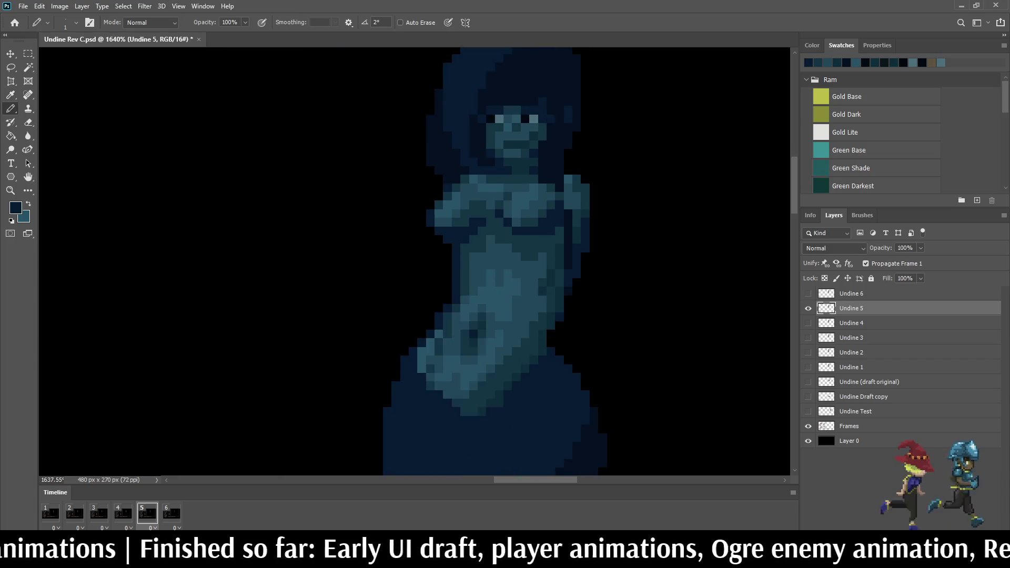
scroll(642, 203, "down", 1)
key("space")
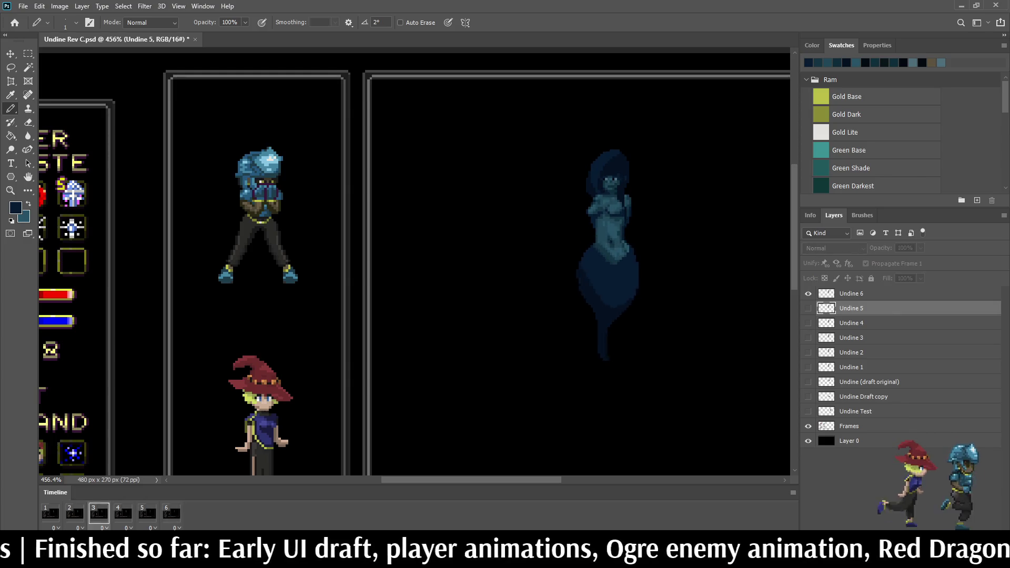
Step: Preview the Undine animation playing back in the battle mockup
scroll(641, 202, "down", 2)
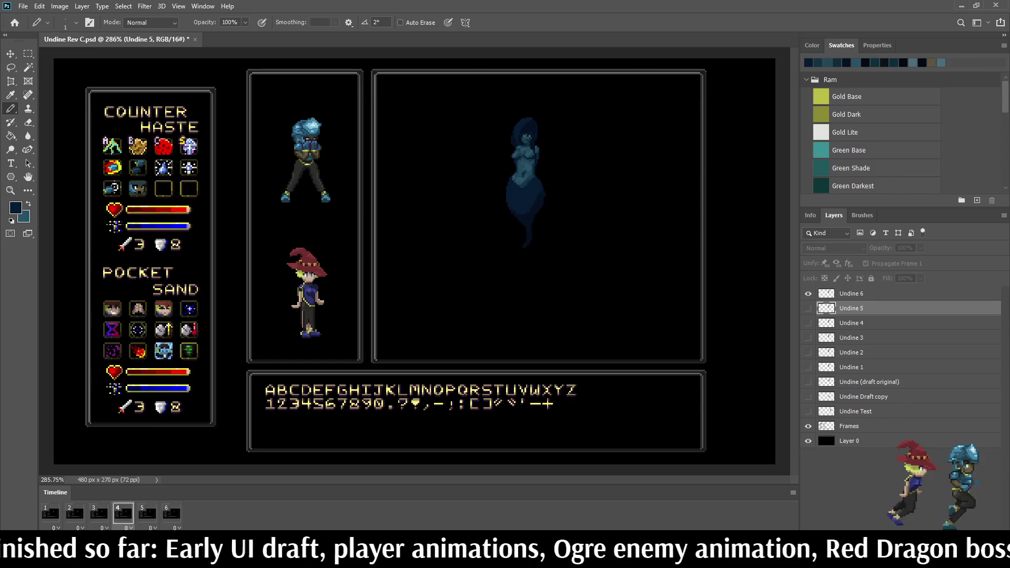
scroll(642, 202, "down", 1)
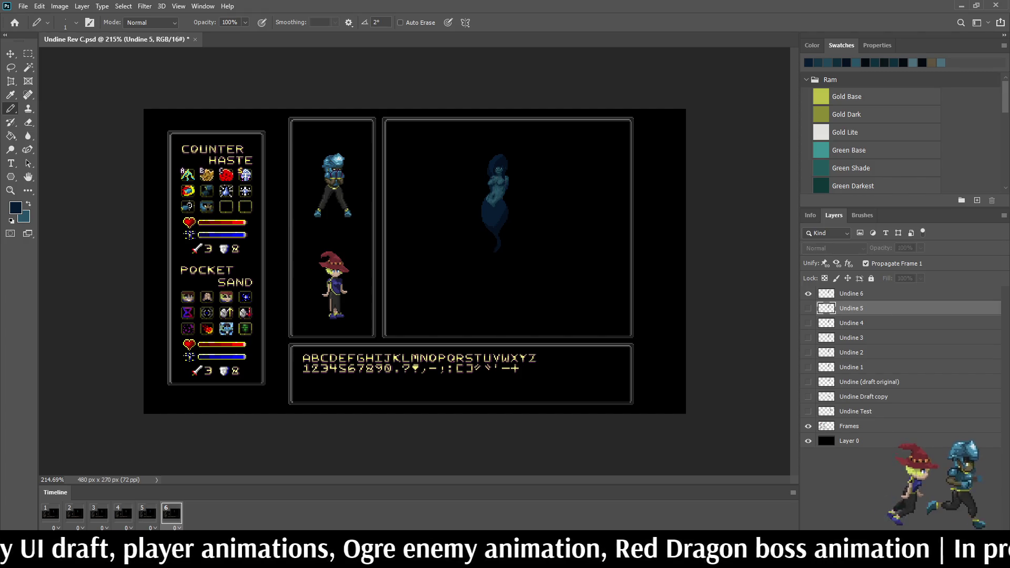
scroll(453, 245, "up", 2)
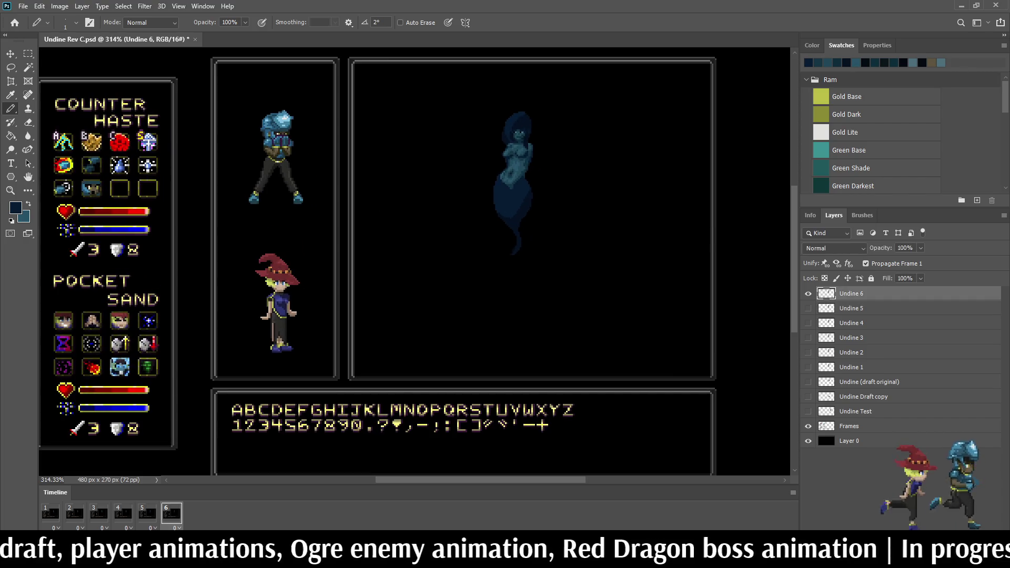
key("ctrl+t")
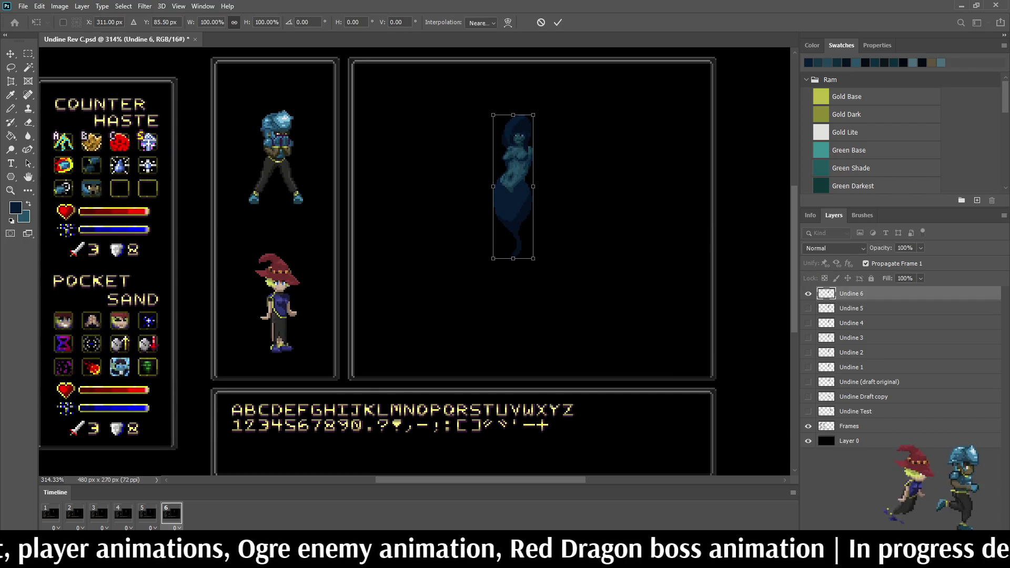
key("Return")
key("space")
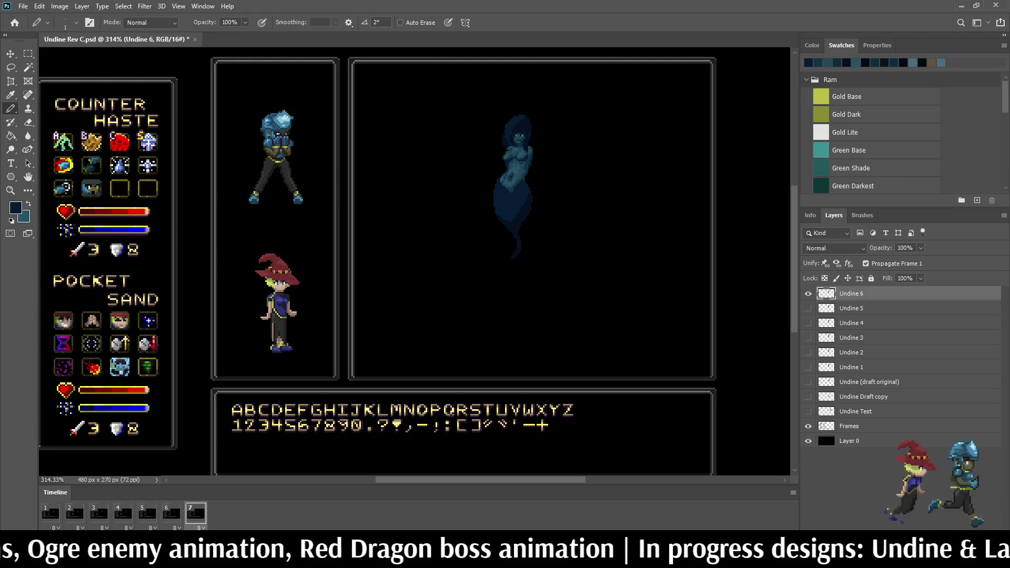
Step: Duplicate Undine 6 into an 'Undine 6 copy' layer and return to frame 6
key("ctrl+comma")
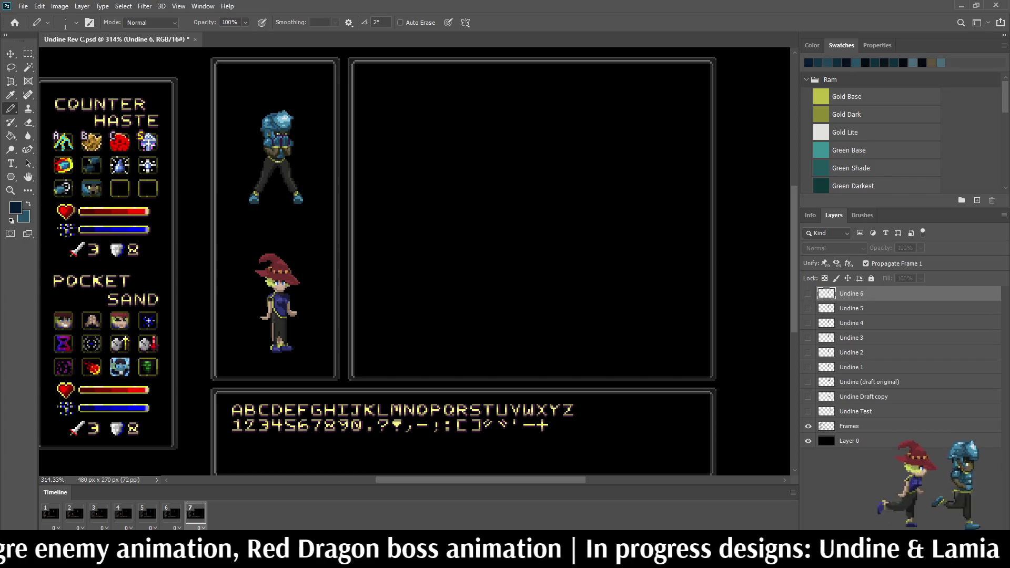
key("ctrl+j")
left_click(171, 513)
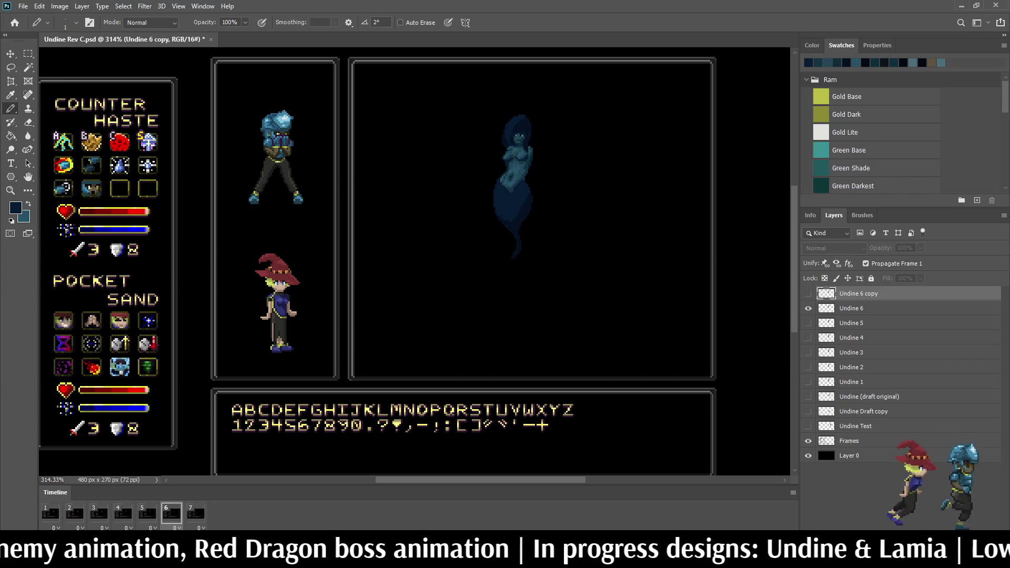
Step: On Undine 6, lasso the chest, nudge it up one pixel, deselect, and play the animation
left_click(852, 309)
key("l")
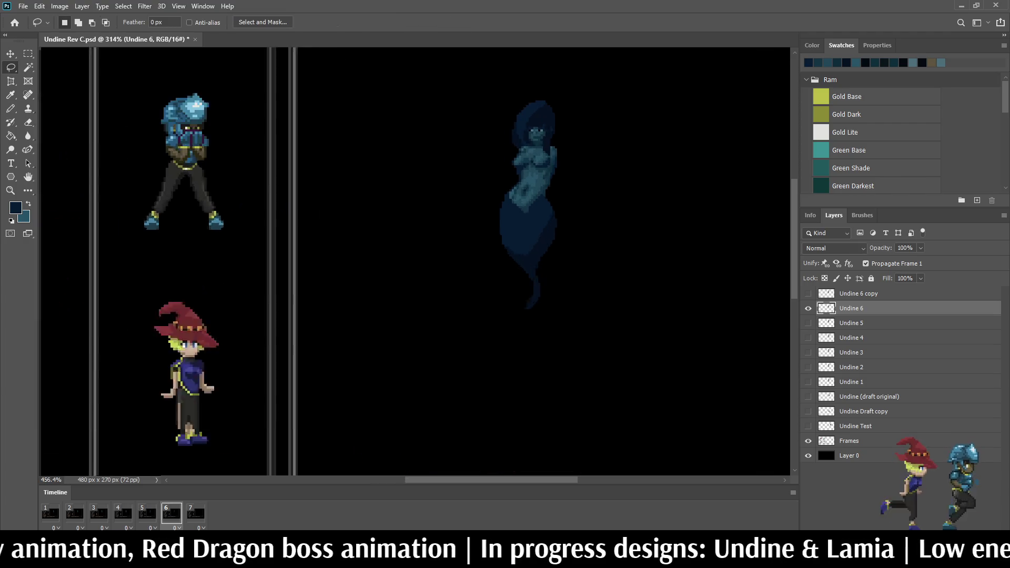
scroll(505, 143, "up", 5)
scroll(505, 184, "up", 2)
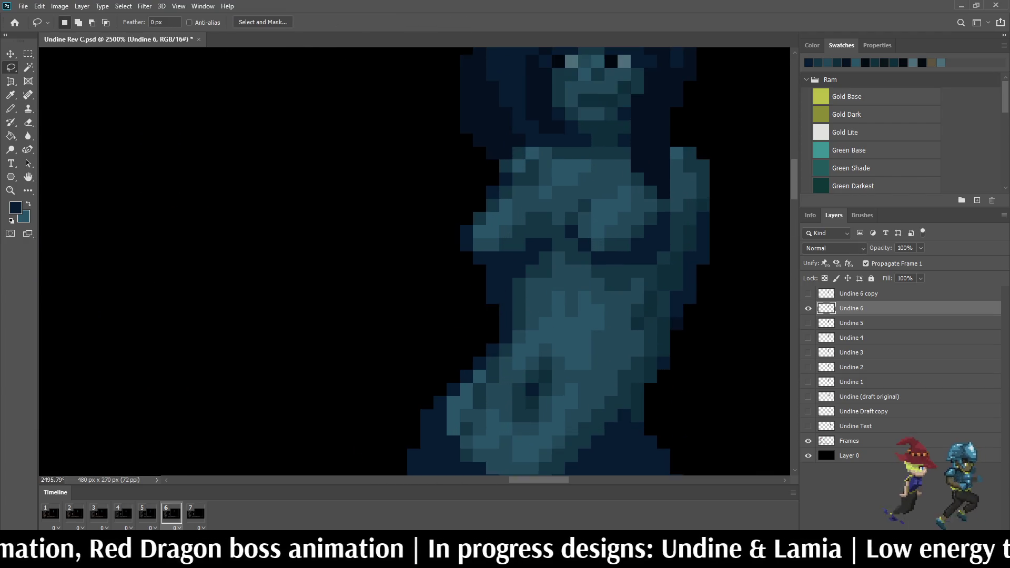
mouse_move(508, 175)
left_mouse_down()
mouse_move(467, 230)
mouse_move(466, 275)
mouse_move(511, 289)
mouse_move(570, 277)
mouse_move(662, 280)
mouse_move(671, 216)
left_mouse_up()
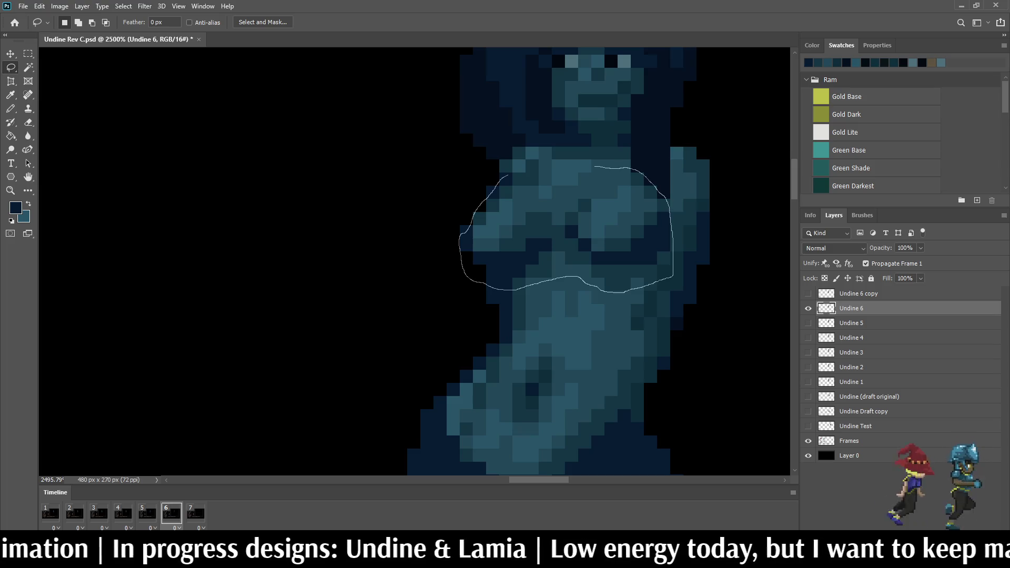
left_click_drag(594, 167, 507, 174)
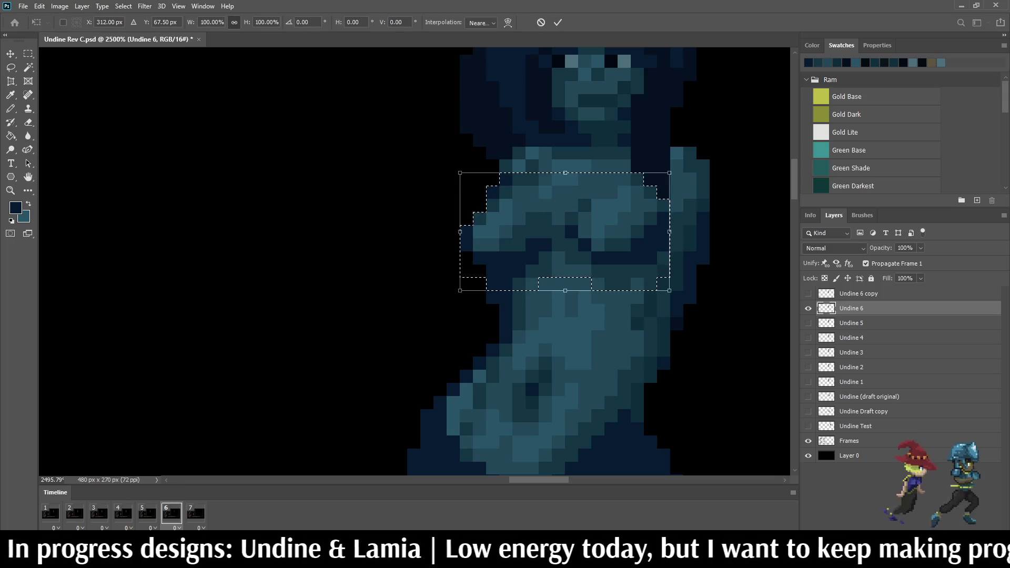
key("ctrl+Up")
key("ctrl+d")
scroll(693, 248, "down", 5)
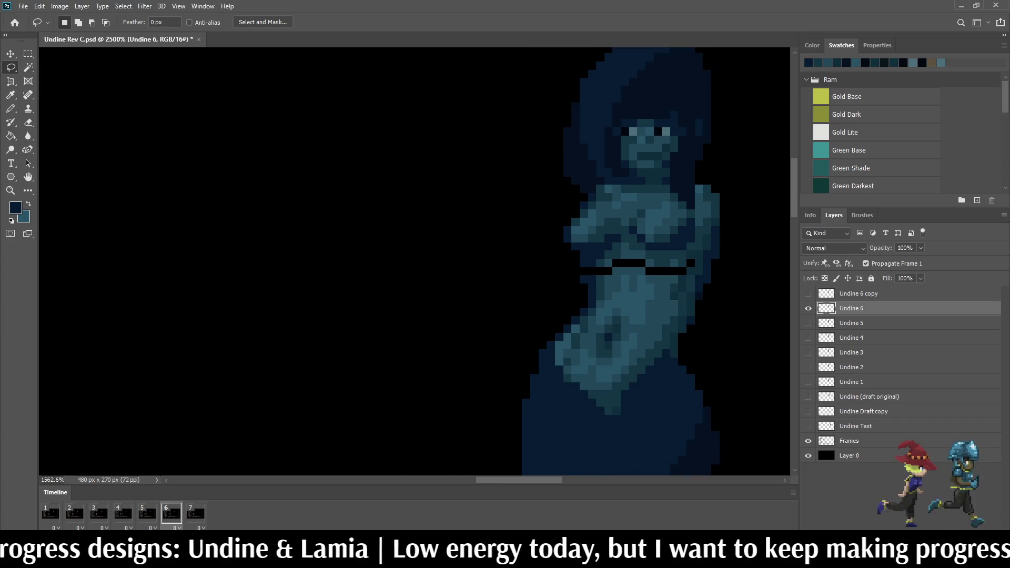
key("space")
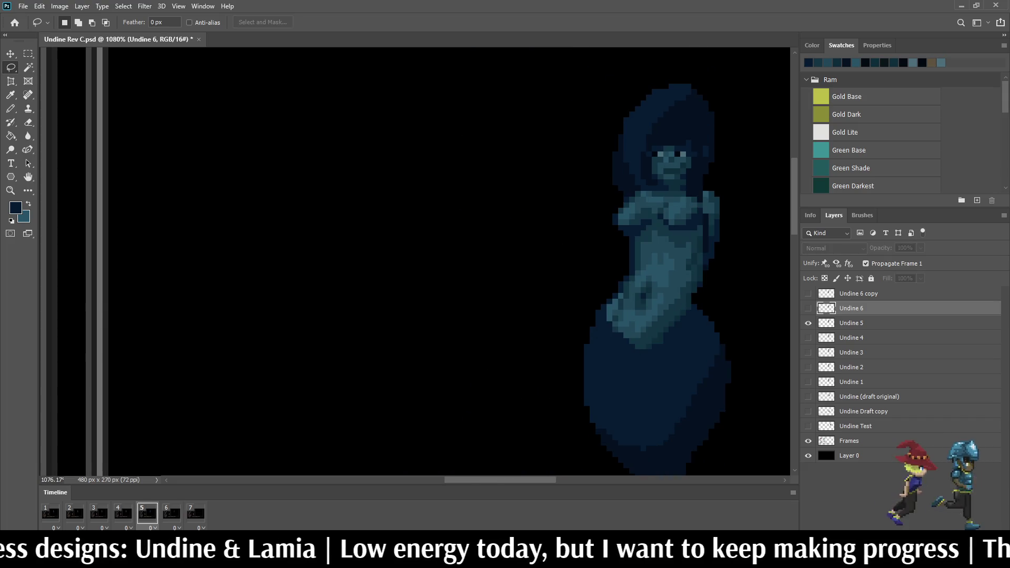
Step: Stop playback on frame 6 and pencil one black gap pixel dark blue
key("space")
scroll(688, 210, "up", 6)
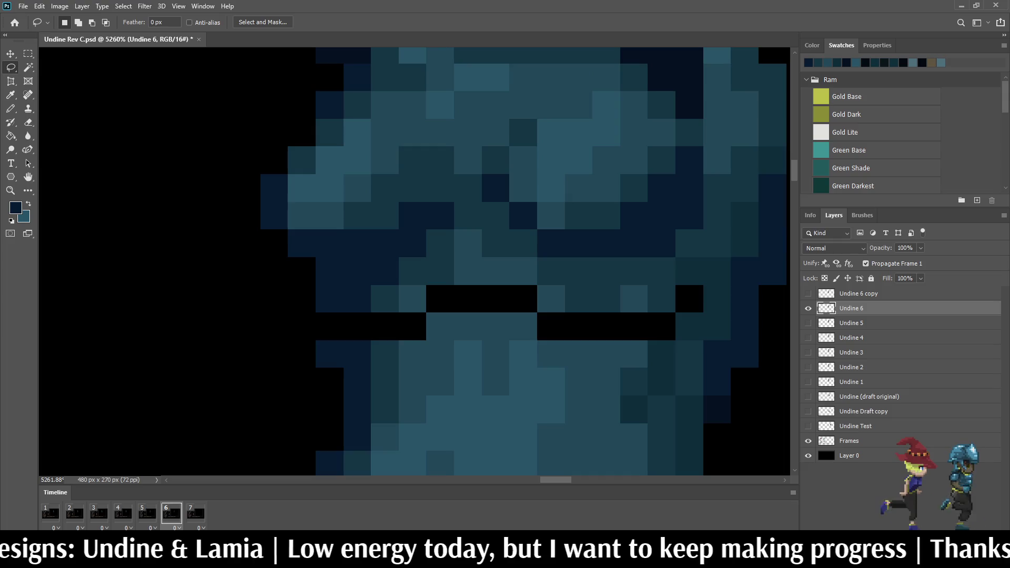
key("i")
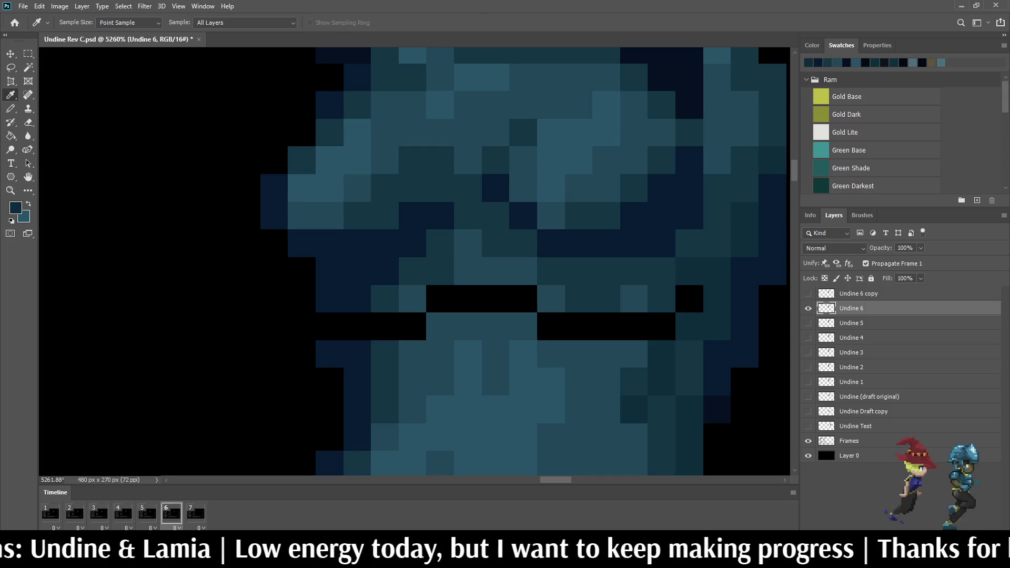
key("m")
key("b")
left_click(690, 299)
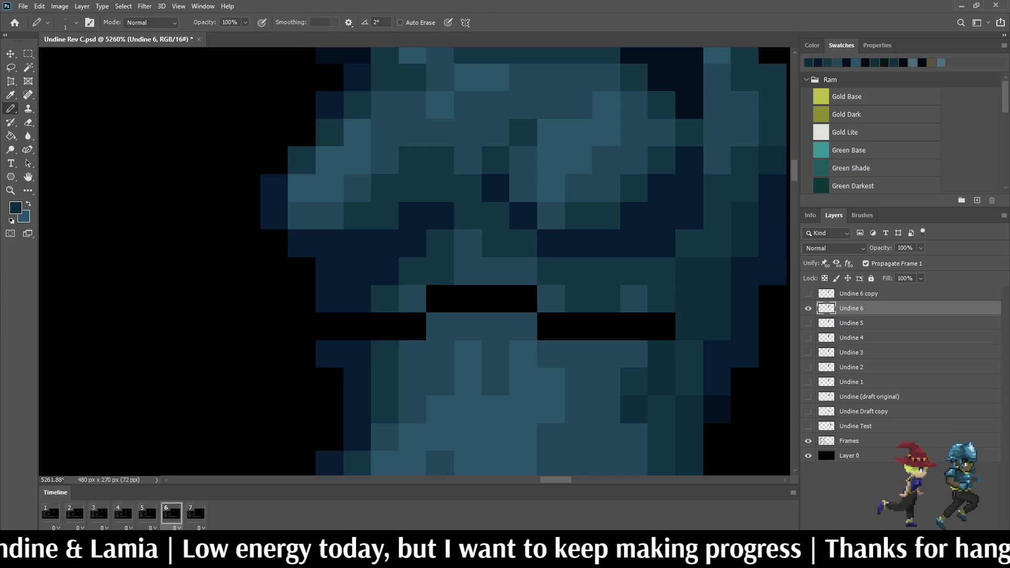
Step: Fill the upper and lower gap rows with a lighter teal
key("i")
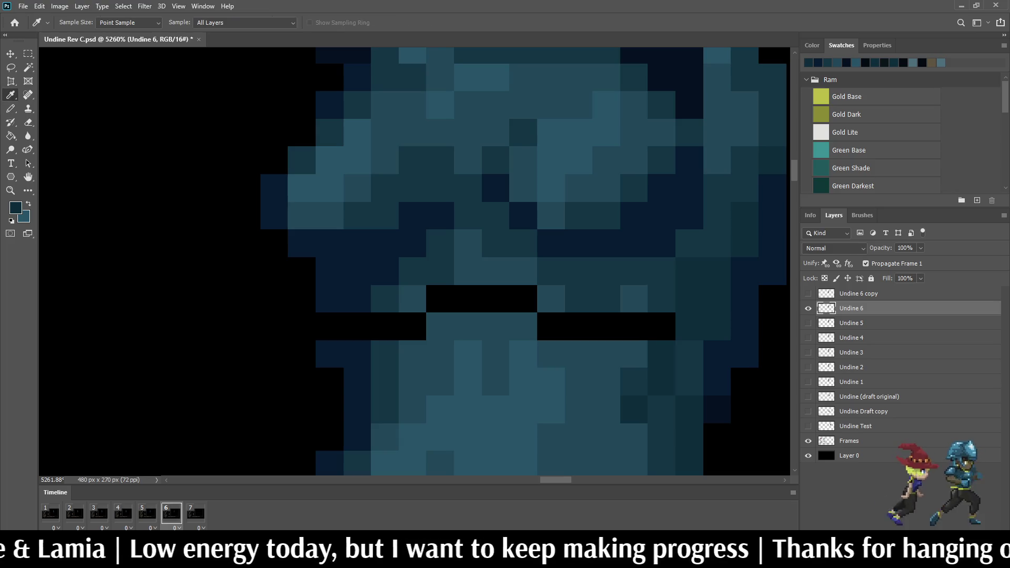
key("b")
left_click_drag(468, 299, 524, 298)
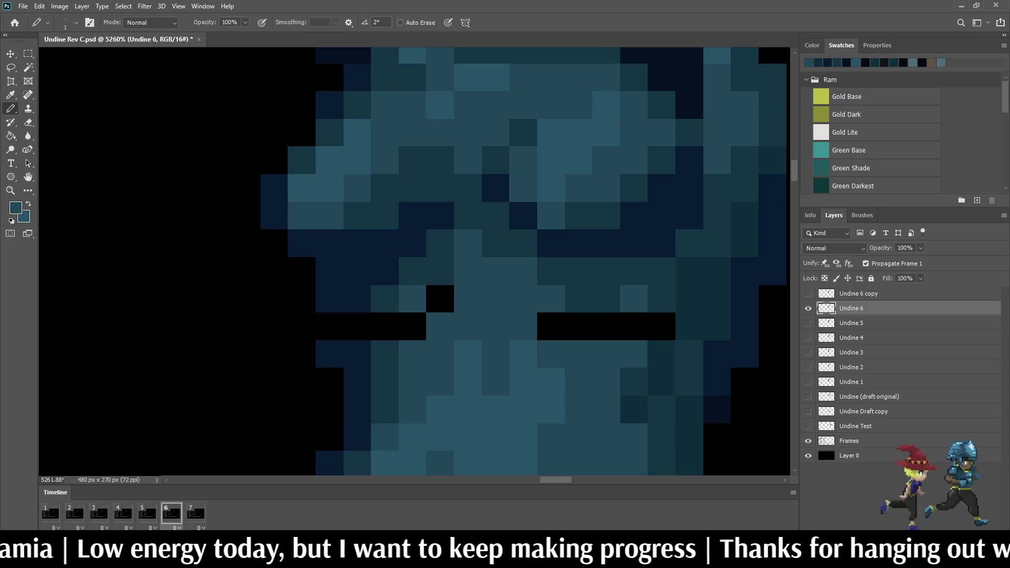
left_click(551, 327)
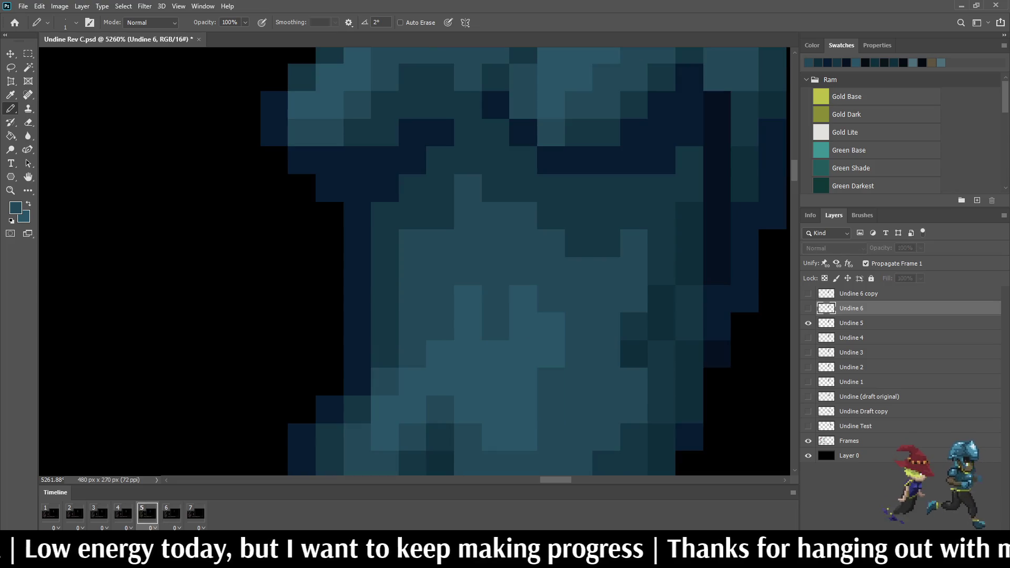
left_click_drag(579, 327, 634, 327)
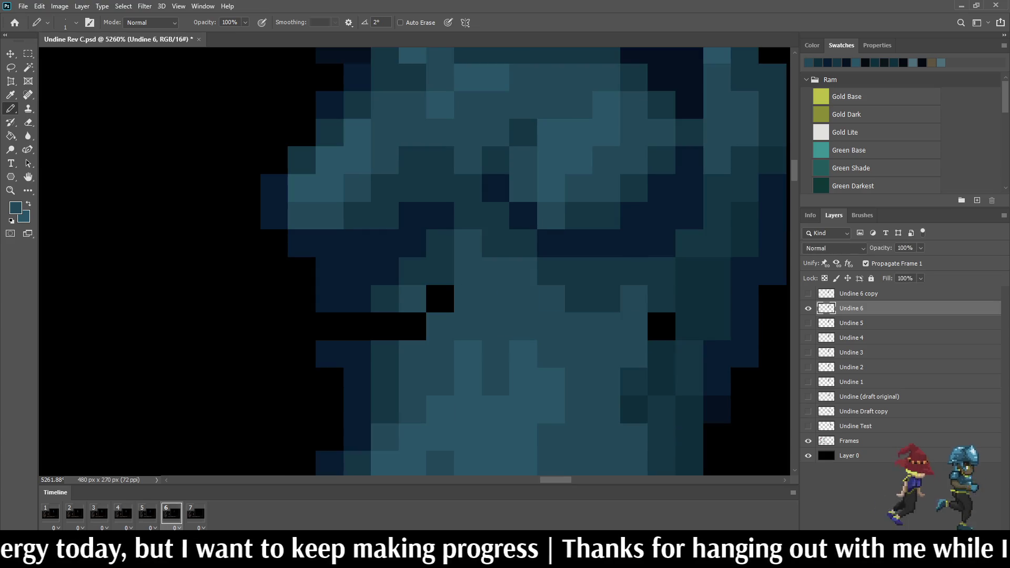
Step: Compare frames 5 and 6, then paint the leftover left-side gap pixels teal
key("Left")
key("Right")
key("Left")
key("Right")
left_click(412, 327)
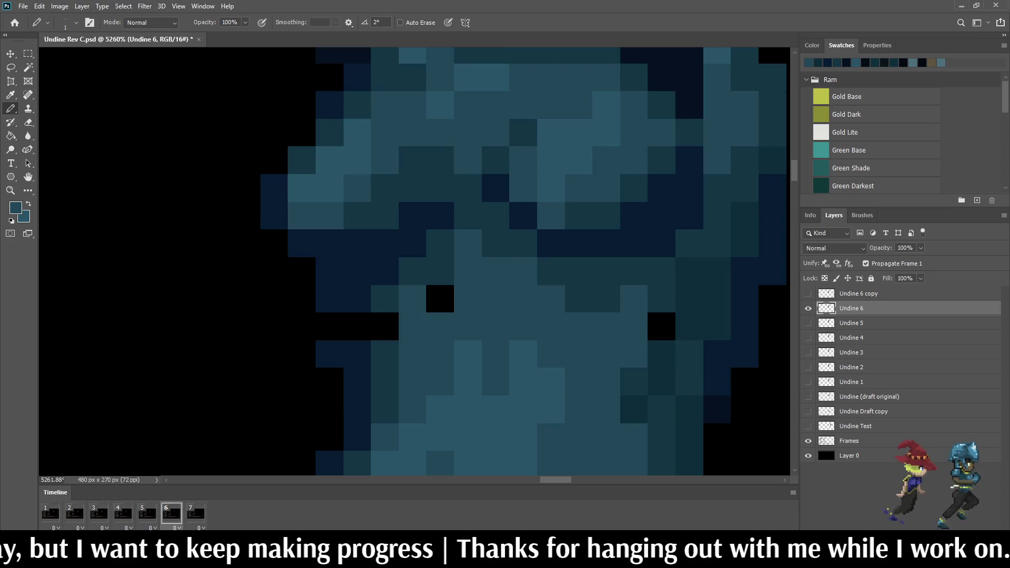
key("i")
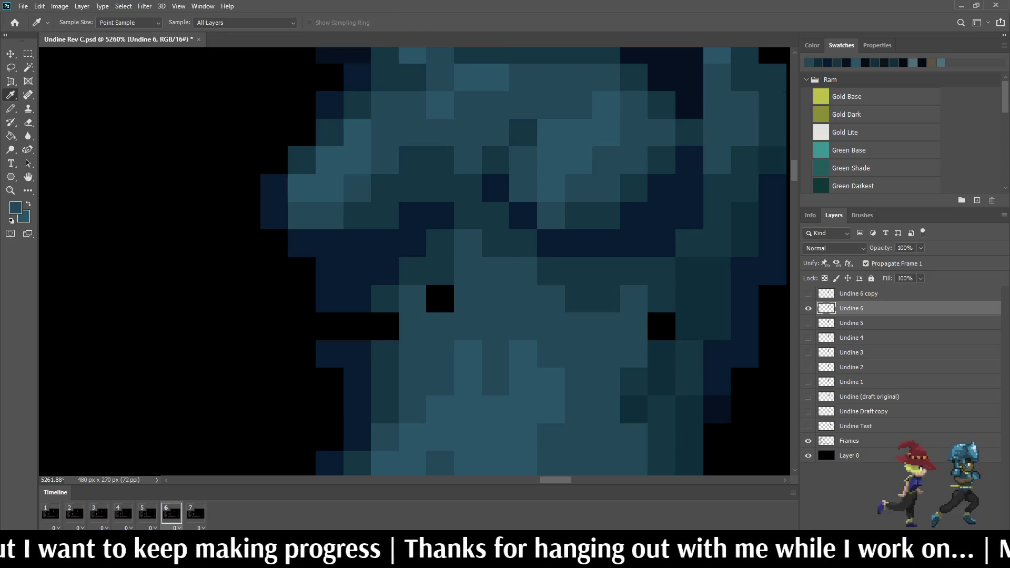
key("b")
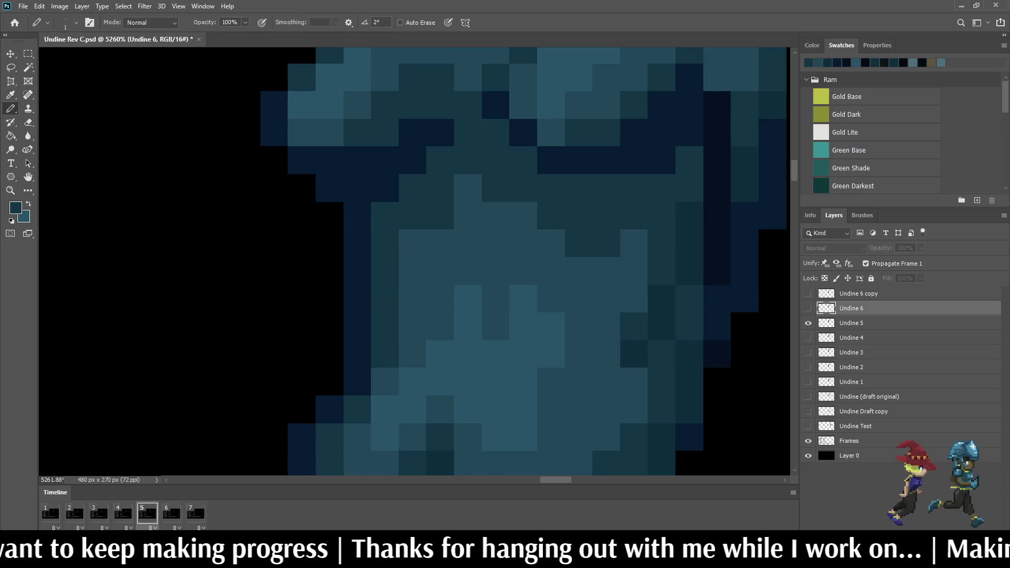
left_click_drag(440, 299, 412, 298)
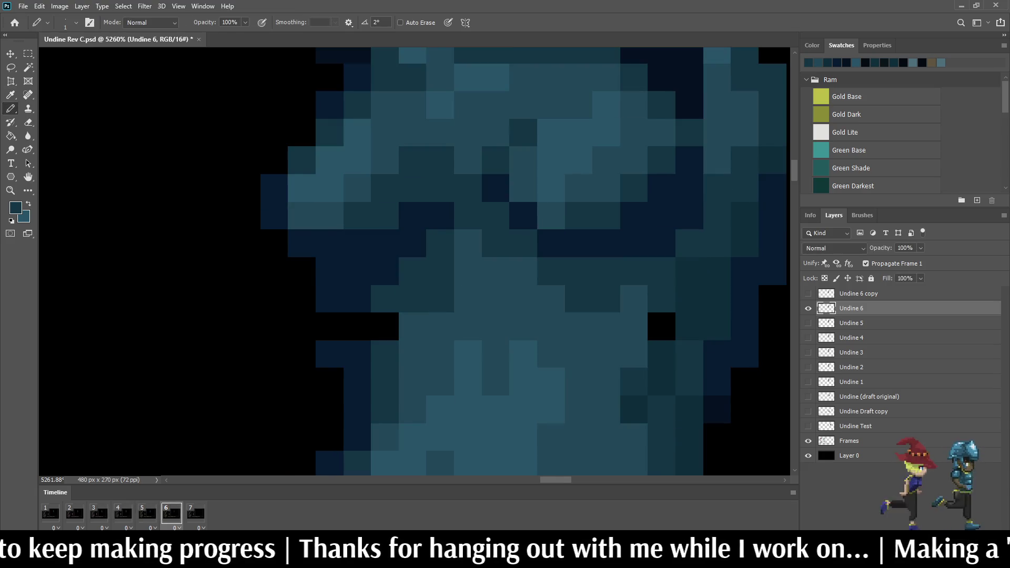
left_click(385, 326)
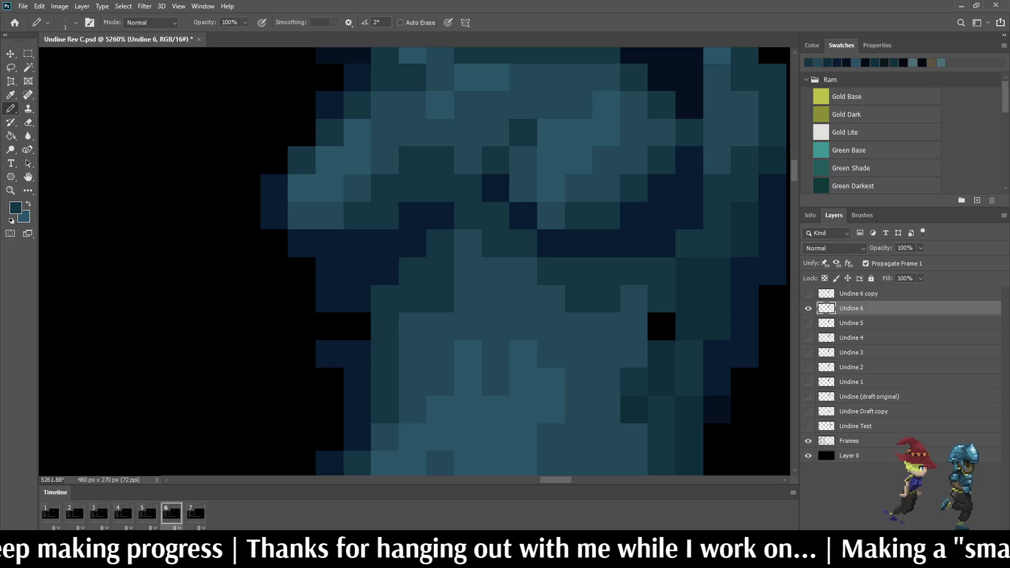
Step: Fill the remaining black notch pixels with dark teal and dark navy
left_click(662, 327)
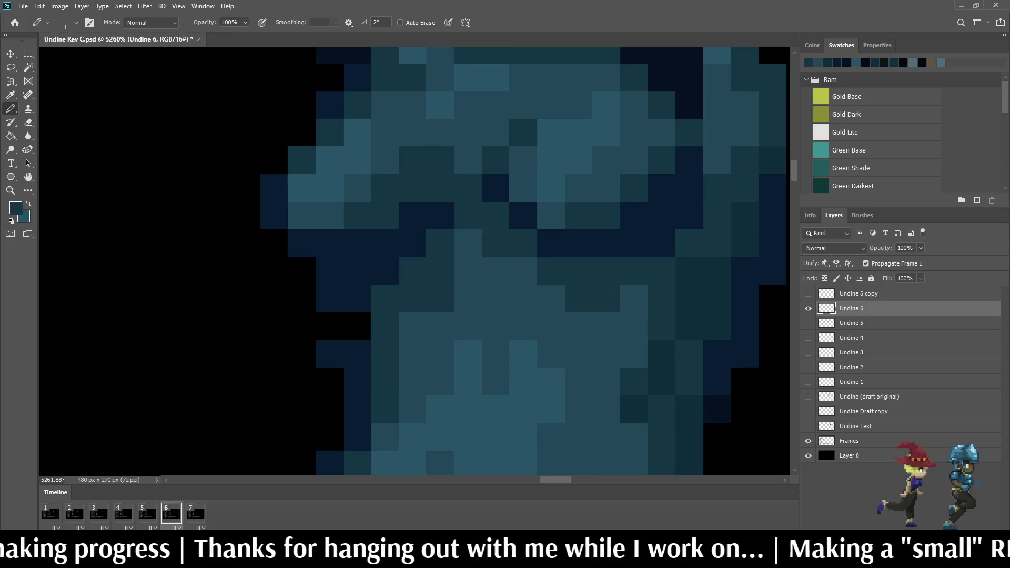
left_click(358, 298, "alt")
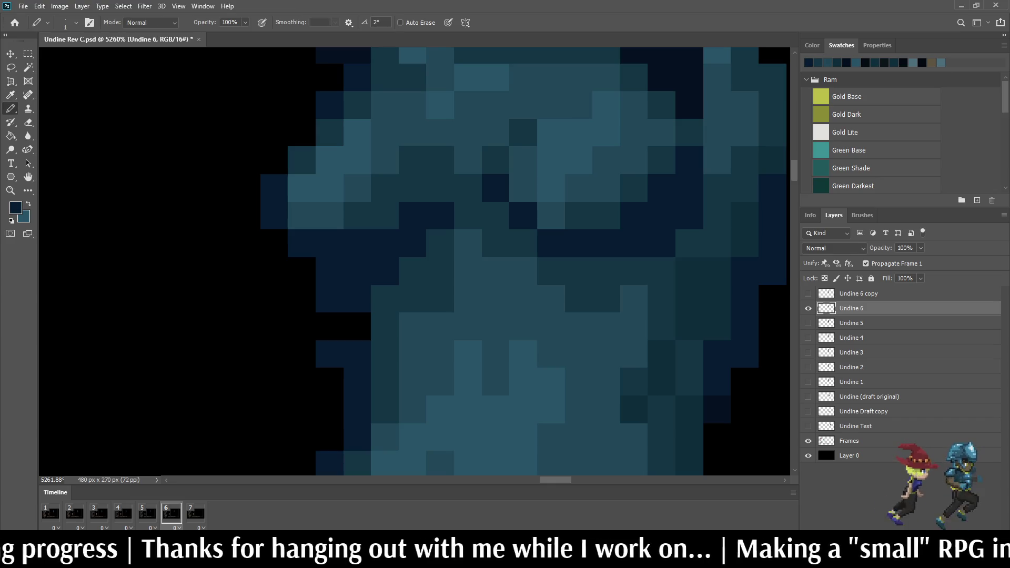
left_click(358, 327)
left_click(330, 326)
scroll(516, 221, "down", 8)
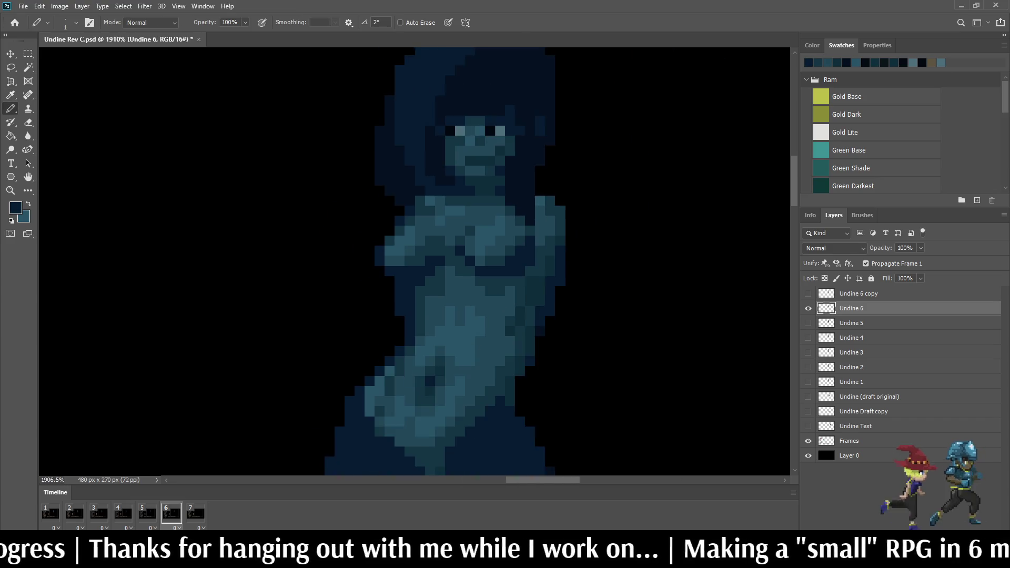
key("space")
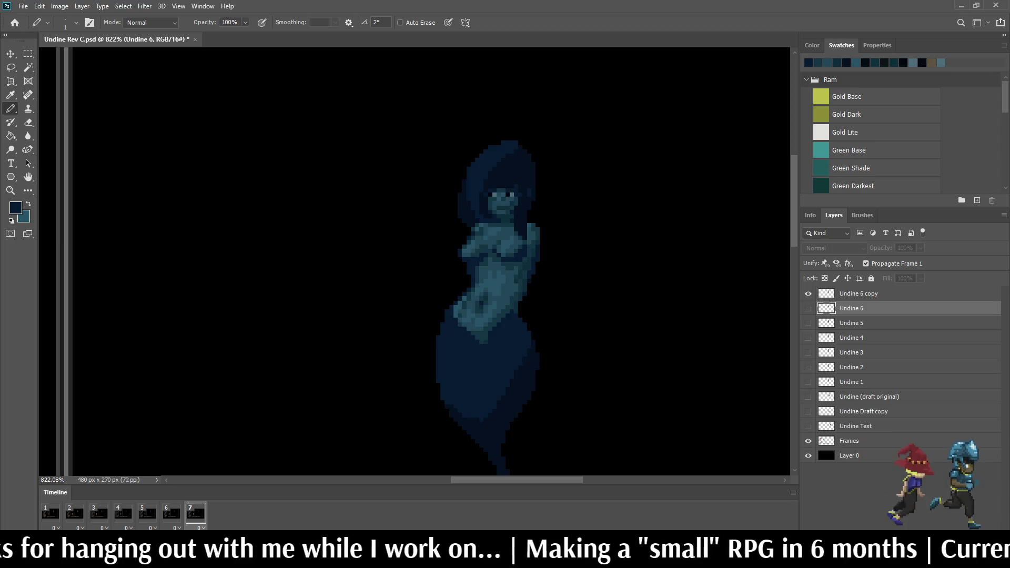
scroll(625, 207, "down", 3)
scroll(414, 263, "down", 2)
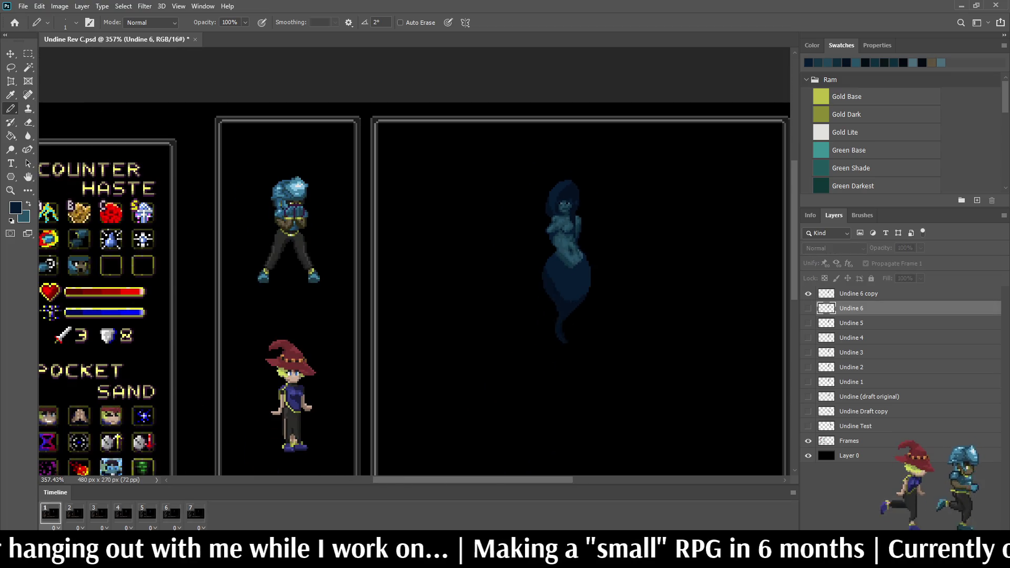
scroll(414, 263, "up", 5)
key("ctrl+0")
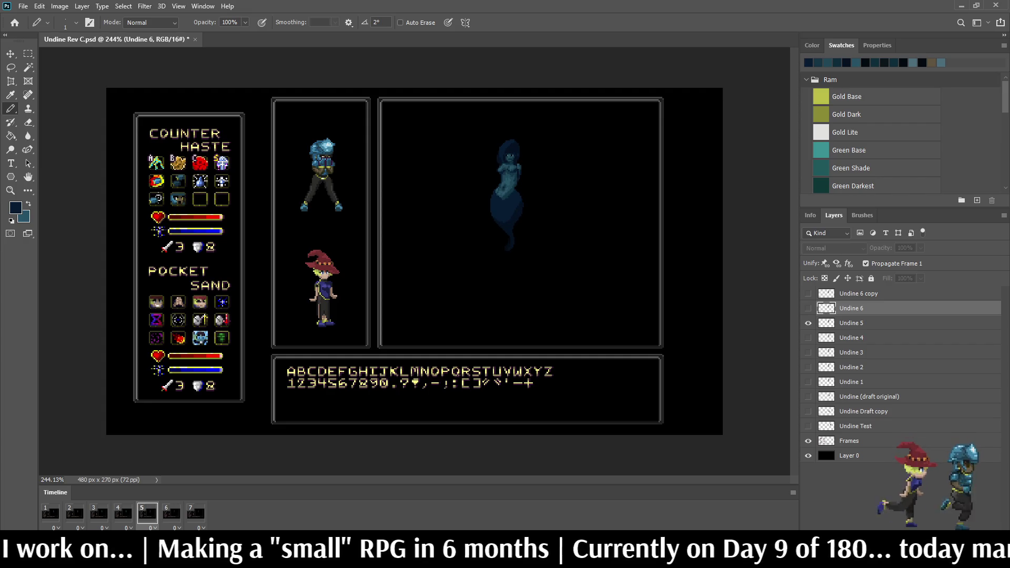
left_click(99, 513)
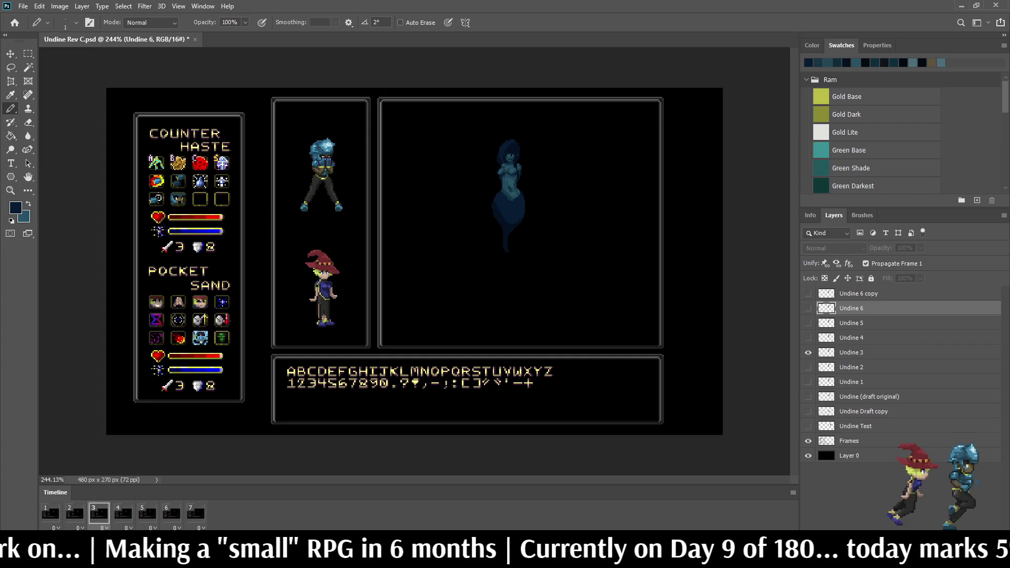
left_click(123, 513)
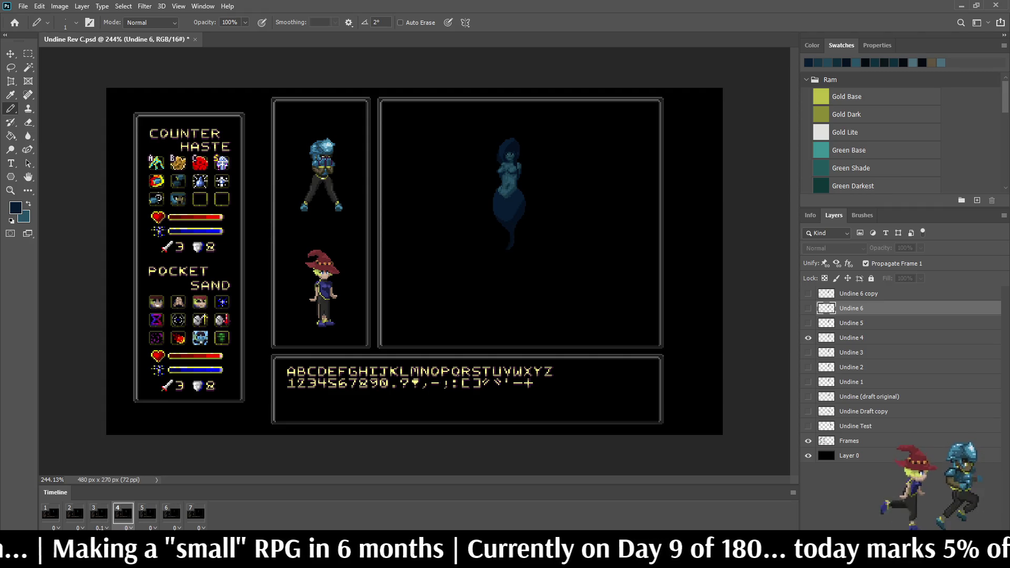
key("space")
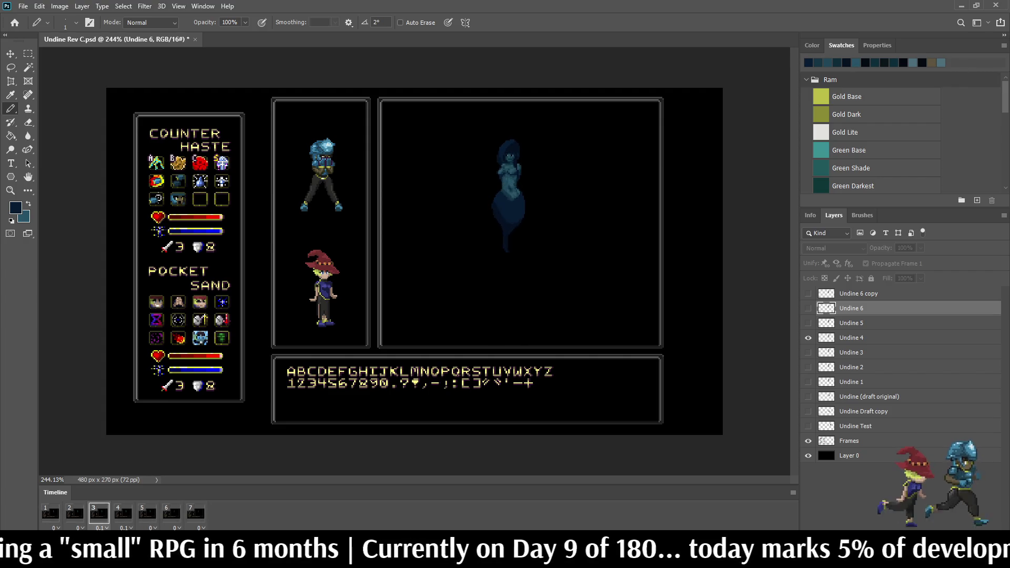
scroll(416, 265, "down", 2)
scroll(414, 262, "up", 2)
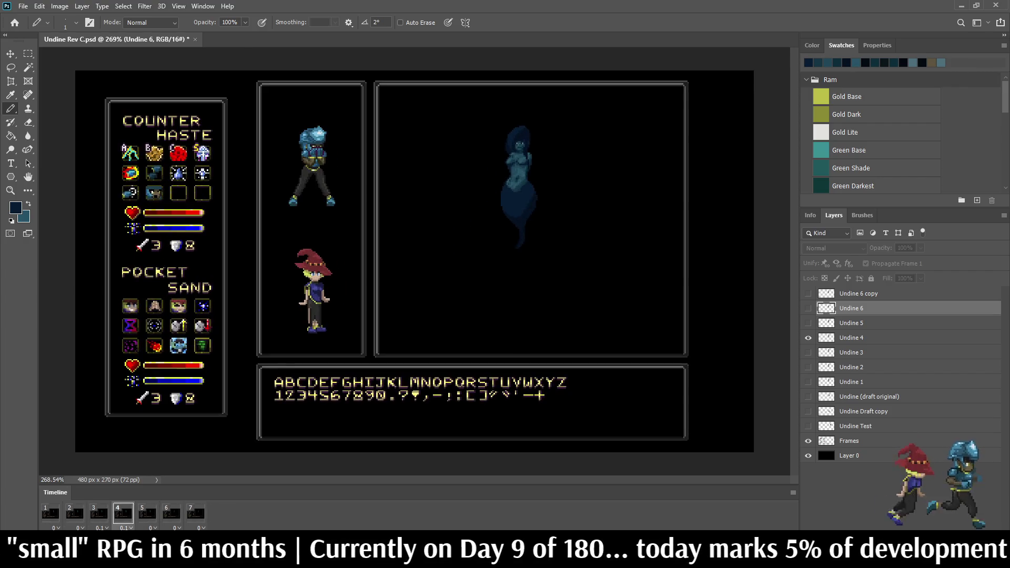
scroll(414, 261, "down", 3)
scroll(414, 262, "up", 3)
scroll(457, 210, "up", 3)
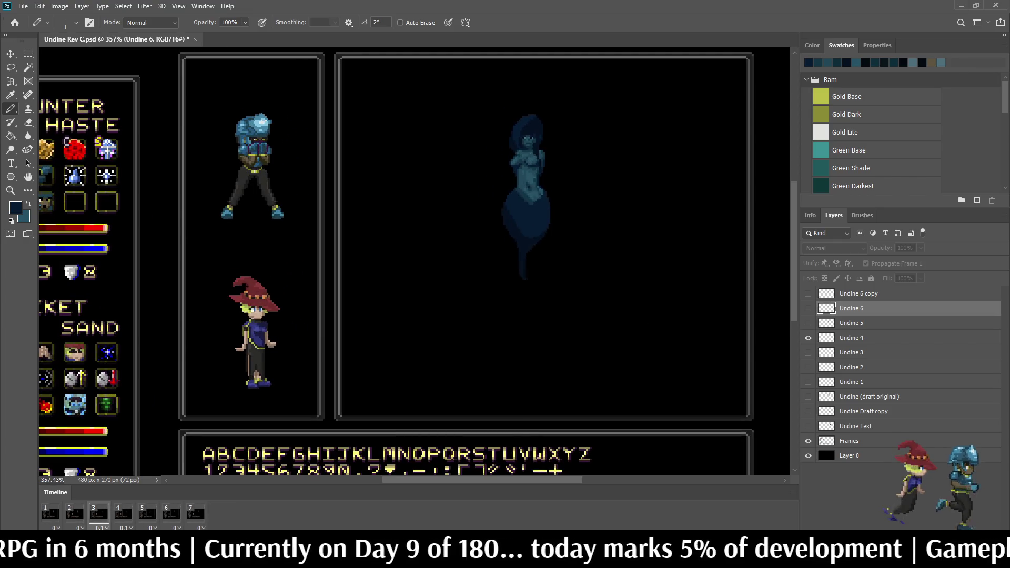
key("space")
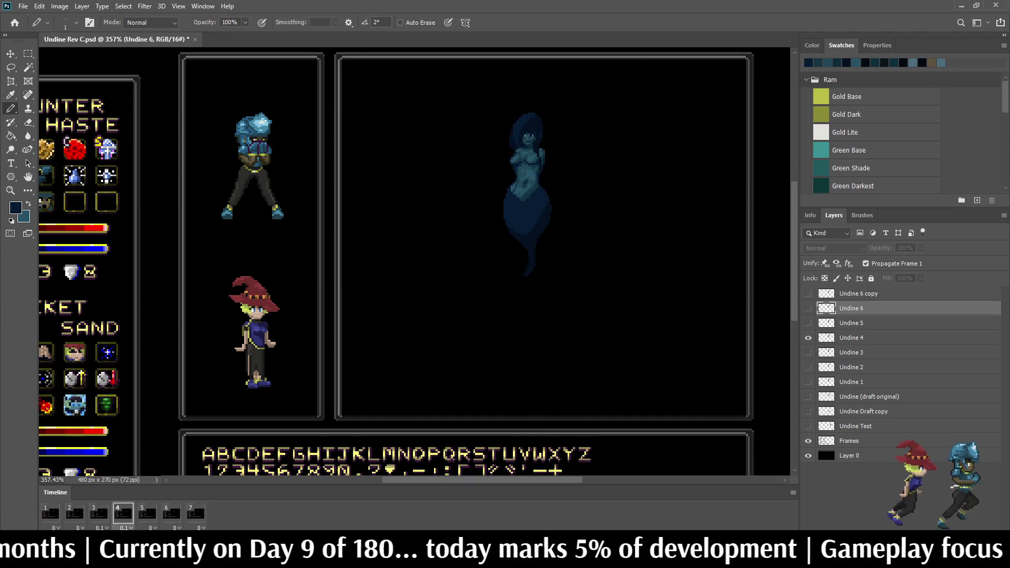
left_click(147, 513)
left_click(172, 514)
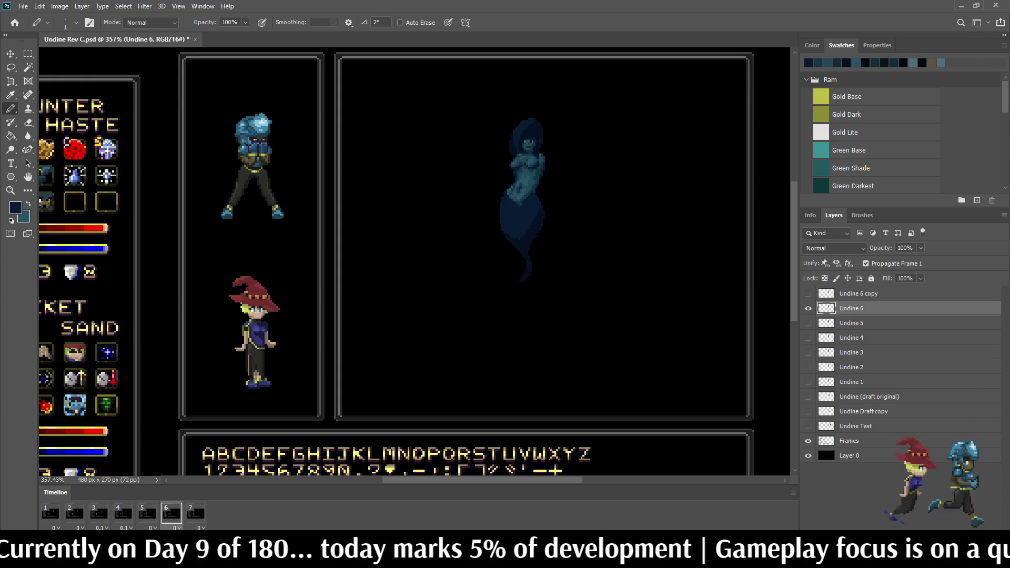
key("l")
scroll(539, 225, "up", 4)
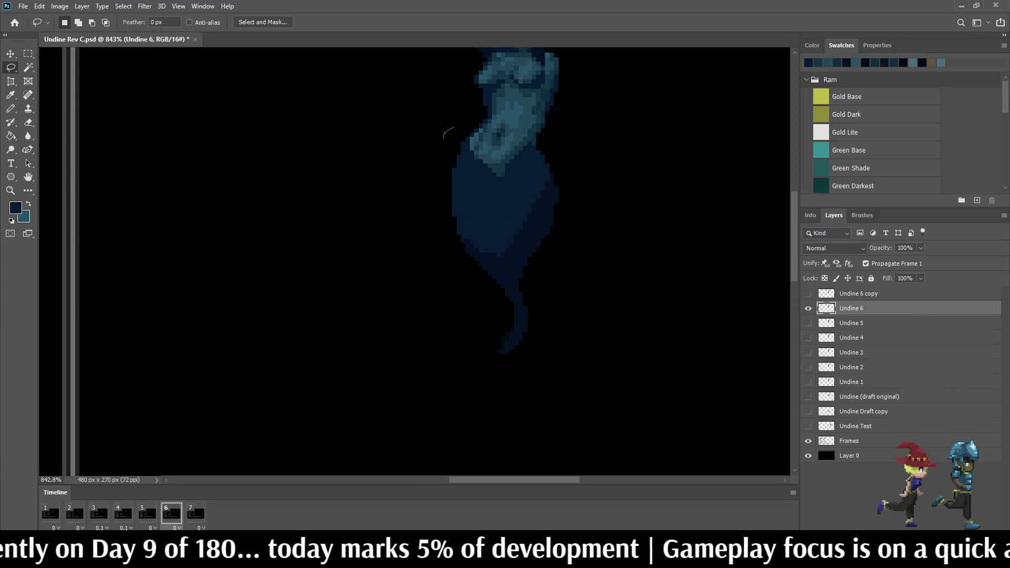
Step: Replay the animation, zoom in on the ghost, and start lassoing the frame 6 waist
key("space")
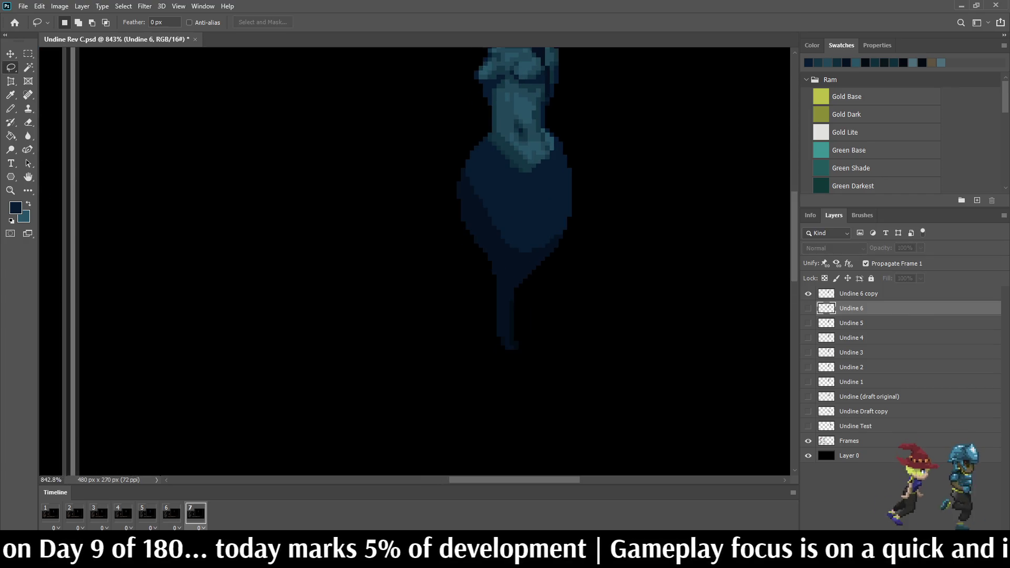
scroll(493, 173, "down", 4)
key("space")
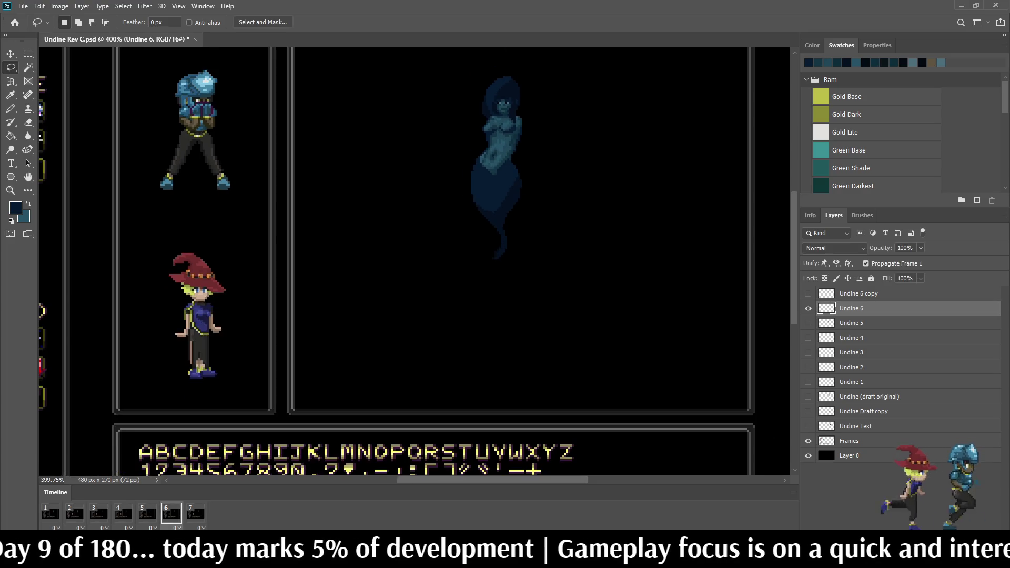
key("space")
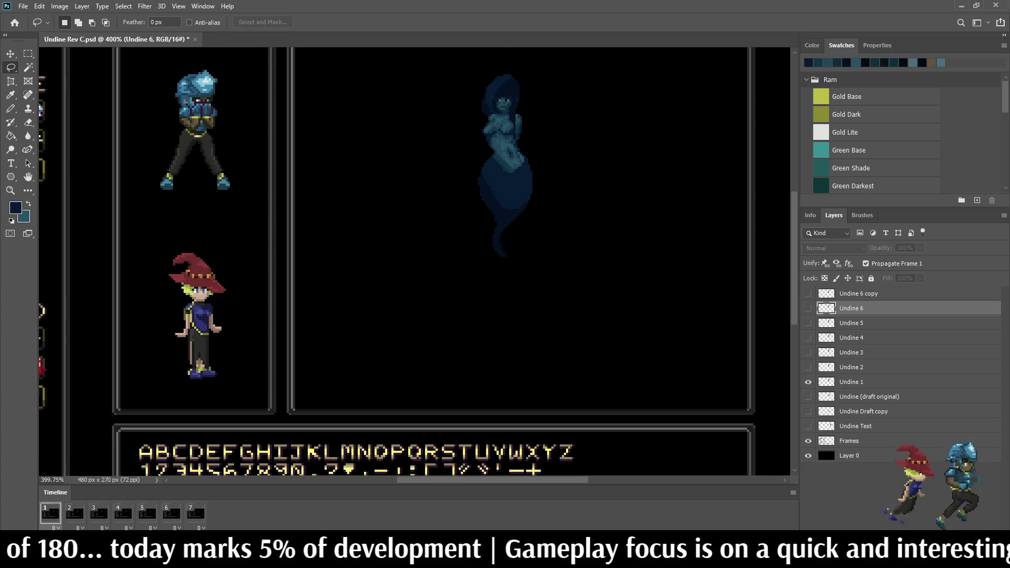
scroll(559, 240, "down", 2)
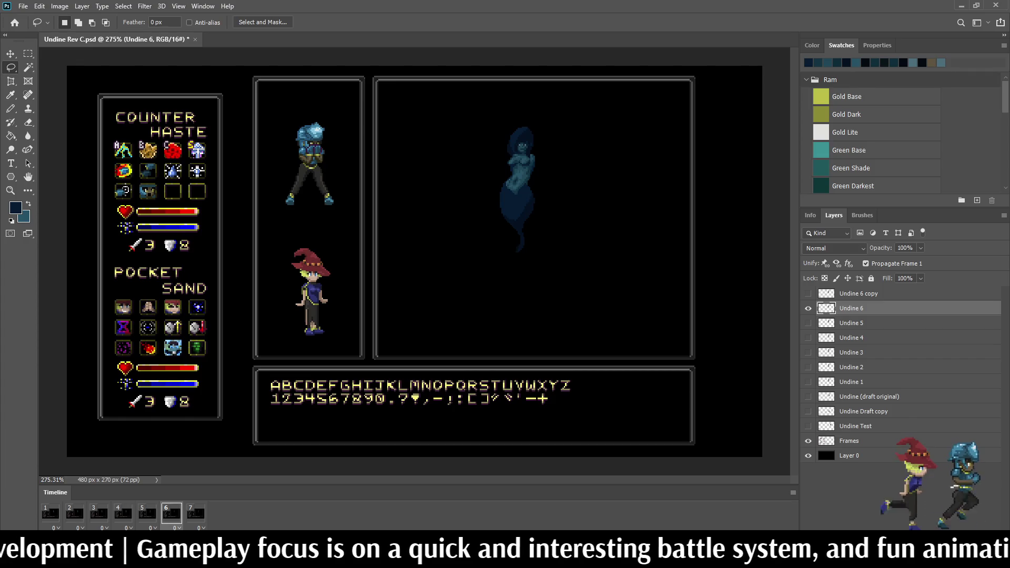
scroll(521, 184, "up", 10)
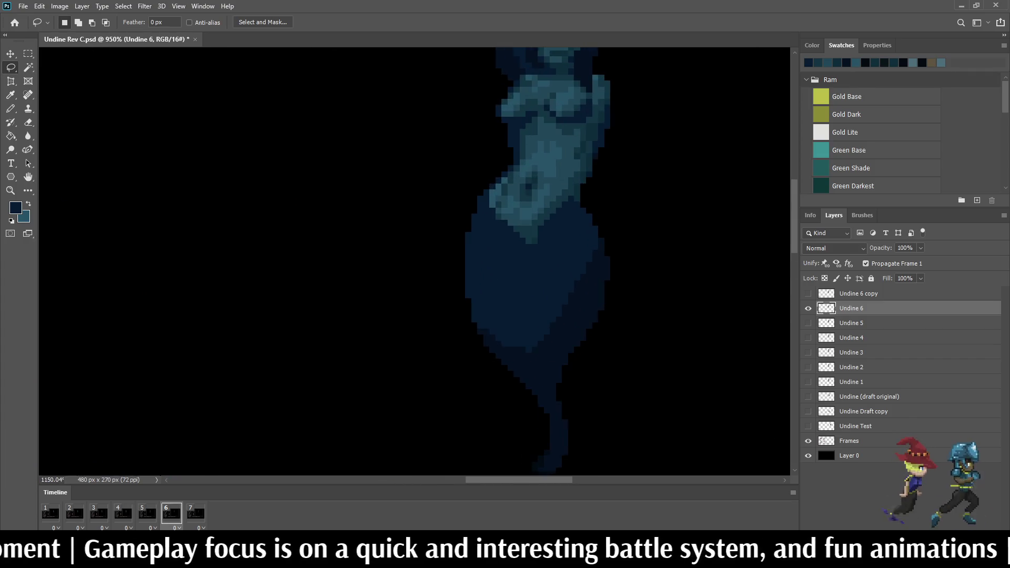
left_click_drag(467, 205, 486, 174)
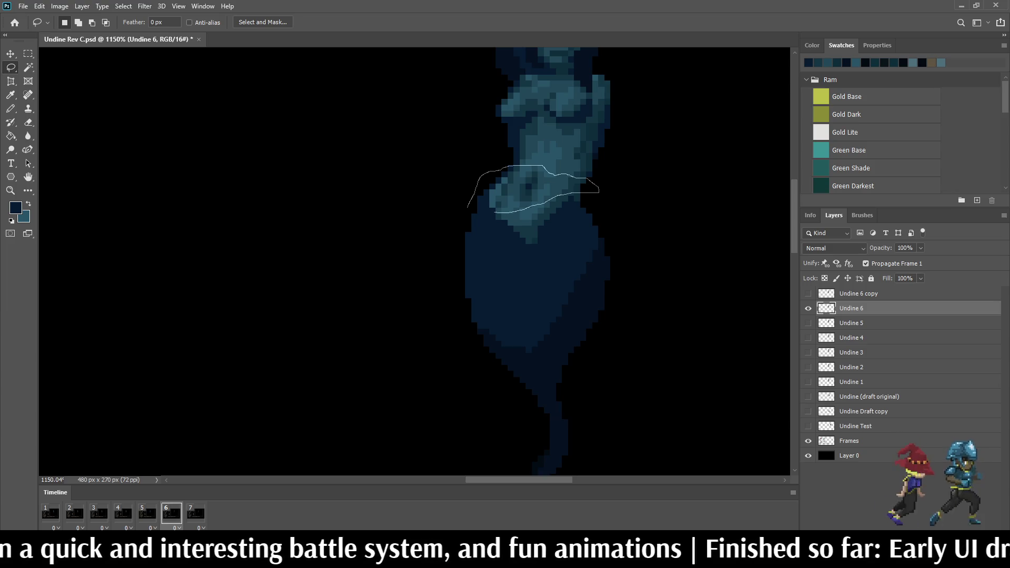
Step: Shift the Undine 6 waist pixels 1 px down and 1 px left, deselect, and save
left_click_drag(468, 207, 469, 209)
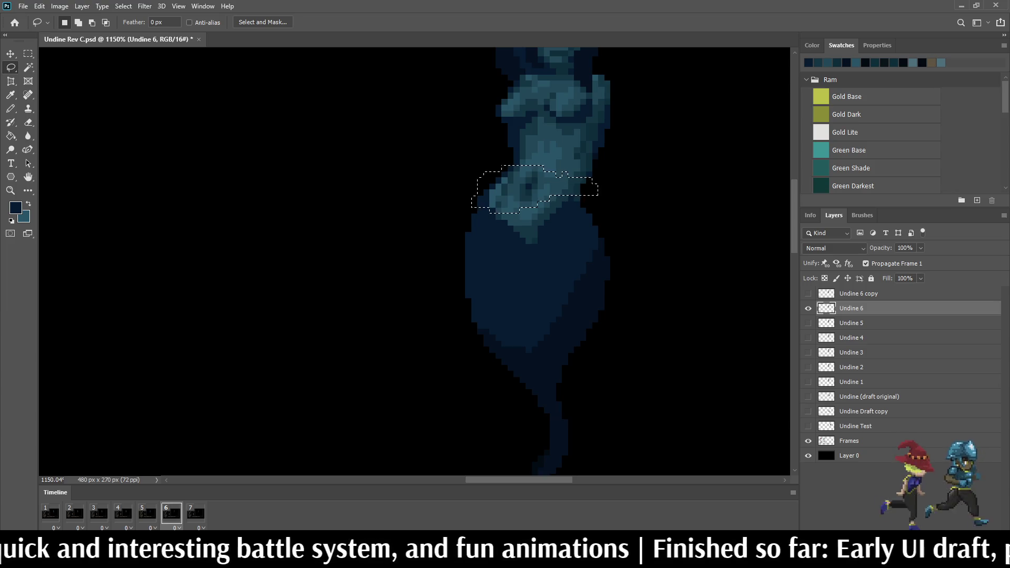
key("ctrl+t")
key("Down")
key("Left")
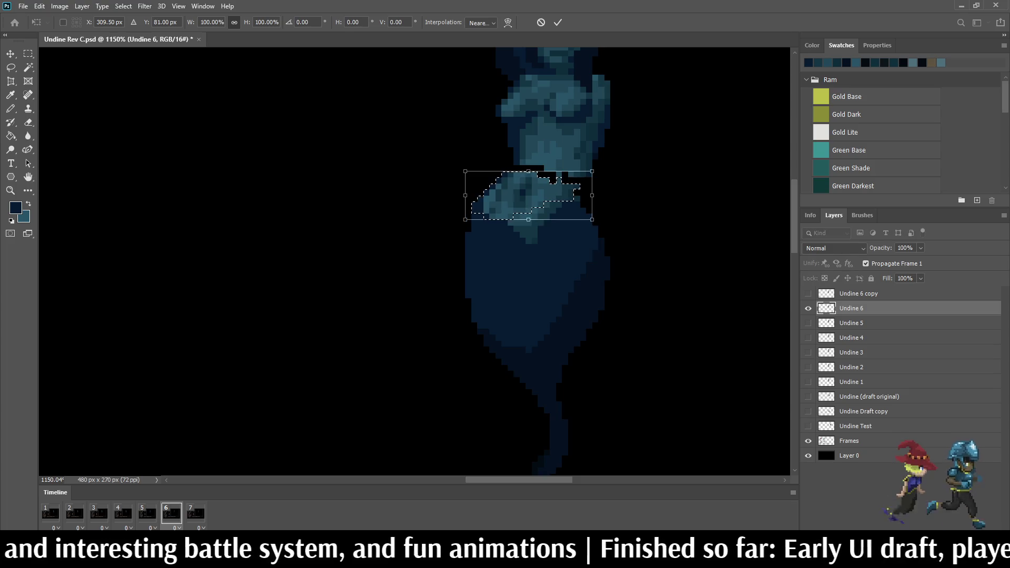
key("Return")
key("ctrl+d")
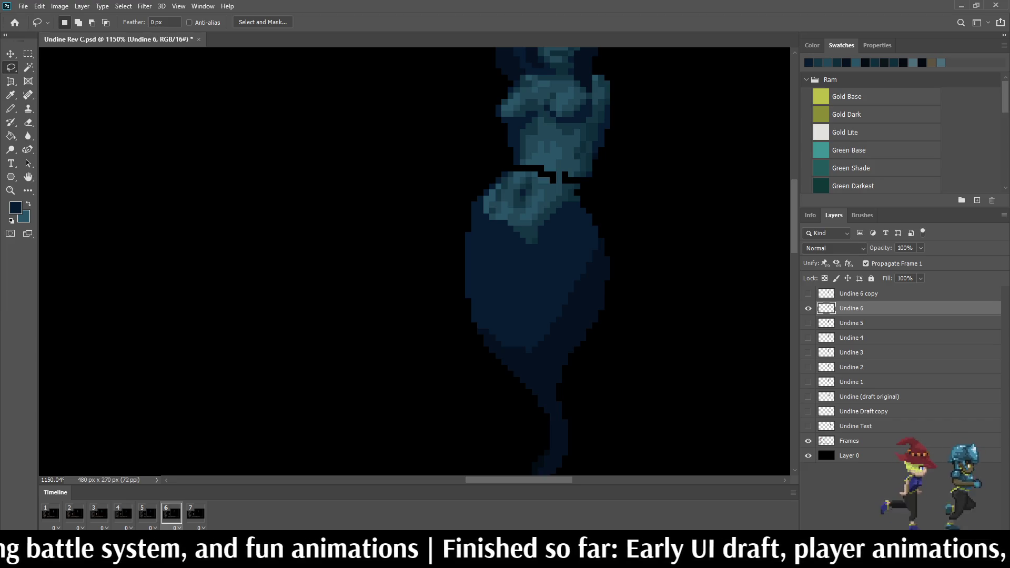
key("ctrl+s")
scroll(558, 263, "down", 5)
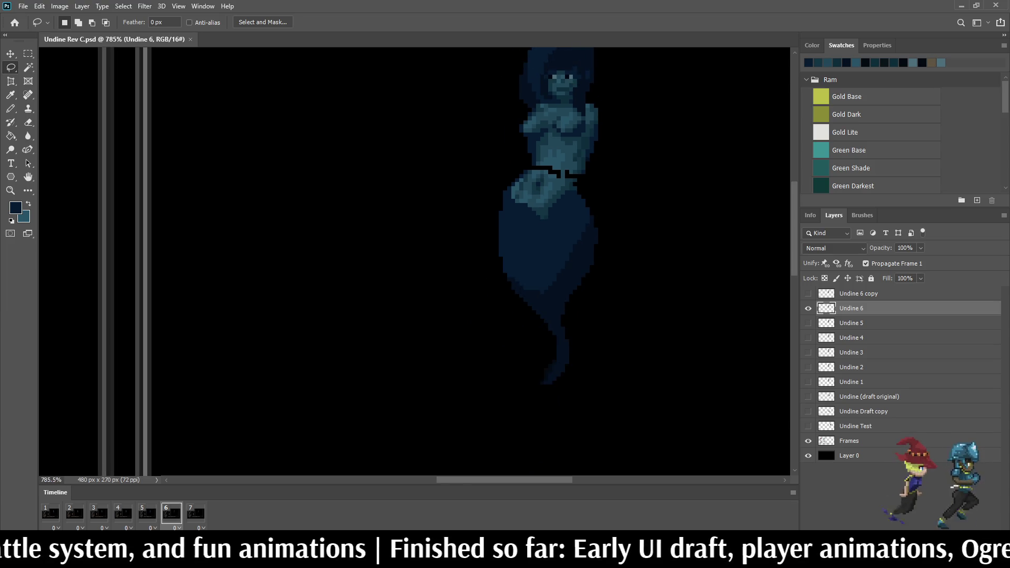
Step: Compare frames 5 and 6 and fill two black gap pixels on Undine 6 with navy
scroll(558, 263, "up", 8)
scroll(511, 175, "up", 4)
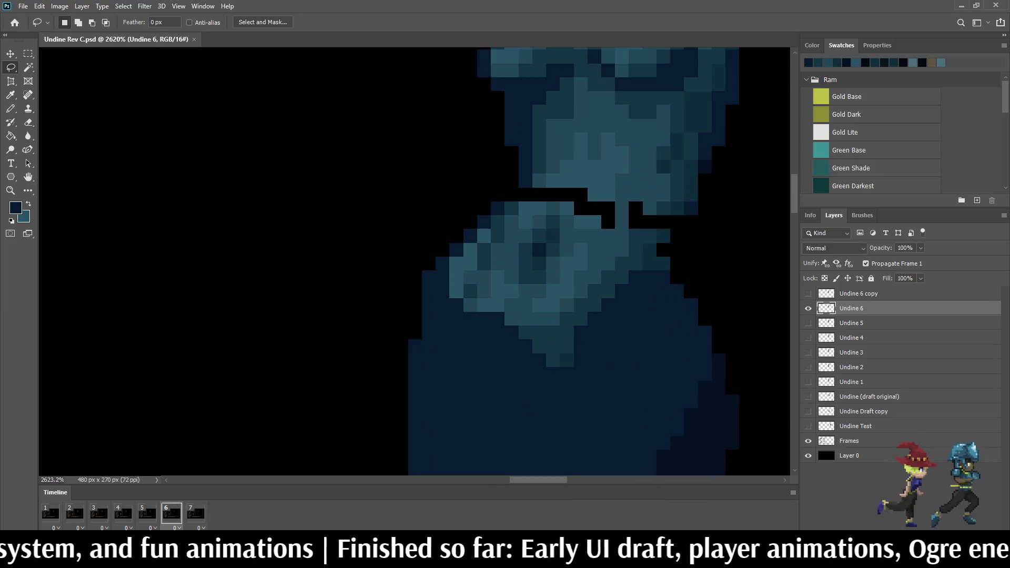
key("comma")
scroll(552, 90, "up", 8)
key("period")
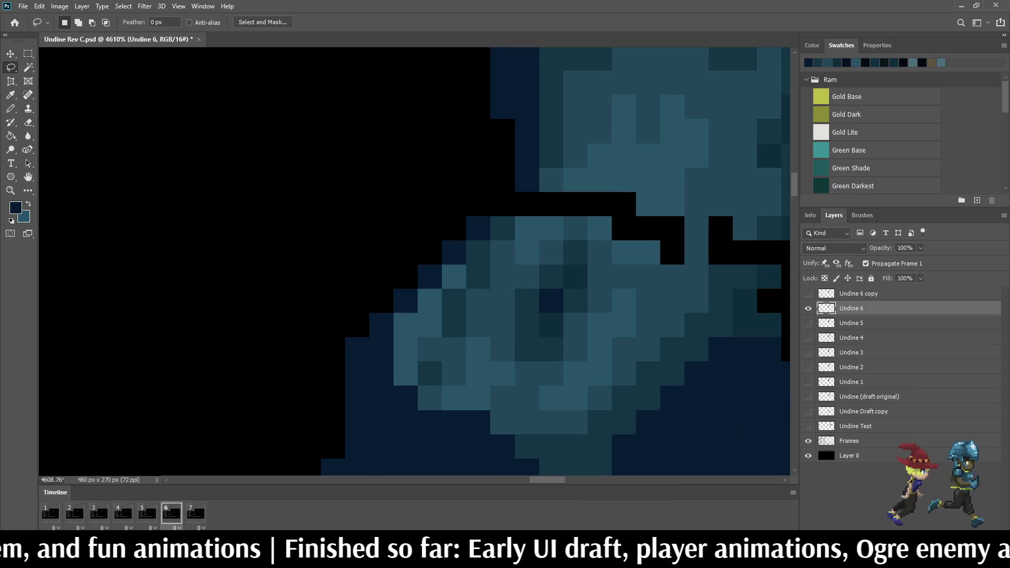
key("i")
key("b")
left_click(502, 204)
scroll(501, 238, "down", 4)
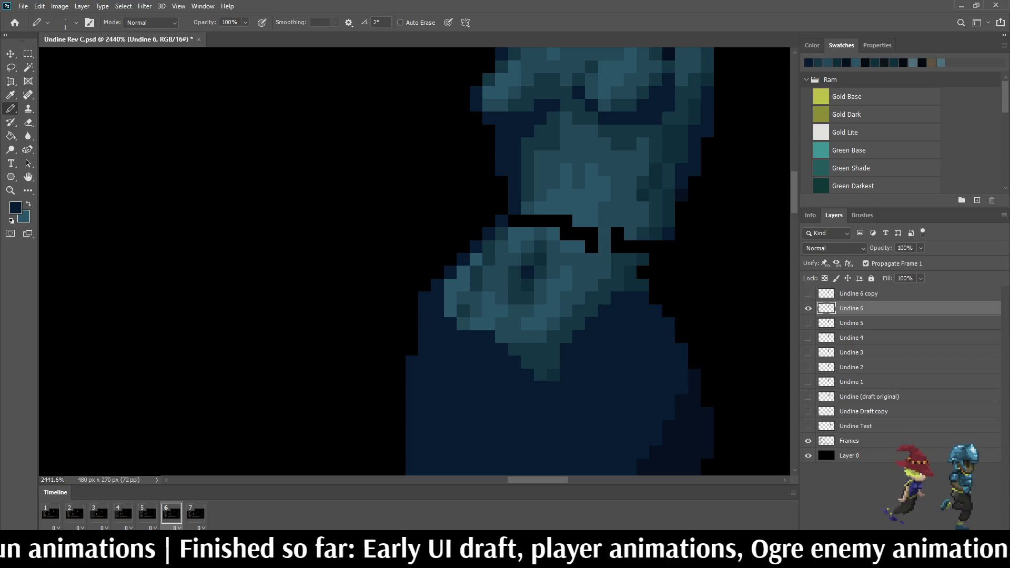
key("comma")
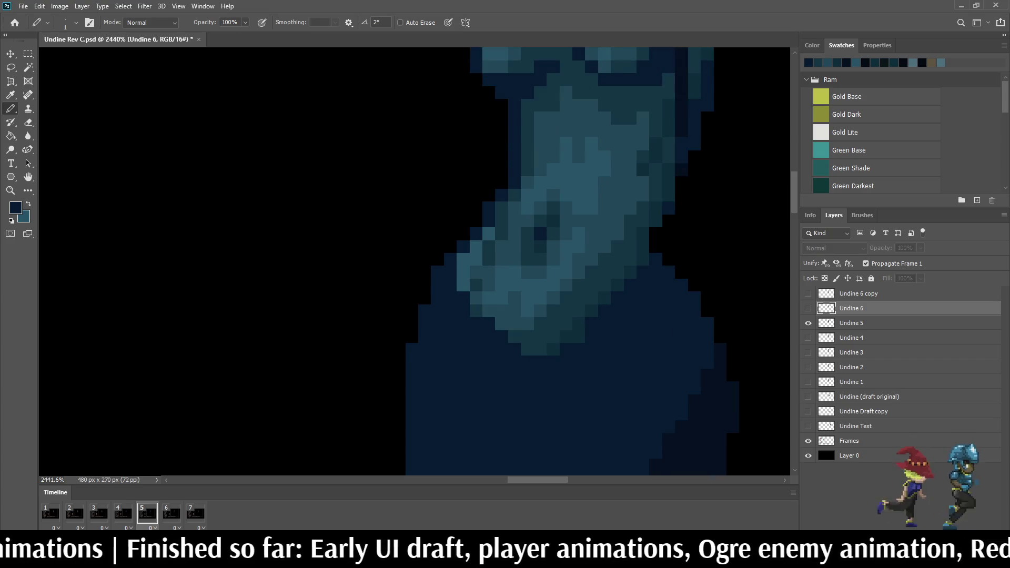
key("period")
scroll(661, 249, "up", 4)
left_click(661, 249)
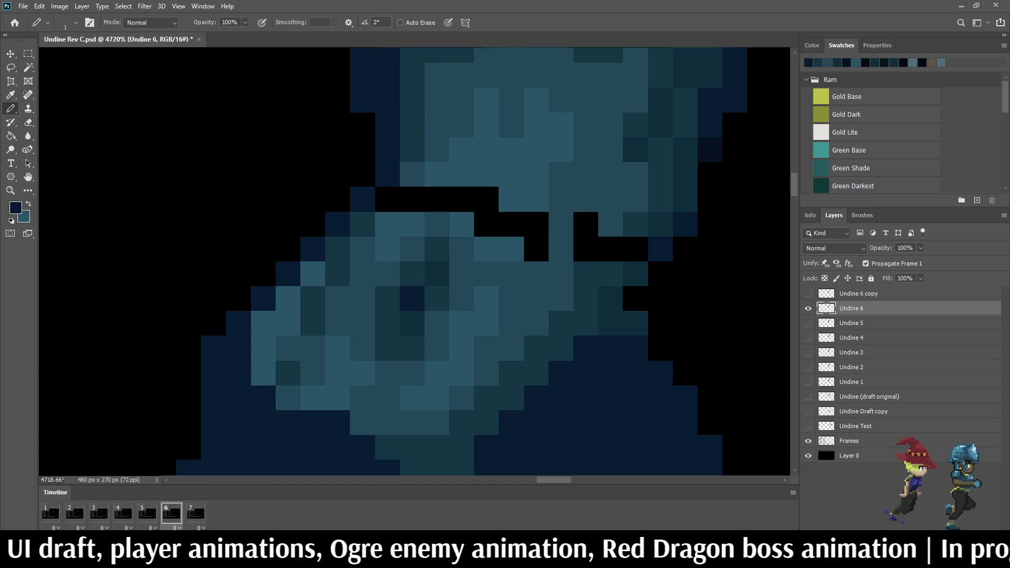
Step: Resample the body colour and paint more black gap pixels blue after comparing frames
key("i")
key("b")
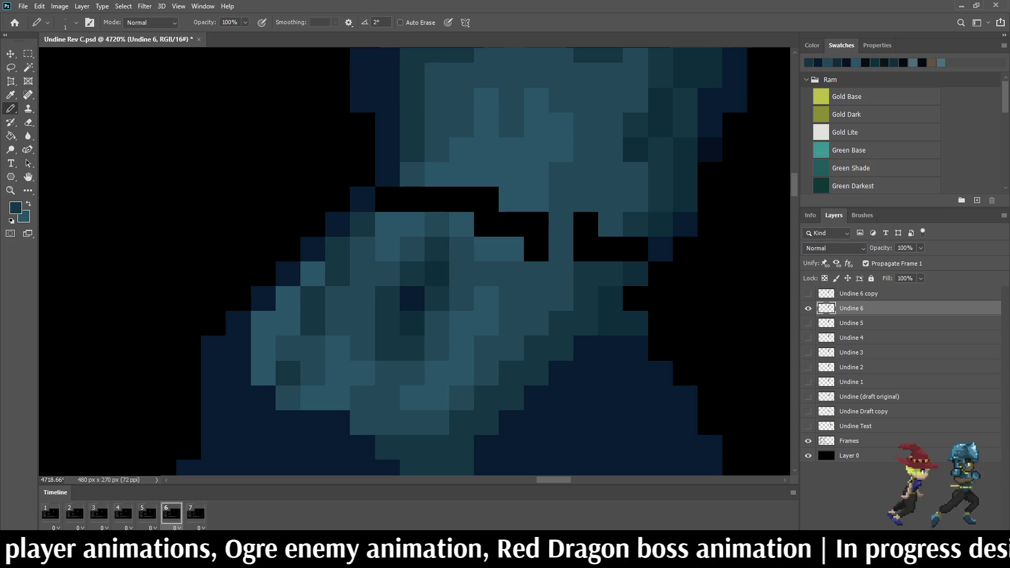
key("Left")
key("Right")
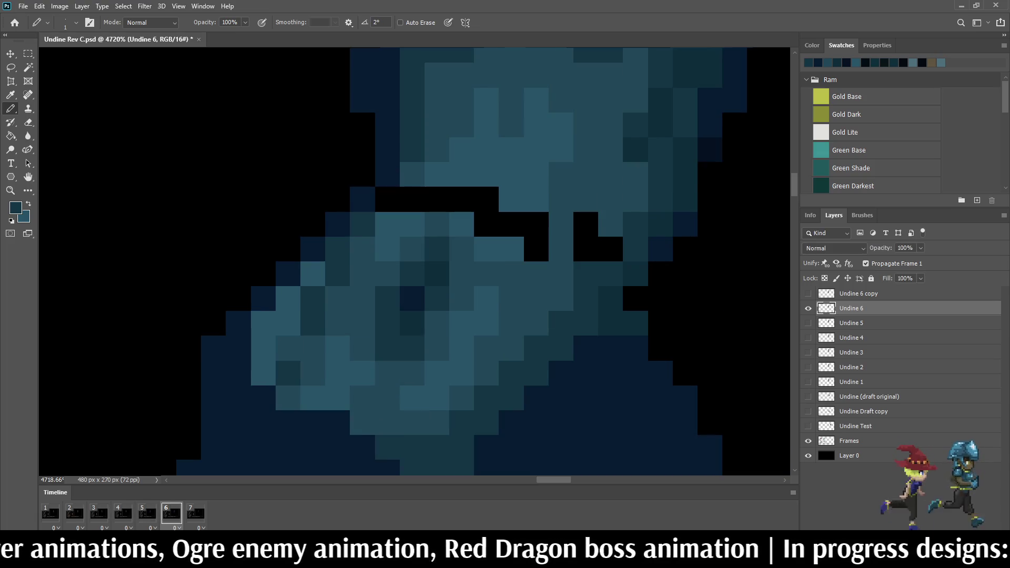
key("Left")
key("Right")
key("Left")
key("Right")
key("Left")
key("Right")
left_click(560, 236, "alt")
left_click_drag(585, 224, 586, 249)
scroll(582, 230, "down", 3)
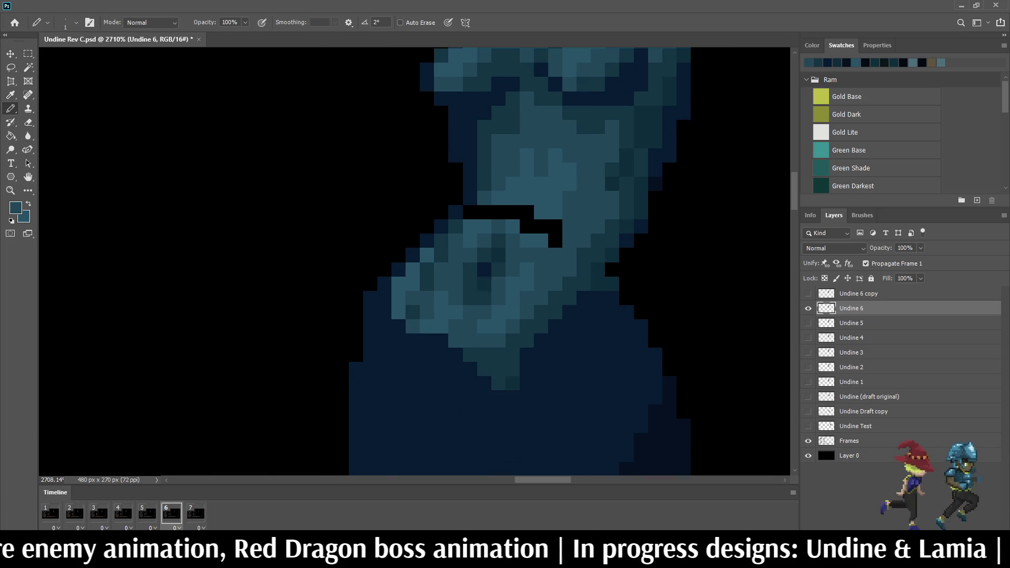
Step: Flick between frames 5 and 6 to compare the waist shapes
key("Left")
key("Right")
key("Left")
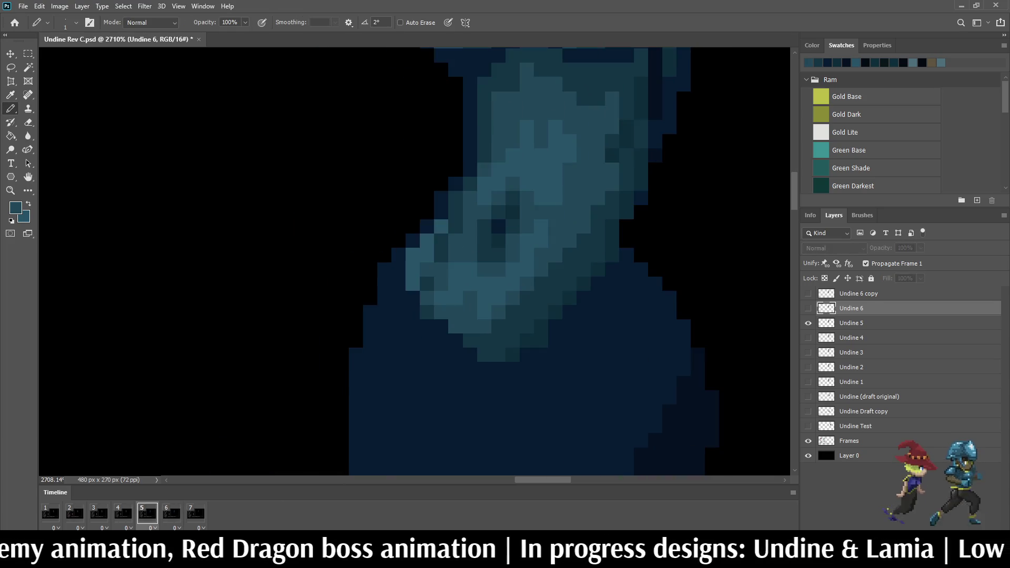
key("Right")
scroll(574, 358, "up", 4)
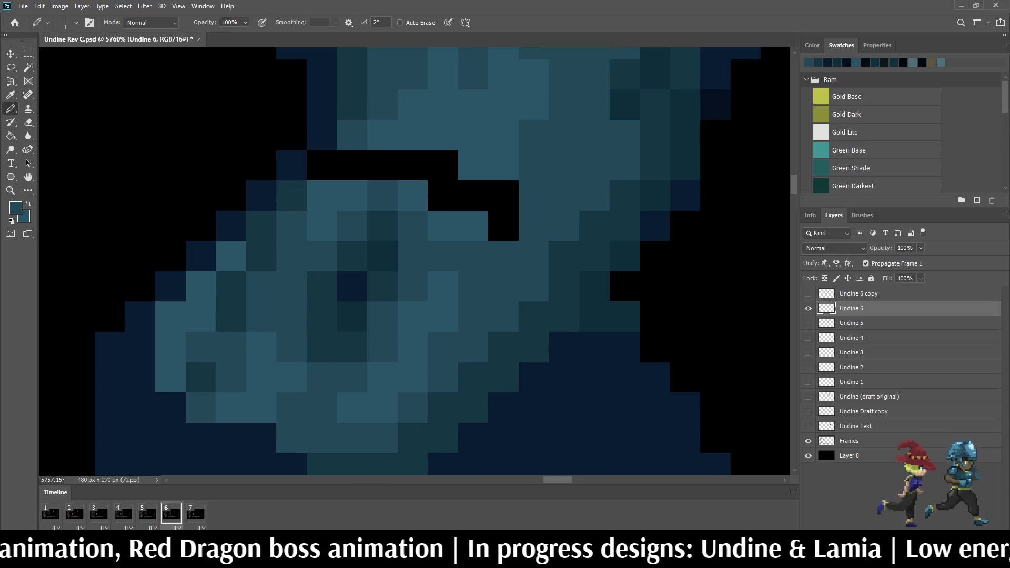
scroll(564, 256, "down", 4)
key("Left")
key("Right")
key("Left")
key("Right")
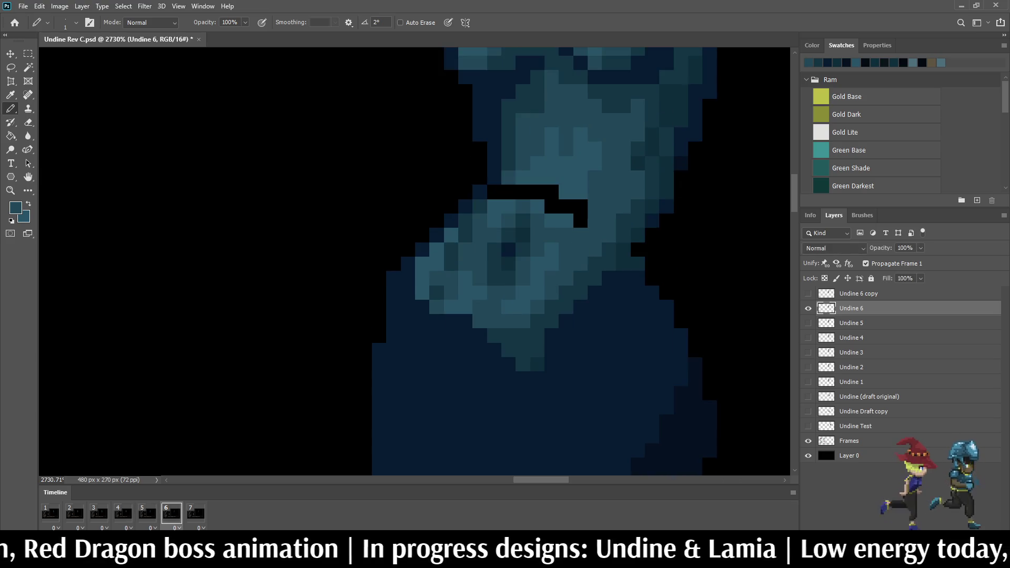
scroll(567, 193, "up", 2)
Step: Sample the body blue and fill the last black notch pixels under the chest
key("i")
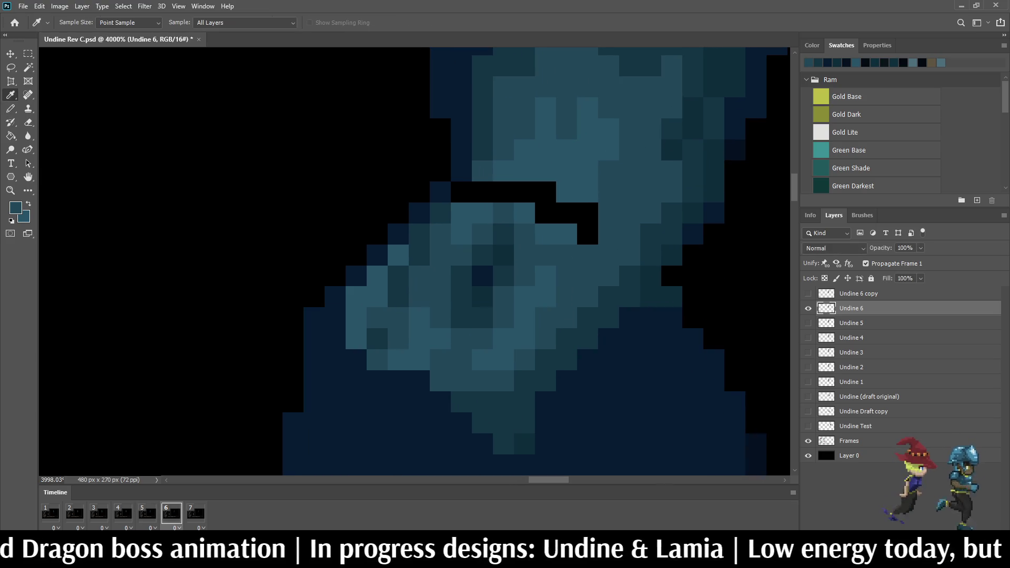
key("b")
left_click(567, 214)
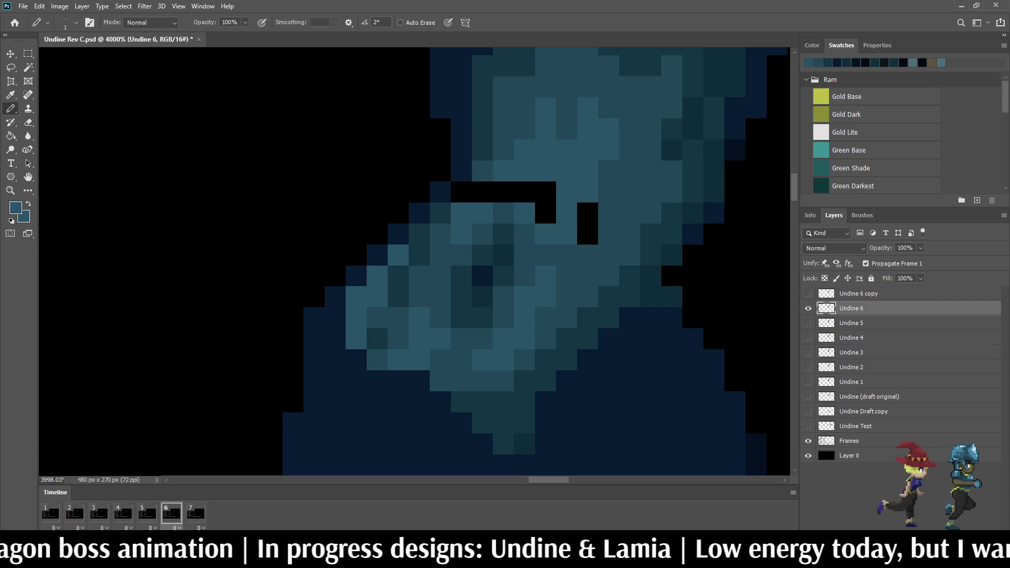
left_click(545, 213)
left_click(546, 192)
left_click(524, 192)
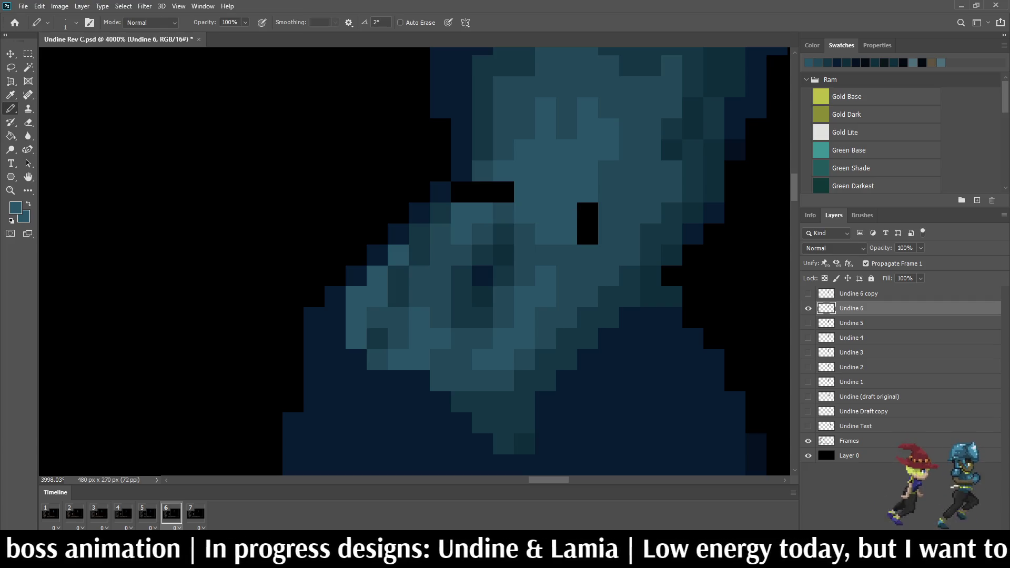
left_click(482, 192)
left_click(462, 192)
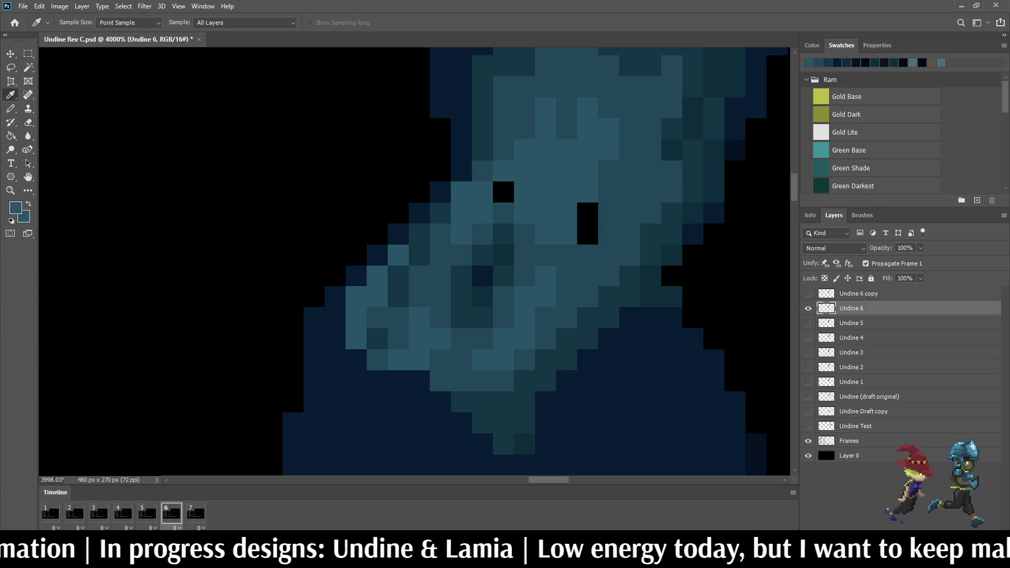
left_click(504, 192)
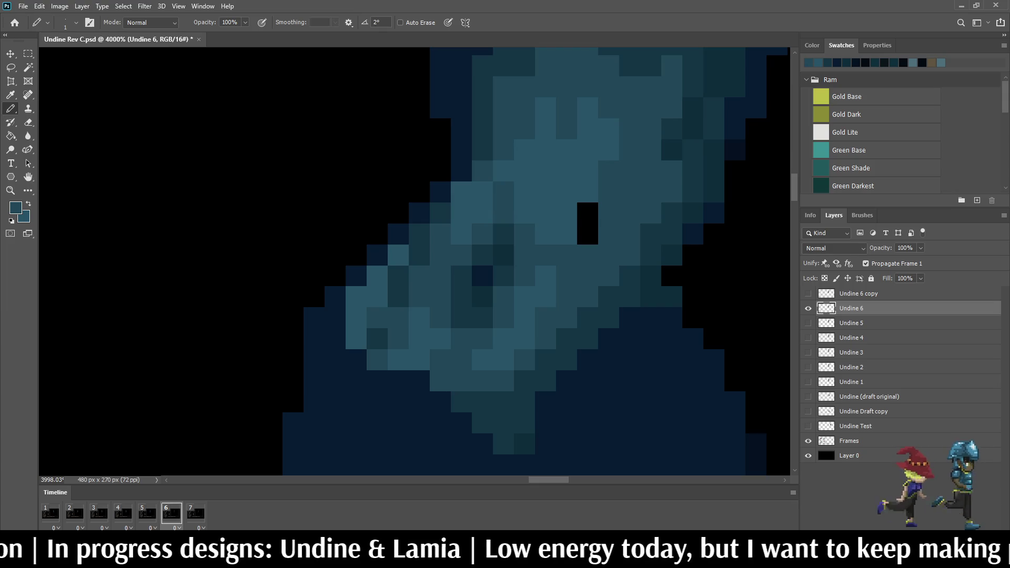
left_click(587, 234)
left_click(587, 213)
scroll(745, 226, "down", 5)
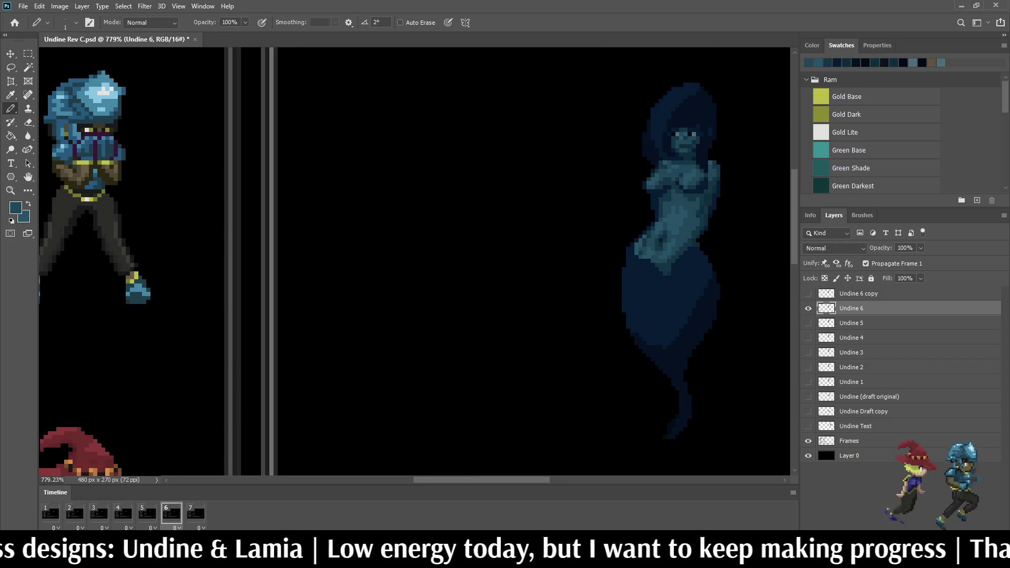
Step: On frame 7, select the Undine 6 copy layer and nudge its figure left and down
key("space")
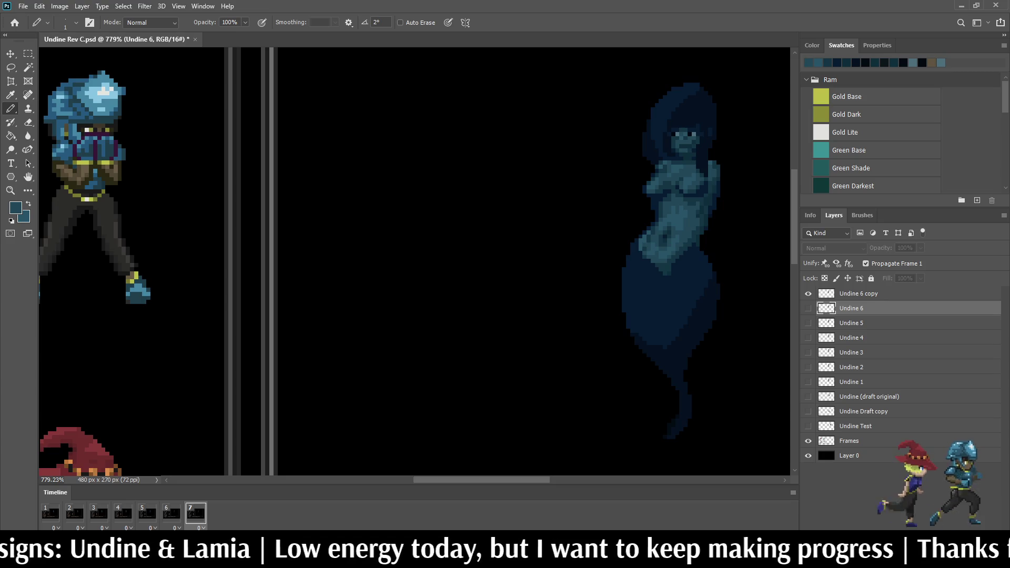
left_click(859, 294)
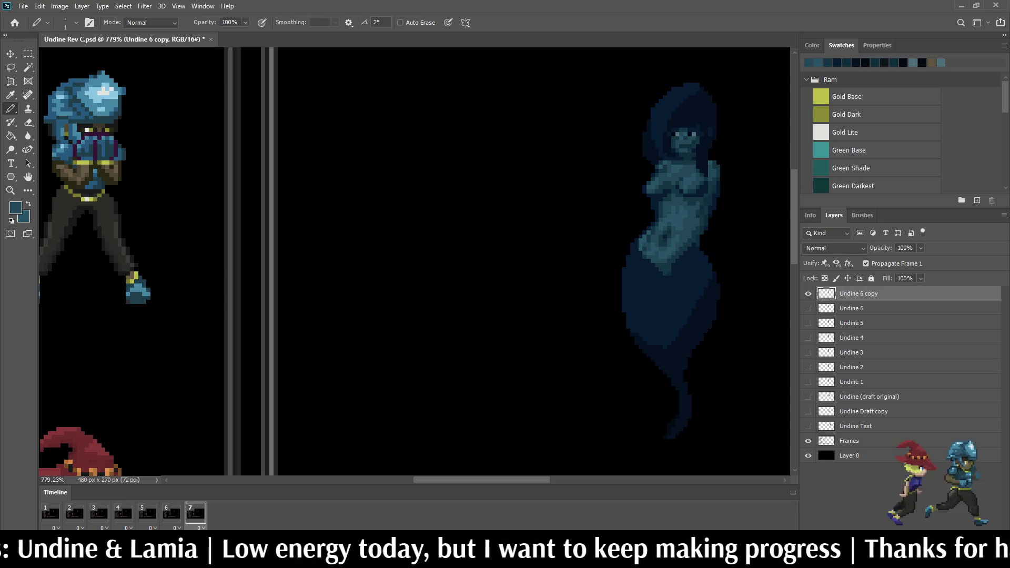
key("ctrl+Left")
key("ctrl+Left")
key("ctrl+Down")
key("ctrl+Down")
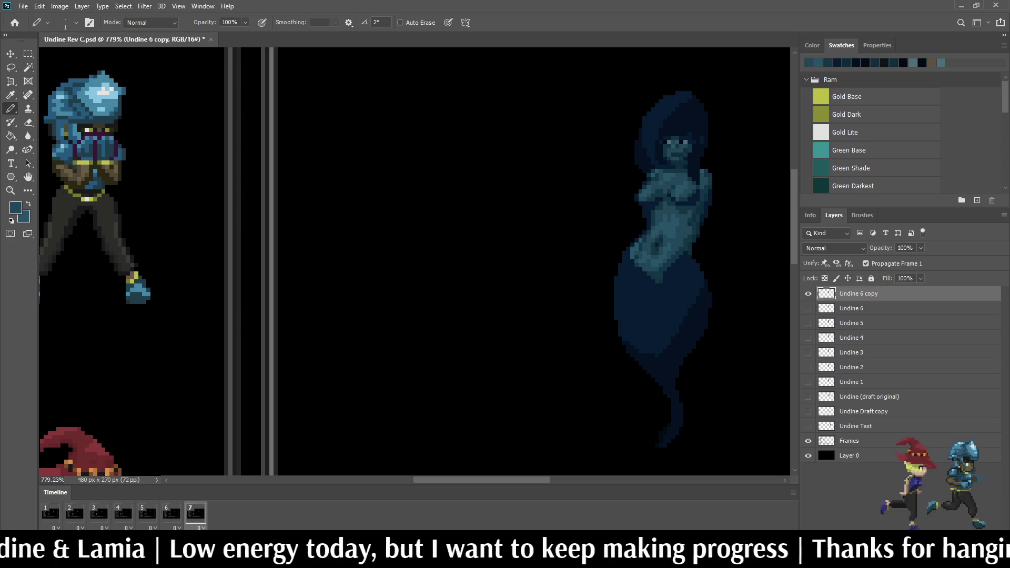
Step: Play the Undine animation and save the document
key("space")
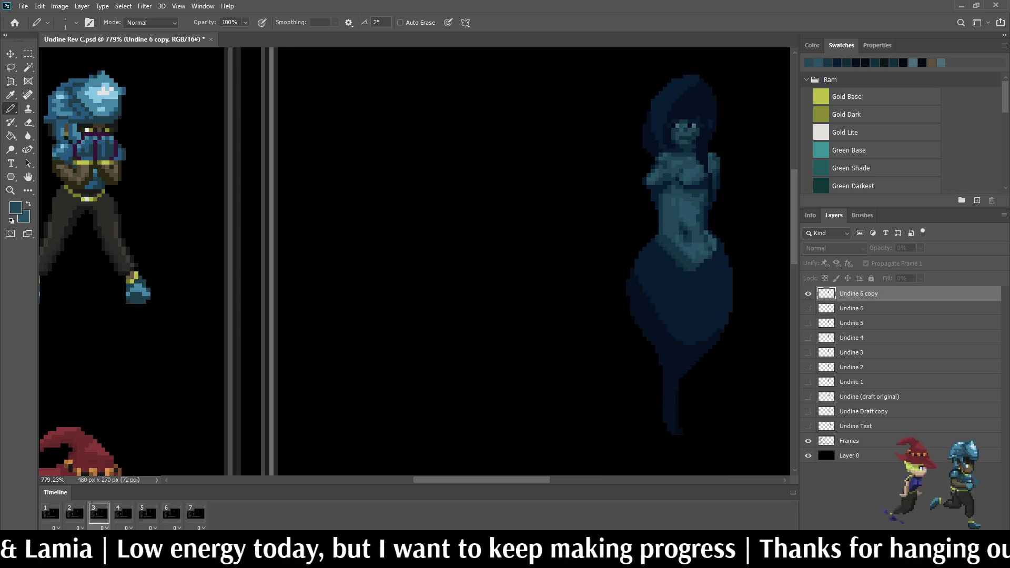
scroll(425, 208, "down", 5)
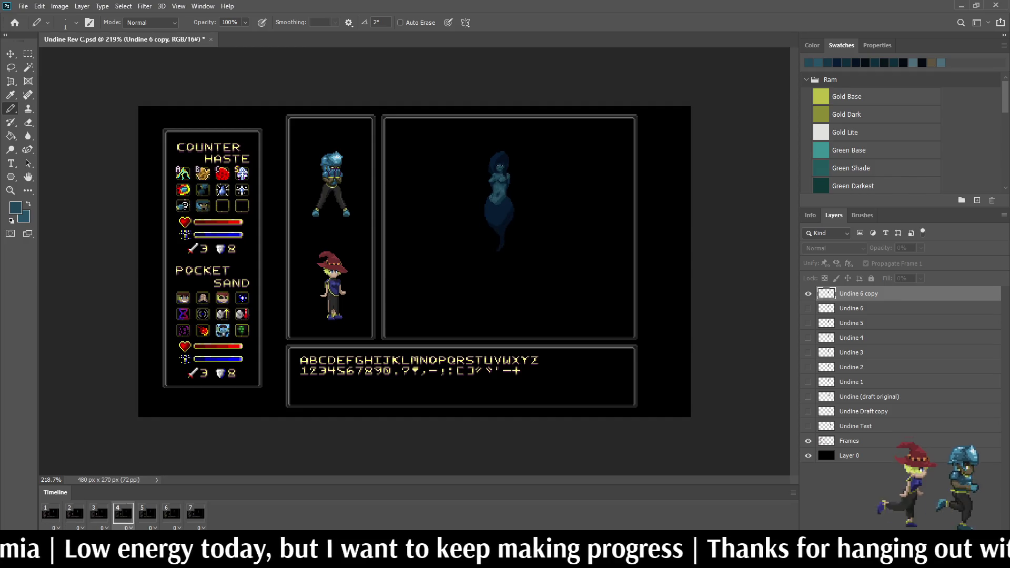
scroll(441, 235, "up", 4)
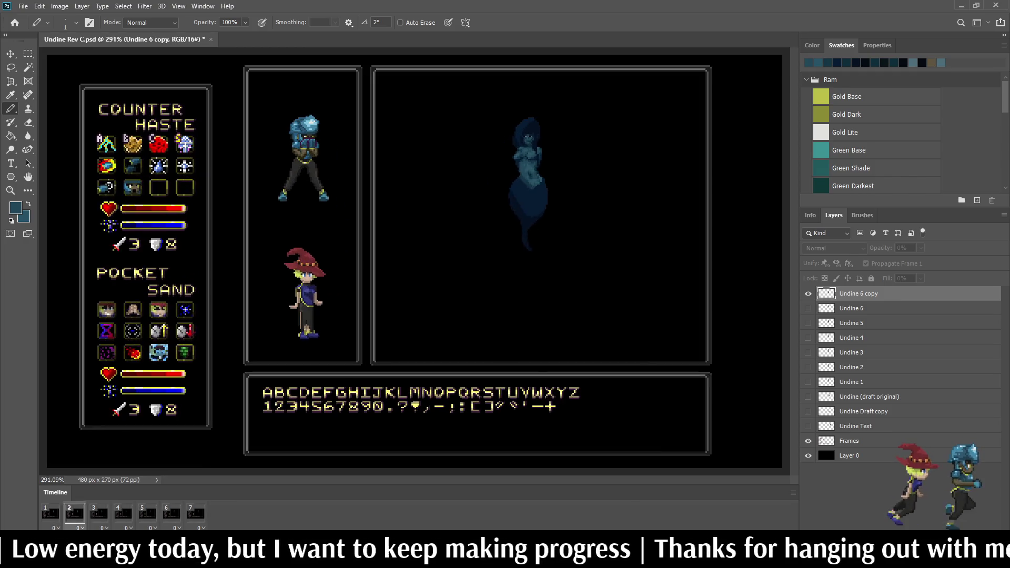
scroll(565, 118, "up", 2)
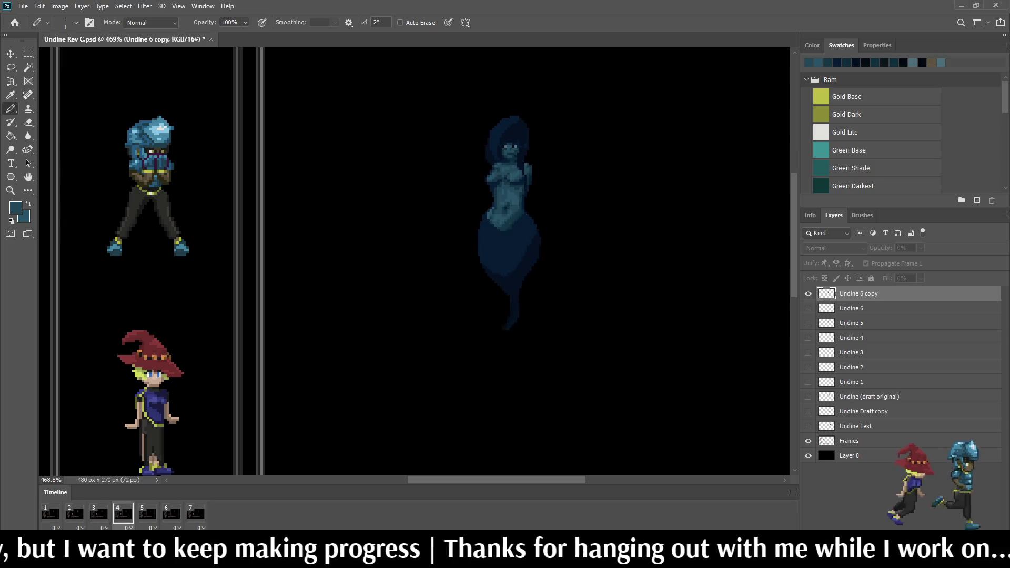
key("ctrl+s")
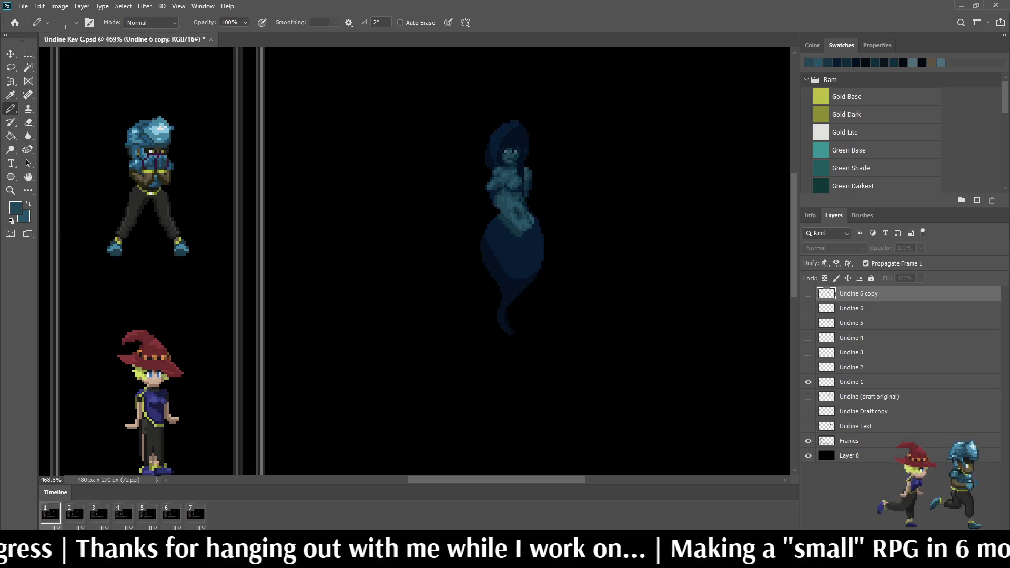
key("ctrl+s")
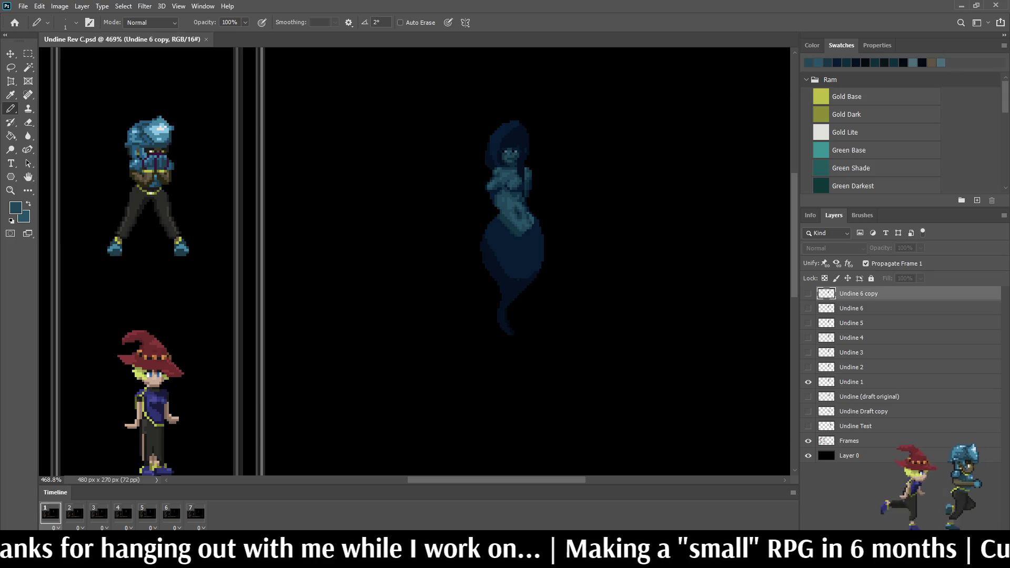
Step: Step through animation frames 2 to 7, then play the animation again
scroll(496, 173, "up", 5)
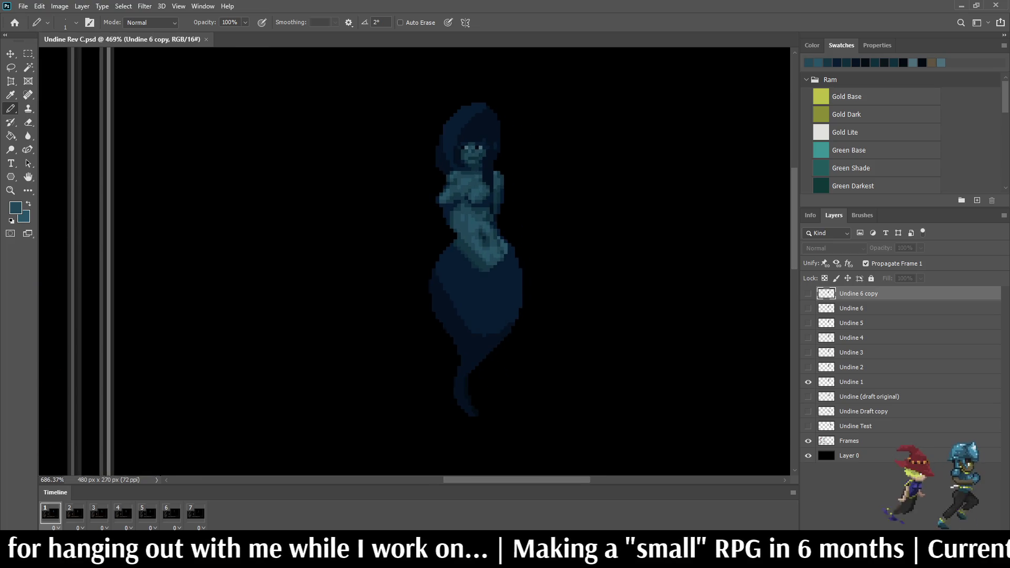
scroll(416, 263, "left", 1)
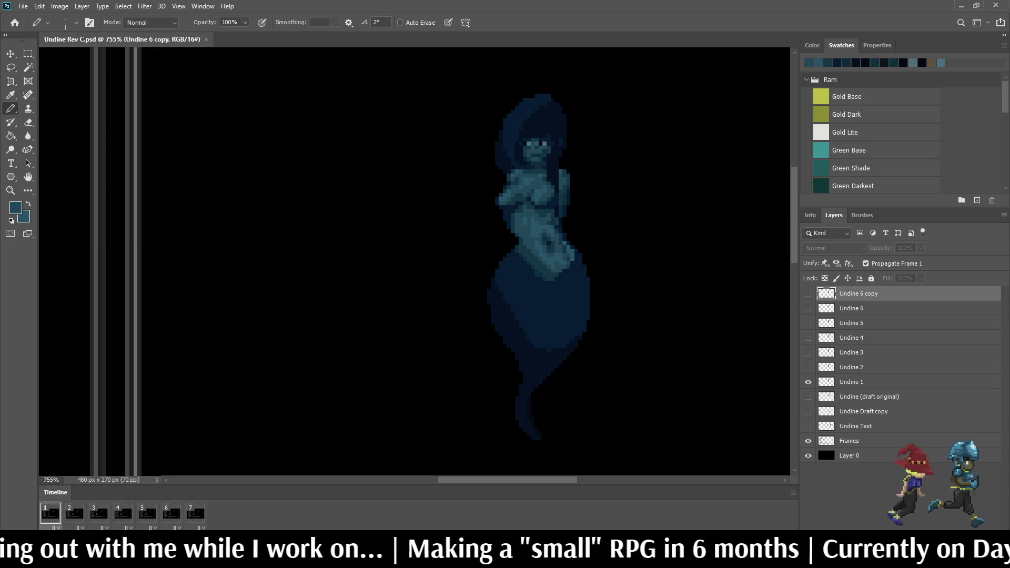
left_click(74, 513)
left_click(98, 513)
left_click(122, 513)
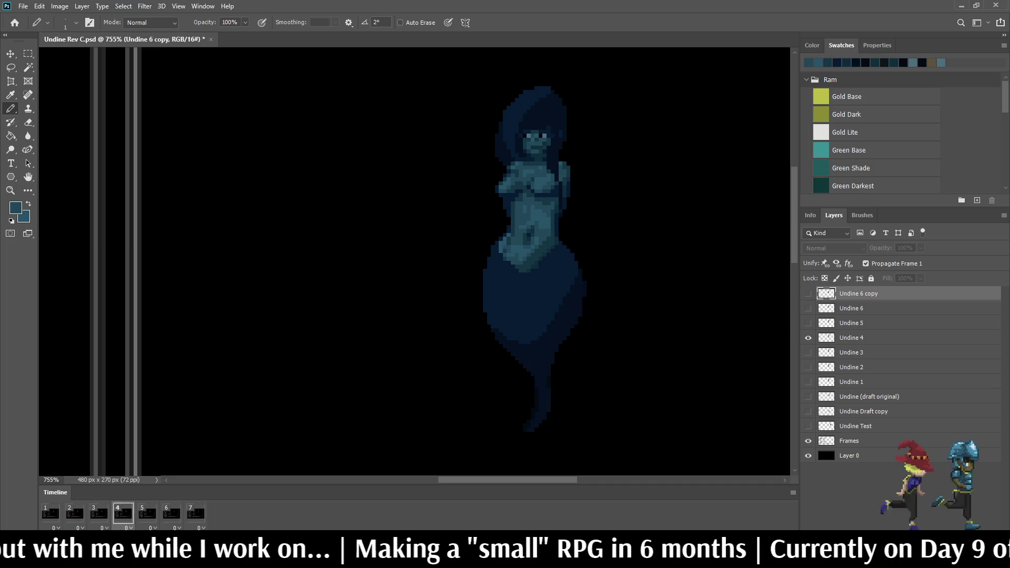
left_click(146, 514)
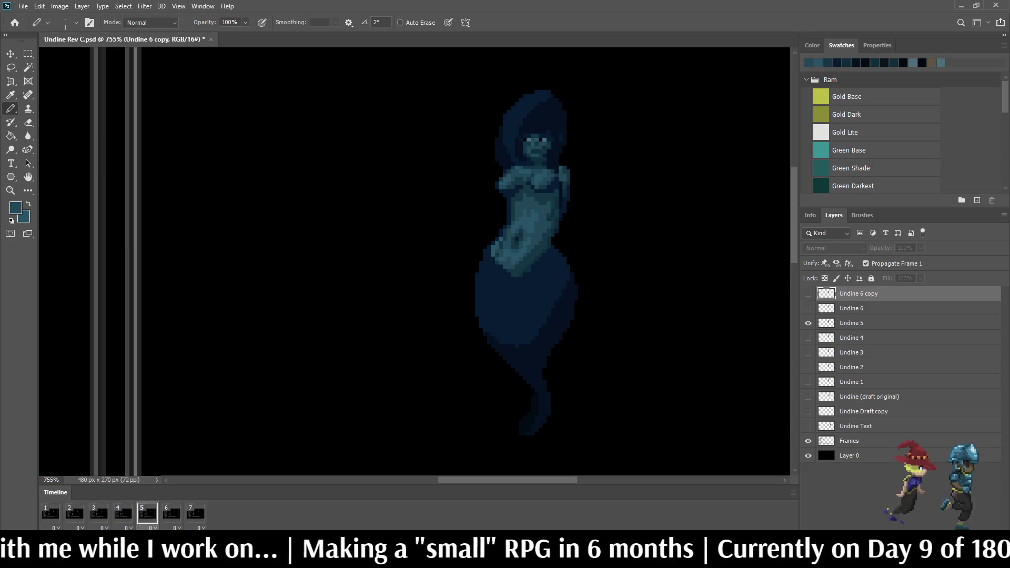
left_click(171, 513)
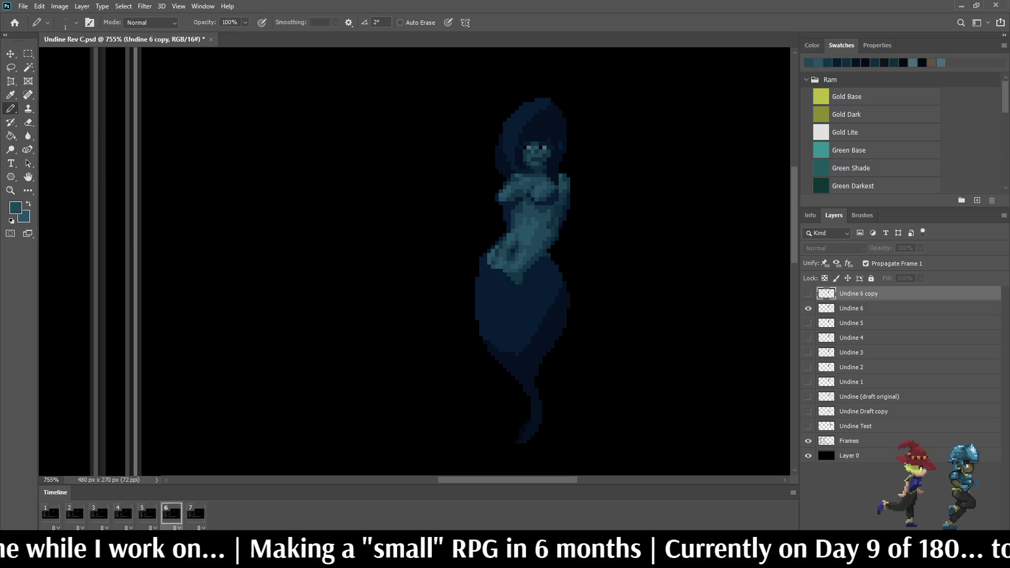
left_click(196, 513)
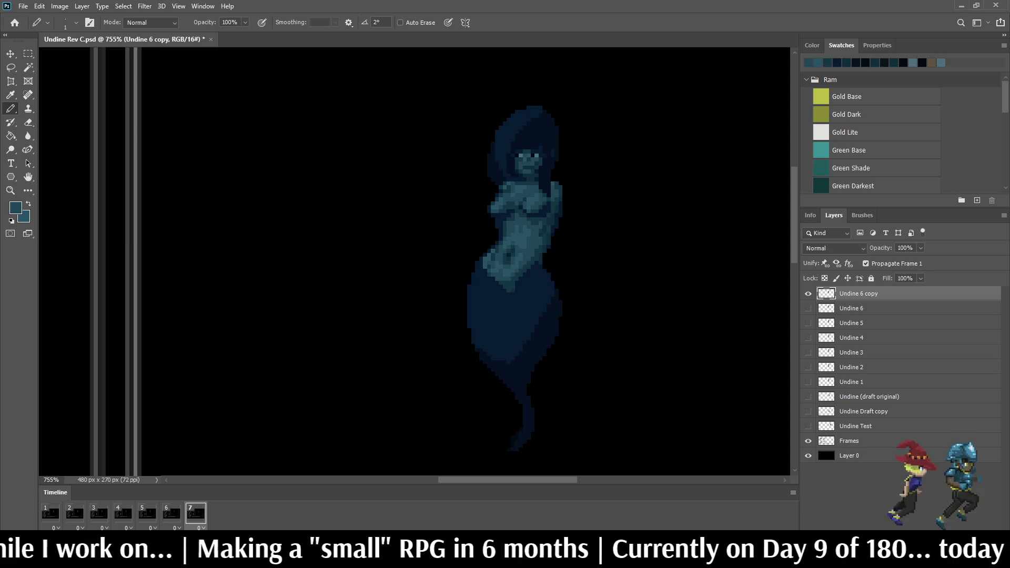
key("space")
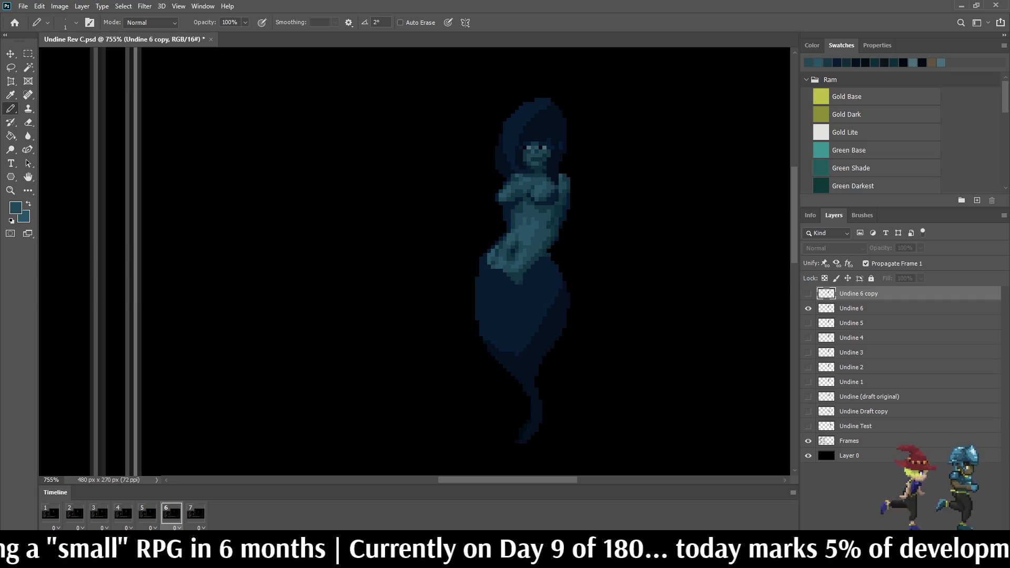
Step: Stop playback on Undine 6 and lasso its chest area
key("alt+bracketleft")
key("l")
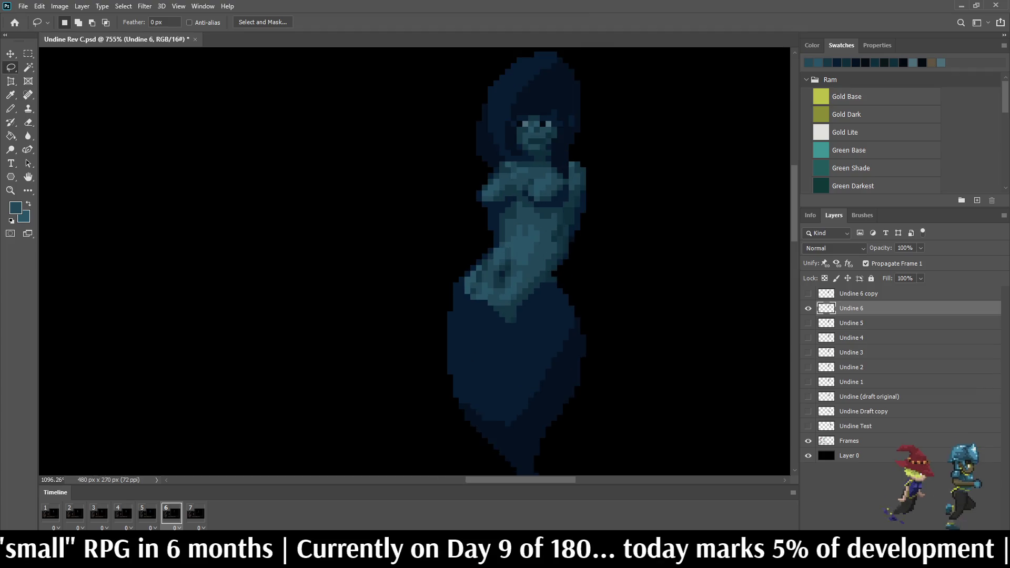
scroll(507, 195, "up", 5)
mouse_move(493, 172)
left_mouse_down()
mouse_move(456, 196)
mouse_move(444, 258)
mouse_move(456, 273)
mouse_move(672, 256)
mouse_move(682, 226)
left_mouse_up()
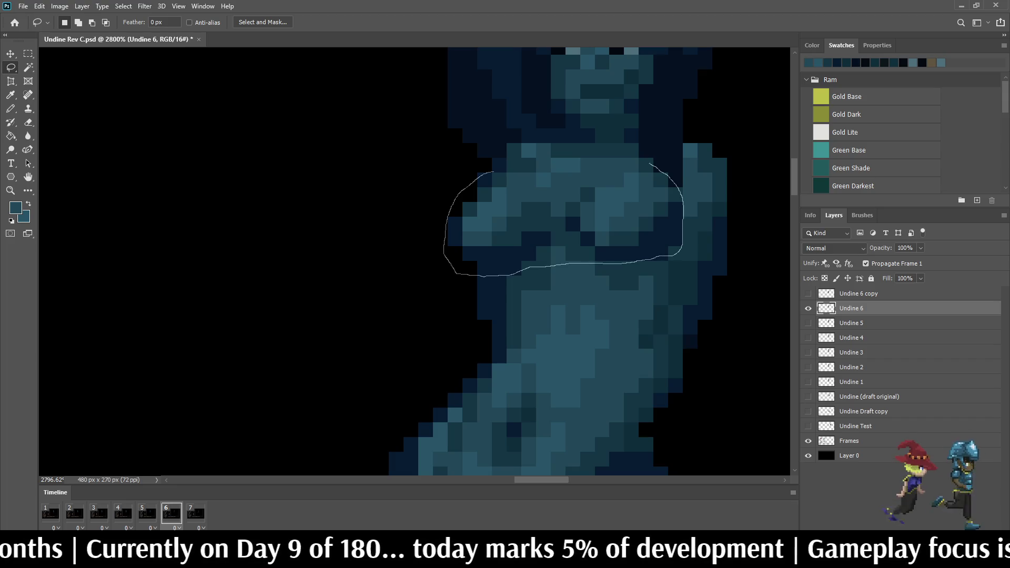
left_click_drag(621, 162, 494, 170)
Step: Move the chest pixels one pixel up and one pixel right with Free Transform, then apply
key("ctrl+t")
key("Right")
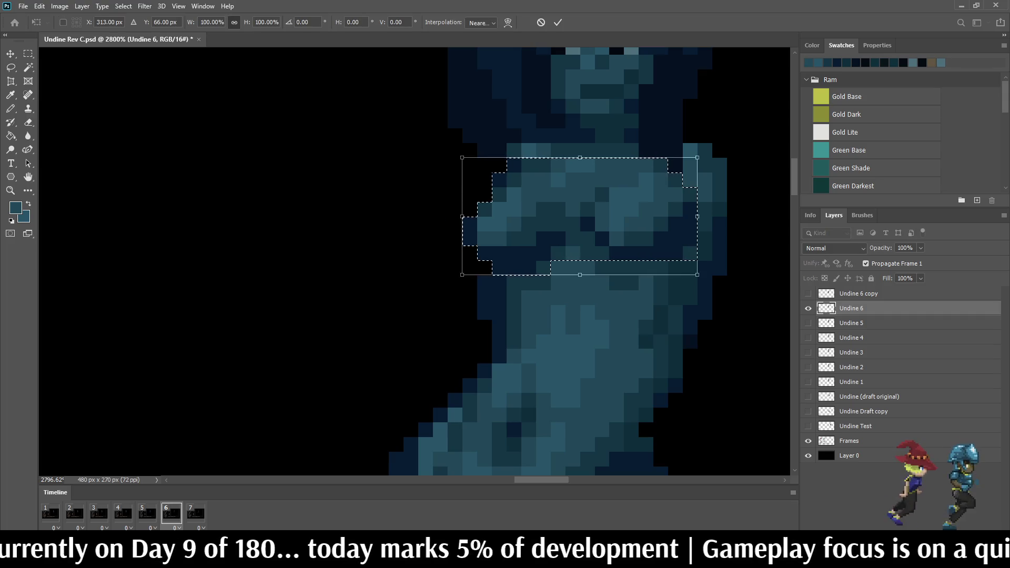
key("Up")
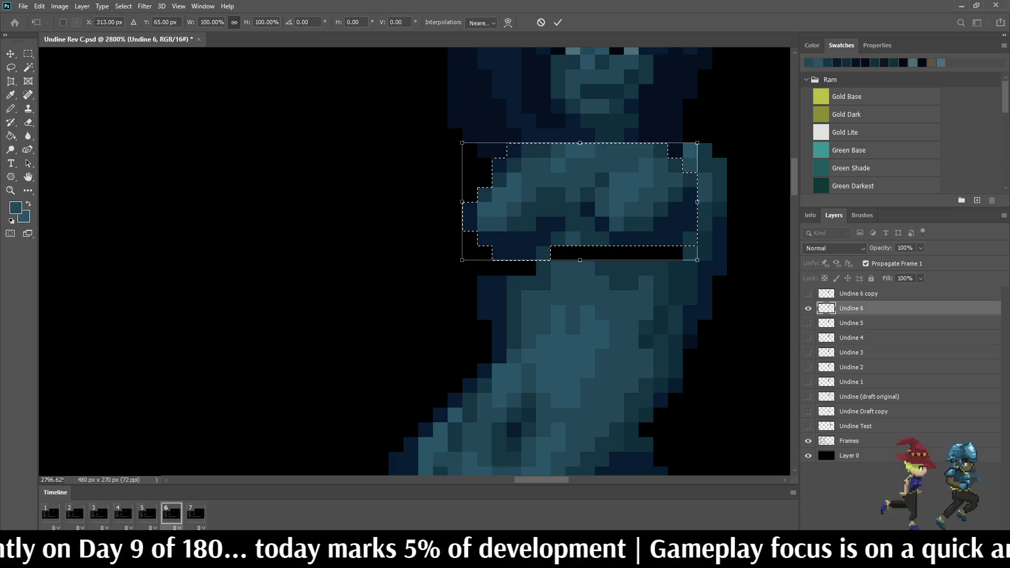
key("Left")
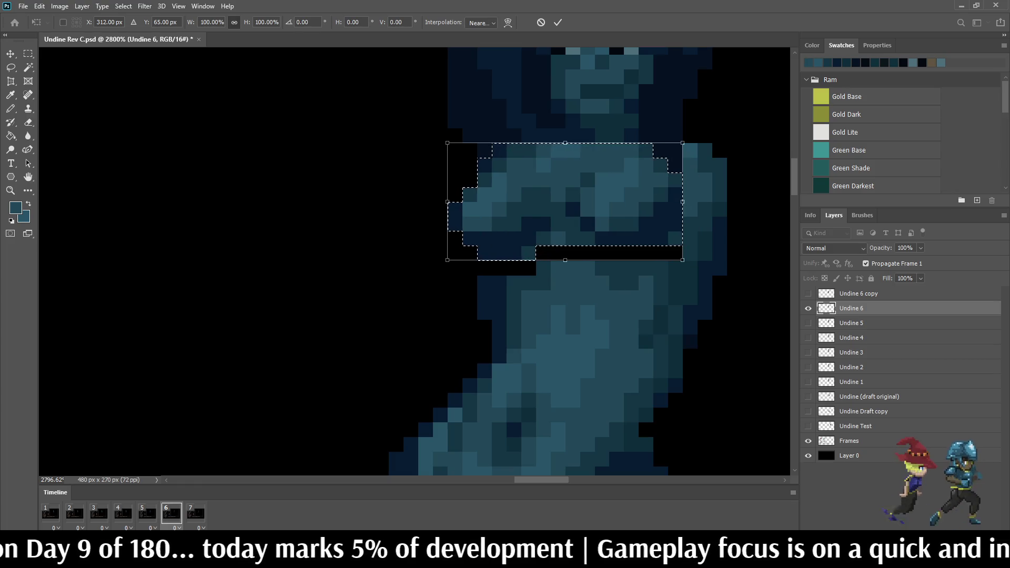
key("Right")
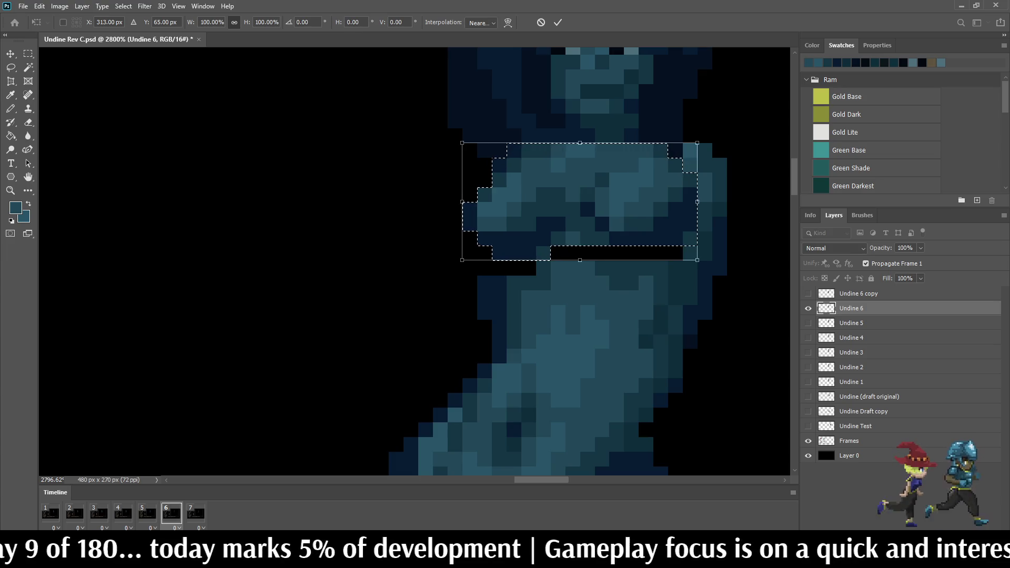
key("Return")
scroll(584, 184, "down", 10)
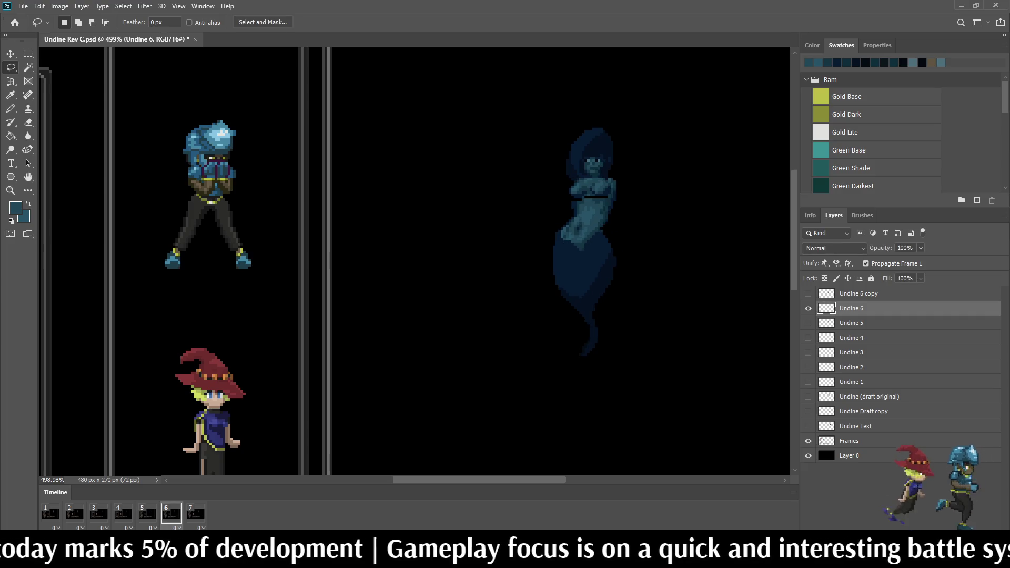
Step: Raise the chest selection one pixel with Free Transform and display animation frame 6
key("ctrl+t")
key("Up")
key("Return")
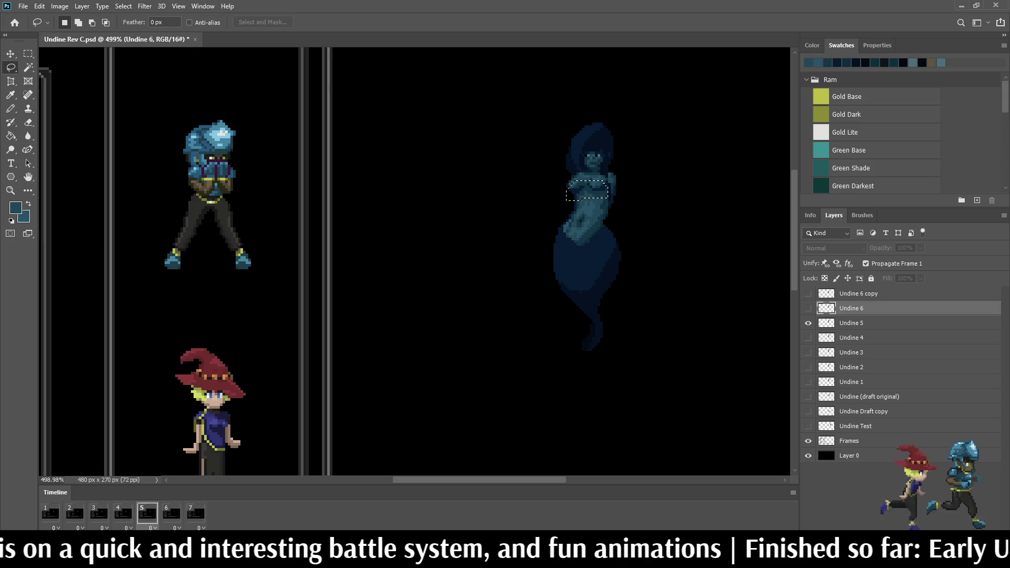
left_click(172, 513)
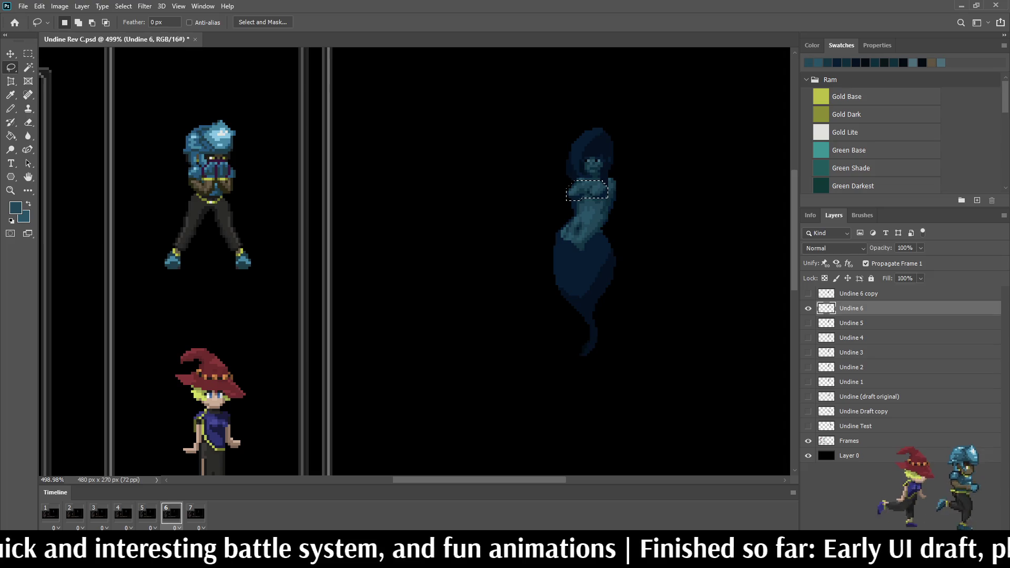
scroll(608, 210, "up", 1)
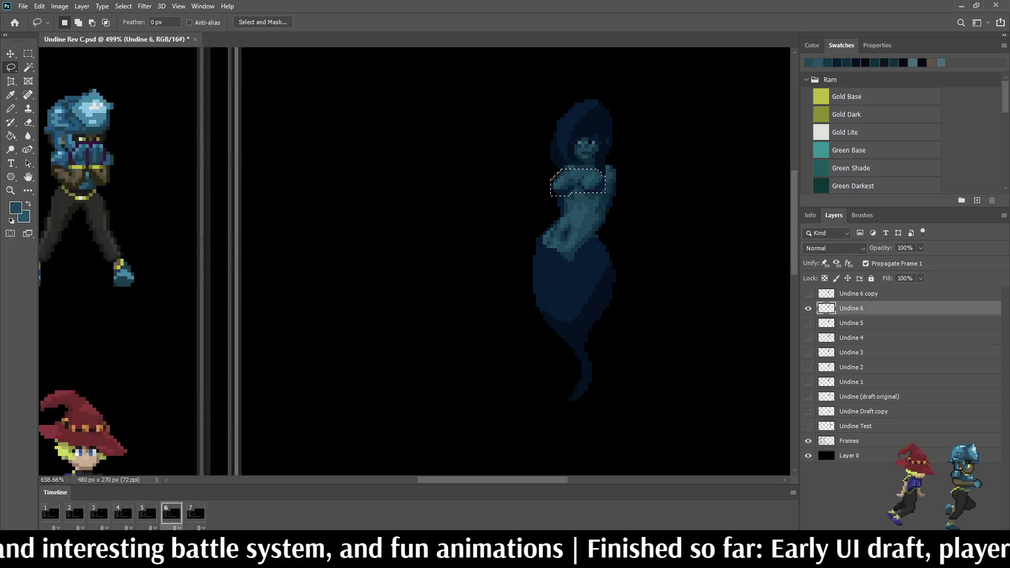
Step: Move the selected chest pixels up one pixel, apply, and deselect
scroll(618, 177, "up", 15)
key("ctrl+t")
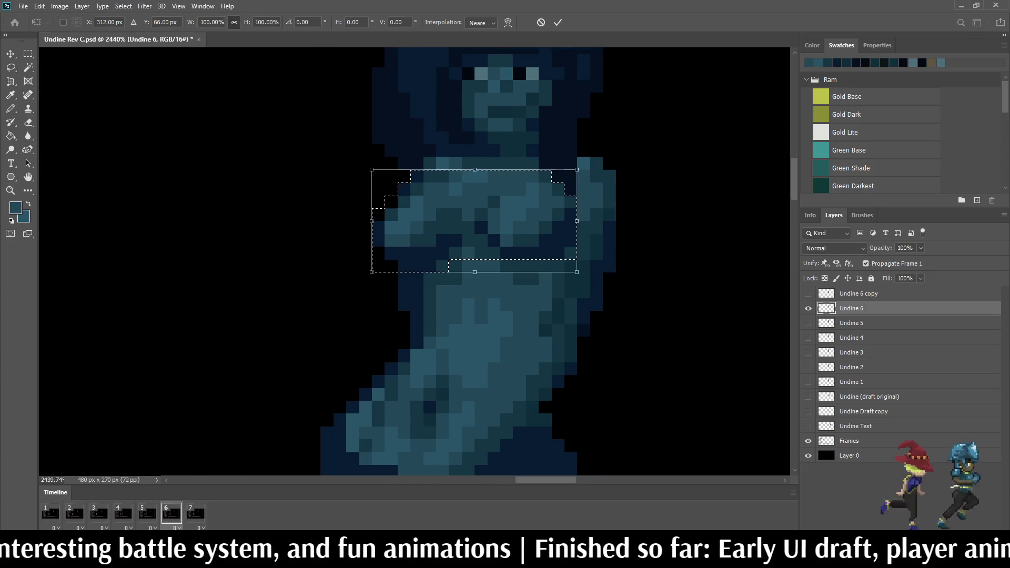
key("Up")
key("Return")
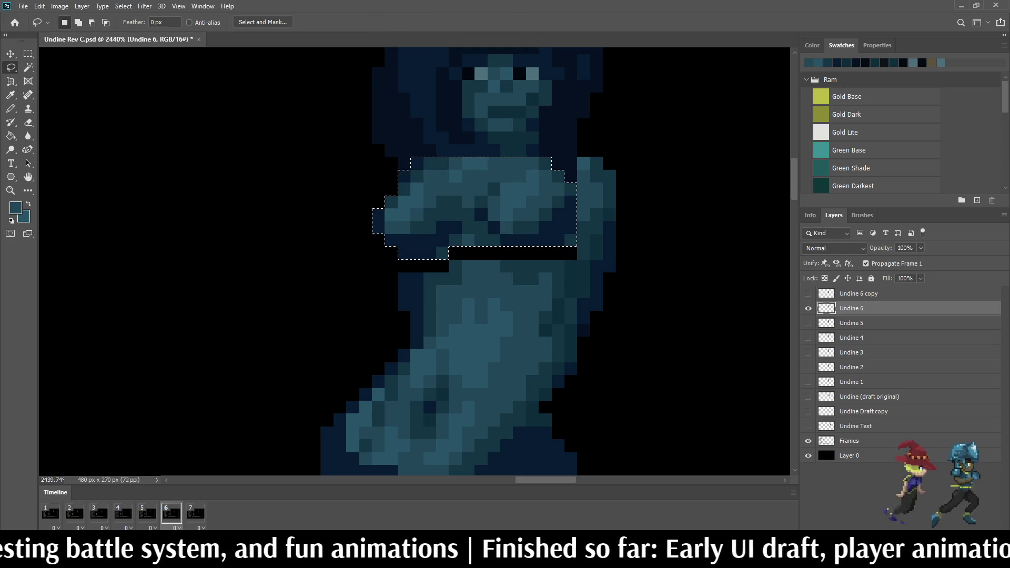
scroll(579, 263, "down", 4)
key("ctrl+d")
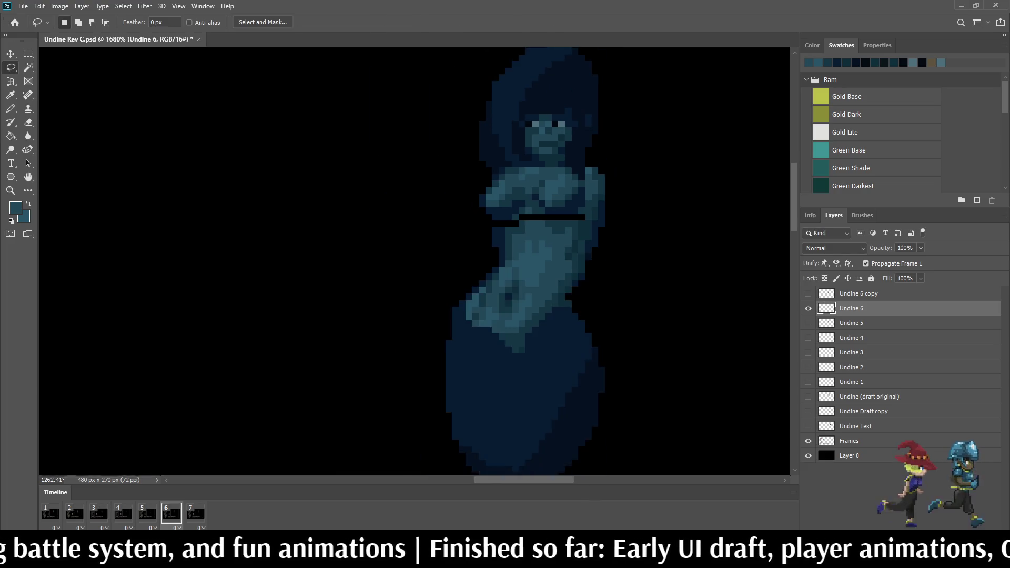
Step: Lasso the sprite's left-edge pixels, raise them one pixel, and deselect
scroll(579, 263, "up", 4)
scroll(499, 209, "up", 8)
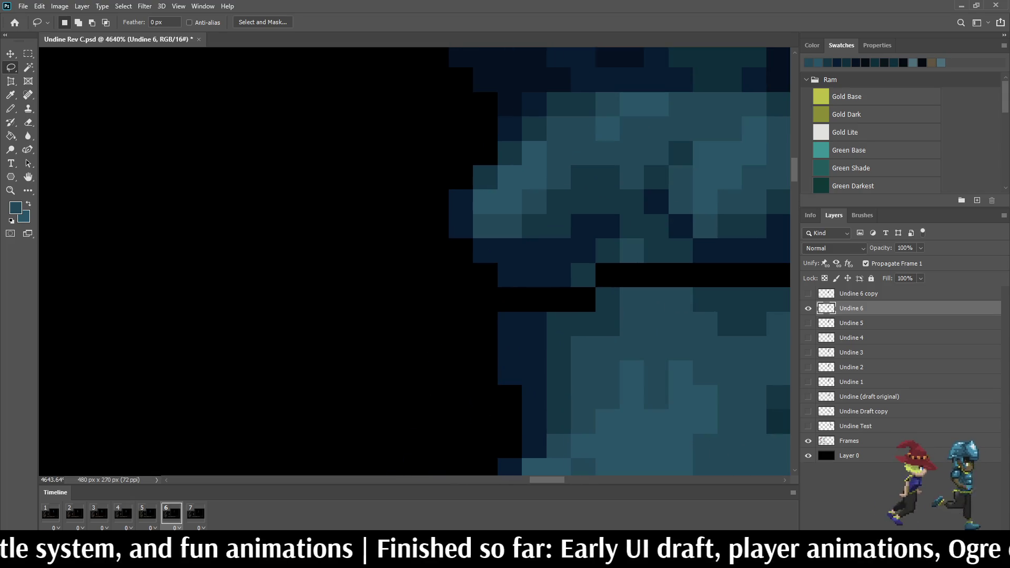
mouse_move(445, 180)
left_mouse_down()
mouse_move(484, 166)
mouse_move(498, 219)
mouse_move(484, 266)
mouse_move(442, 195)
left_mouse_up()
key("ctrl+Right")
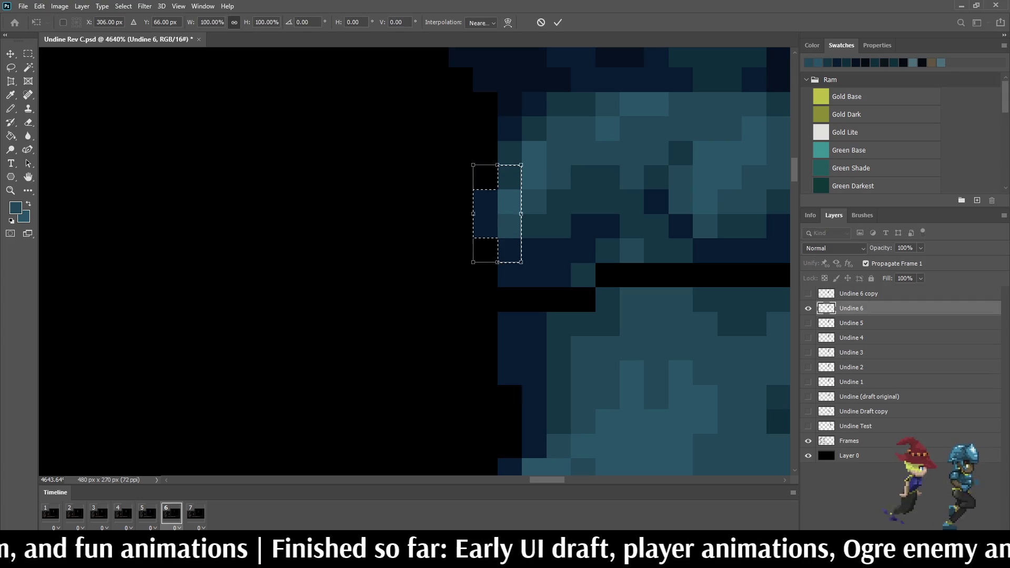
key("ctrl+z")
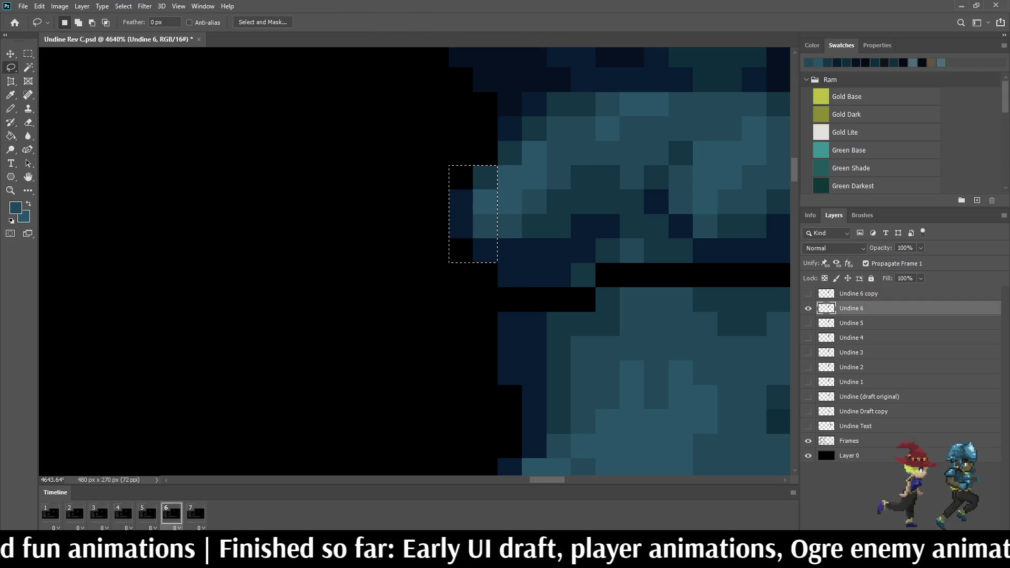
key("ctrl+t")
key("Up")
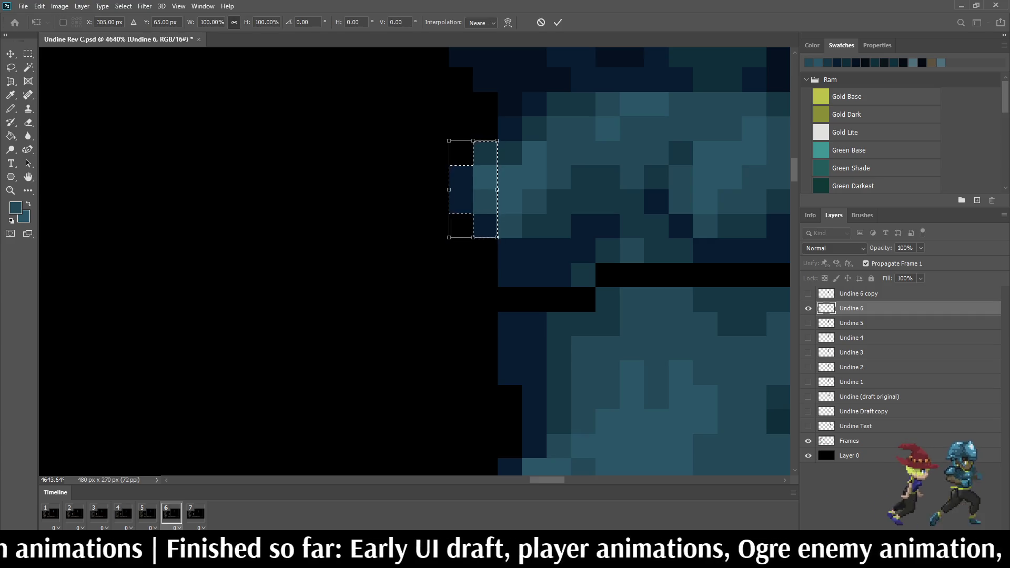
key("Return")
key("ctrl+d")
Step: Sample the dark navy from the sprite for the Pencil, then preview the animation
key("i")
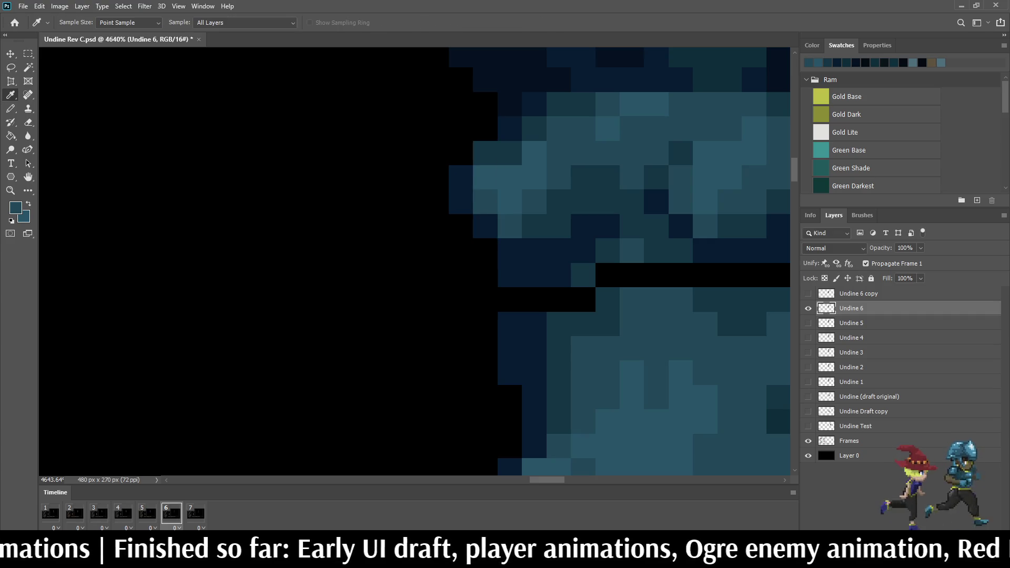
left_click(832, 63)
key("b")
scroll(527, 181, "down", 5)
scroll(596, 152, "down", 5)
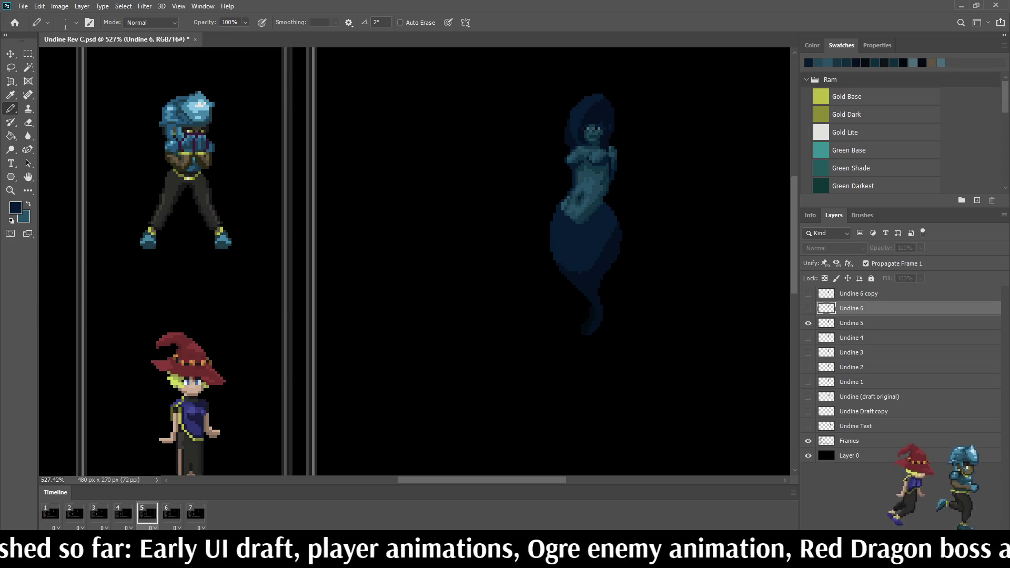
key("space")
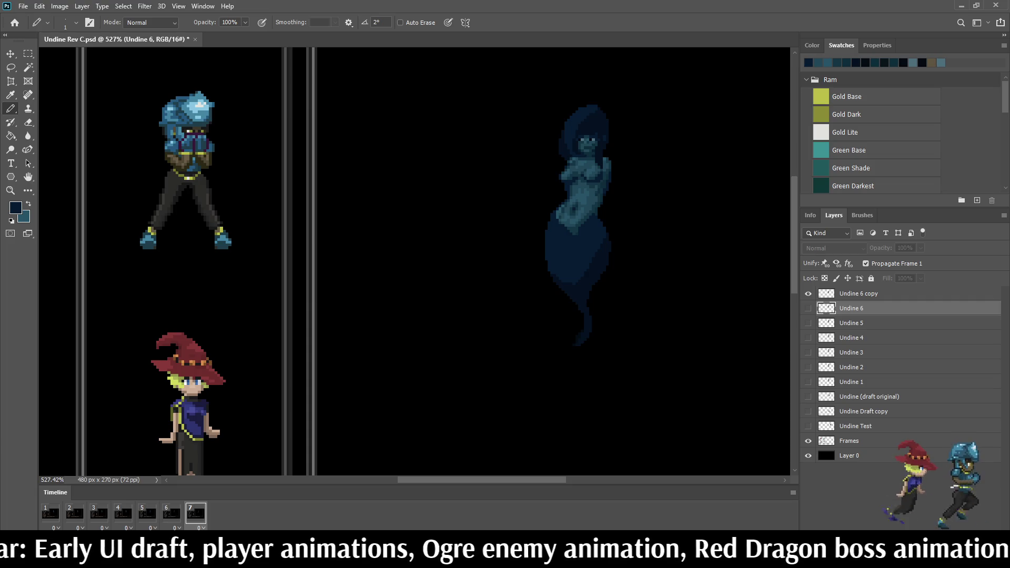
key("space")
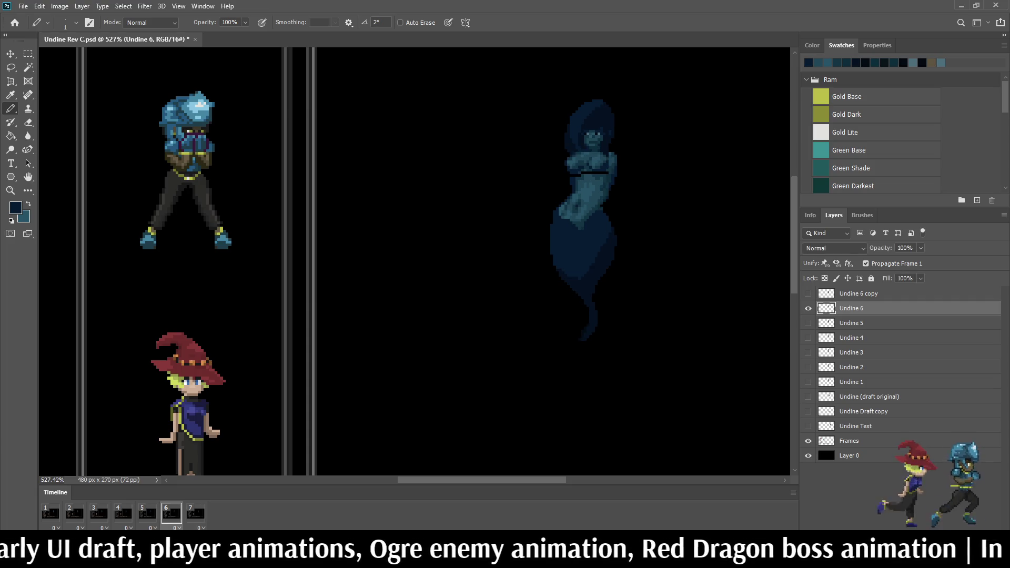
scroll(595, 153, "up", 10)
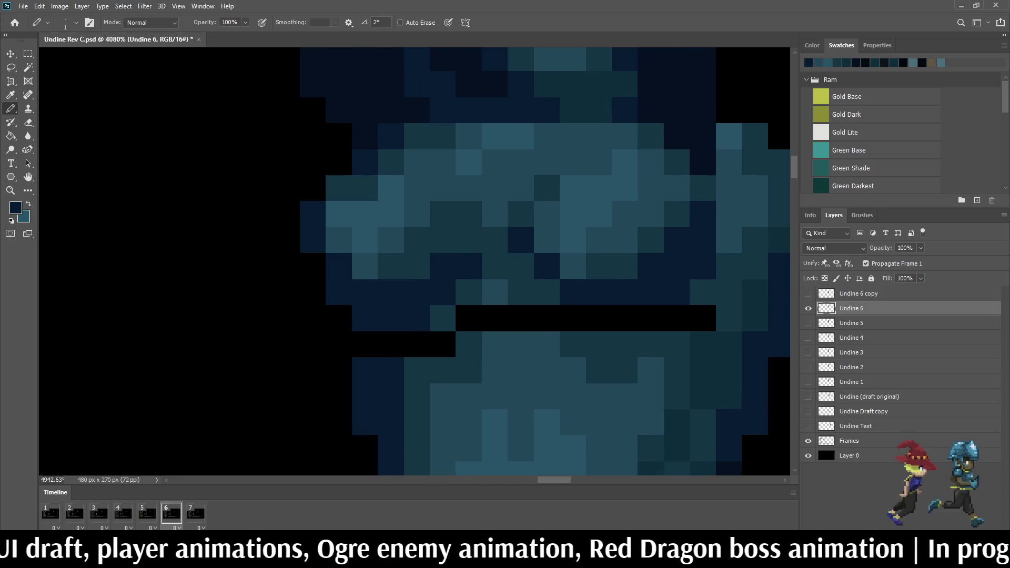
Step: Sample a teal and darken two pixels near the chest gap with the Pencil
key("k")
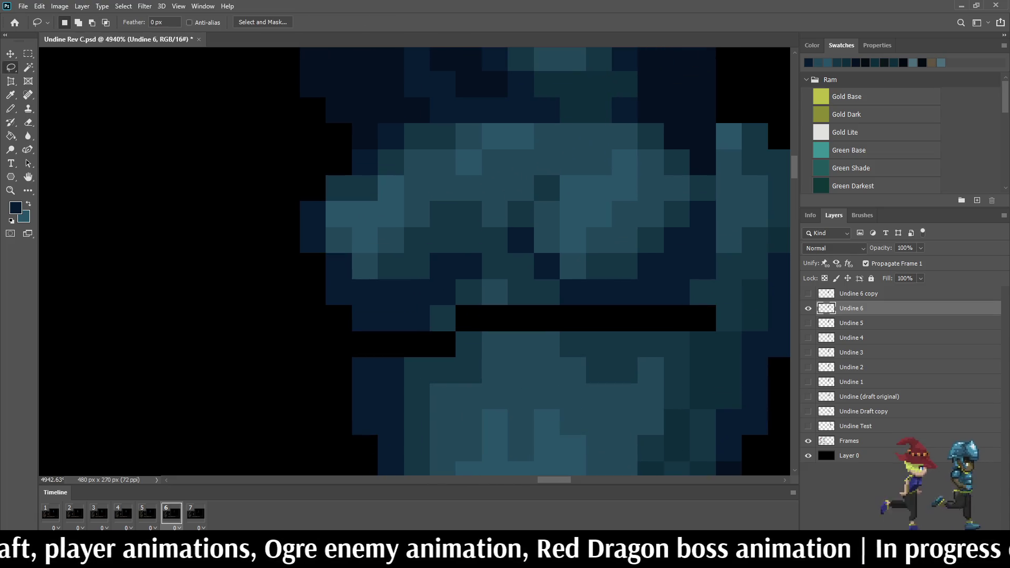
key("i")
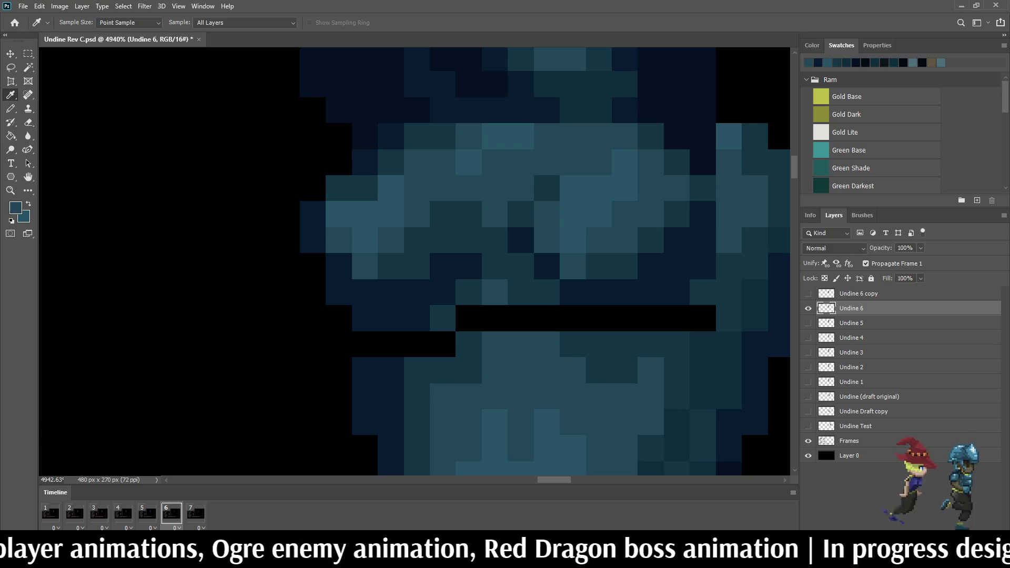
key("b")
left_click(599, 214)
left_click(573, 240)
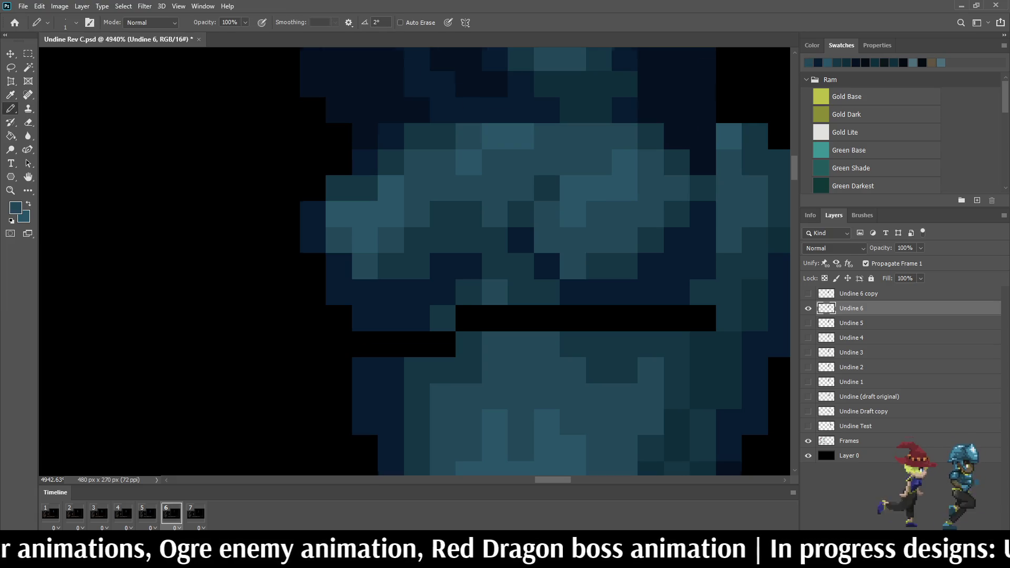
scroll(557, 202, "down", 10)
scroll(598, 199, "down", 5)
scroll(600, 230, "up", 14)
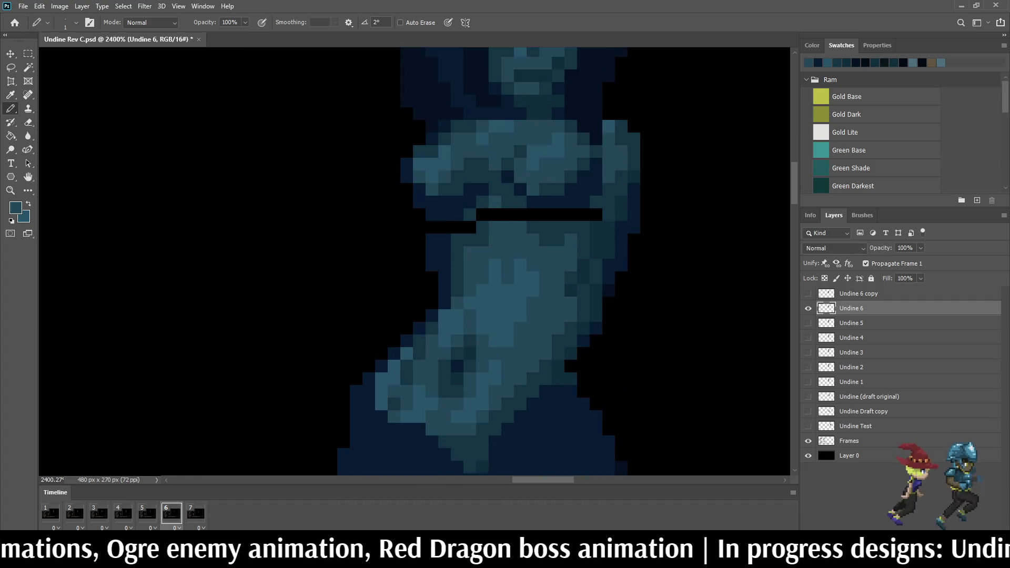
Step: Paint the black waist gap row teal across its right part and several single pixels
key("i")
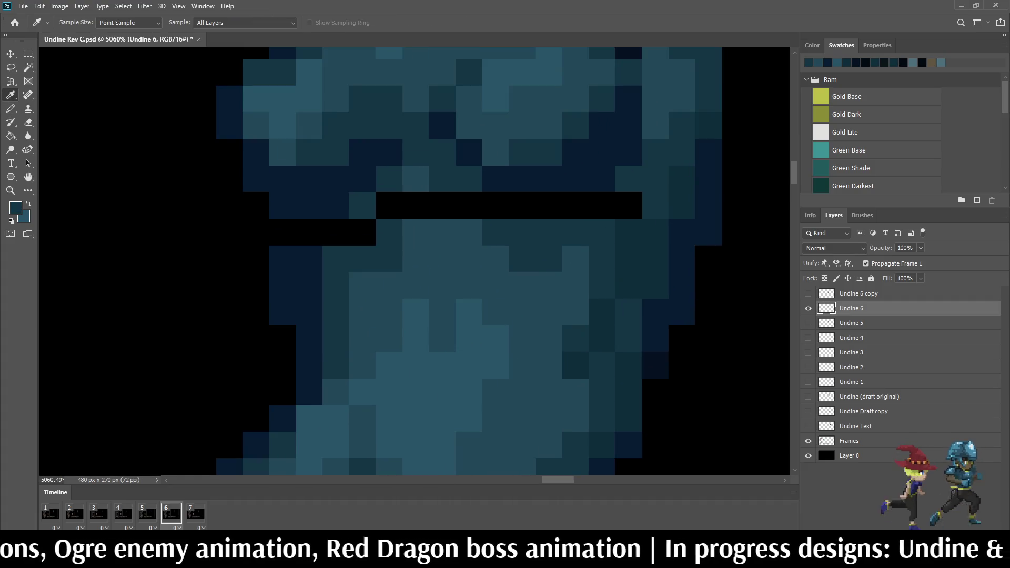
key("b")
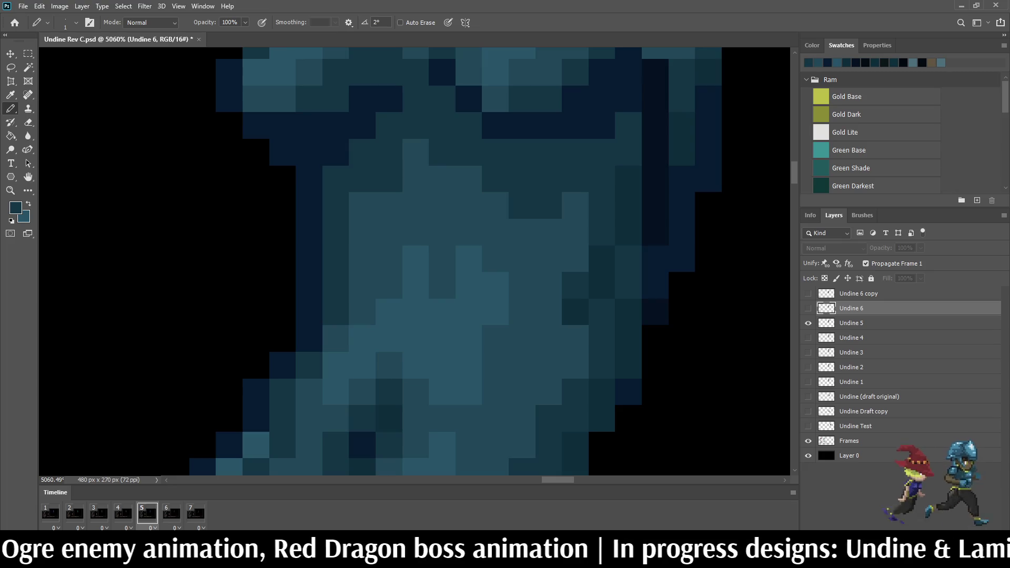
left_click_drag(495, 205, 629, 206)
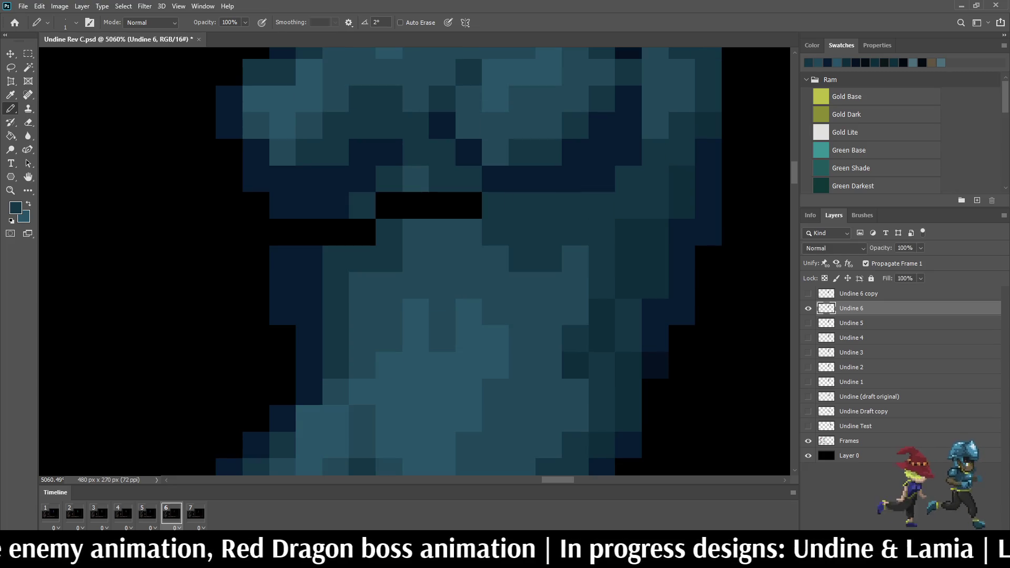
left_click(468, 205)
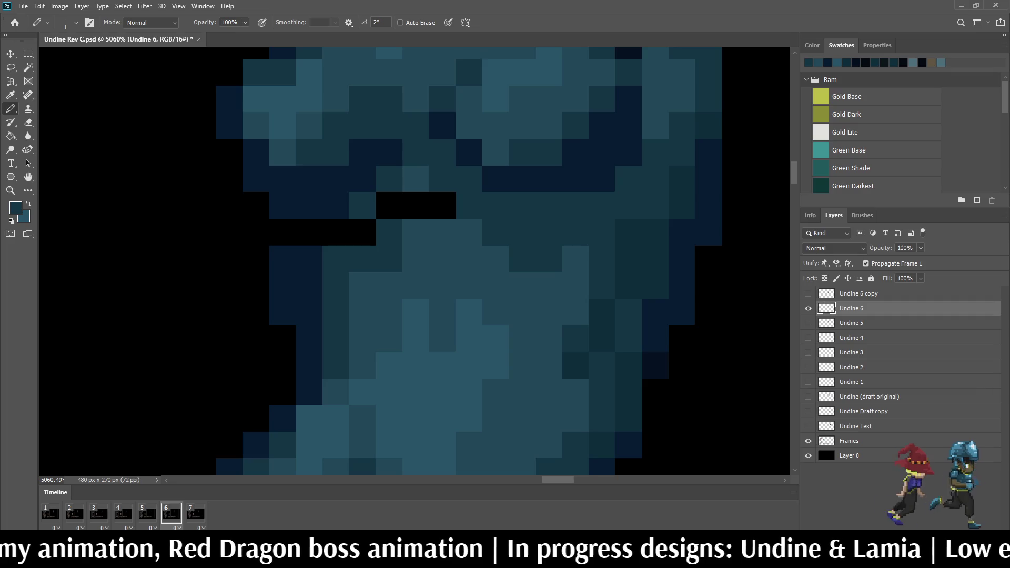
left_click(389, 205)
left_click(362, 232)
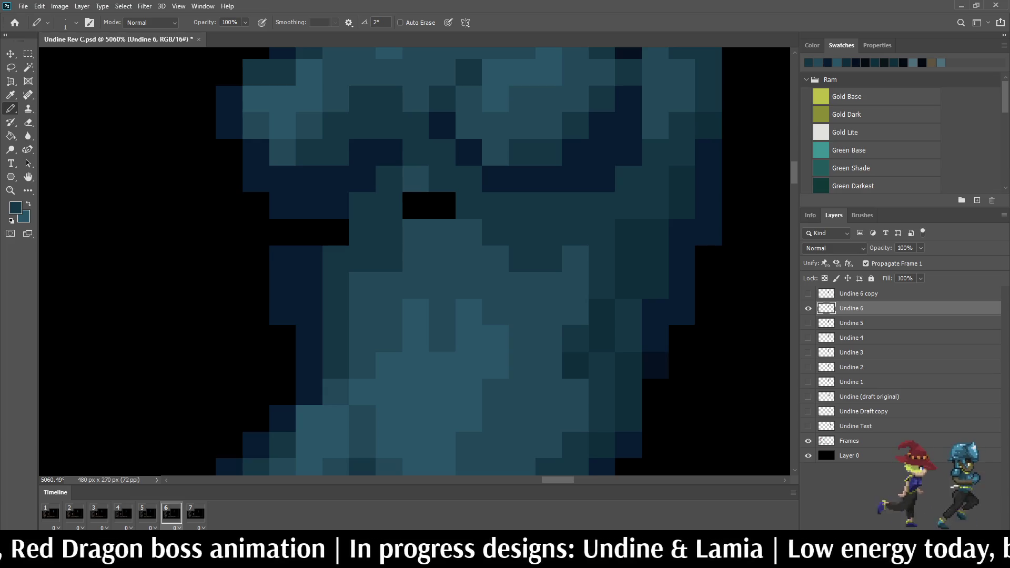
Step: Compare frames 5 and 6, then paint a remaining black gap pixel dark navy
key("comma")
key("period")
key("comma")
key("period")
left_click(823, 63)
key("comma")
key("period")
key("comma")
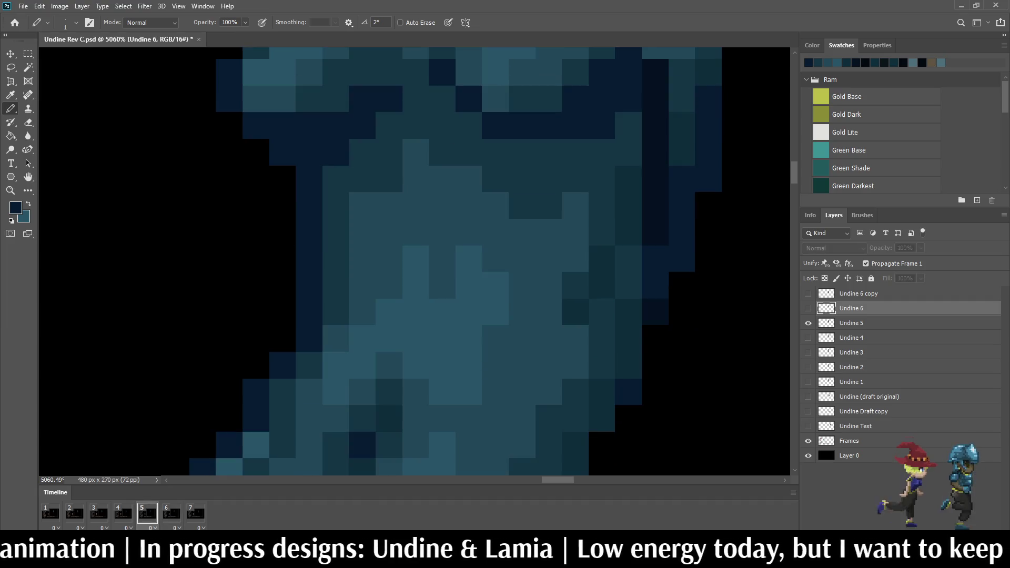
key("period")
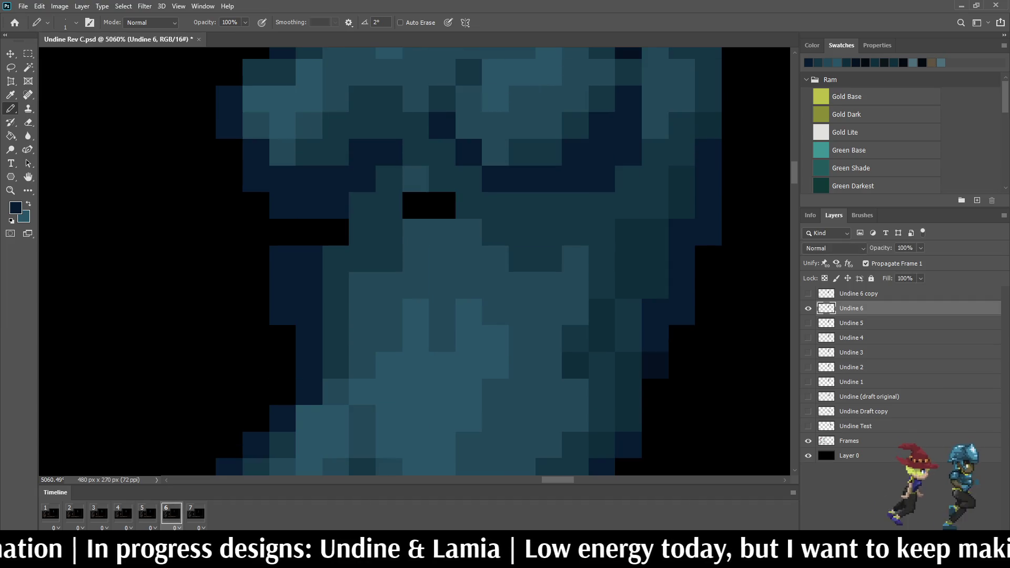
left_click(309, 232)
Step: Compare with frame 5 again and erase a one-pixel column beside the chest
key("comma")
key("period")
scroll(321, 216, "down", 5)
scroll(390, 191, "up", 4)
key("e")
left_click_drag(294, 252, 295, 285)
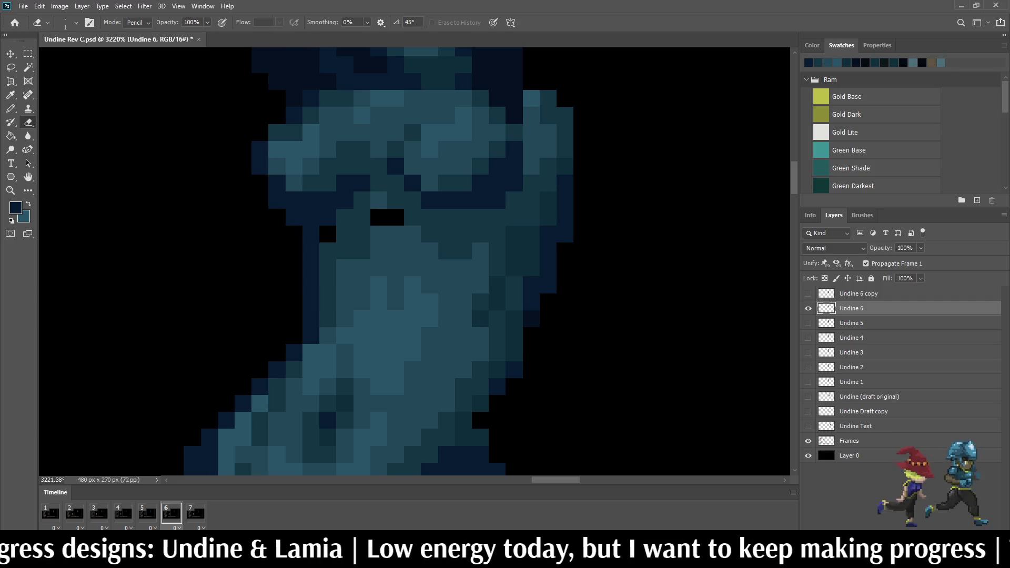
Step: Sample teal and fill the leftover black gap pixels with it
key("i")
left_click(390, 192)
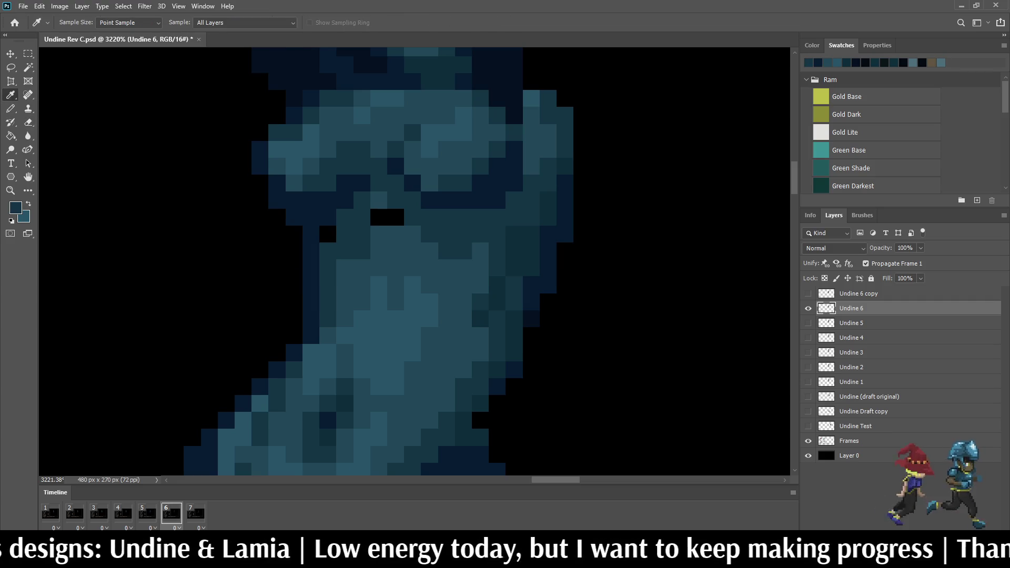
key("b")
left_click(327, 234)
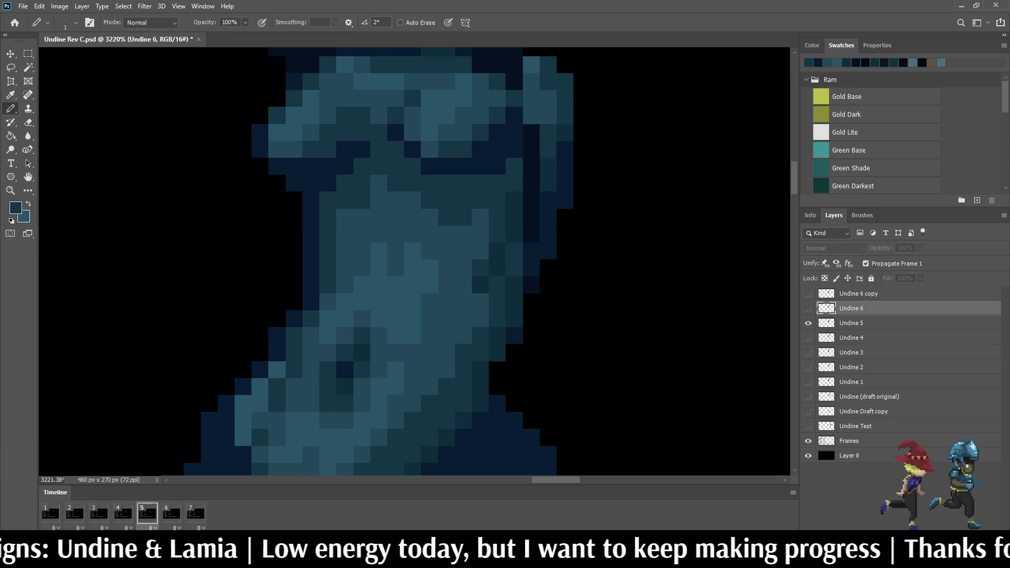
left_click(396, 217)
scroll(382, 229, "up", 3)
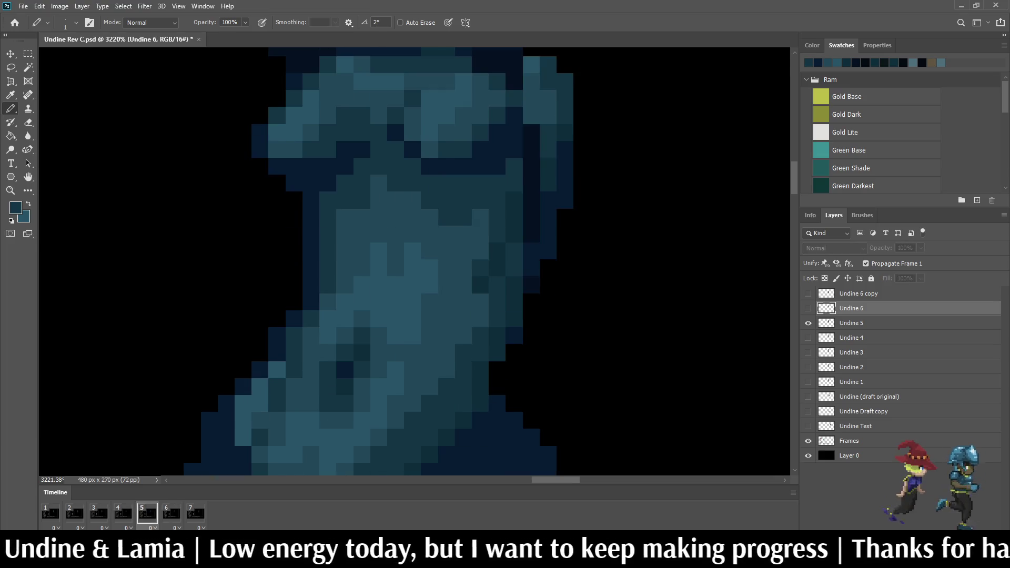
Step: Check against frame 5, repaint the lighter teal block and last black pixel, then play the animation
left_click(147, 513)
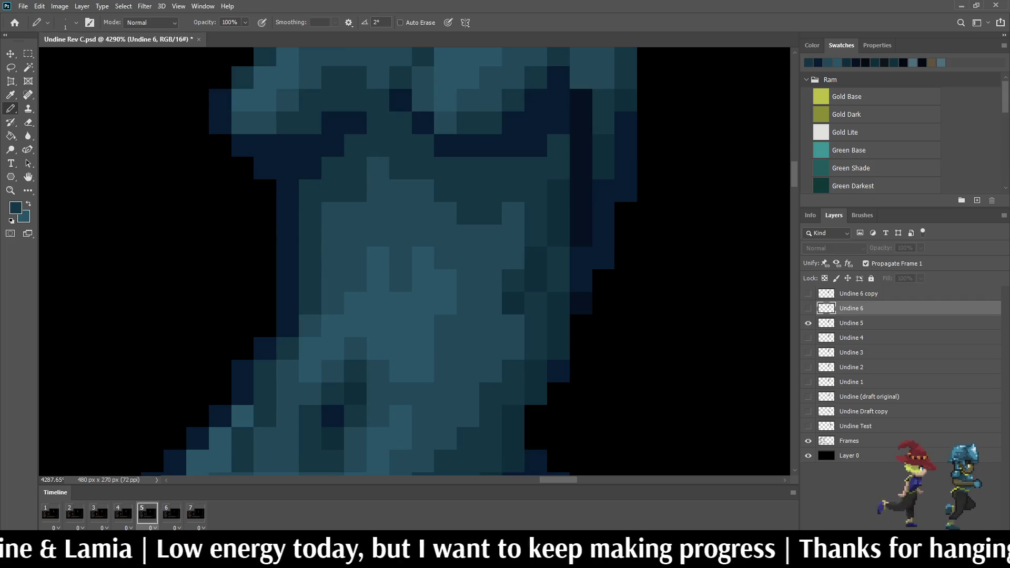
left_click(171, 513)
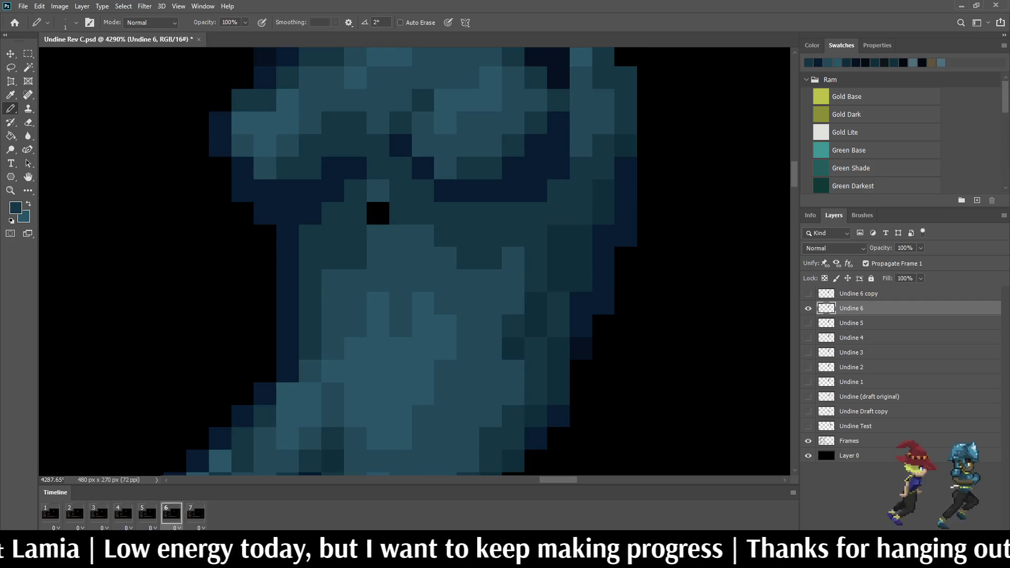
left_click(378, 190)
key("i")
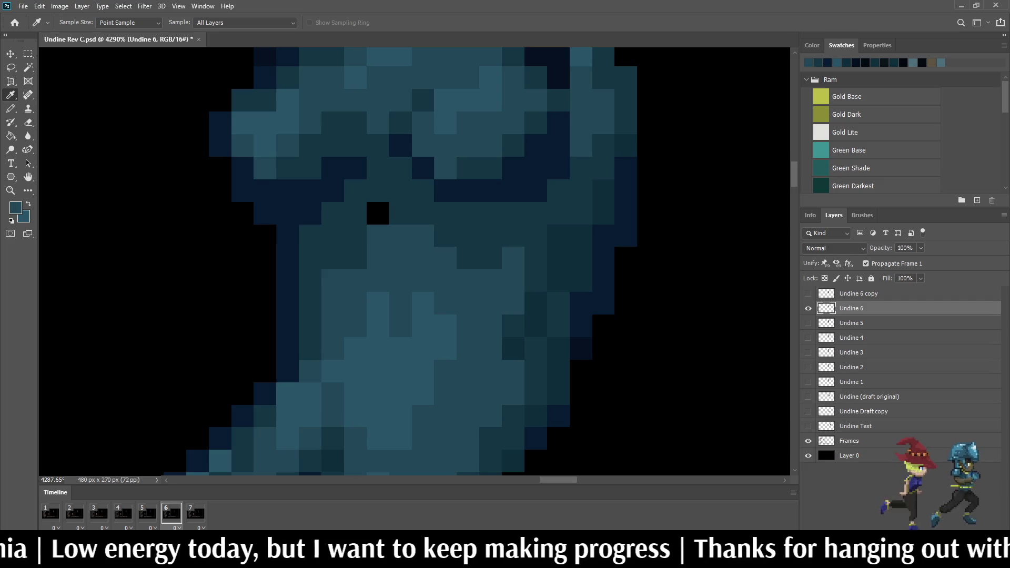
key("b")
left_click(378, 213)
scroll(378, 214, "down", 10)
scroll(538, 226, "down", 2)
scroll(769, 289, "up", 4)
key("space")
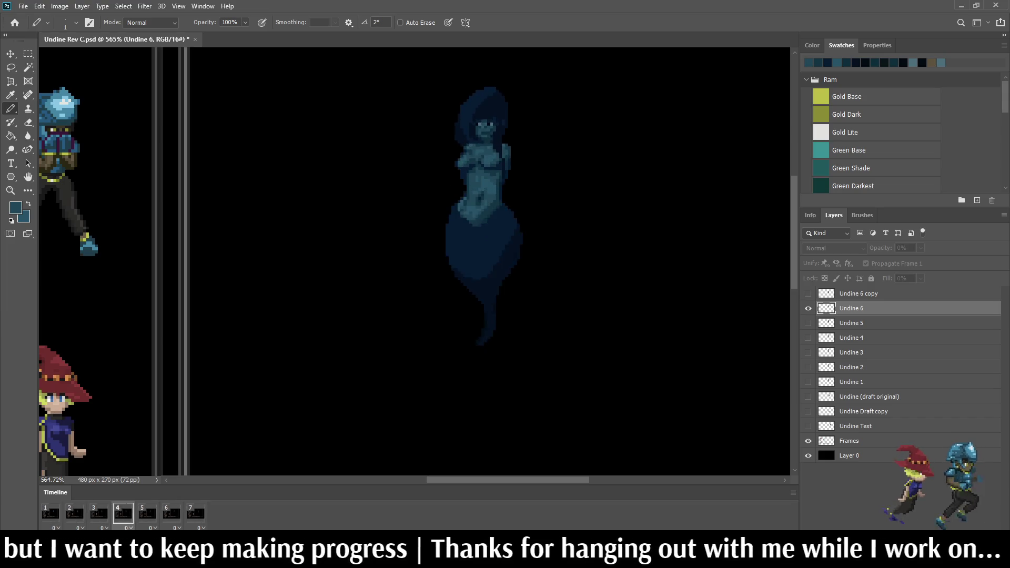
Step: Zoom the battle mockup to 400% and save the document
key("ctrl+1")
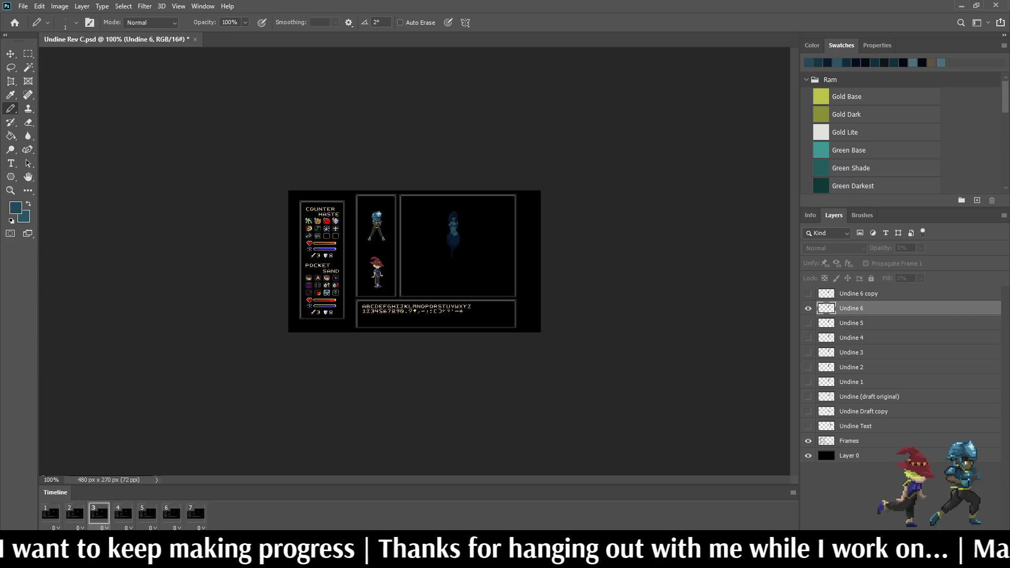
key("ctrl+plus")
key("ctrl+plus")
key("ctrl+plus")
scroll(414, 261, "right", 1)
scroll(414, 262, "up", 1)
key("ctrl+s")
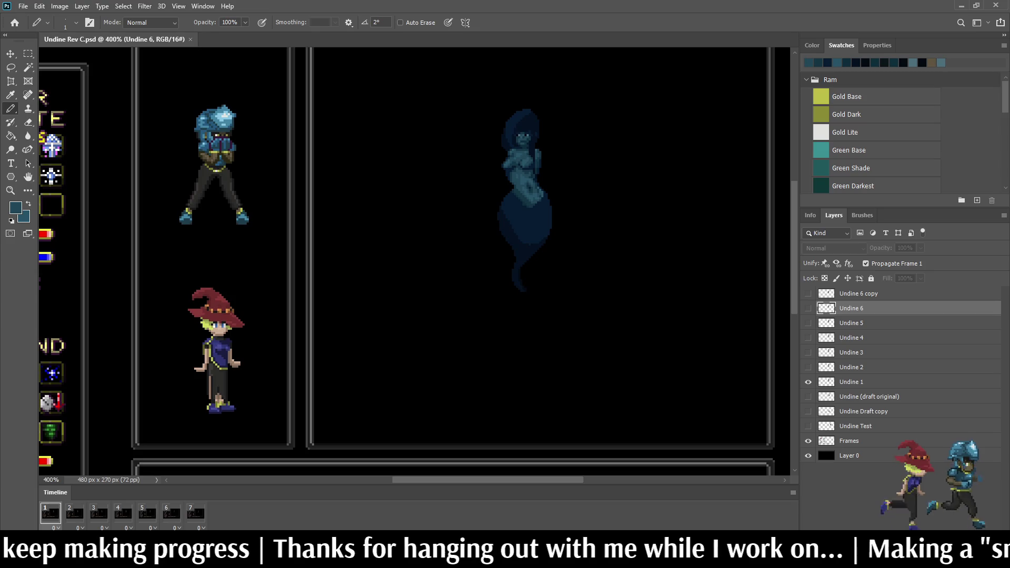
Step: Play the Undine animation, fit the whole image on screen, and select the Undine Draft copy layer
key("space")
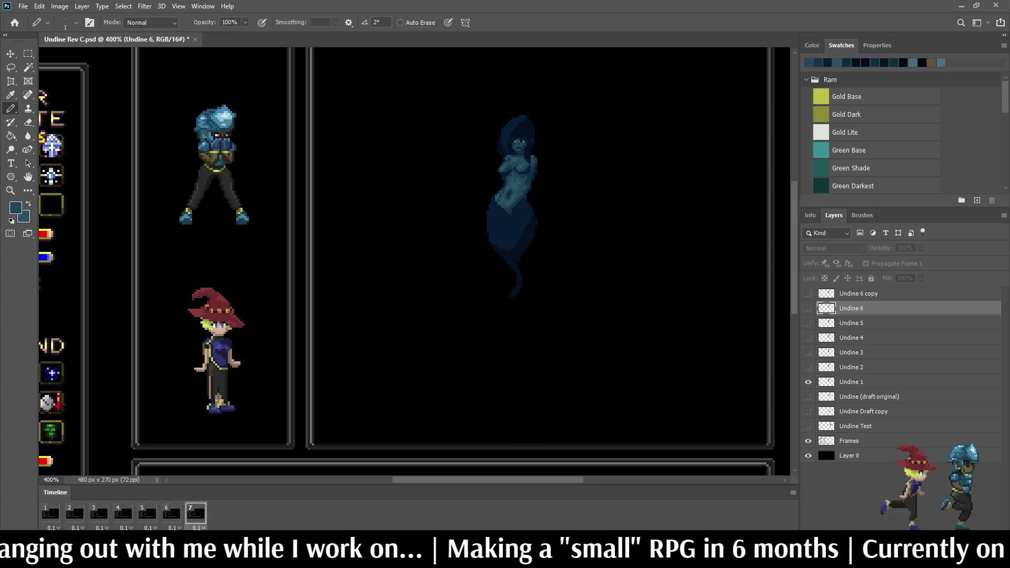
key("ctrl+0")
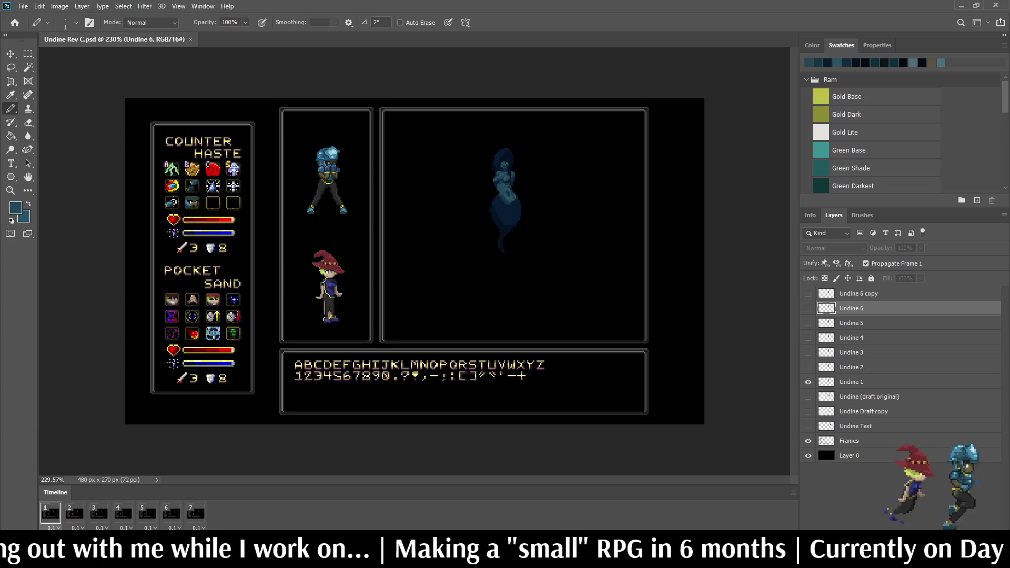
scroll(477, 217, "up", 4)
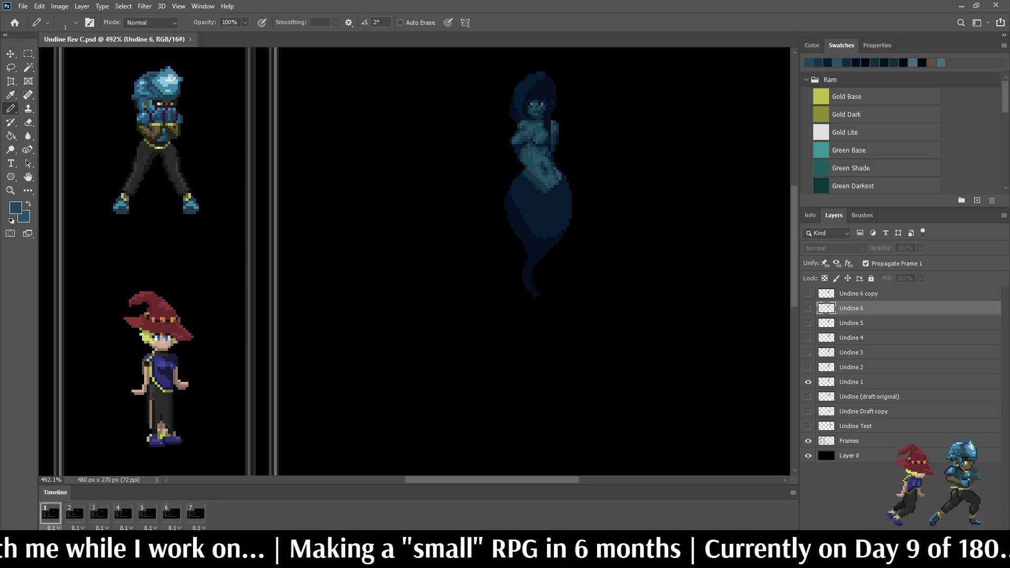
left_click(863, 412)
Step: Show the faint Undine Draft copy sketch and save the document
left_click(808, 411)
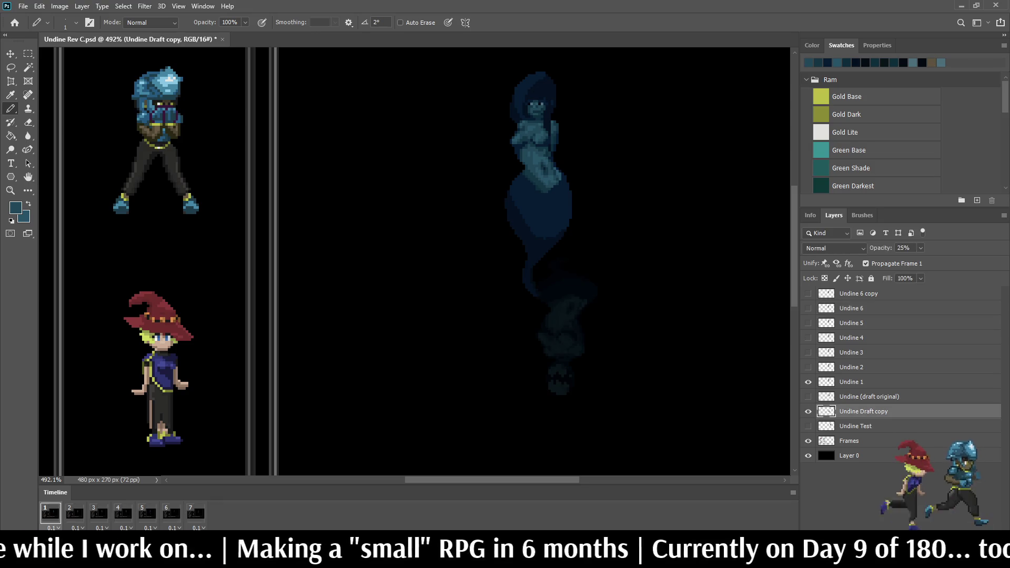
scroll(437, 263, "down", 5)
key("ctrl+s")
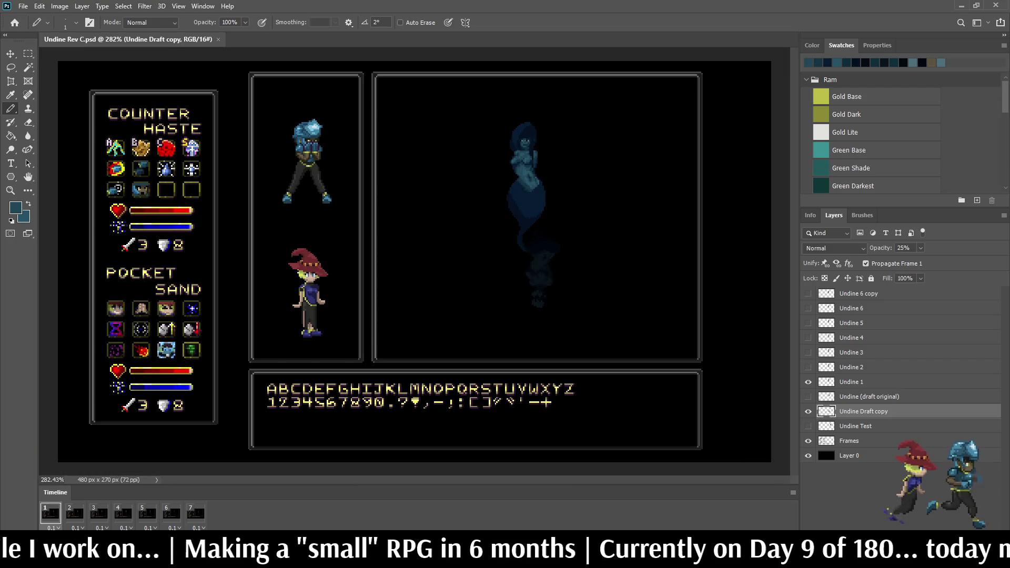
scroll(436, 264, "up", 4)
scroll(505, 108, "up", 4)
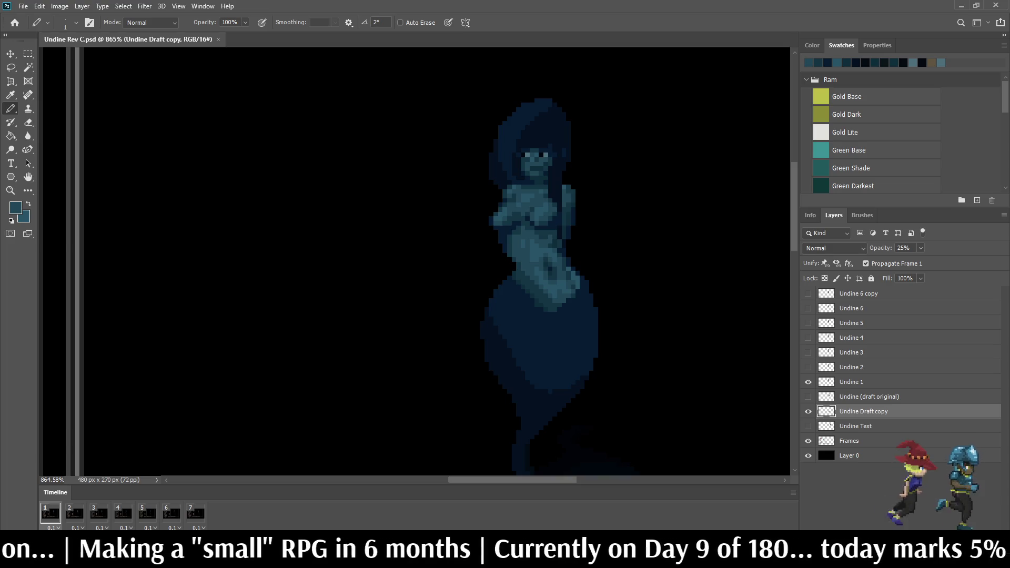
scroll(558, 316, "up", 3)
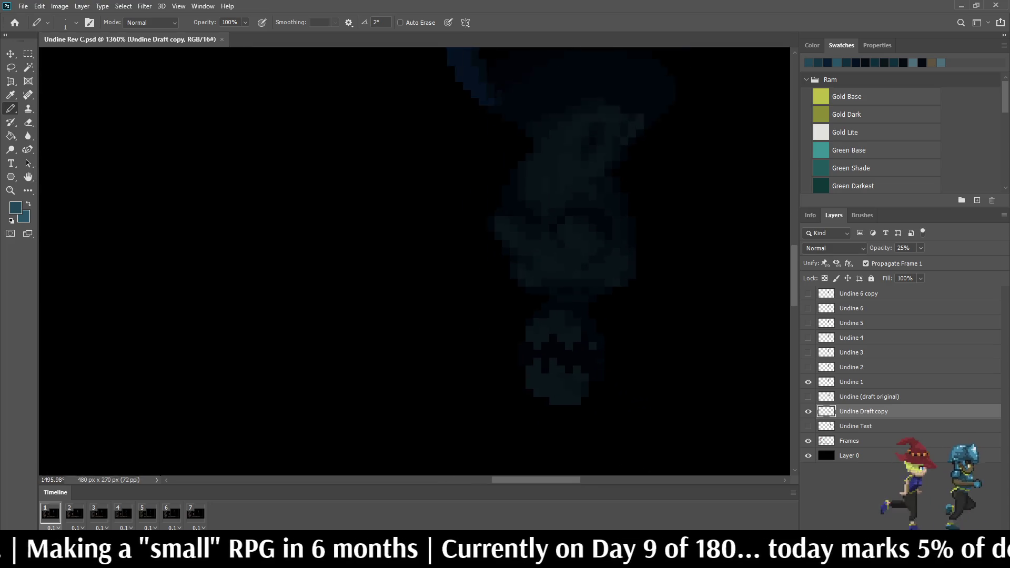
scroll(699, 450, "down", 1)
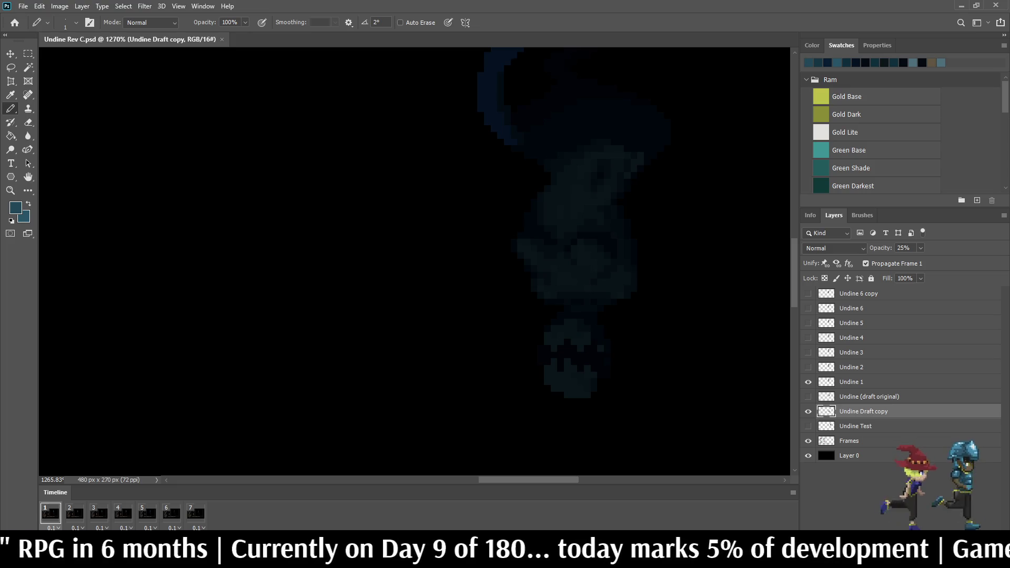
Step: Zoom to view the full mockup, then hide the Undine Draft copy sketch
key("ctrl+1")
key("ctrl+plus")
key("ctrl+plus")
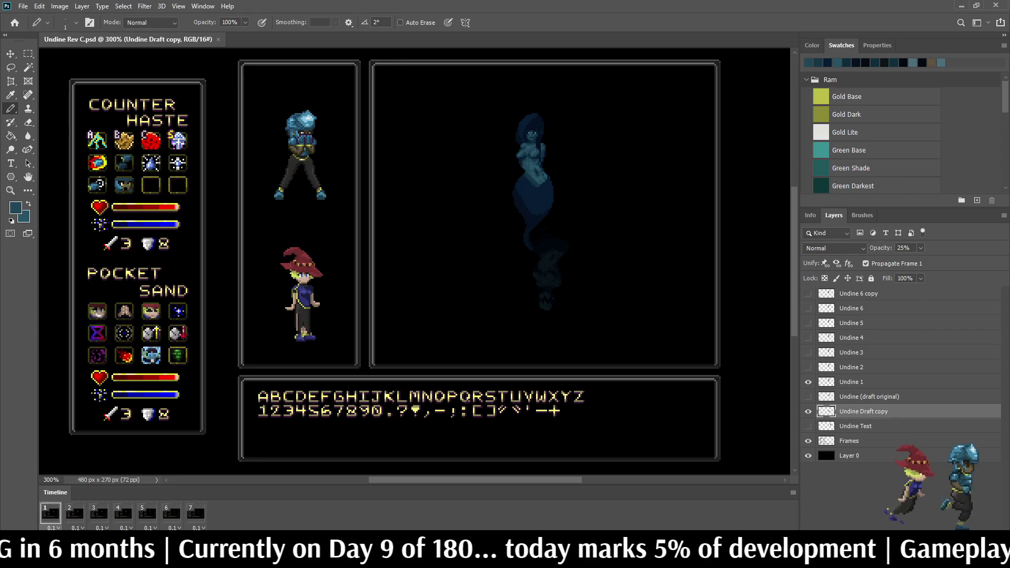
key("ctrl+plus")
scroll(415, 263, "up", 3)
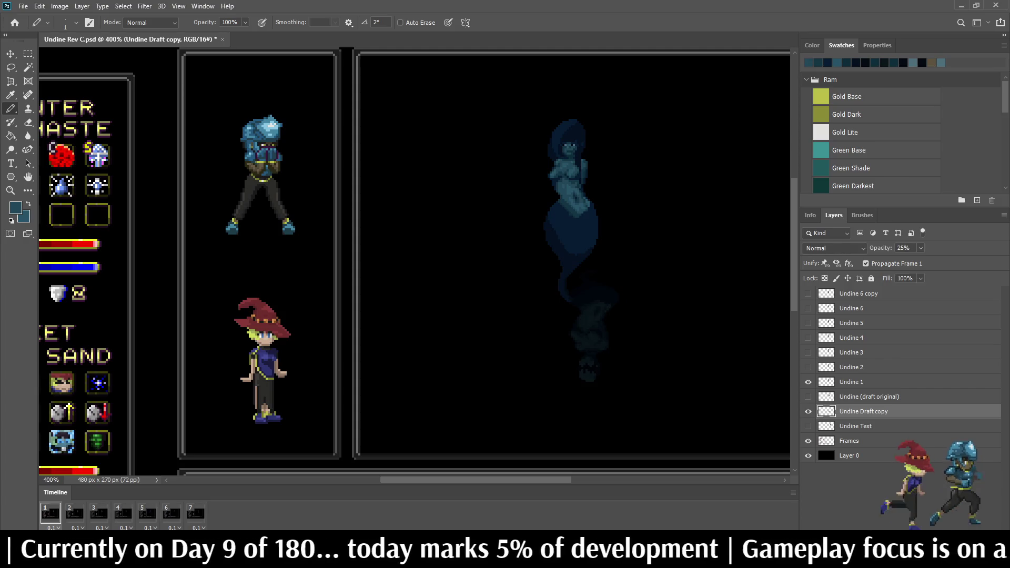
key("ctrl+z")
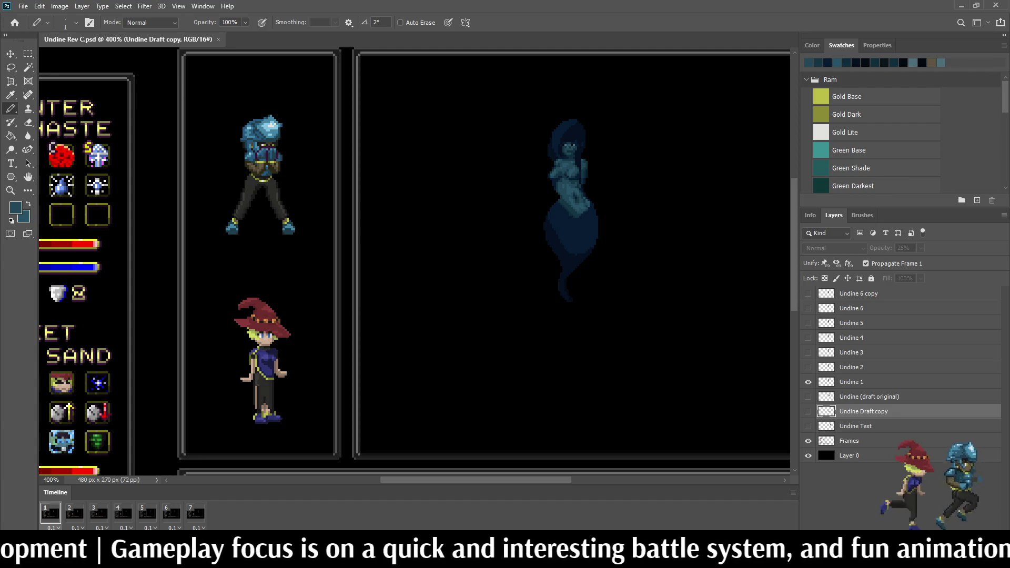
Step: Re-show the Undine Draft copy tail sketch, compare it closely against the sprite, then hide it
left_click(808, 411)
scroll(573, 316, "up", 5)
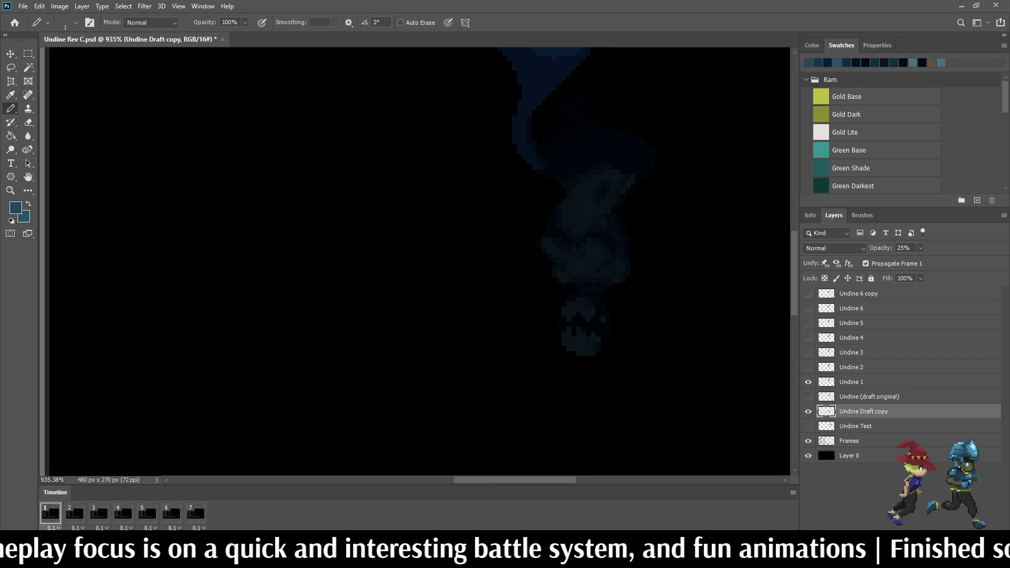
scroll(558, 237, "down", 5)
scroll(558, 237, "up", 5)
scroll(526, 237, "down", 5)
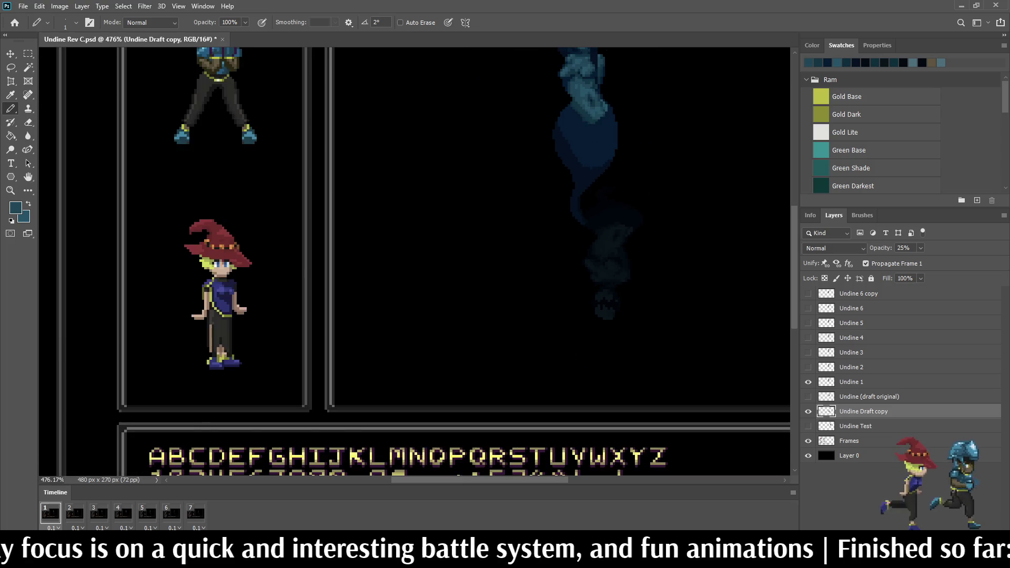
scroll(526, 237, "up", 2)
scroll(523, 303, "up", 3)
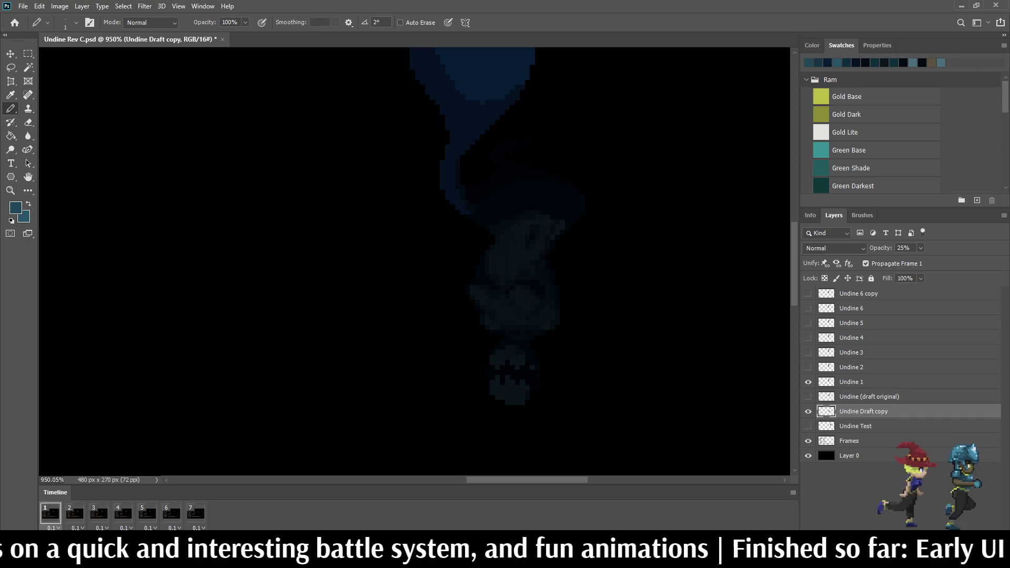
scroll(521, 237, "down", 3)
scroll(521, 237, "up", 3)
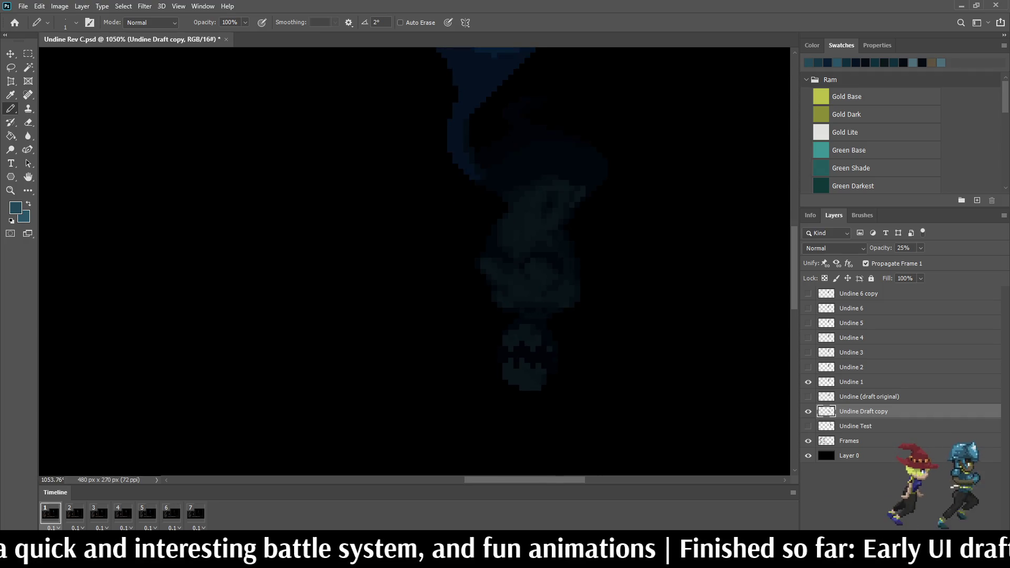
scroll(521, 237, "down", 3)
scroll(521, 237, "down", 2)
scroll(521, 237, "up", 3)
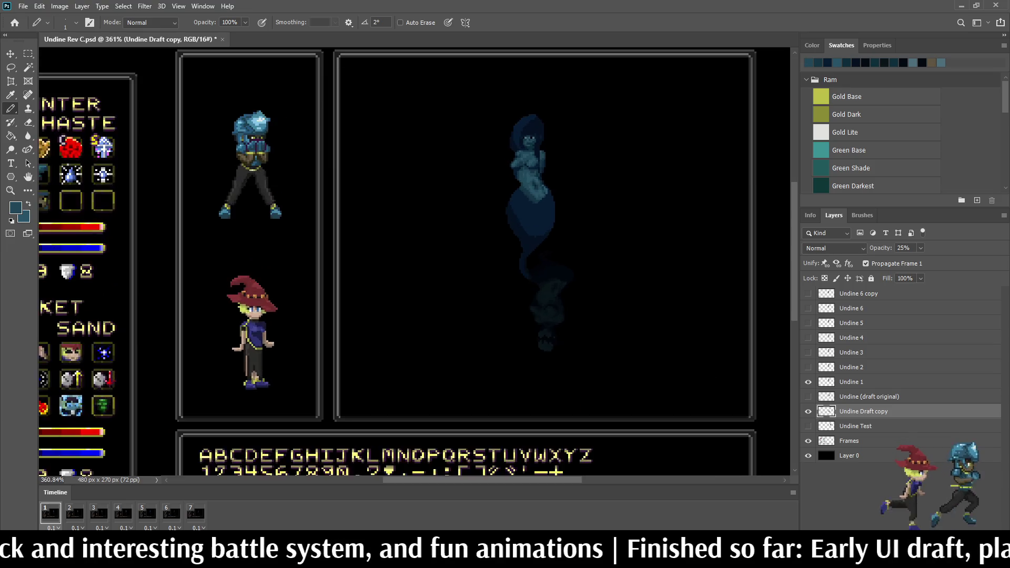
scroll(536, 186, "up", 1)
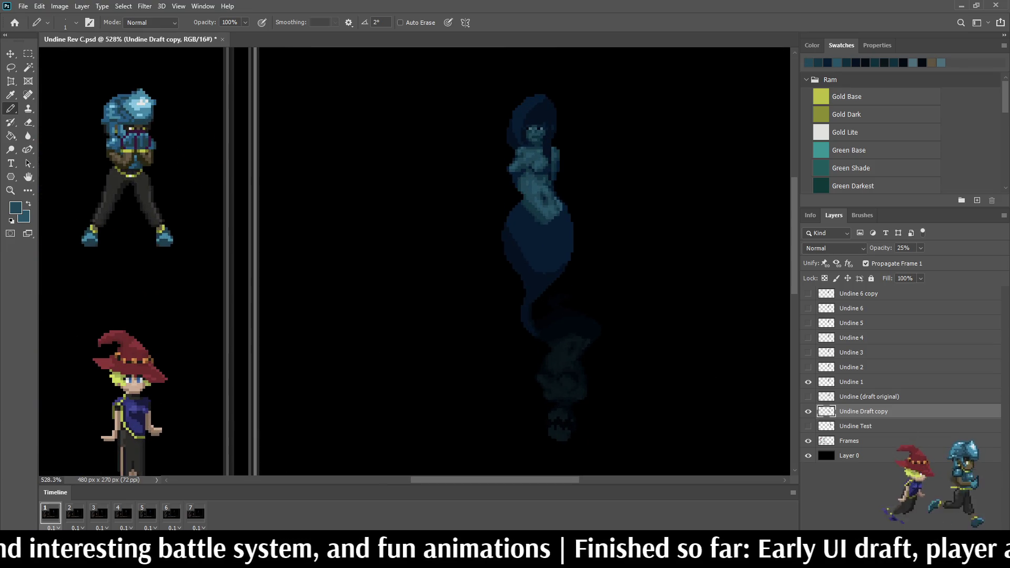
key("ctrl+comma")
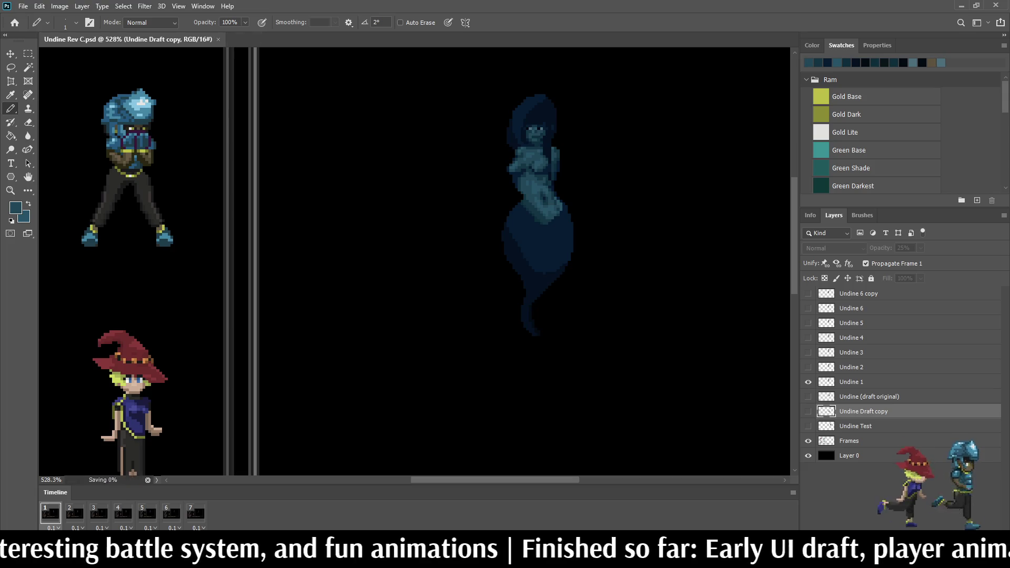
Step: Play the Undine animation and view the whole mockup at 100%
scroll(536, 187, "down", 2)
scroll(537, 187, "up", 2)
scroll(563, 232, "down", 3)
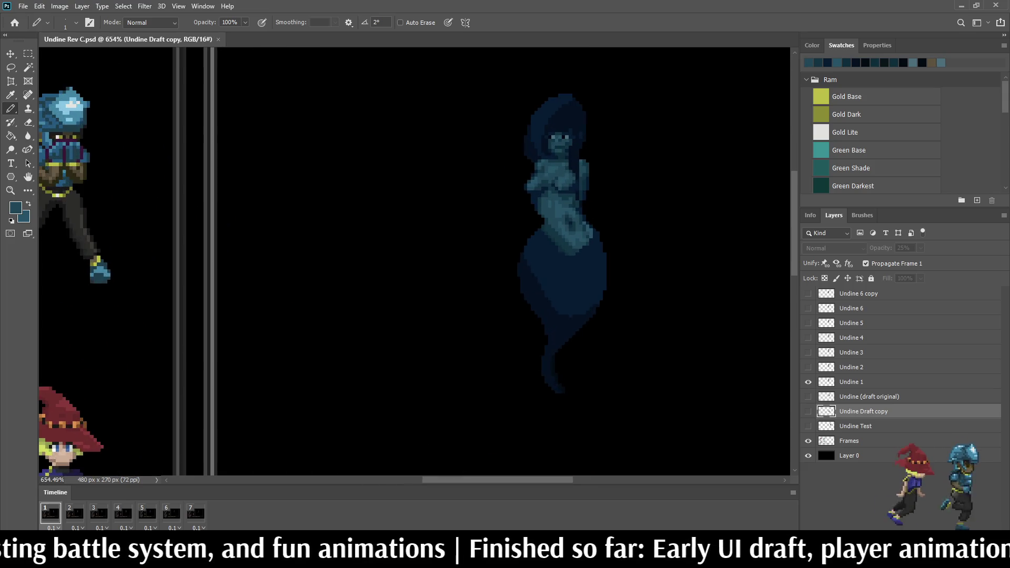
key("space")
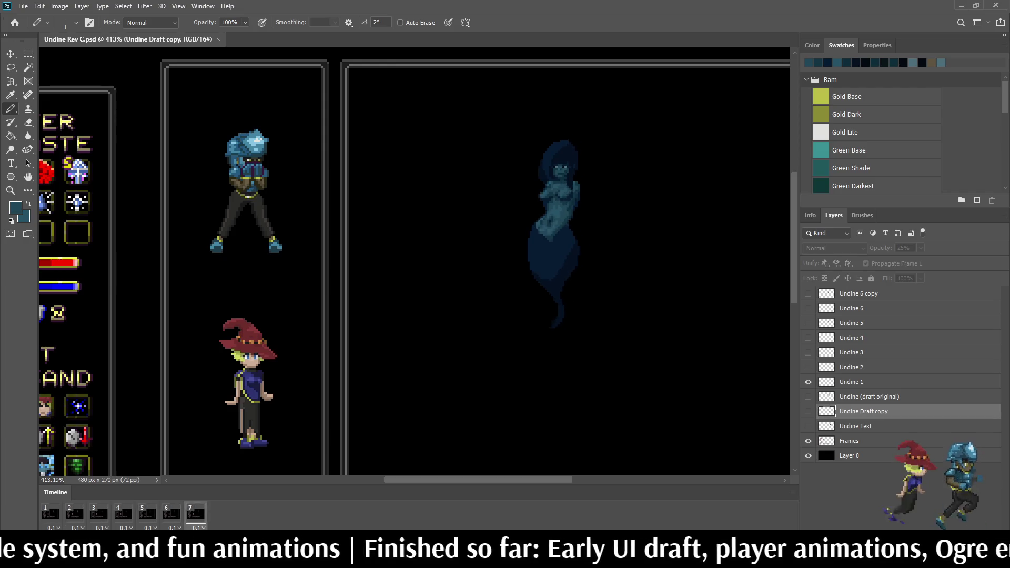
key("ctrl+1")
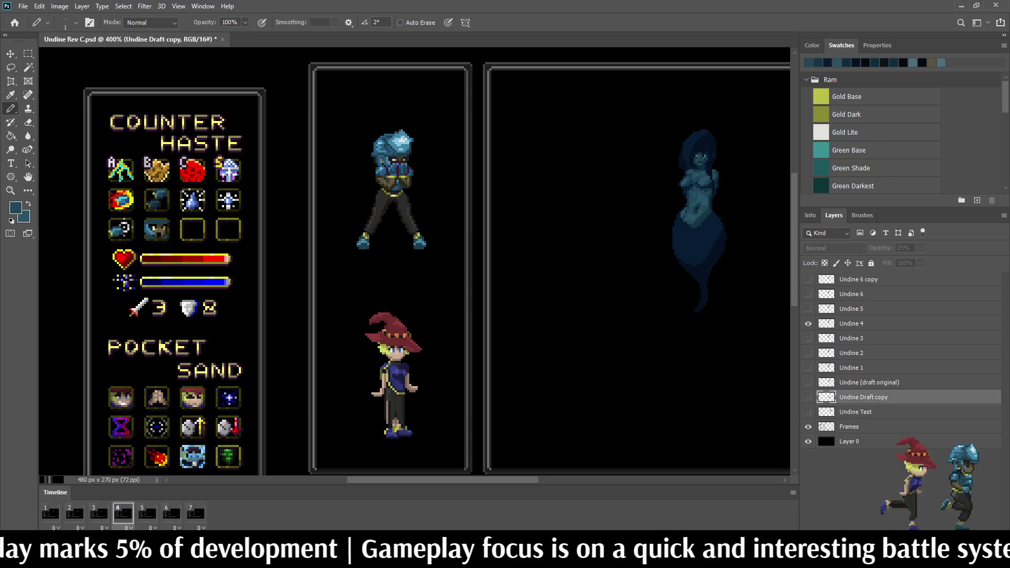
Step: Show the Undine Draft copy sketch and nudge its tail left and up with Free Transform
left_click(863, 411)
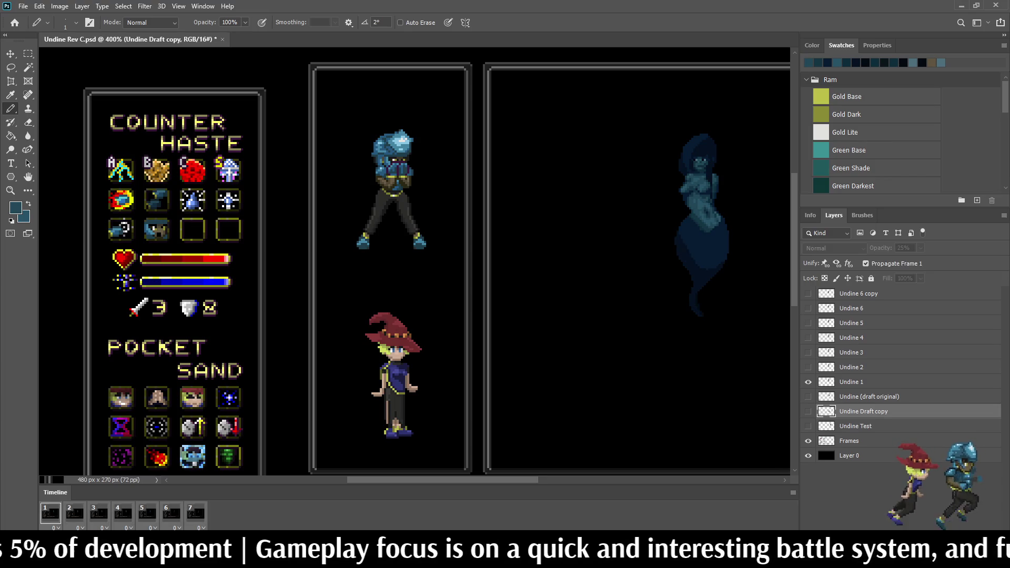
key("ctrl+comma")
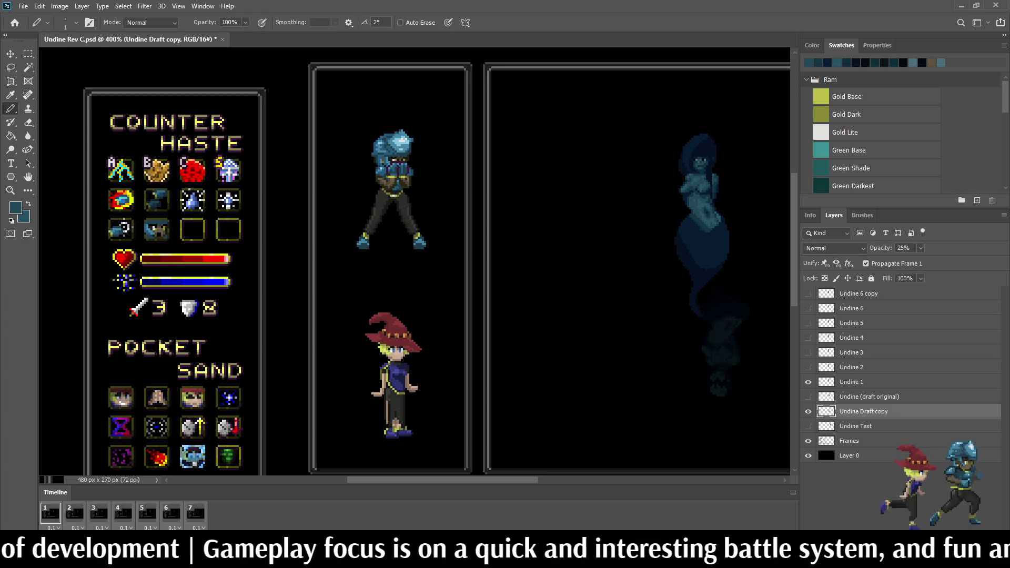
key("ctrl+t")
key("Left")
key("Left")
key("Left")
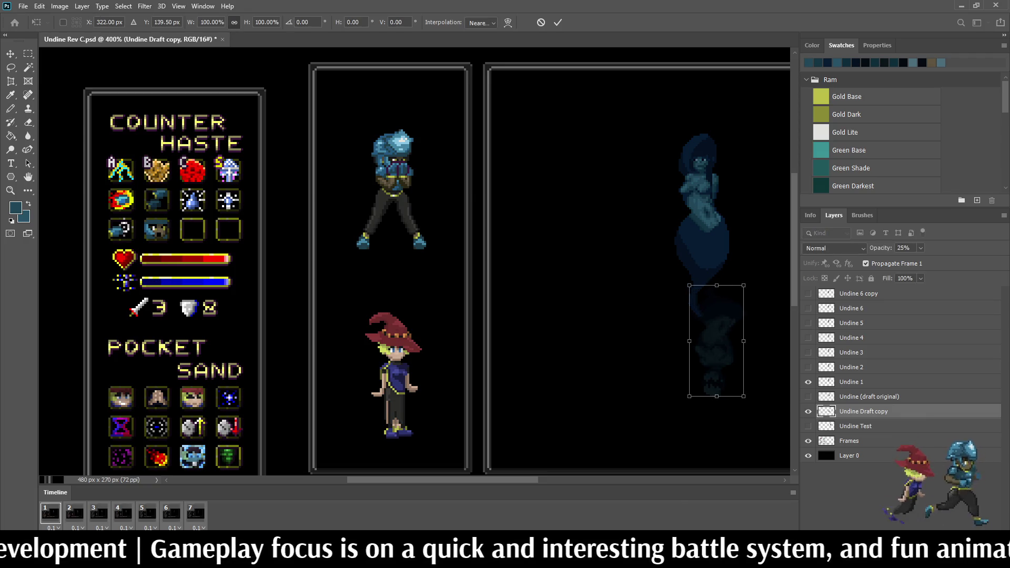
key("Up")
key("Up")
key("Up")
key("Left")
key("Up")
key("Up")
key("Up")
key("Up")
key("Up")
key("Up")
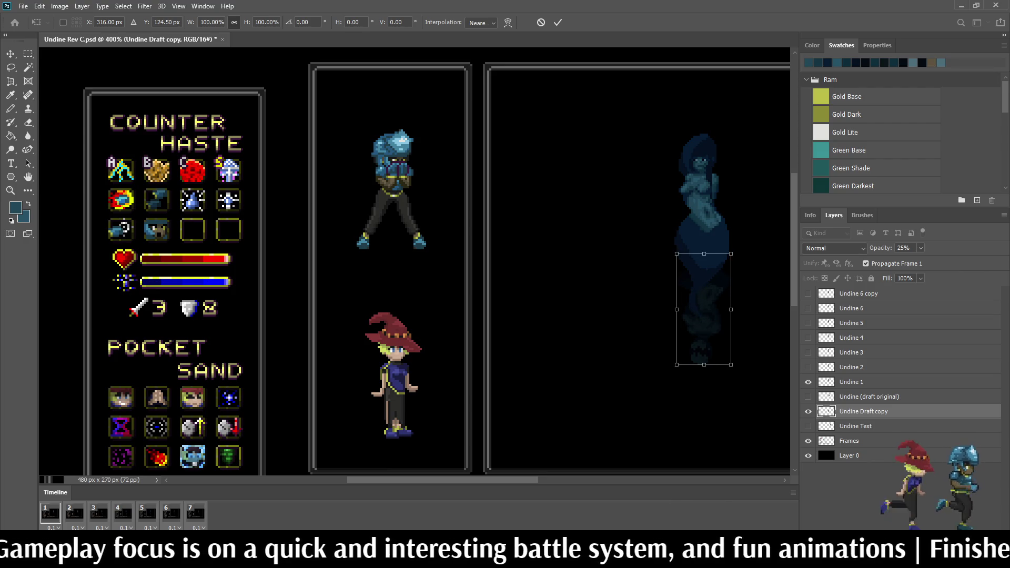
key("Return")
Step: Move the ghost's faded tail two pixels down with Free Transform
key("b")
key("ctrl+minus")
key("ctrl+minus")
key("ctrl+minus")
key("ctrl+plus")
key("ctrl+plus")
scroll(585, 262, "up", 3)
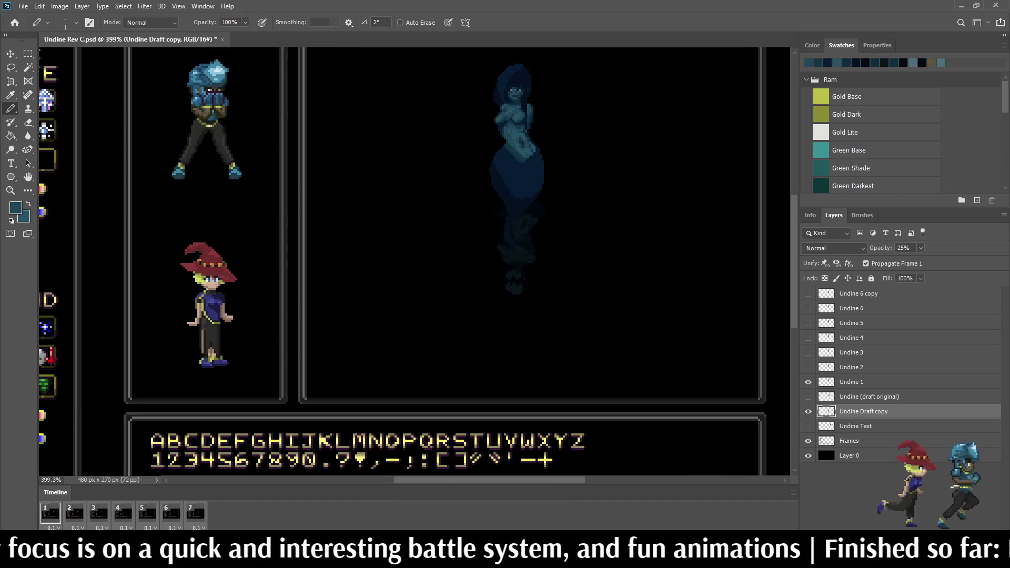
key("ctrl+t")
key("Down")
key("Down")
key("Down")
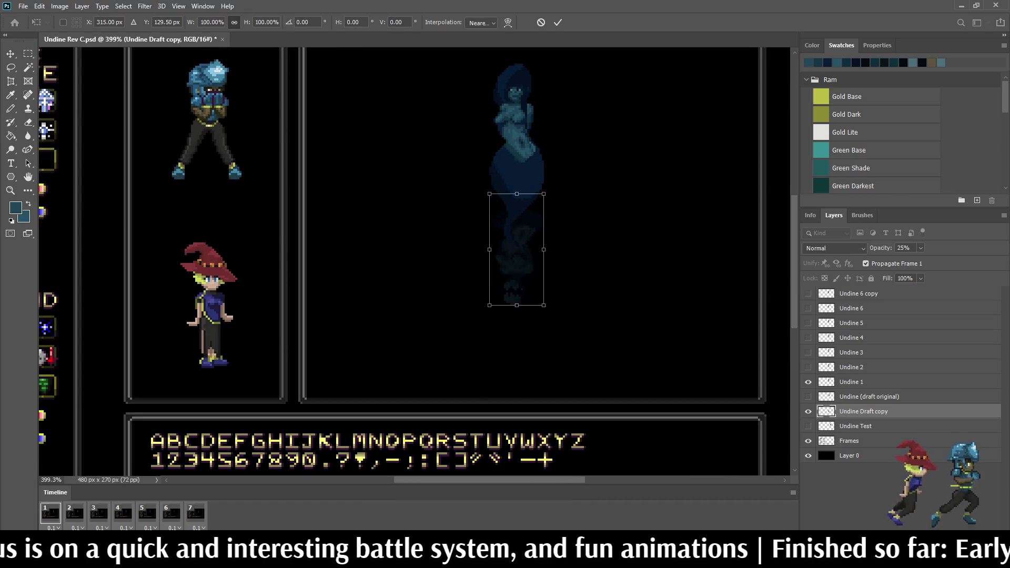
key("Down")
key("Down")
key("Return")
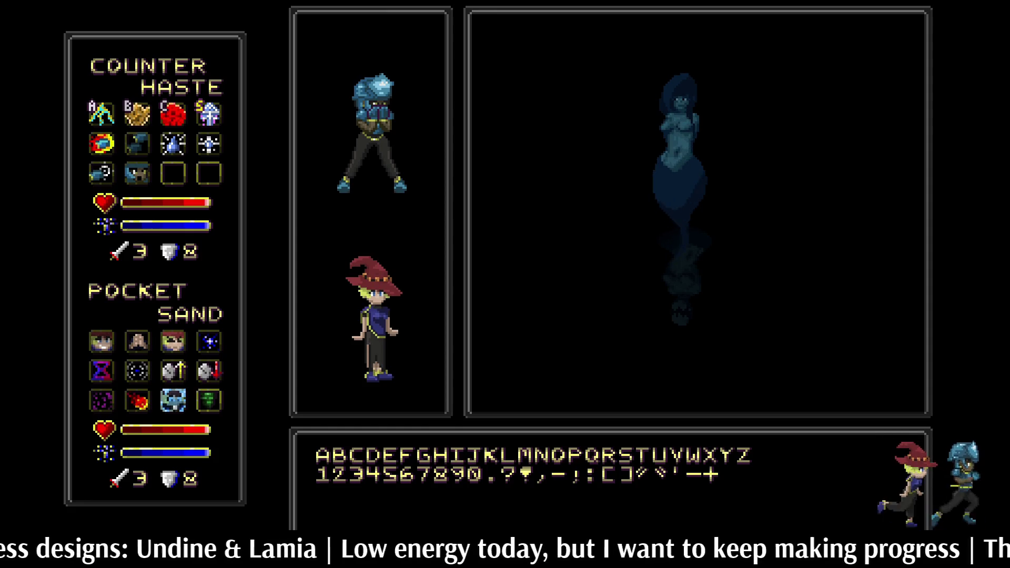
Step: Exit full screen, save, and play then stop the Undine animation twice
key("f")
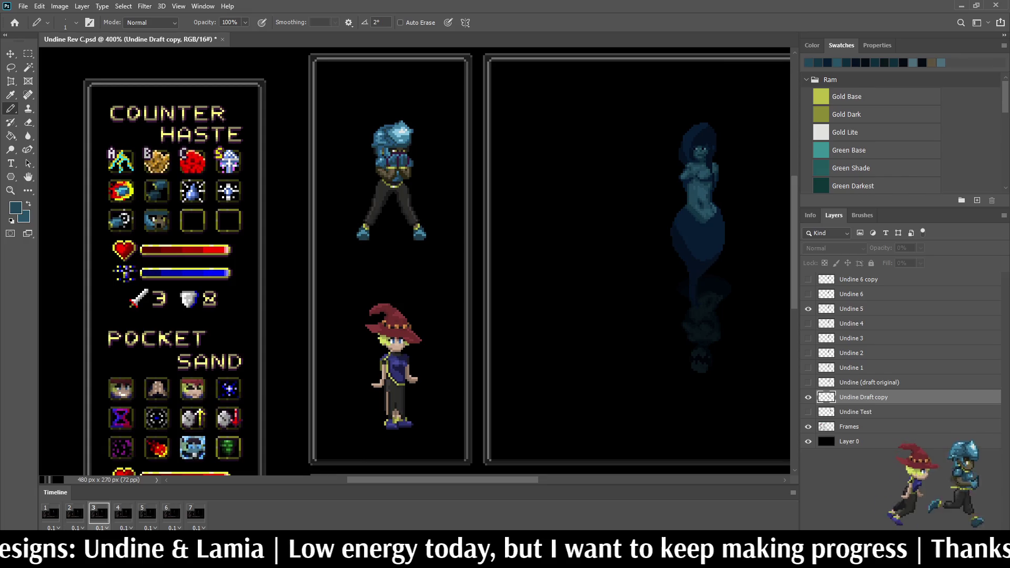
key("ctrl+s")
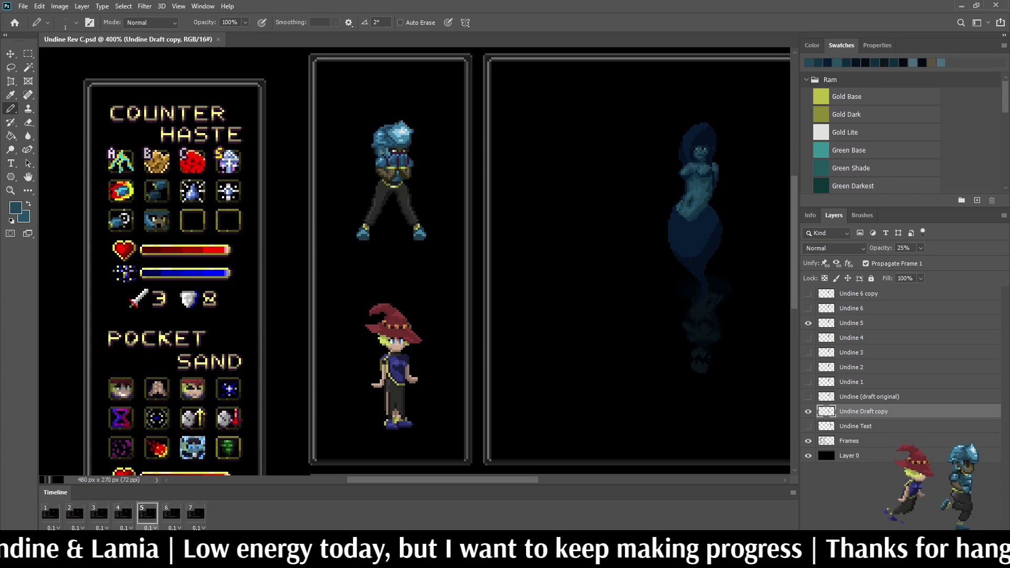
scroll(505, 263, "down", 2)
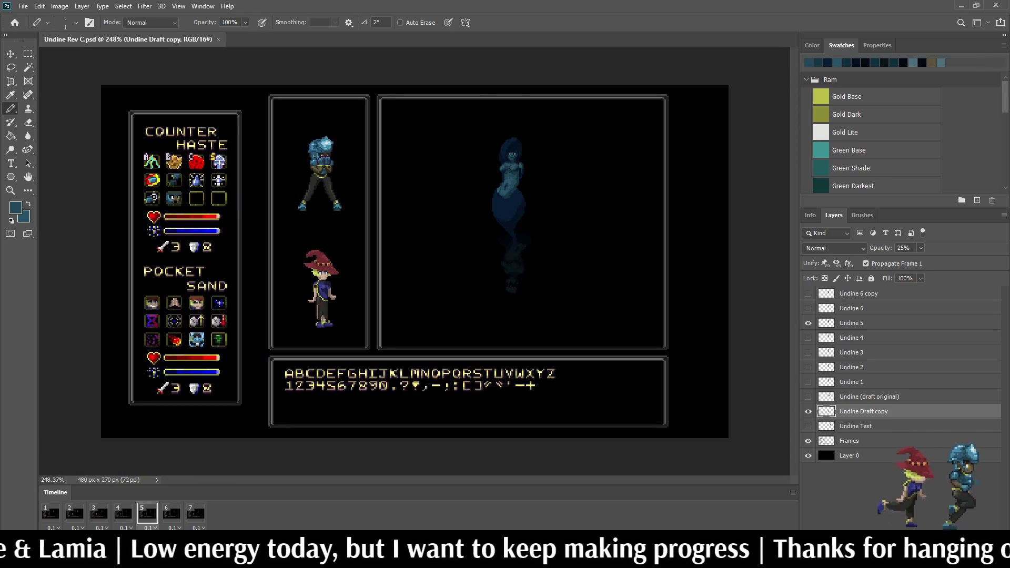
scroll(505, 263, "up", 3)
key("space")
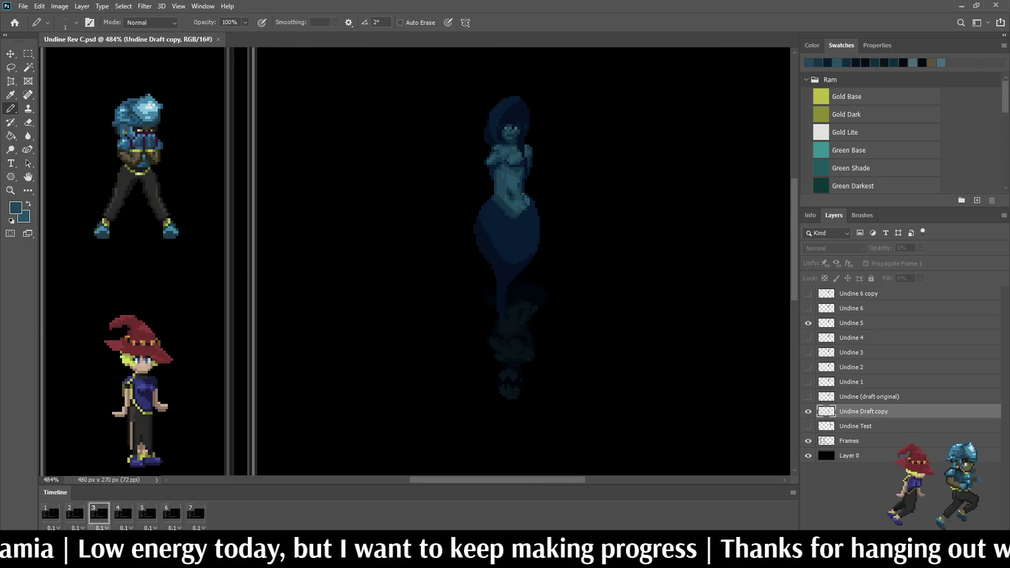
key("space")
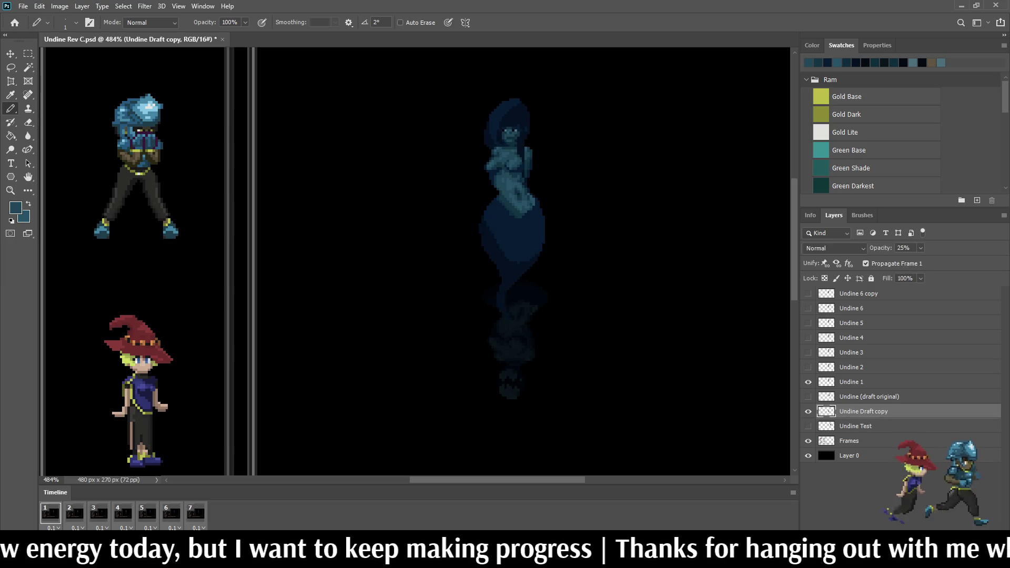
key("space")
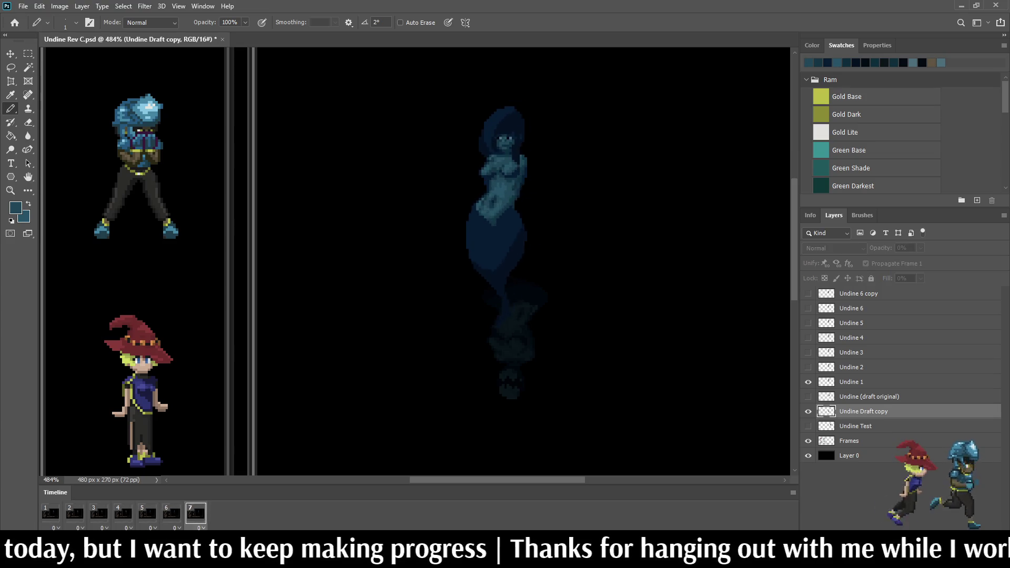
key("space")
Step: Save again and replay the animation, stopping on frame 1 before playing once more
key("ctrl+s")
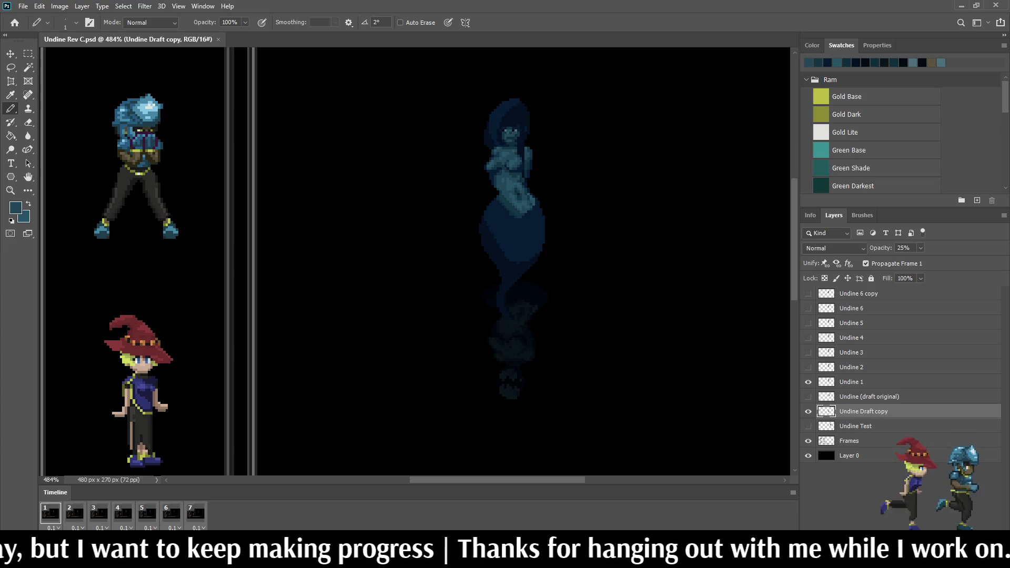
key("space")
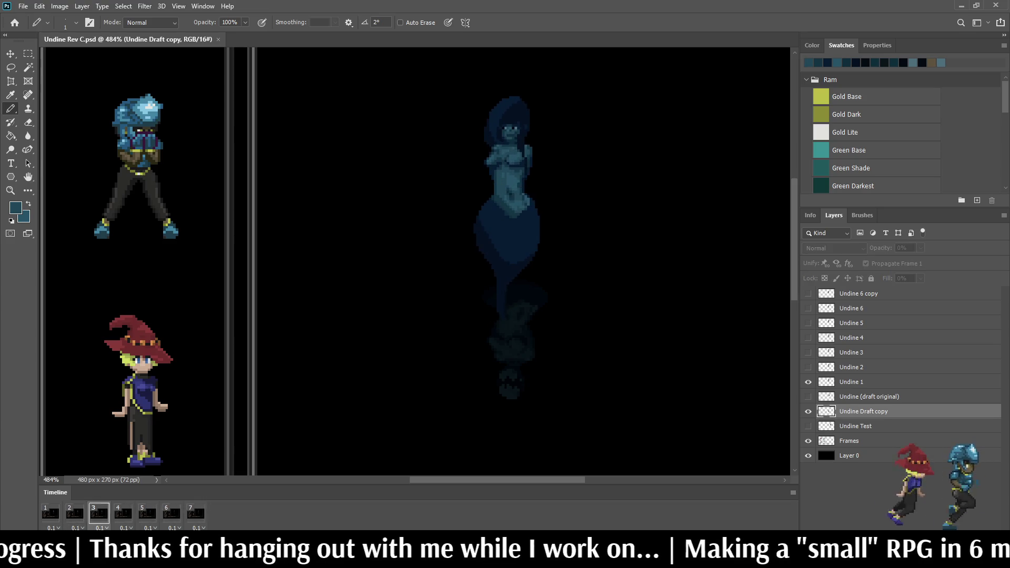
key("space")
scroll(498, 155, "up", 5)
key("space")
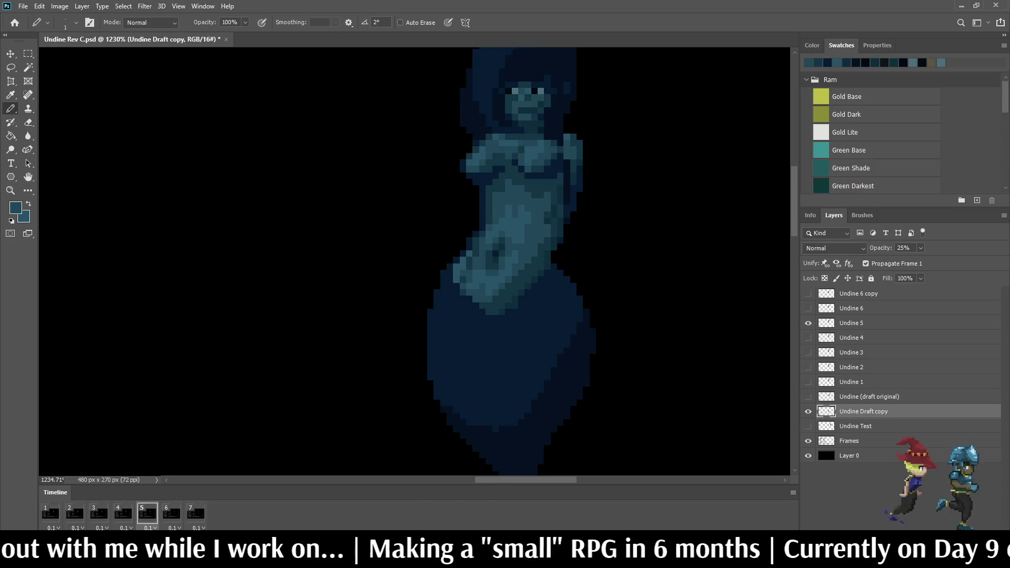
scroll(526, 184, "up", 8)
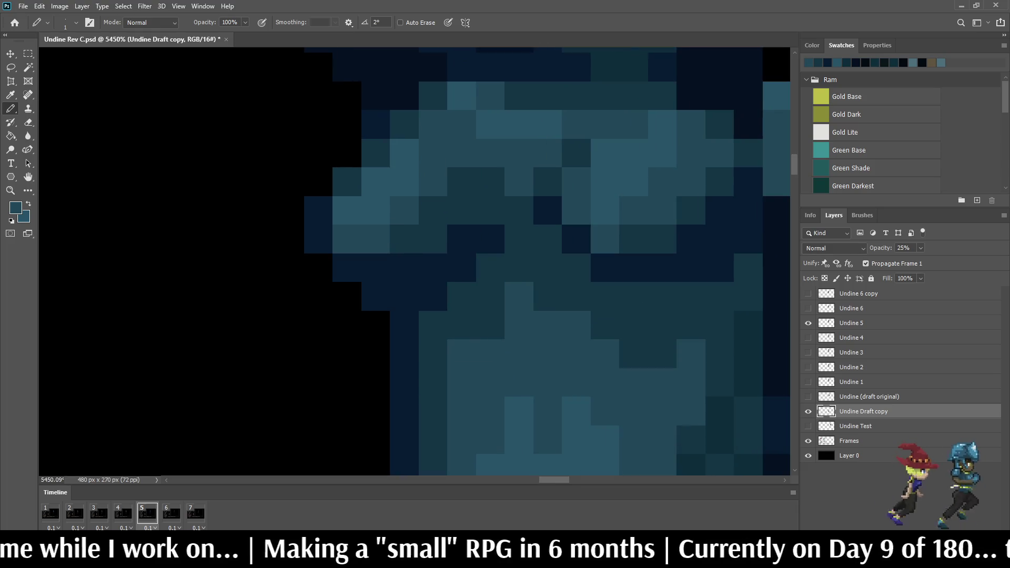
scroll(526, 237, "down", 10)
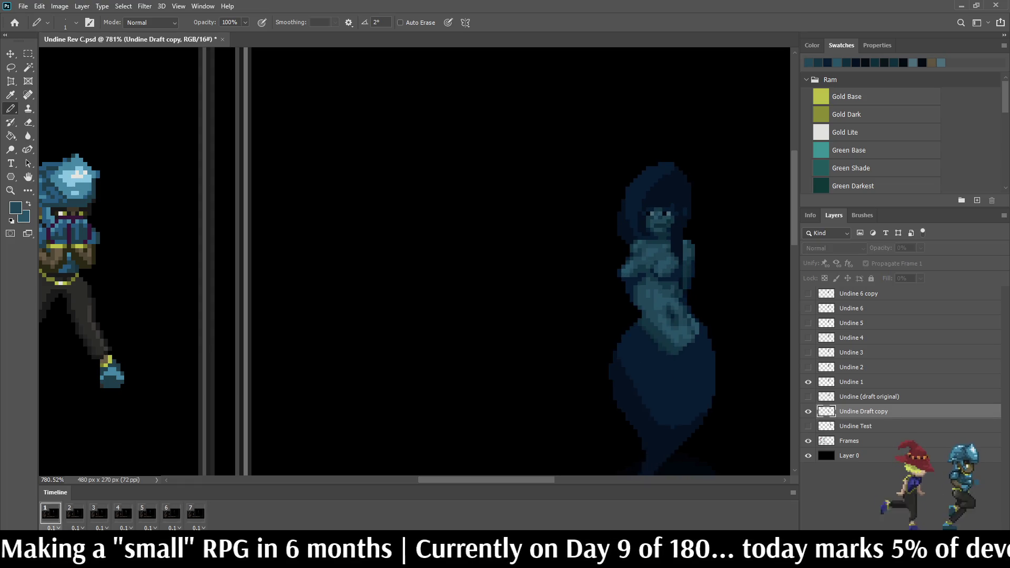
scroll(680, 303, "down", 3)
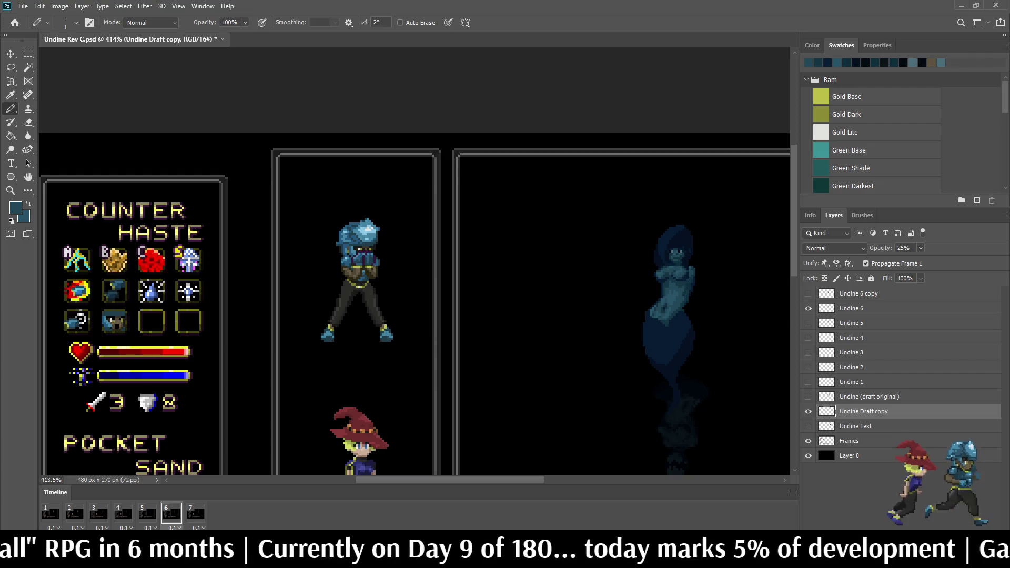
Step: Save the file and zoom in on the Undine's fading tail to inspect it
scroll(505, 242, "down", 3)
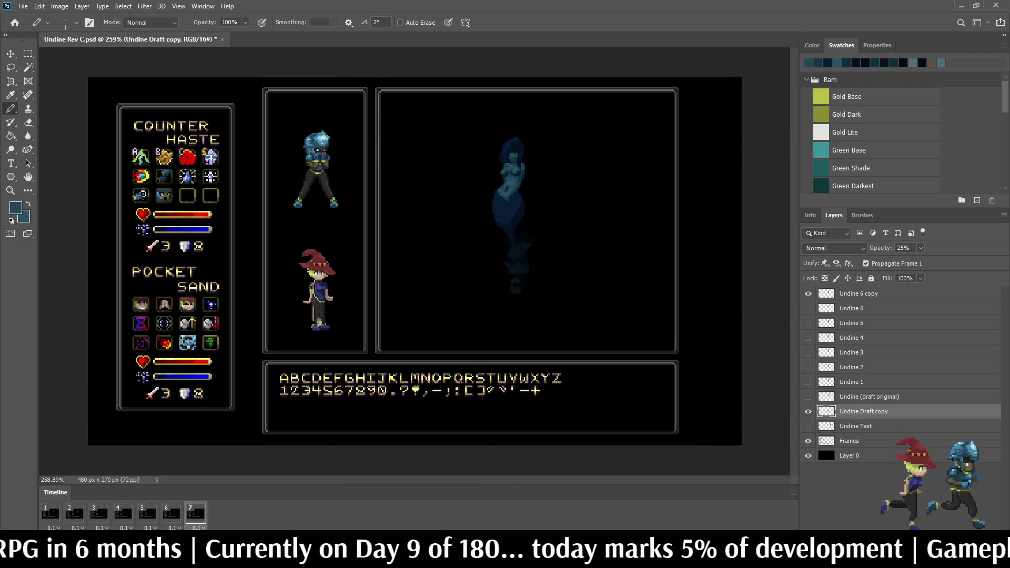
scroll(505, 242, "up", 5)
scroll(505, 263, "down", 4)
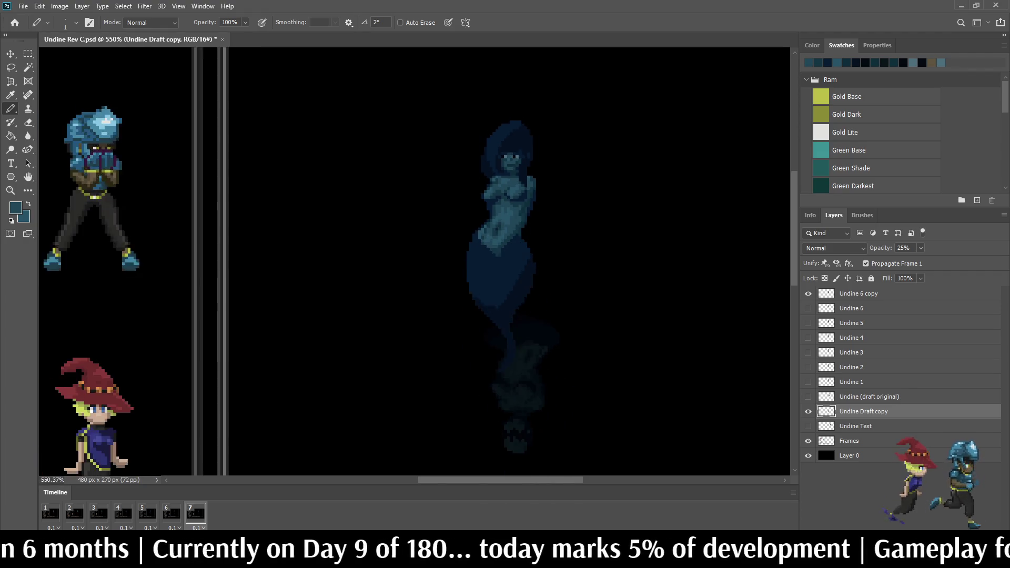
scroll(505, 263, "up", 4)
scroll(505, 253, "up", 2)
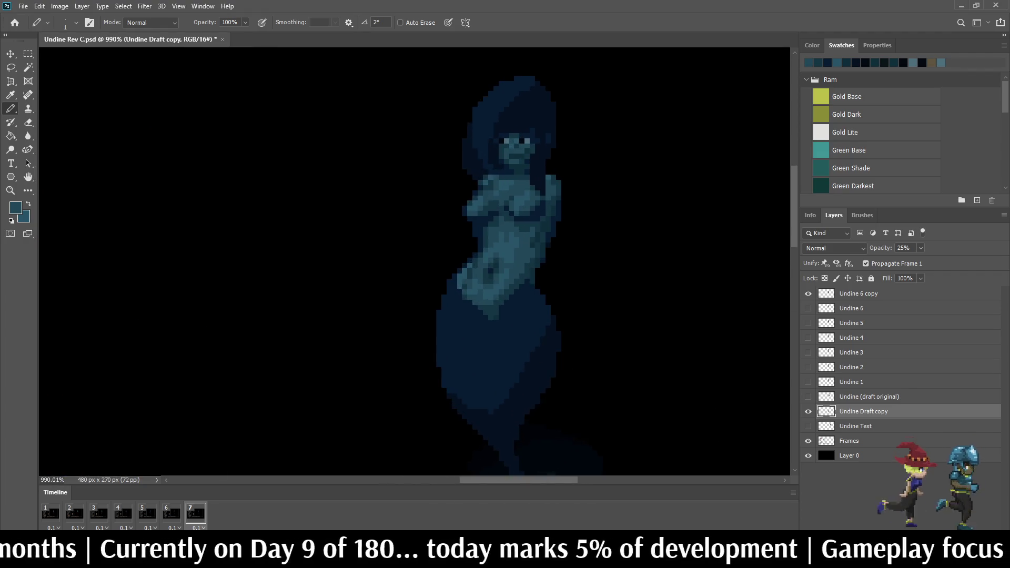
key("ctrl+s")
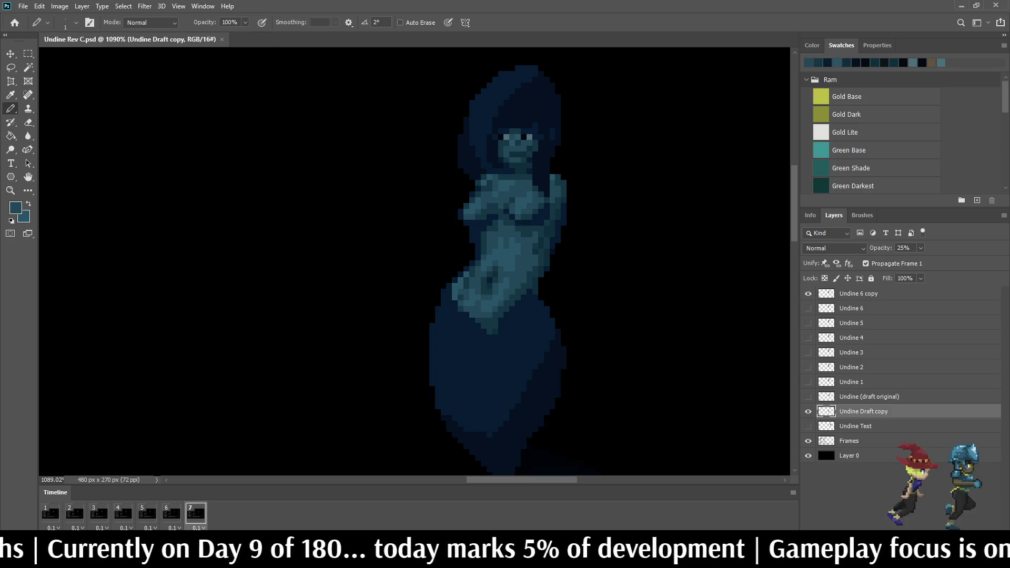
scroll(416, 263, "down", 5)
scroll(494, 272, "up", 7)
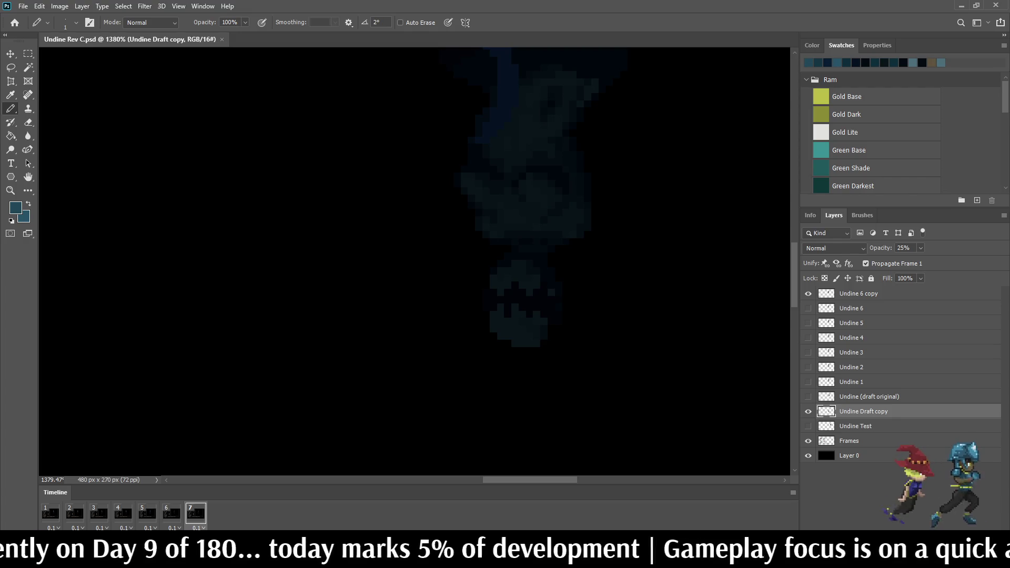
scroll(521, 253, "up", 1)
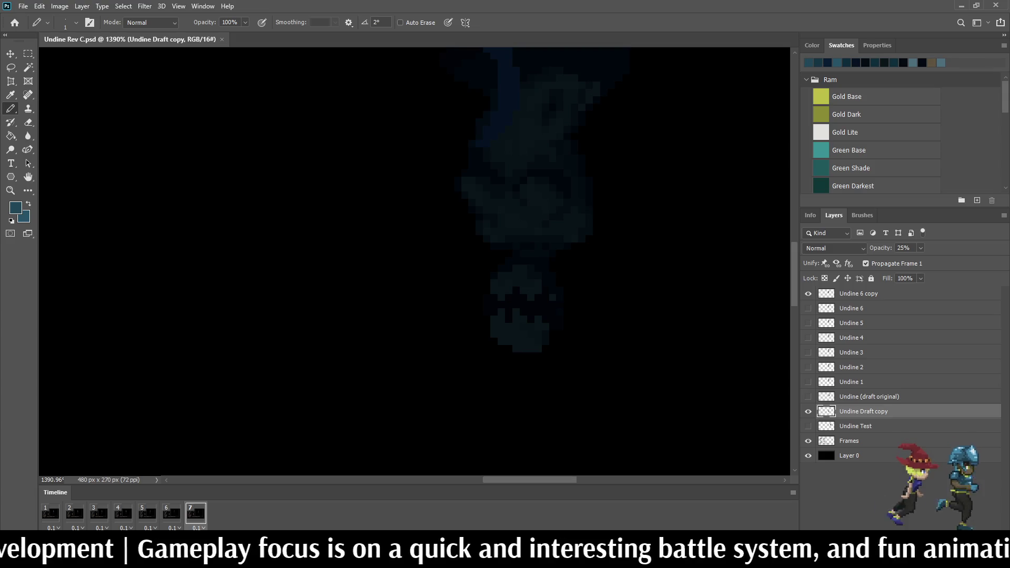
scroll(521, 221, "down", 10)
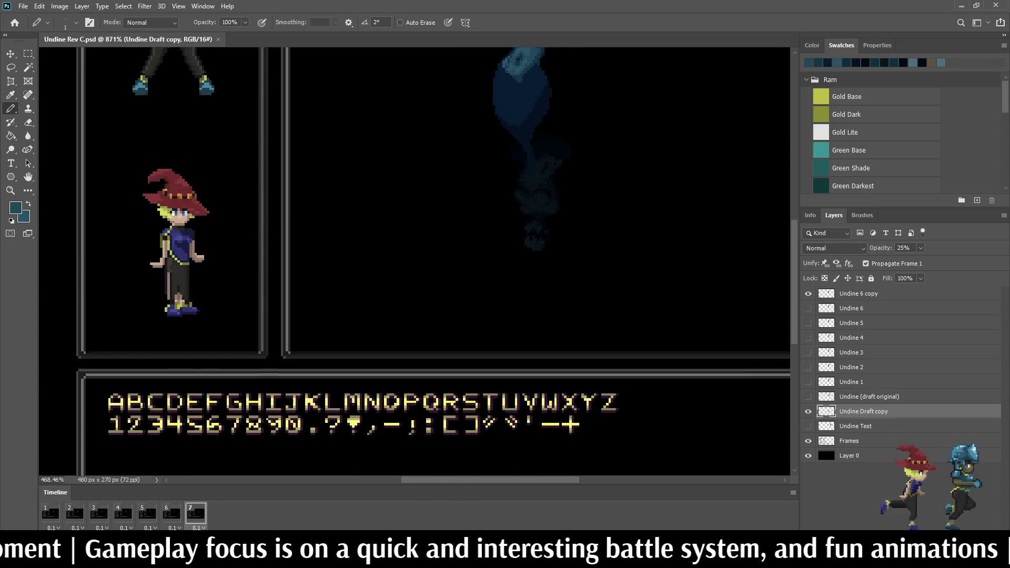
scroll(520, 221, "up", 2)
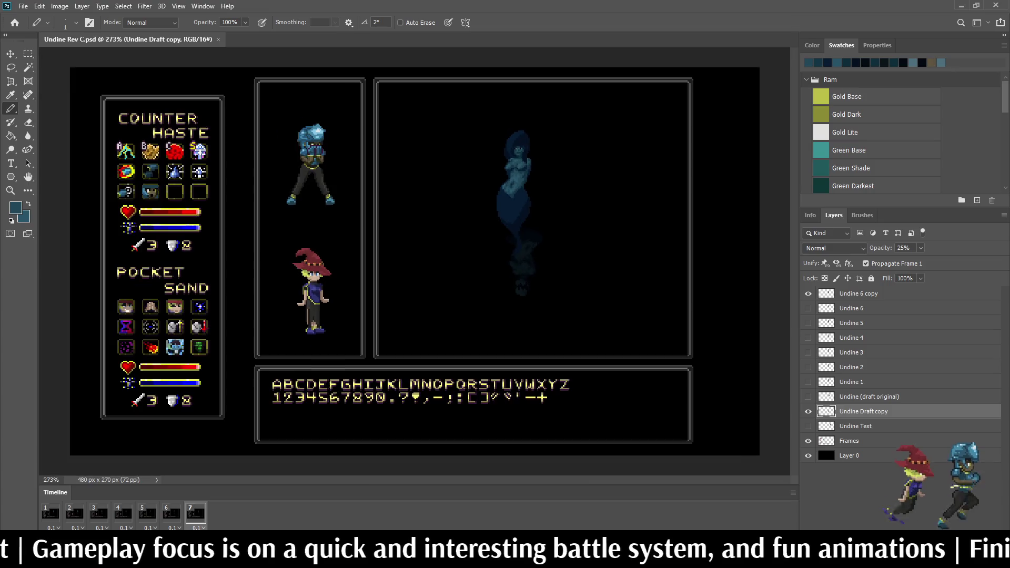
scroll(521, 185, "up", 3)
scroll(500, 158, "up", 2)
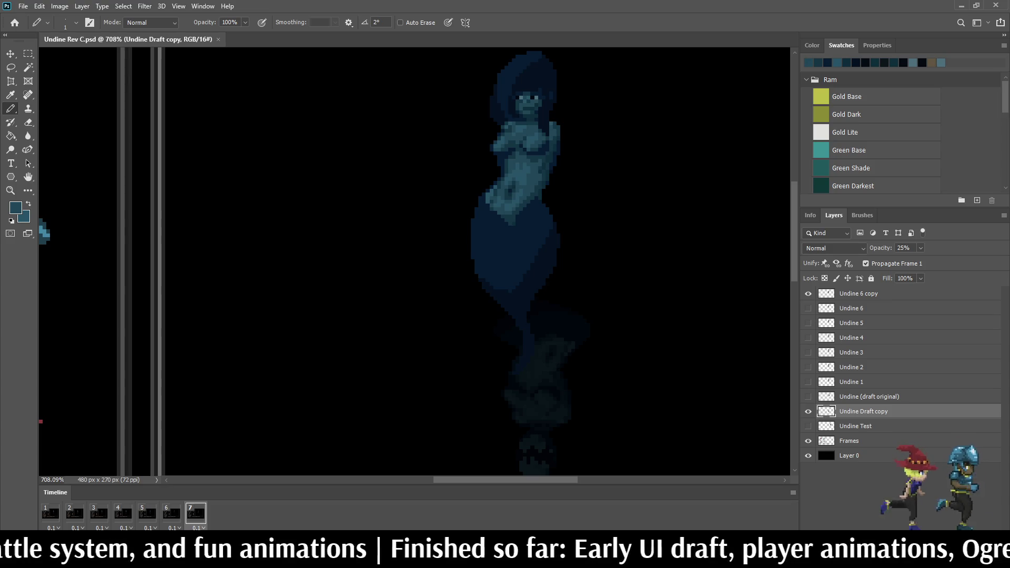
Step: Play the Undine animation and stop it back on frame 1
scroll(505, 263, "down", 5)
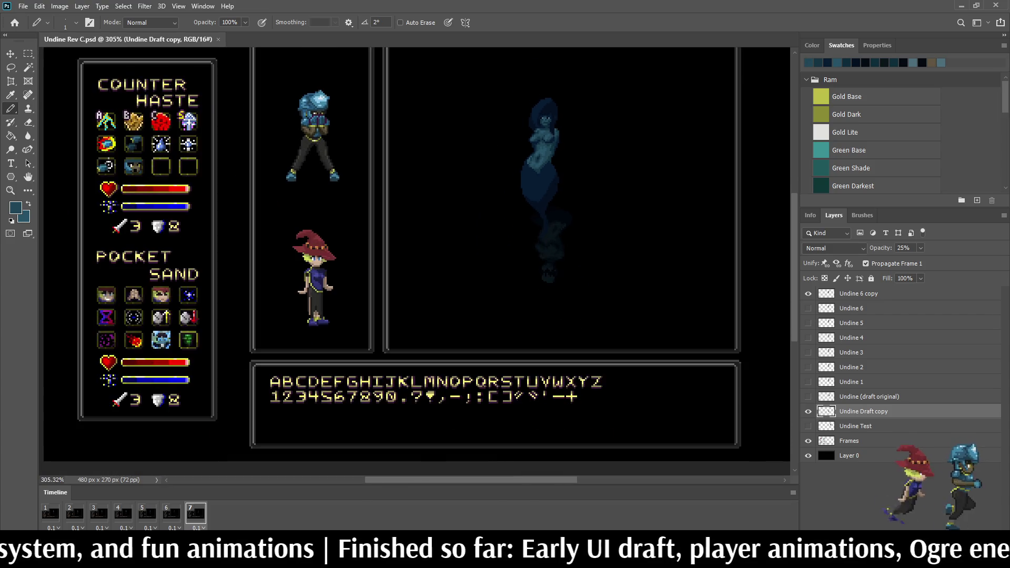
scroll(505, 263, "up", 3)
scroll(542, 137, "up", 3)
key("space")
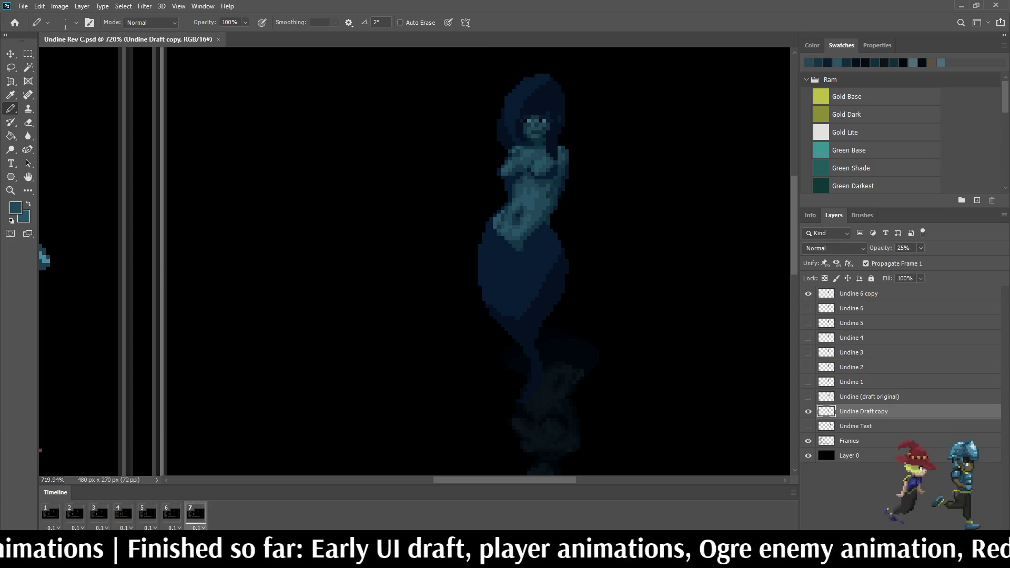
key("space")
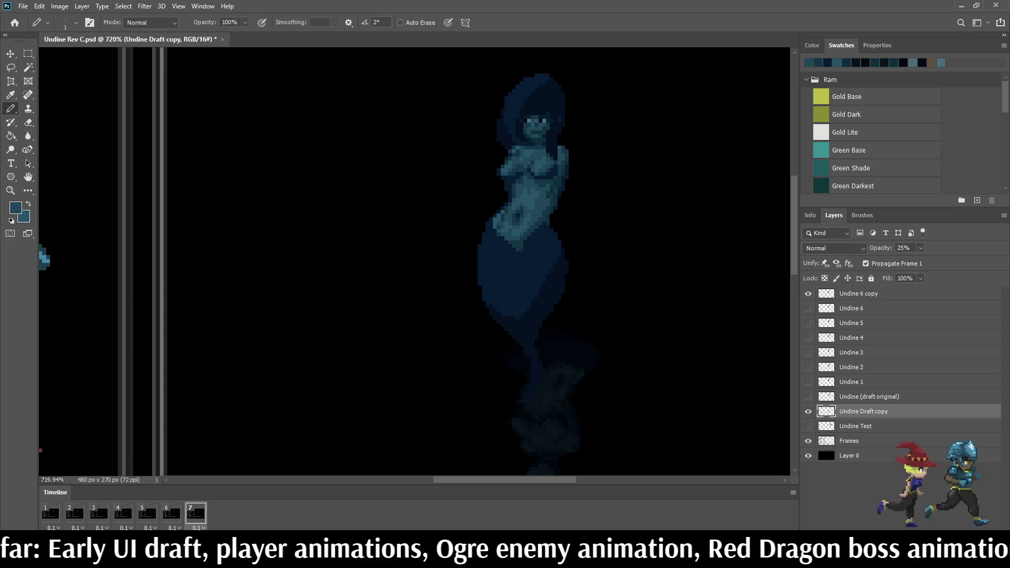
Step: Select the Undine 6 copy layer and switch to the Lasso tool
left_click(858, 293)
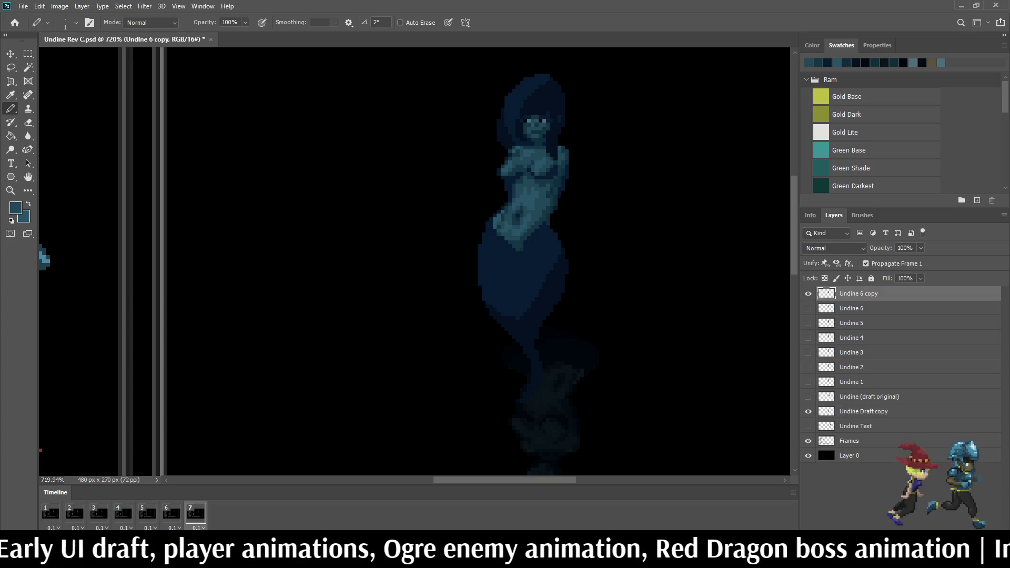
key("l")
scroll(608, 227, "down", 2)
scroll(547, 211, "up", 5)
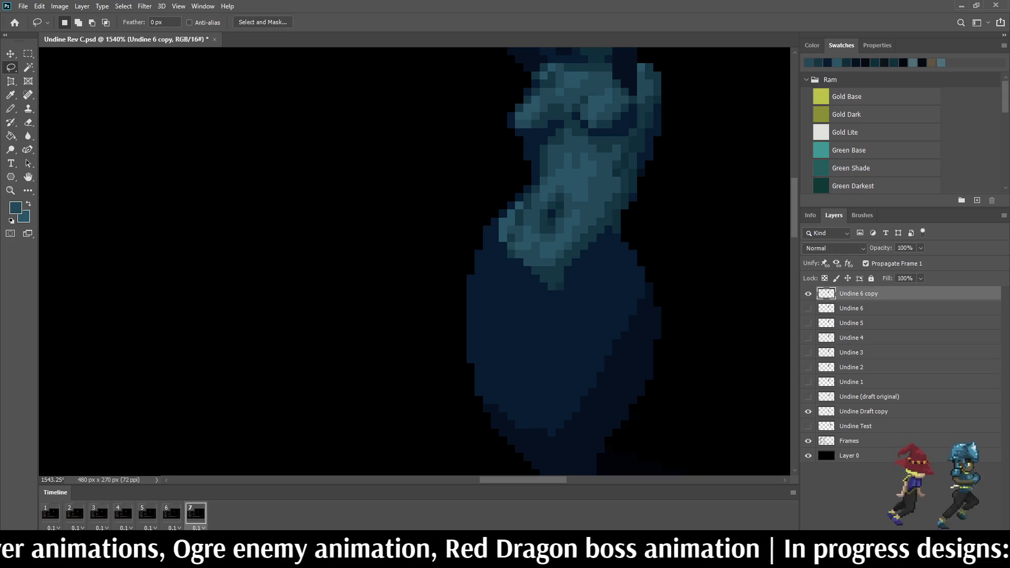
scroll(547, 237, "down", 4)
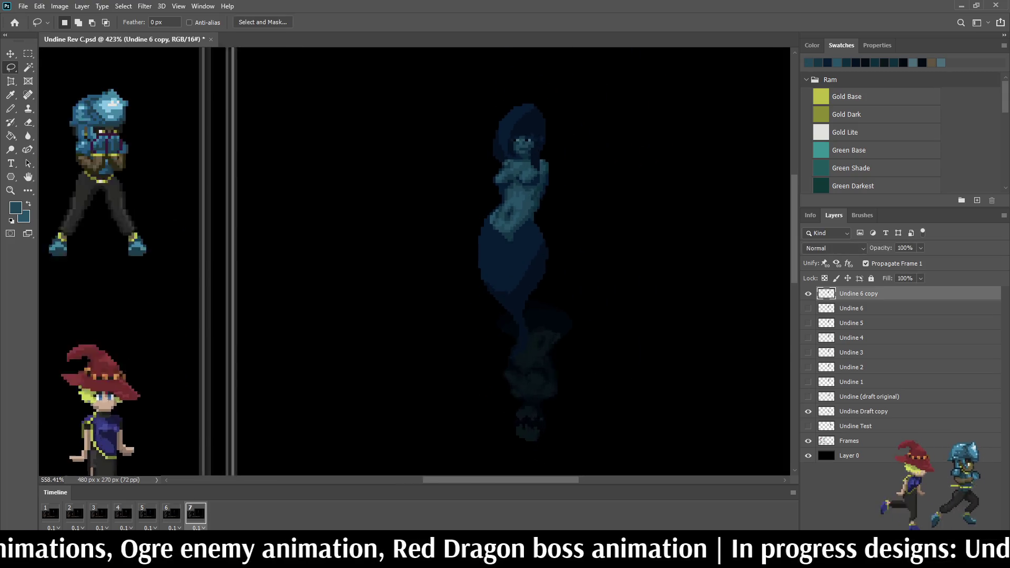